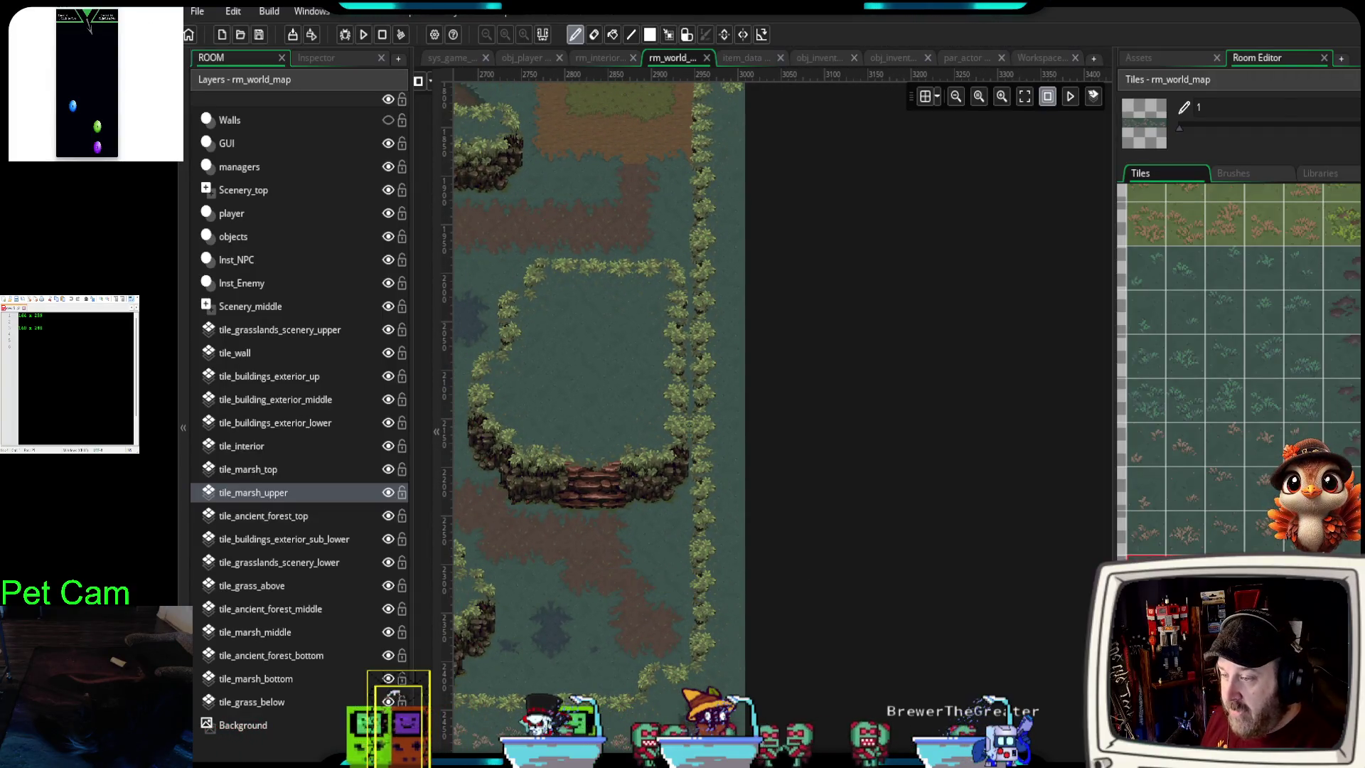
- Fill the cliff-pillar gap, then paint a four-tile grass block up the vine-side strip
left_click(666, 514)
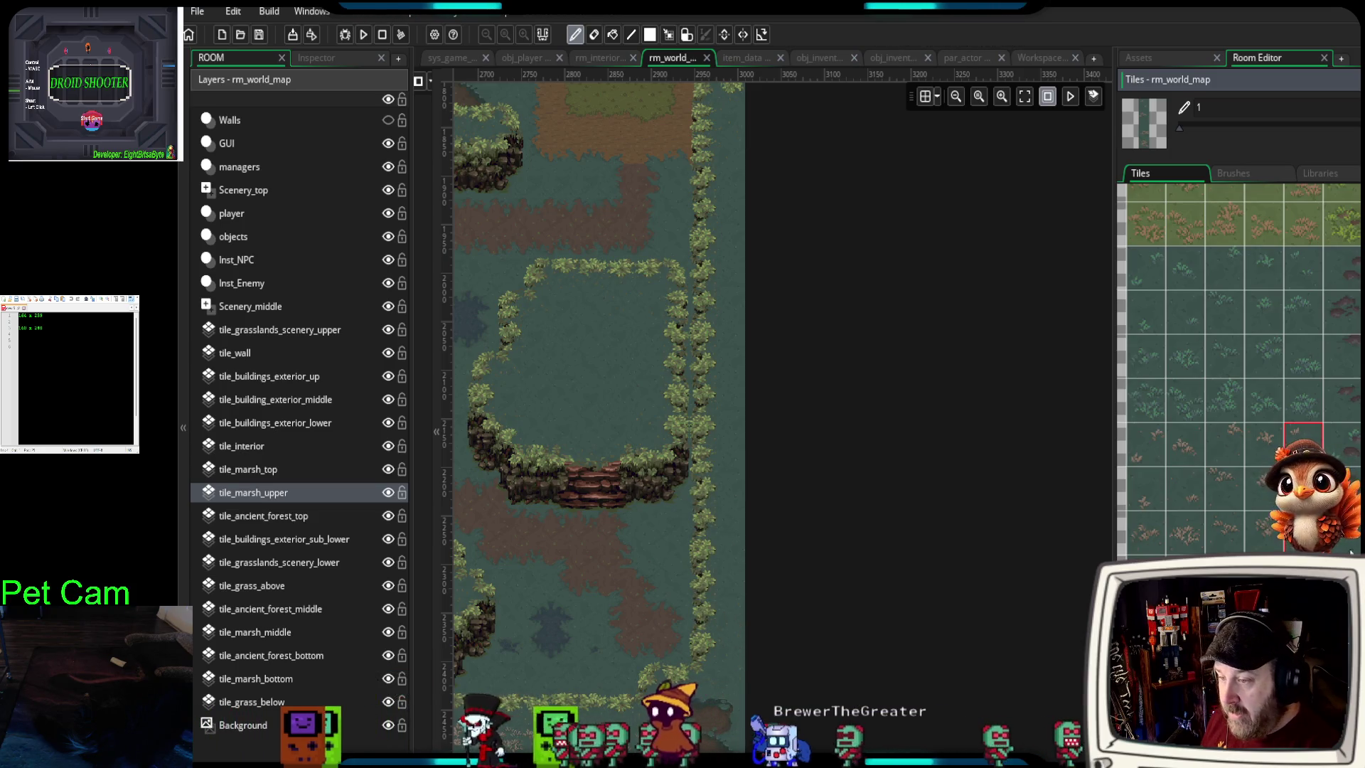
left_click_drag(1307, 380, 1312, 271)
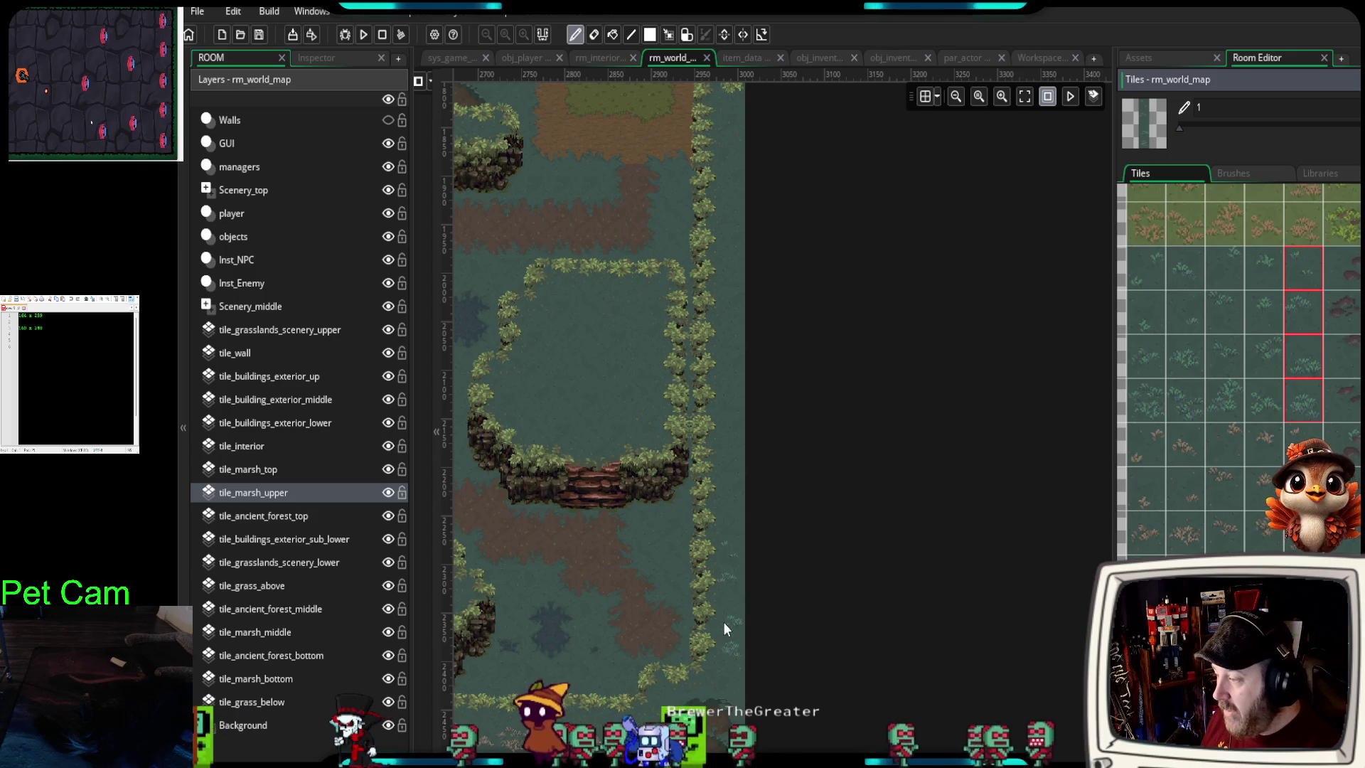
mouse_move(739, 581)
left_mouse_down()
mouse_move(739, 147)
mouse_move(738, 175)
left_mouse_up()
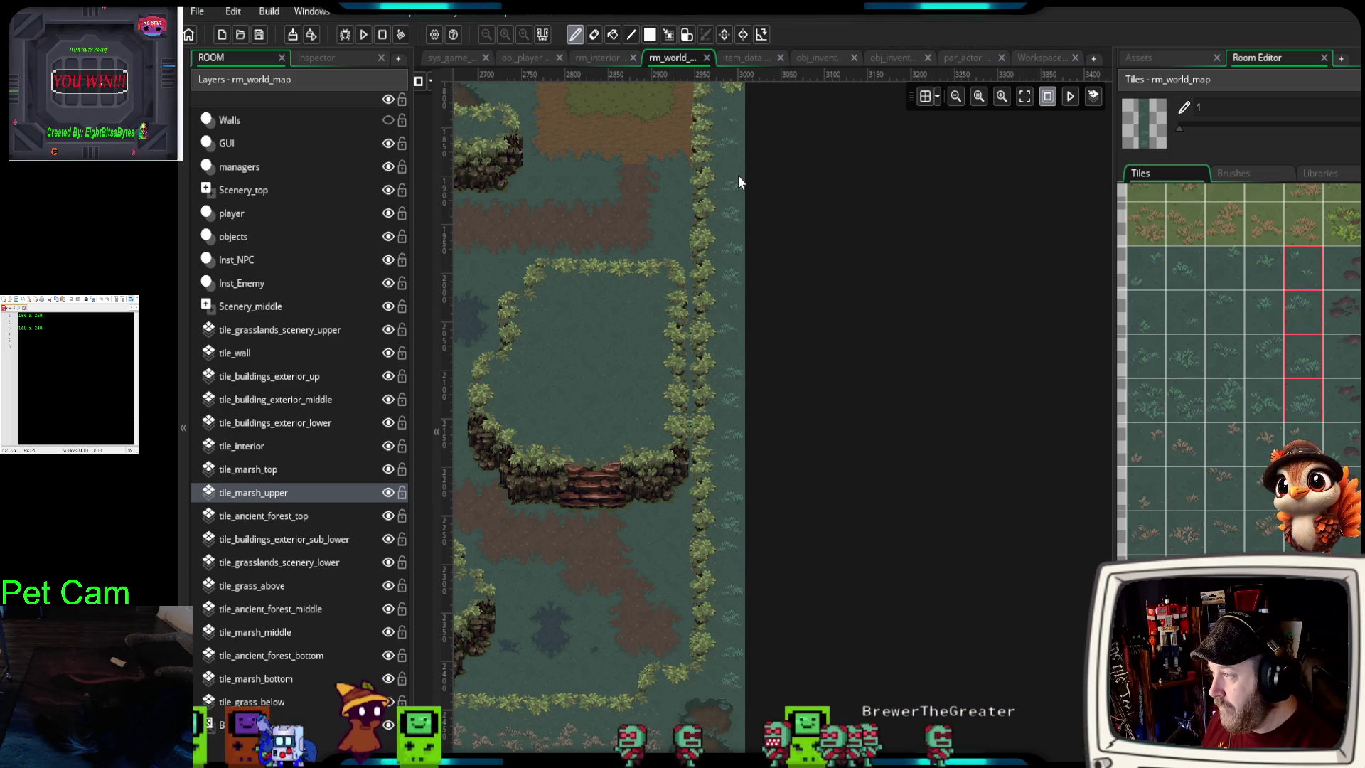
left_click_drag(552, 589, 896, 565)
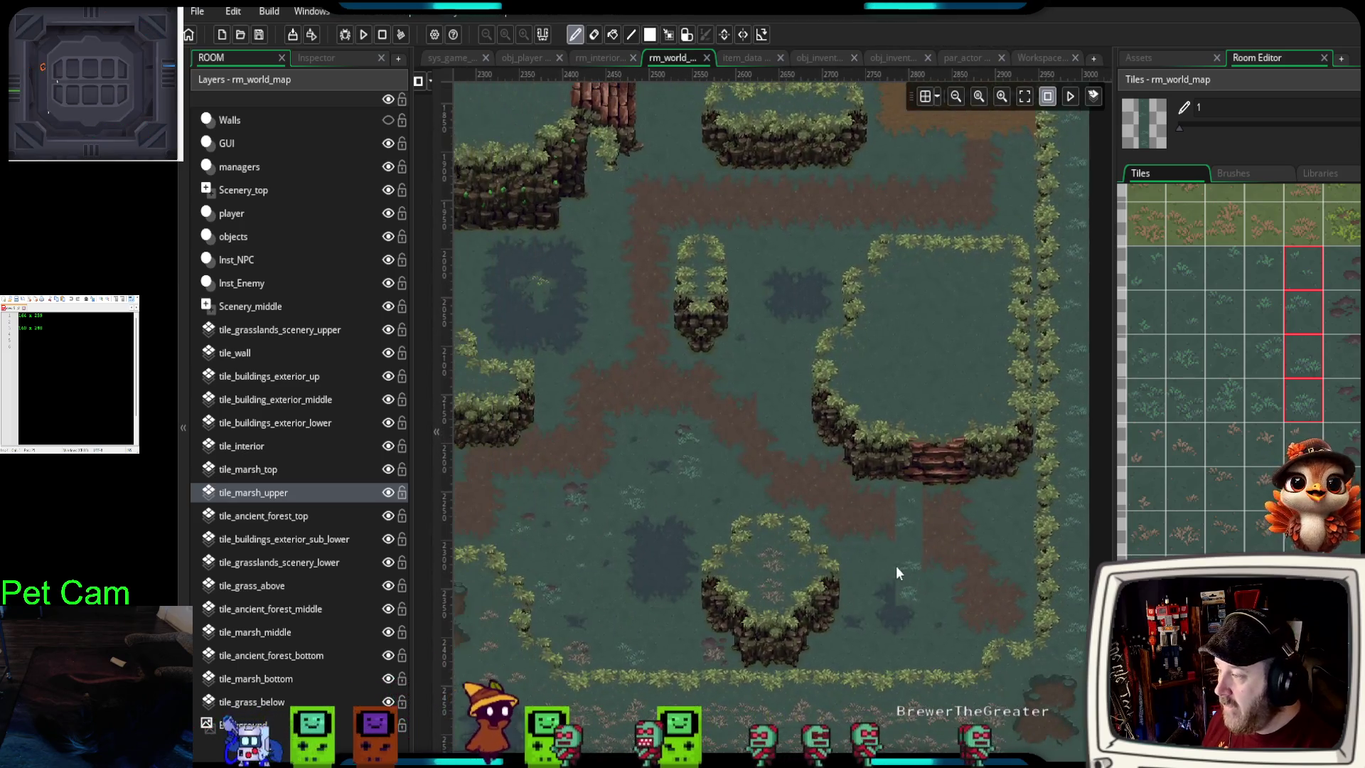
- Turn the path edge and dirt patch into plain ground on tile_marsh_upper
scroll(854, 563, "down", 2)
left_click_drag(715, 545, 822, 547)
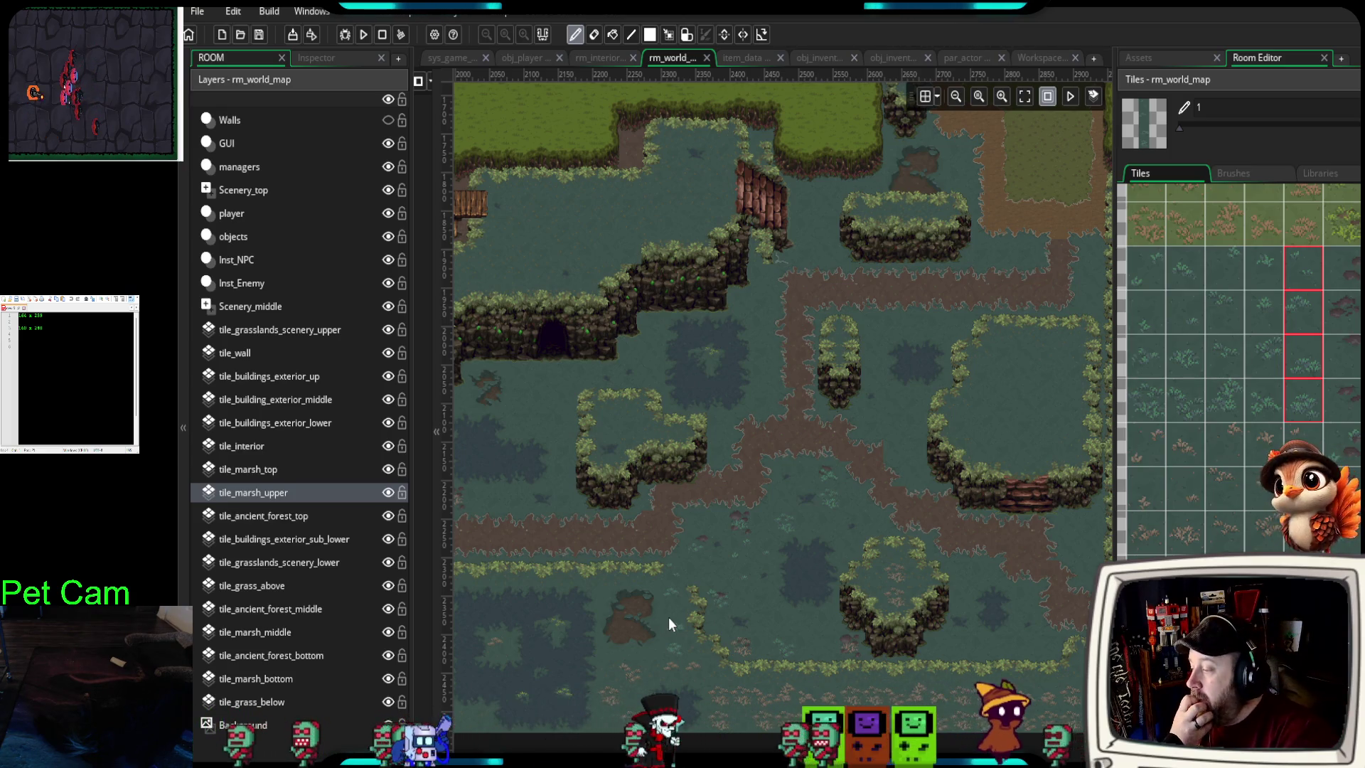
left_click_drag(668, 616, 651, 509)
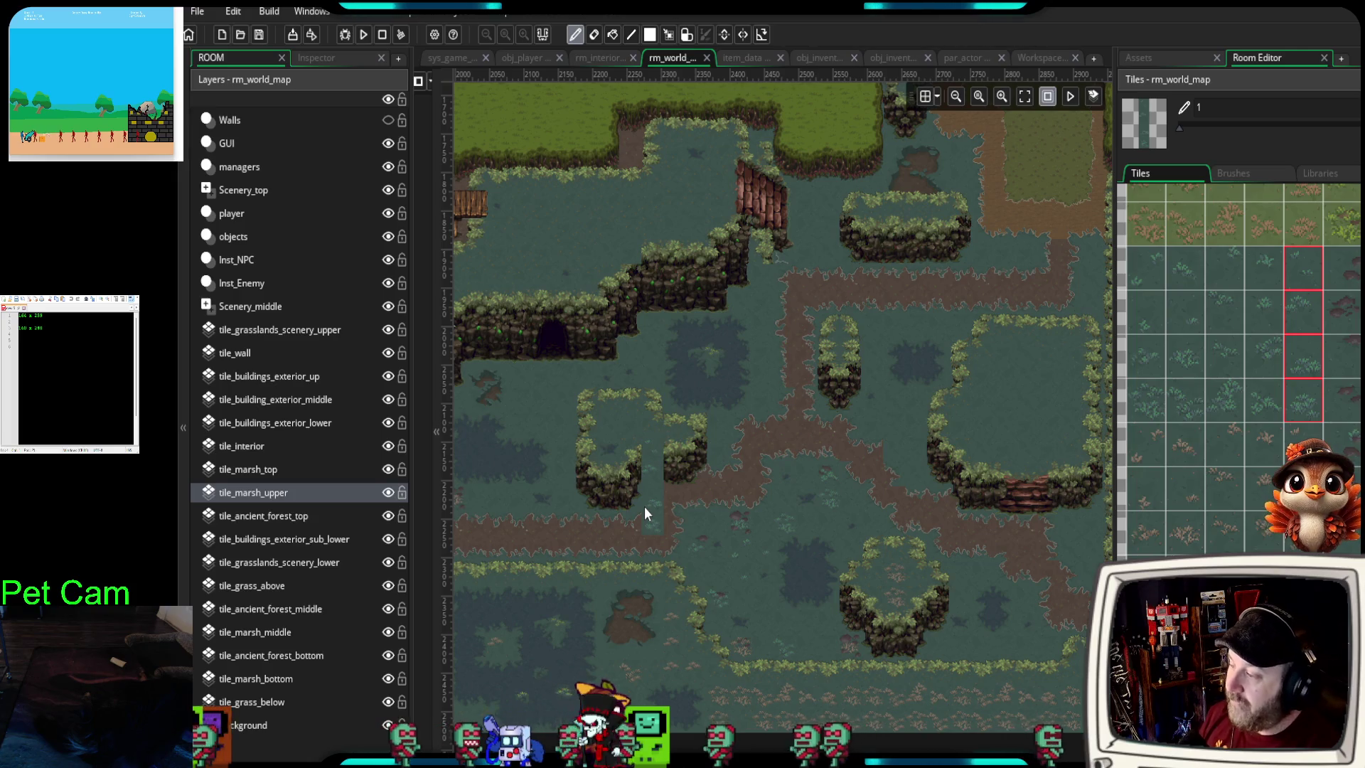
- Join the bushes and path over the water and paint a marsh-water strip across the brown path
left_click(644, 506)
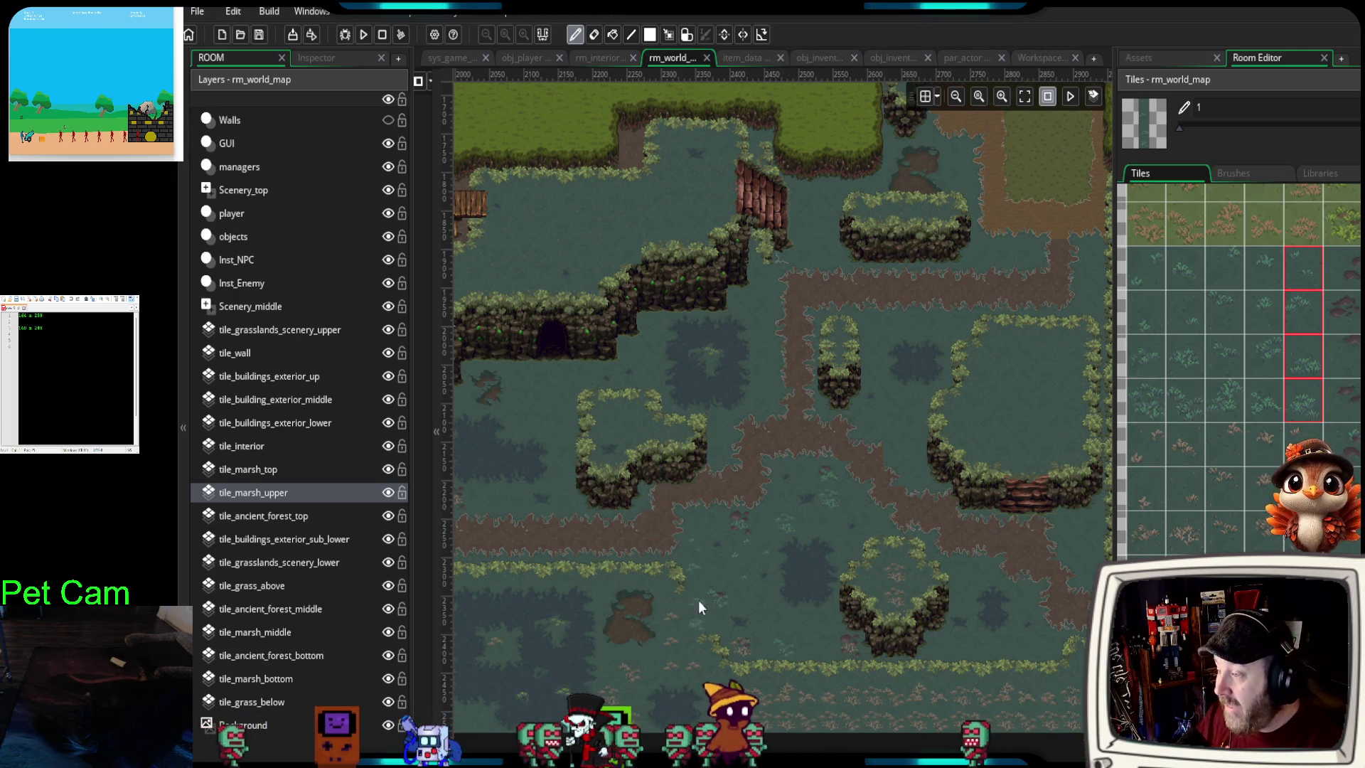
left_click(698, 516)
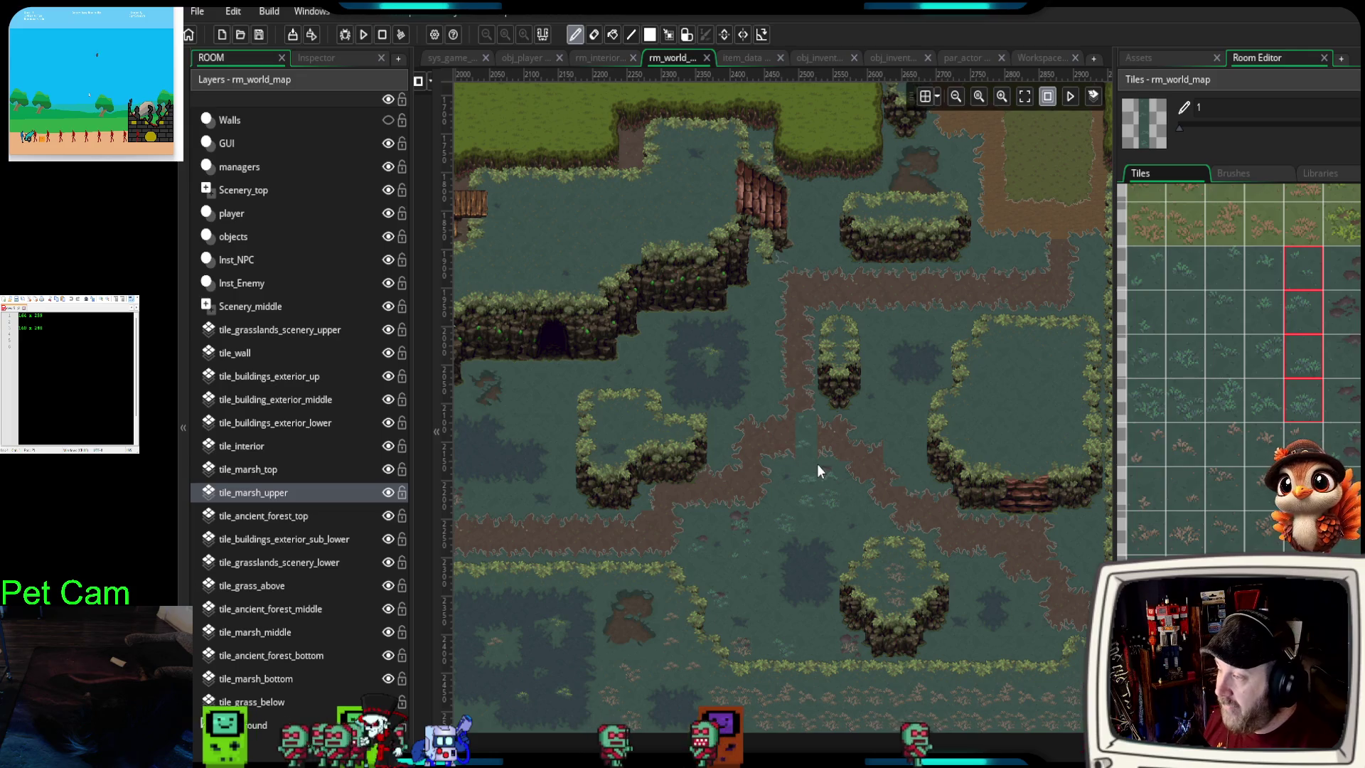
scroll(813, 463, "left", 2)
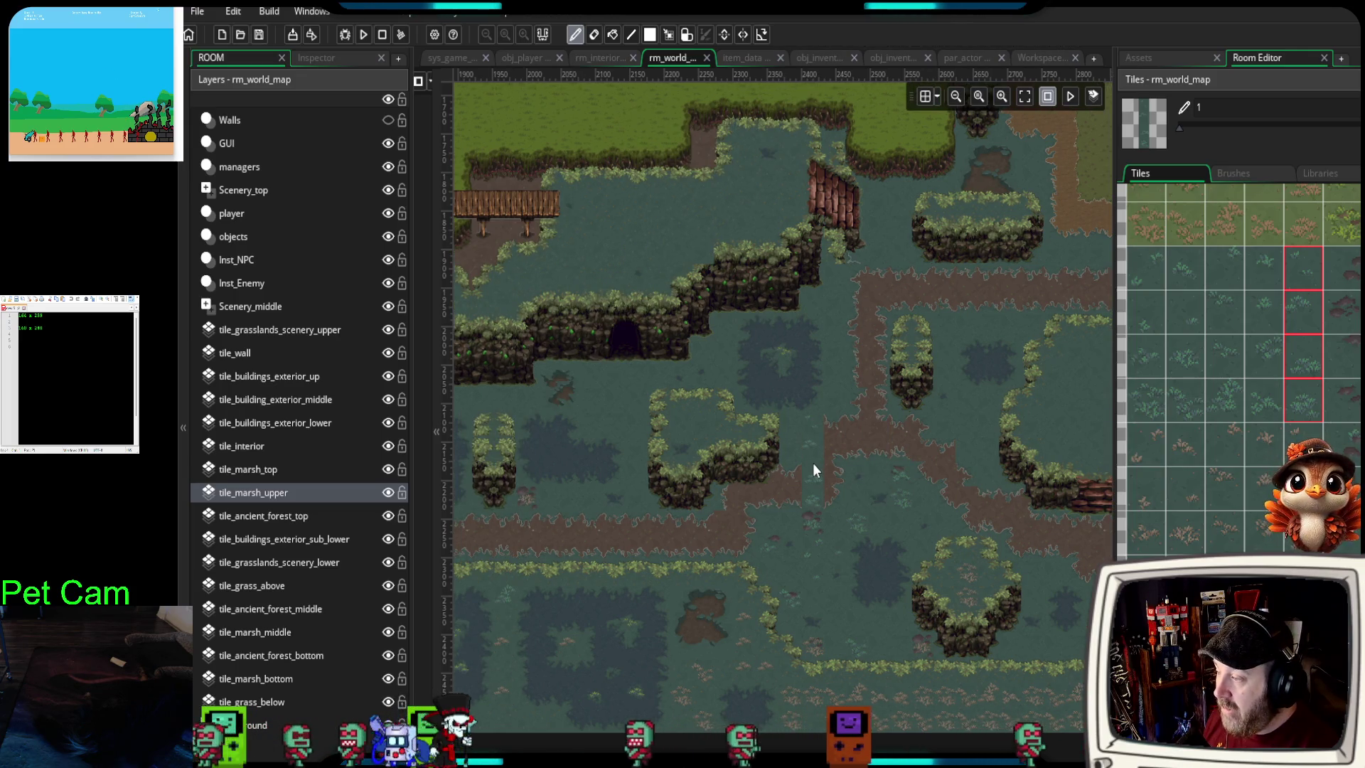
- Extend the raised marsh platform rightward and place three reed decals, one near the right bushes
scroll(812, 462, "up", 3)
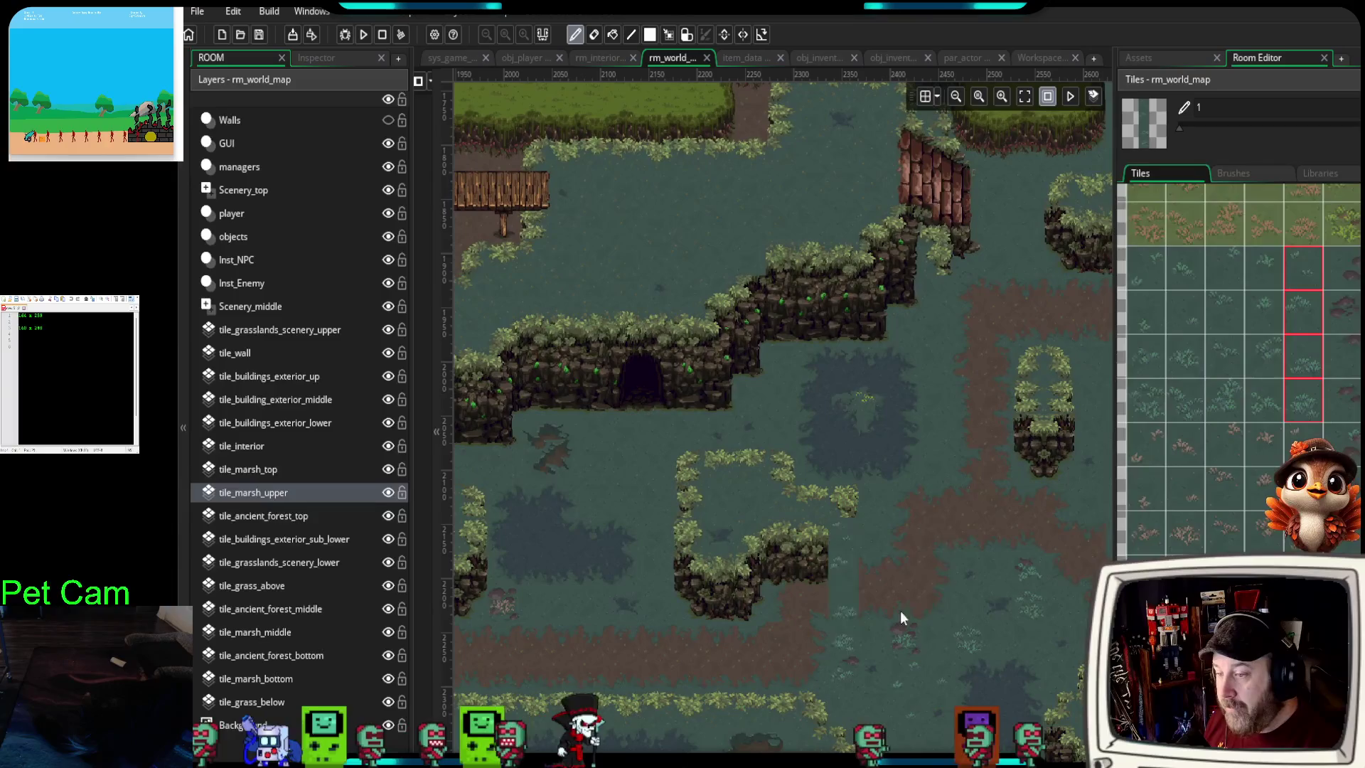
left_click(844, 530)
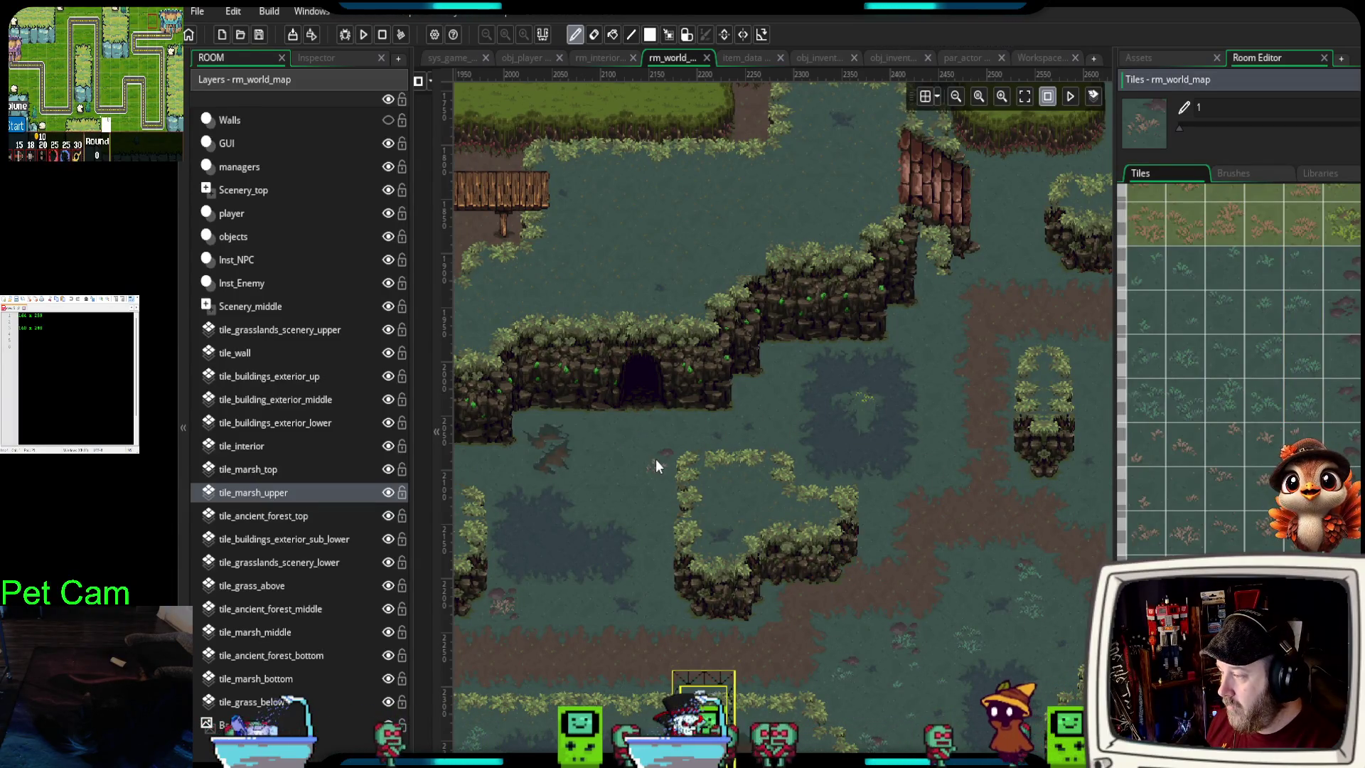
left_click(655, 463)
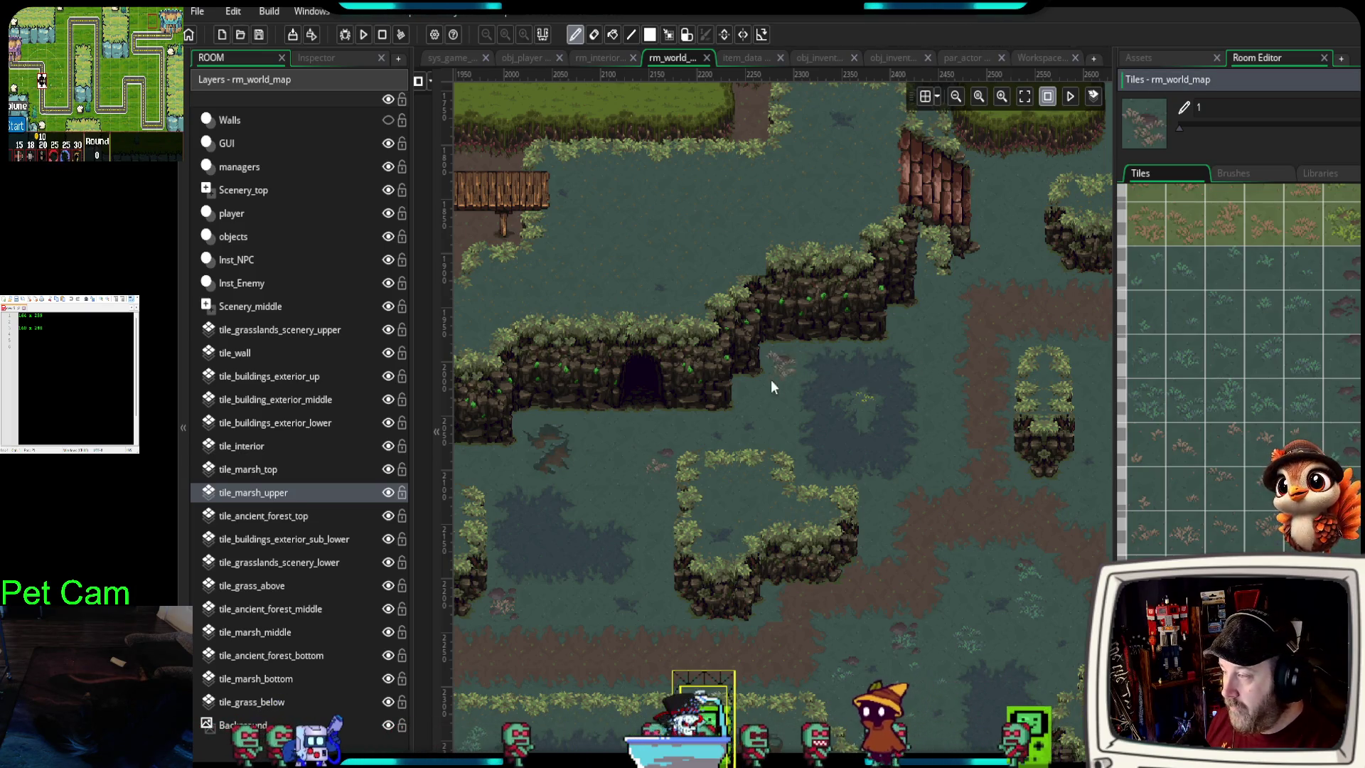
left_click(759, 409)
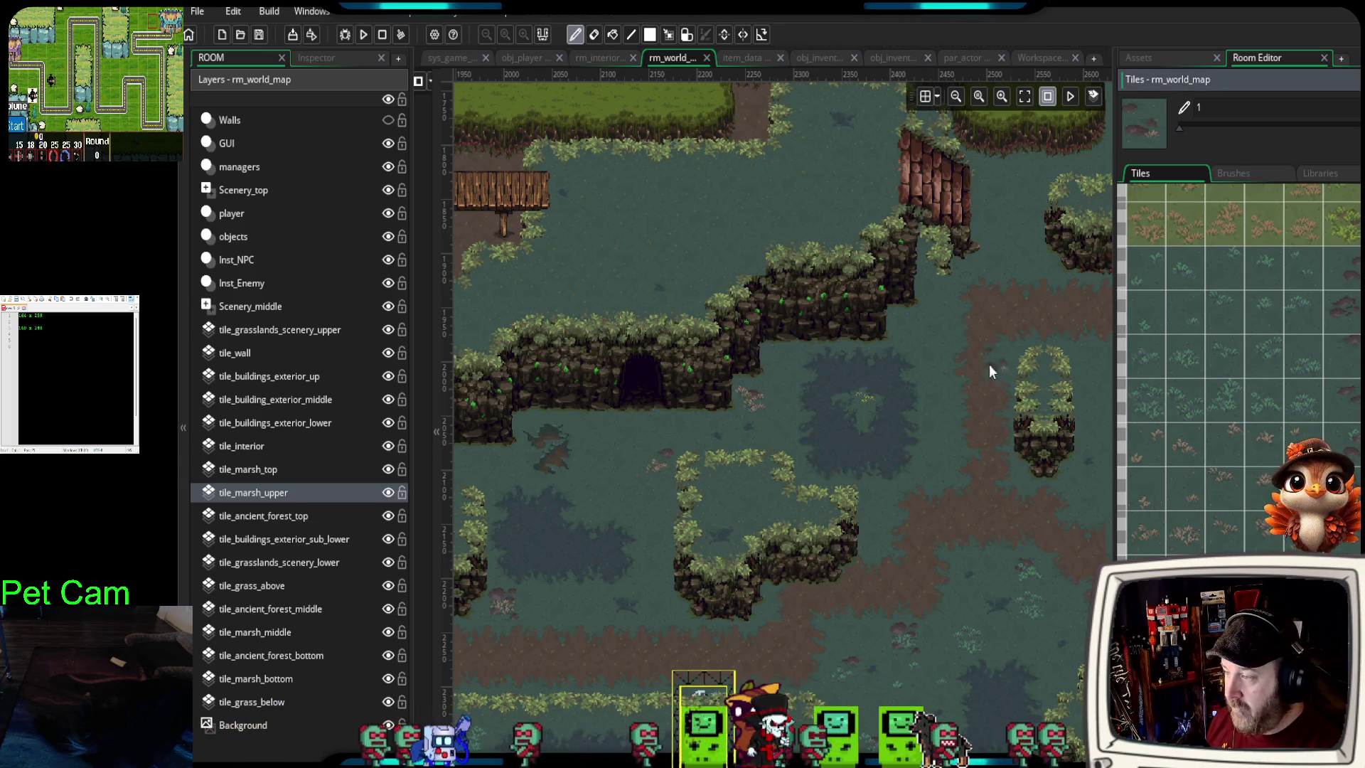
left_click(903, 333)
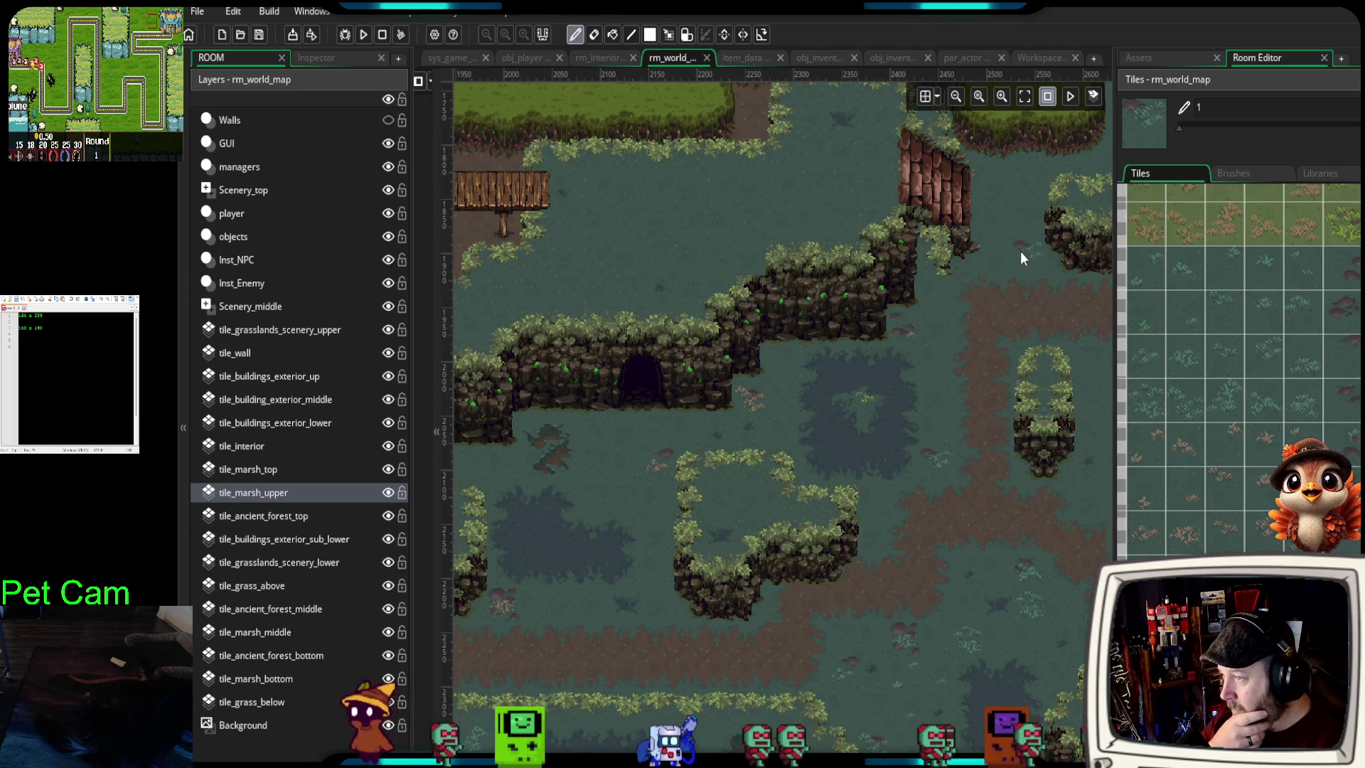
- Switch the brush to a rock tile and place two rock decals, one near the top
left_click(1342, 307)
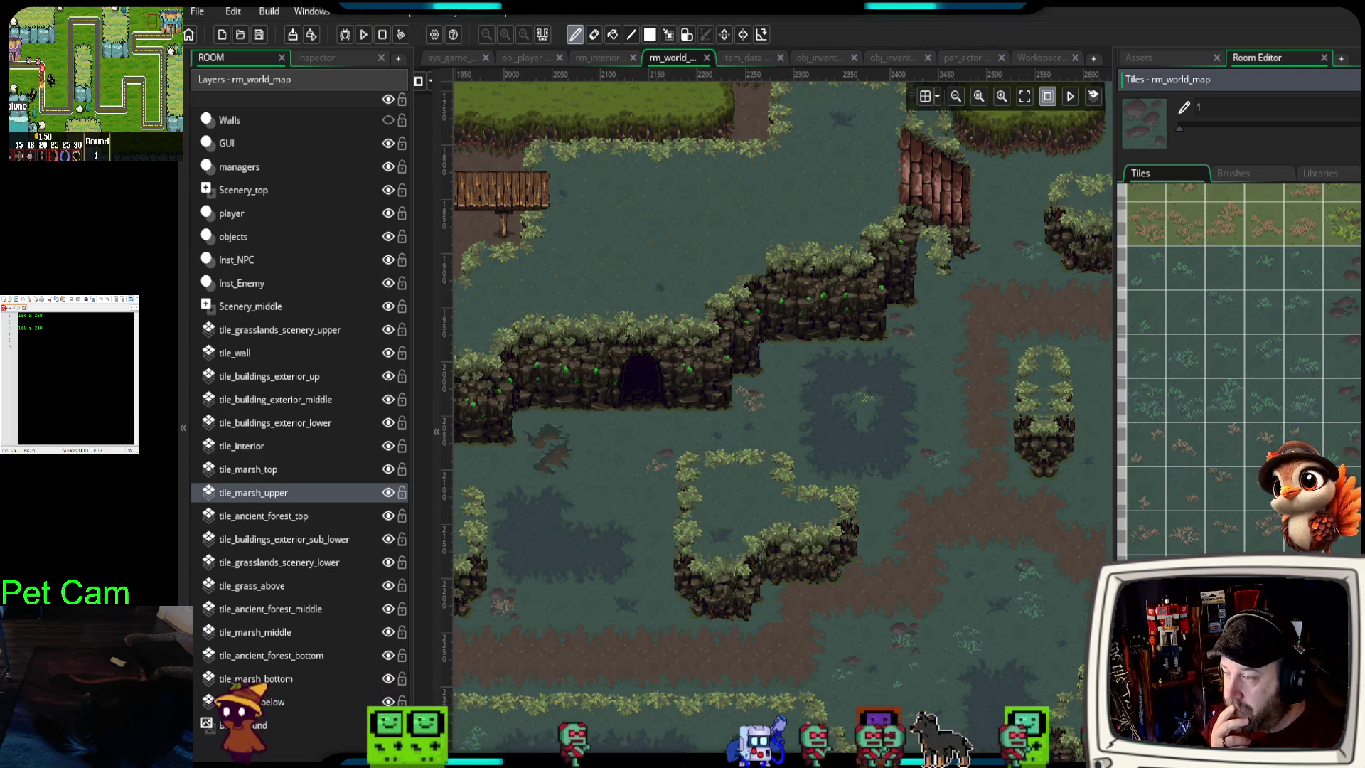
left_click(998, 177)
scroll(877, 227, "up", 3)
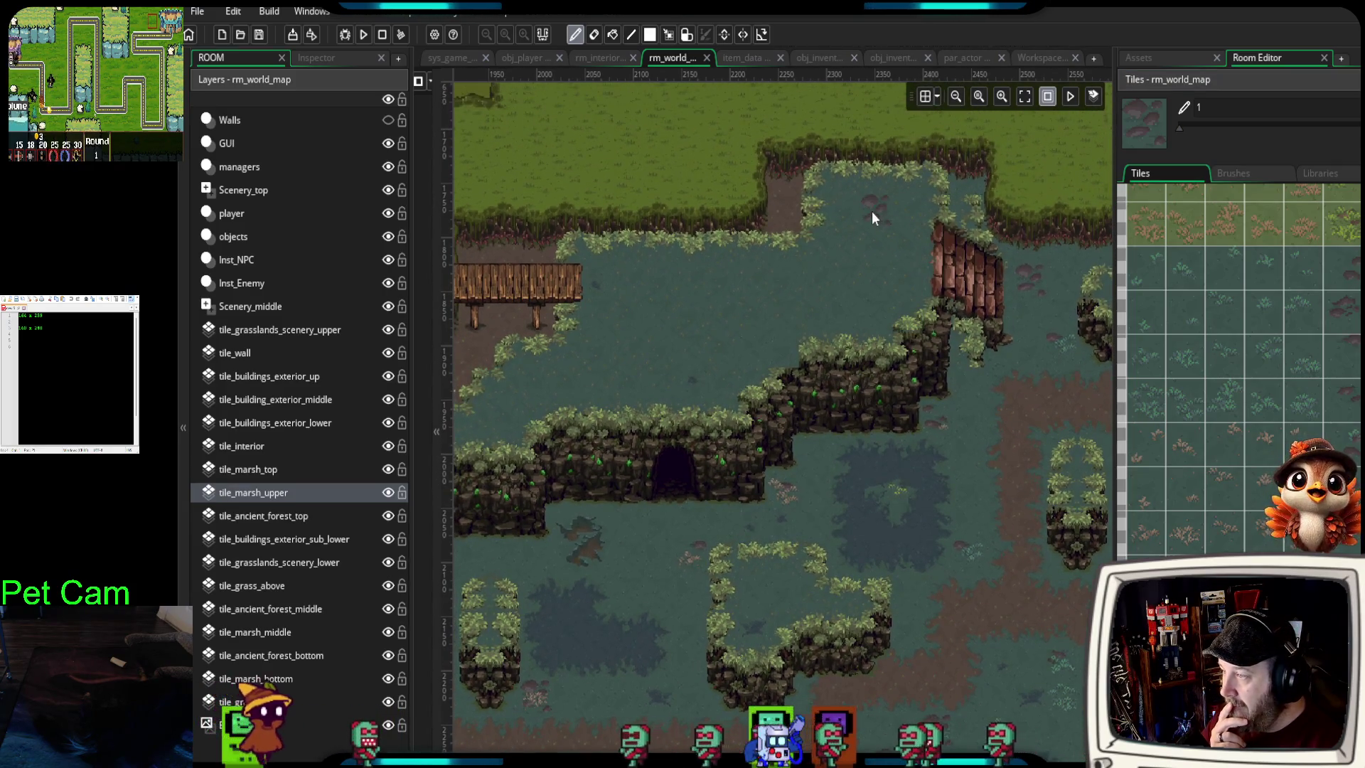
left_click(850, 209)
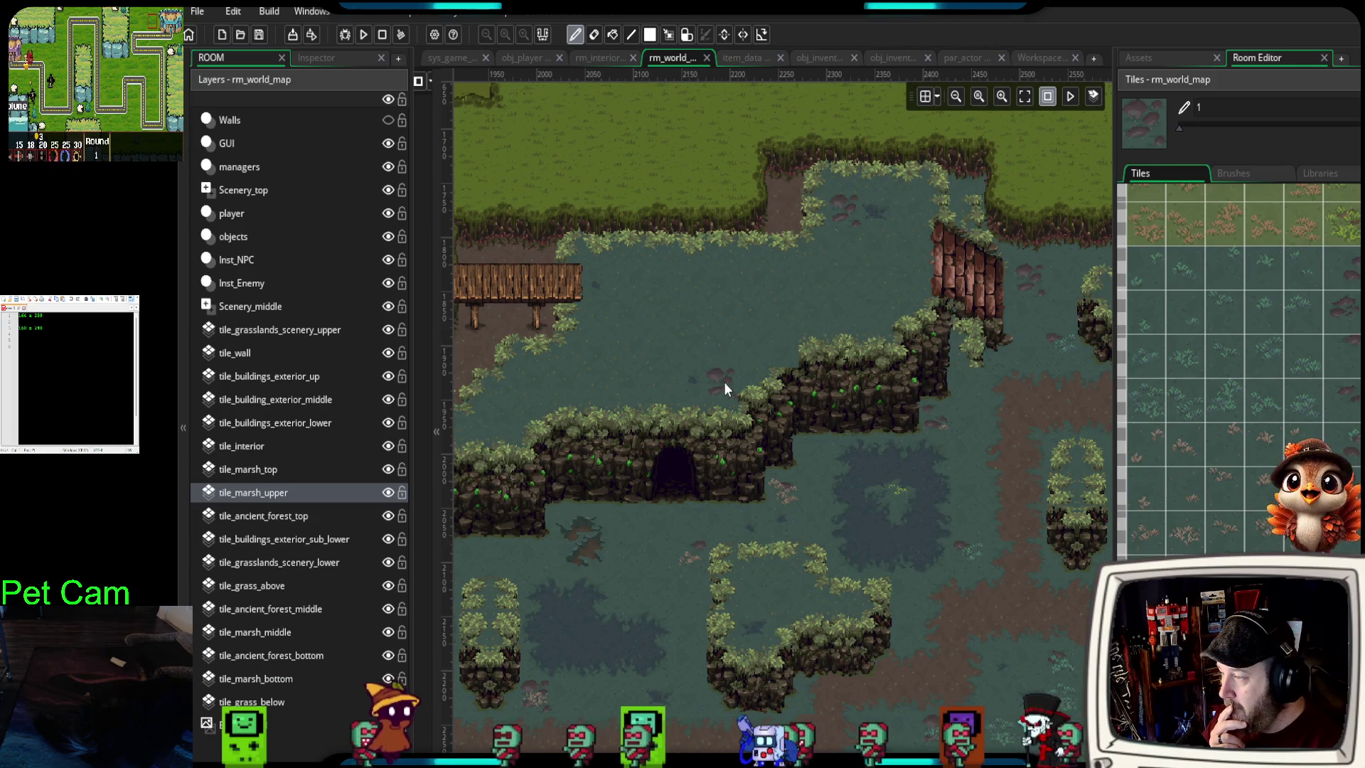
- Place a plant decal below the cliff, then switch to a single-tile marsh brush
scroll(575, 399, "left", 5)
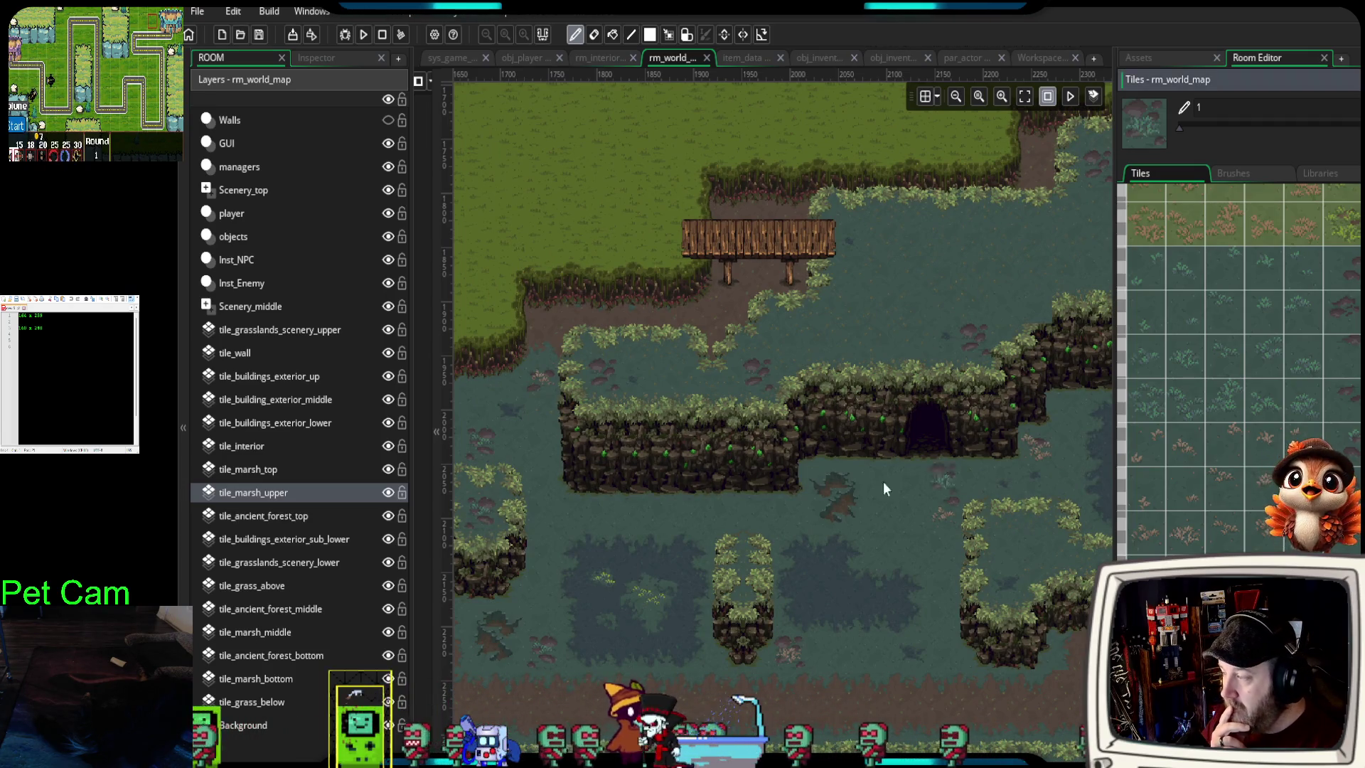
left_click(671, 365)
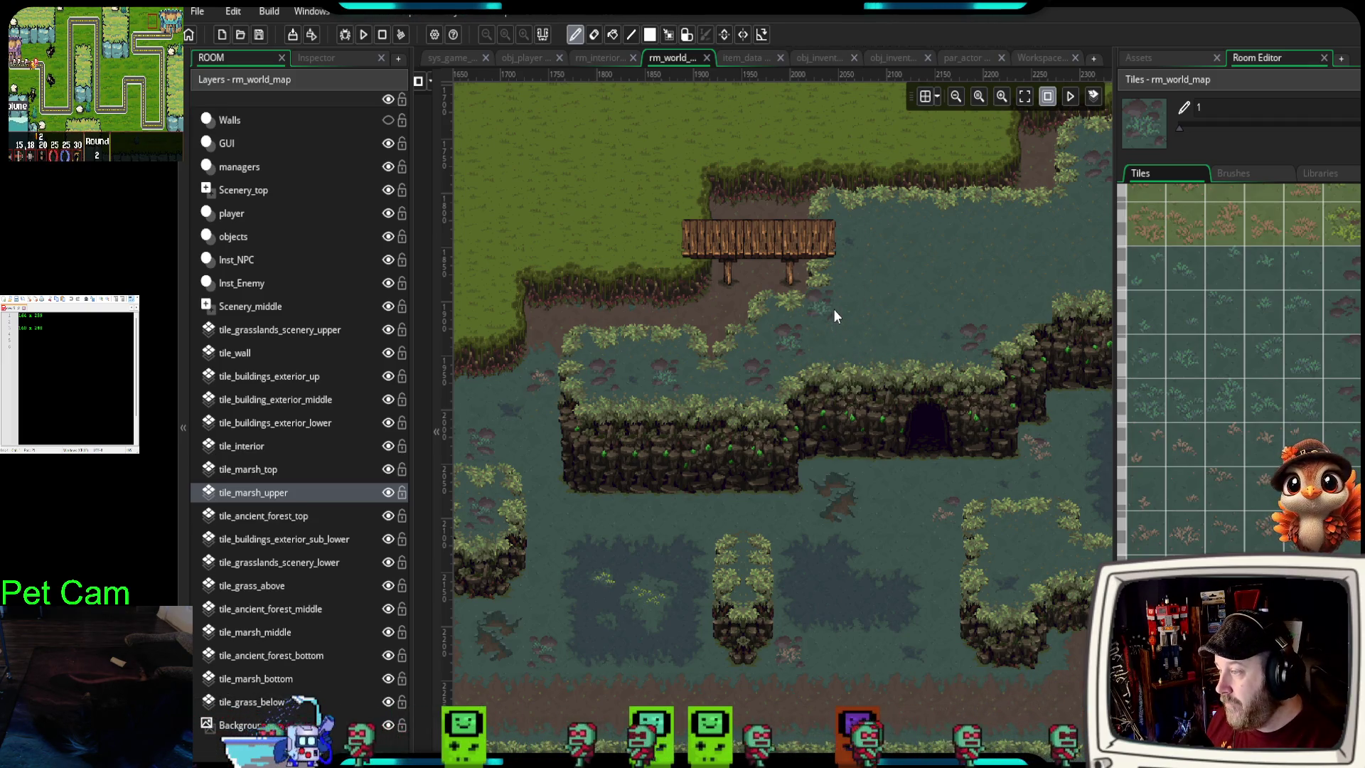
left_click(1156, 402)
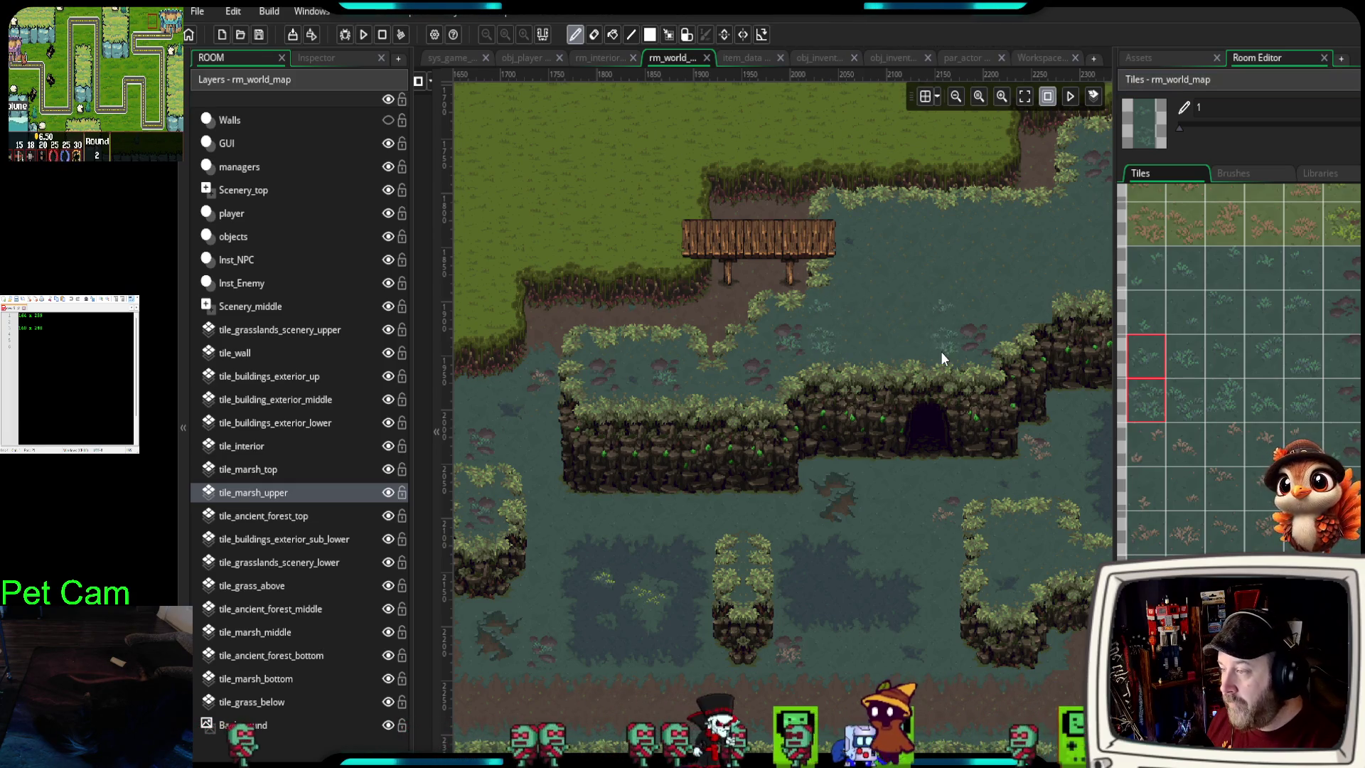
left_click(1195, 348)
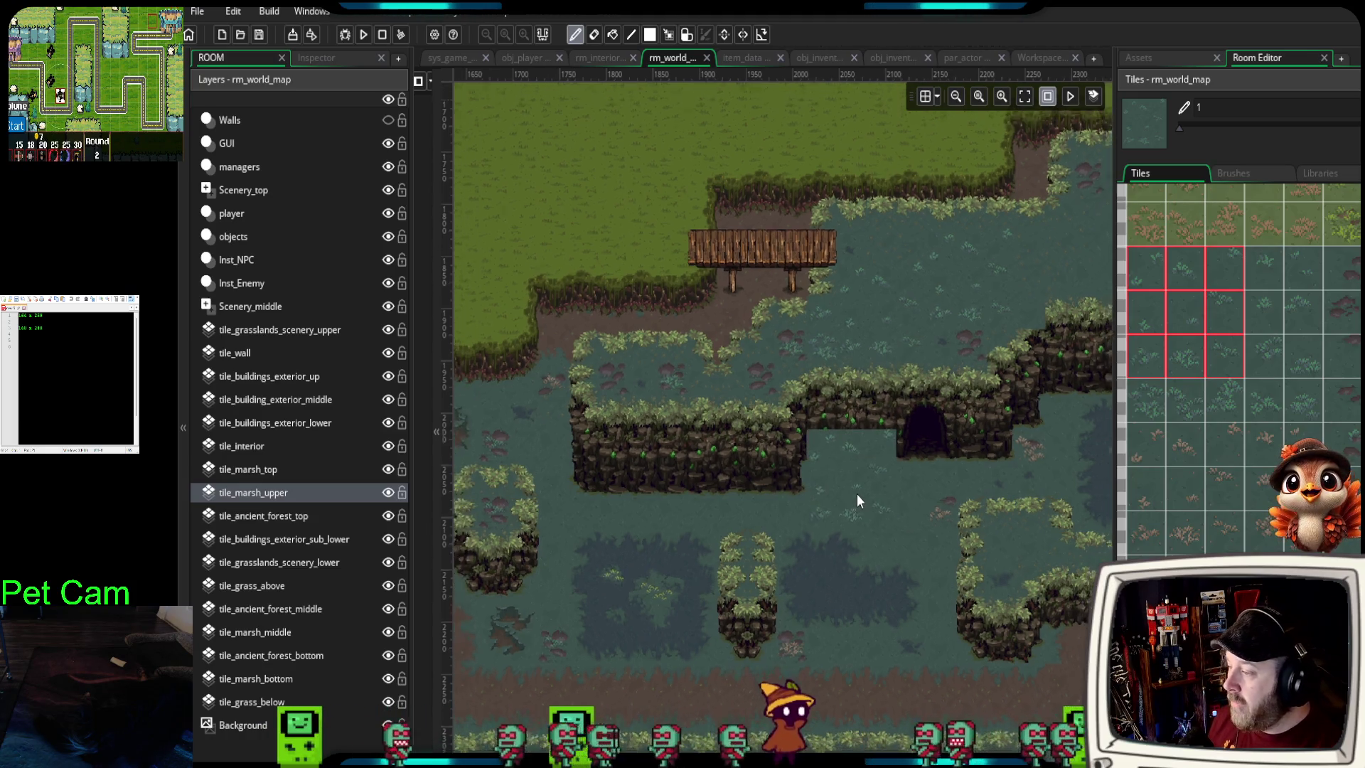
scroll(856, 493, "down", 2, "ctrl")
scroll(830, 552, "right", 4, "shift")
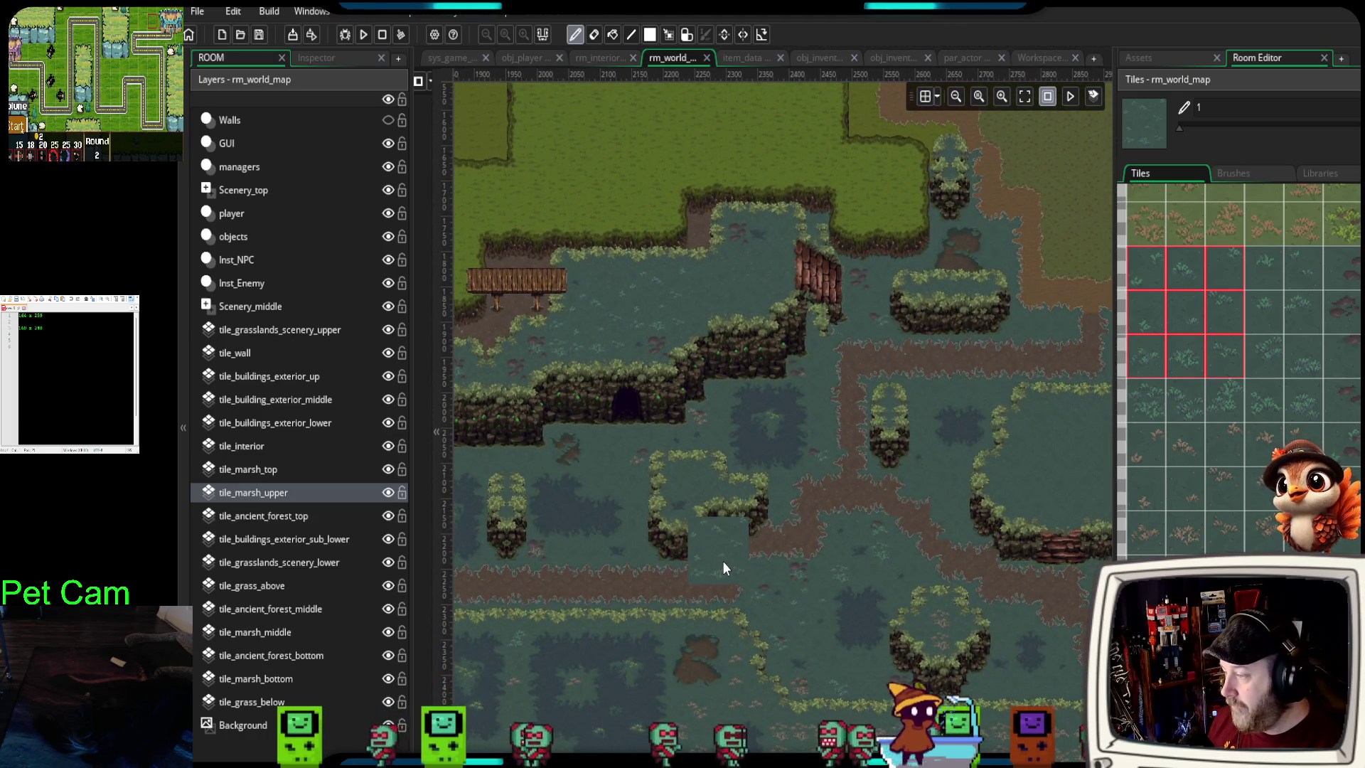
scroll(676, 512, "down", 3)
scroll(682, 465, "right", 3, "shift")
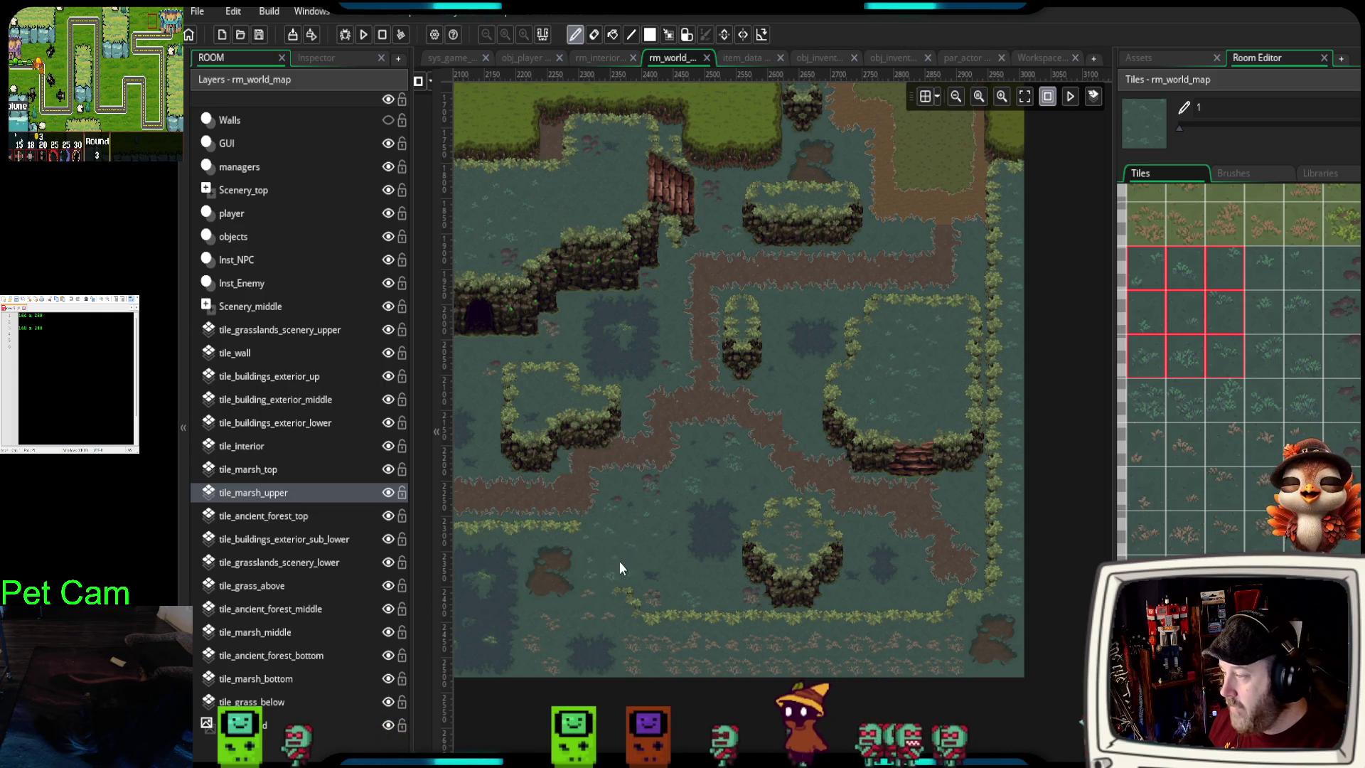
scroll(623, 557, "up", 2, "ctrl")
scroll(755, 411, "up", 2)
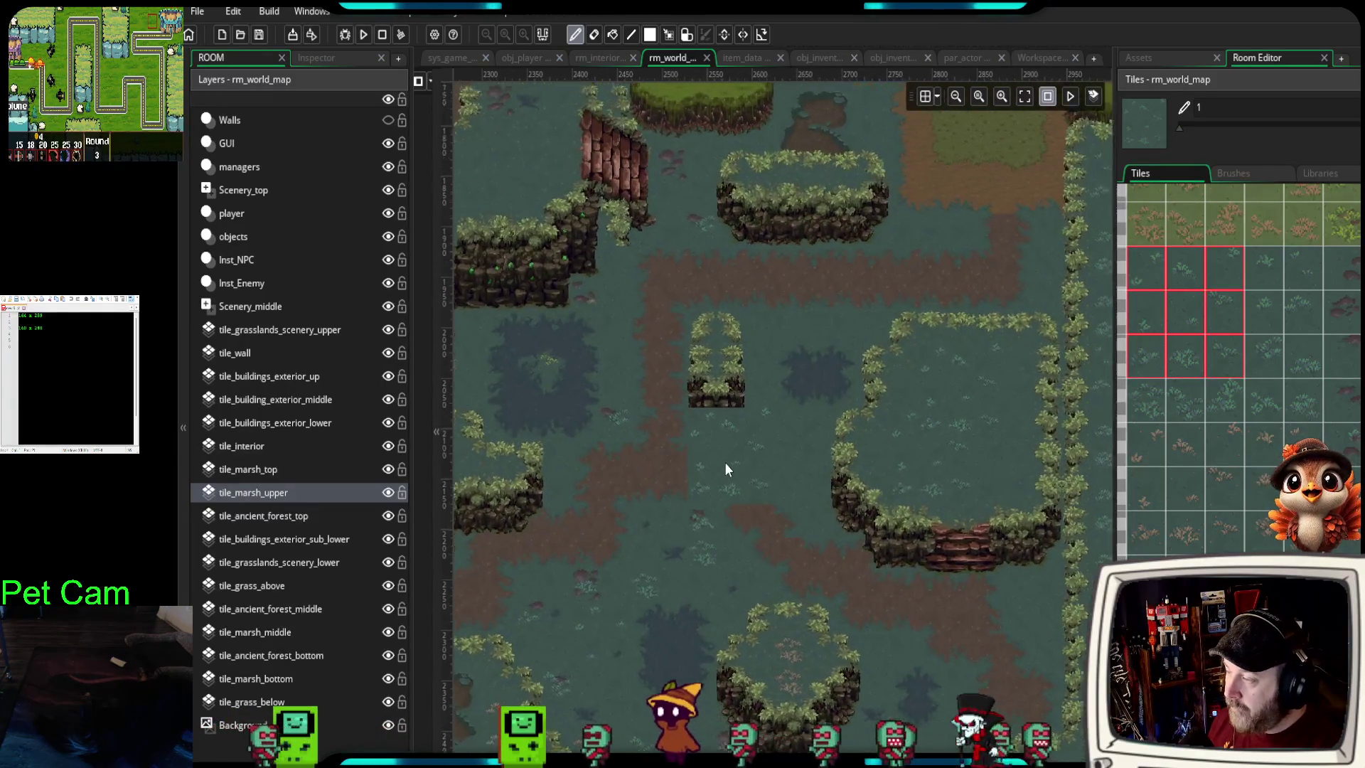
scroll(727, 469, "up", 2, "ctrl")
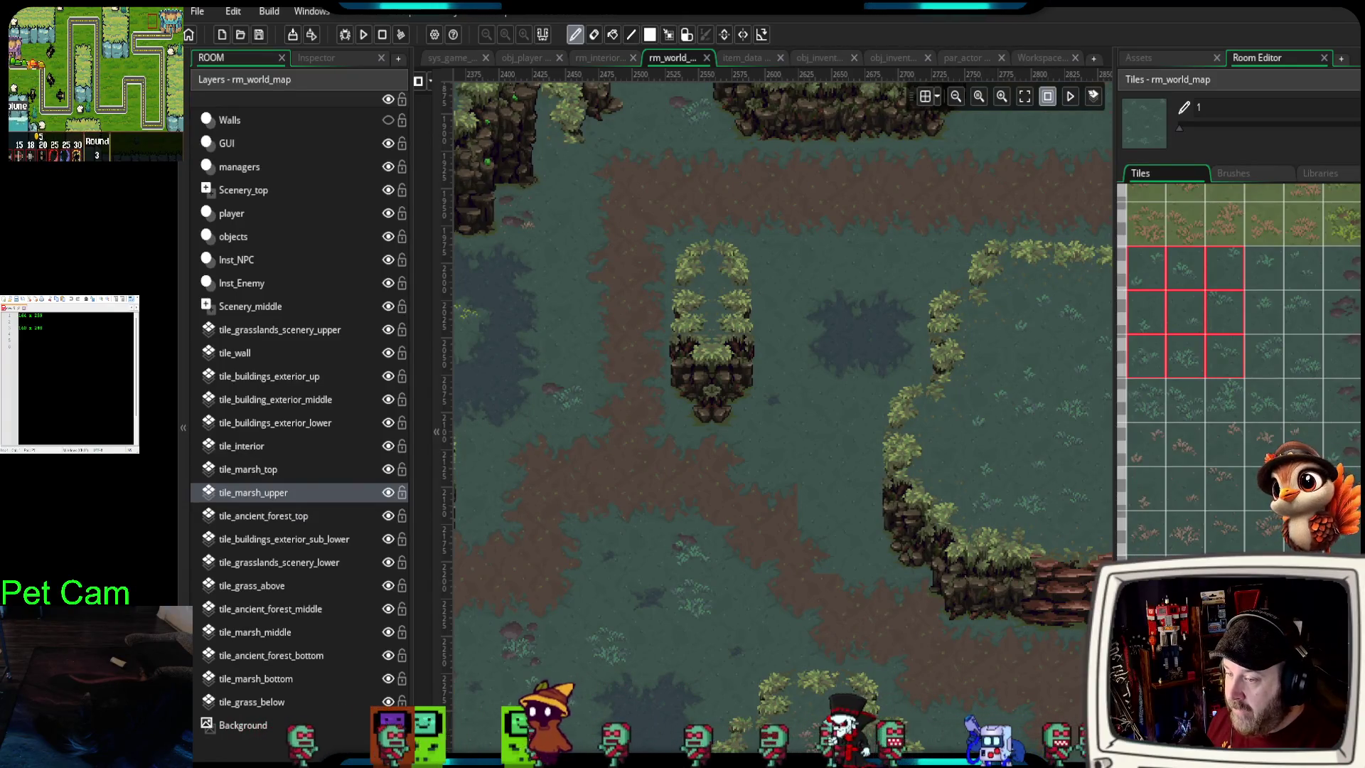
left_click(1146, 214)
left_click(846, 484)
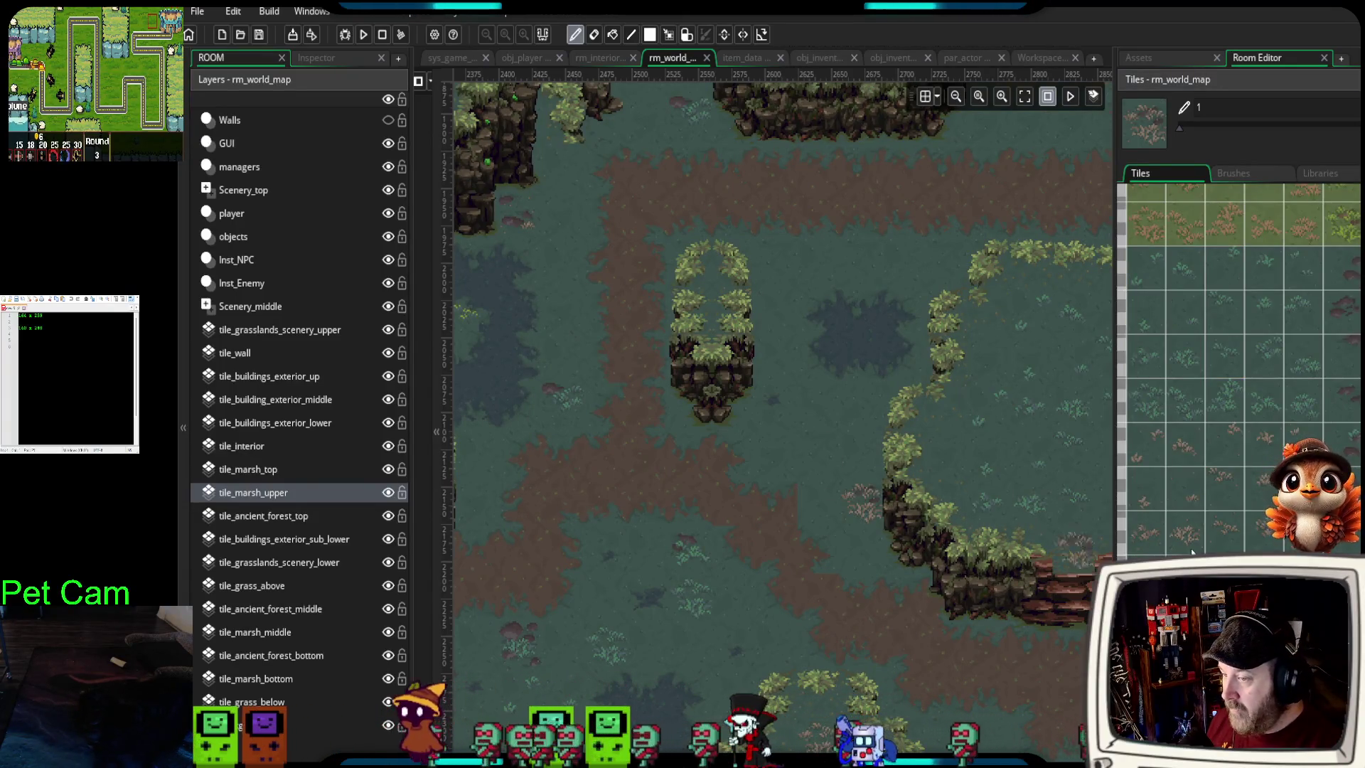
left_click(832, 402, "ctrl")
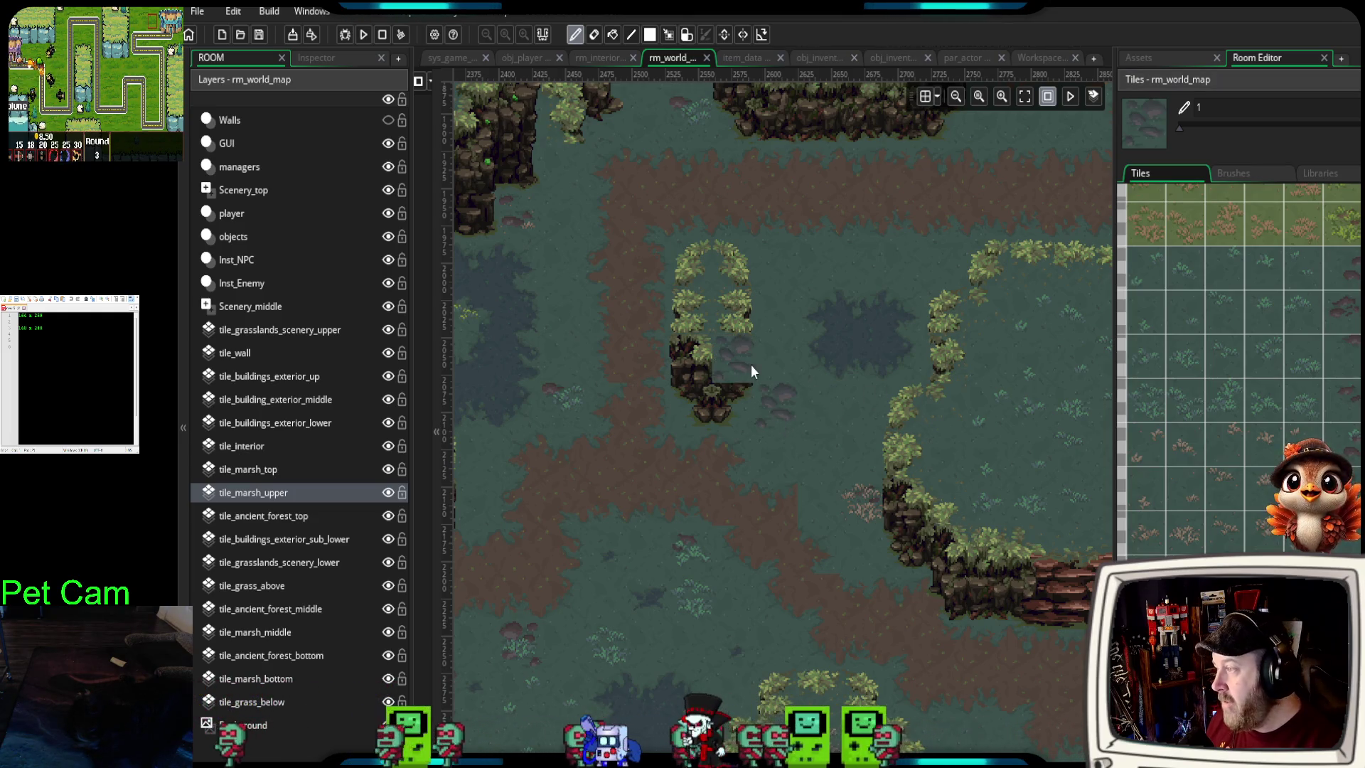
scroll(888, 302, "up", 3)
scroll(895, 307, "right", 2)
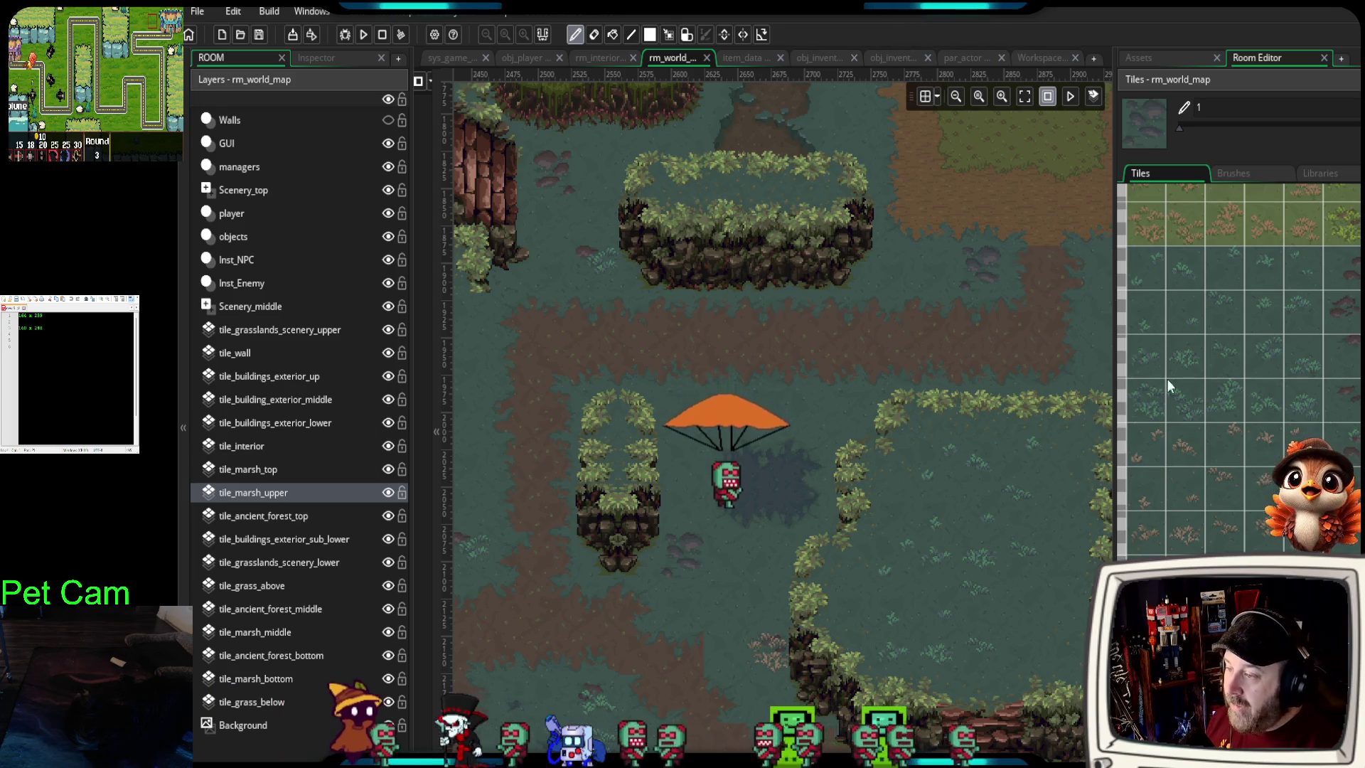
- Paint the neighbouring grass tile over the cliff's lower right corner on tile_marsh_upper
scroll(961, 480, "right", 3)
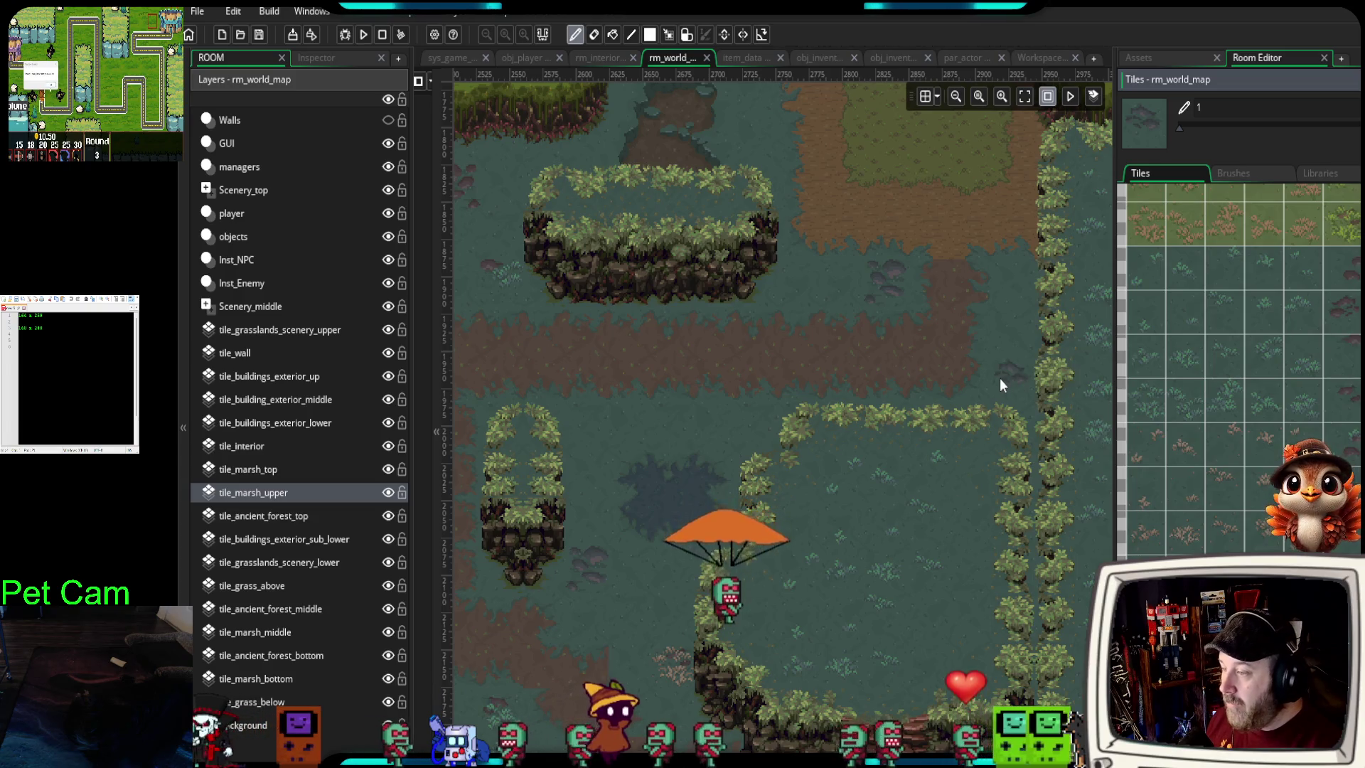
left_click(1223, 403)
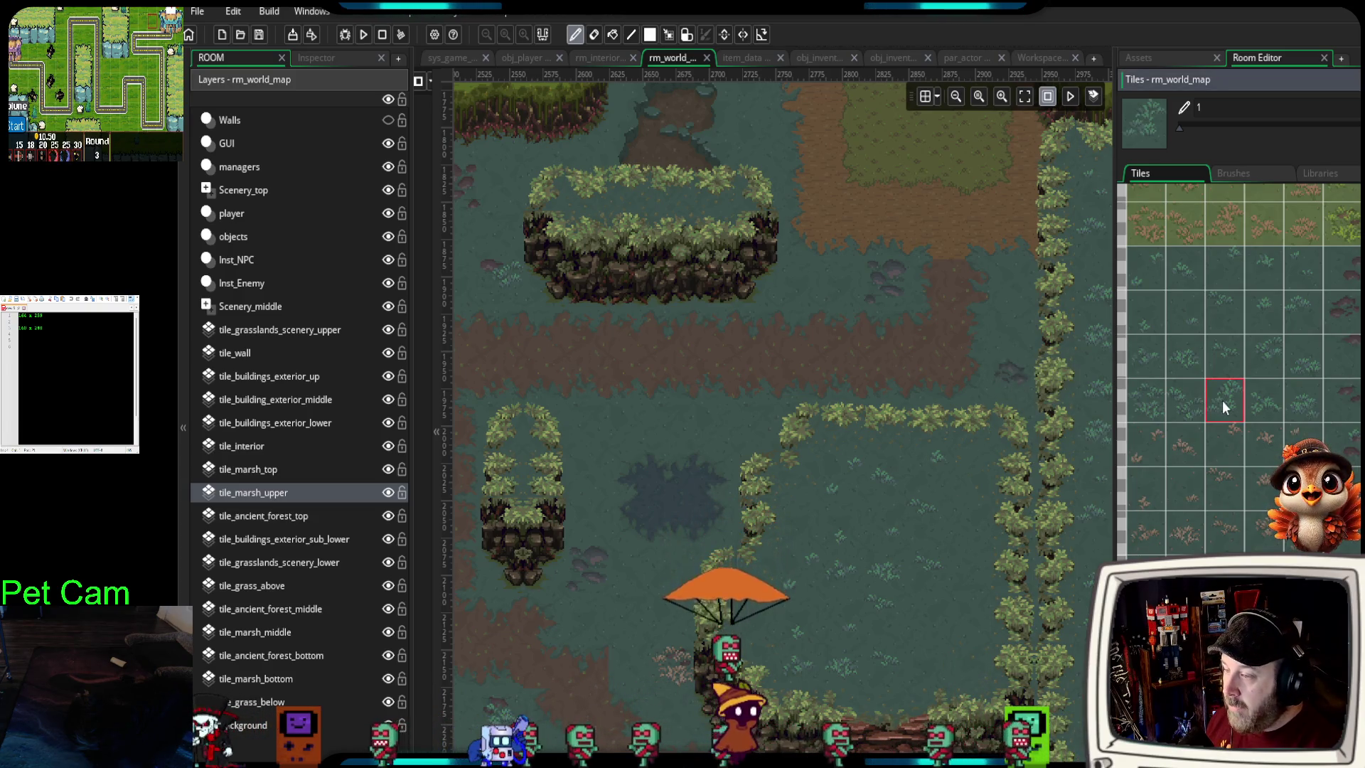
left_click(1172, 405)
mouse_move(804, 287)
left_mouse_down()
mouse_move(760, 301)
mouse_move(856, 505)
left_mouse_up()
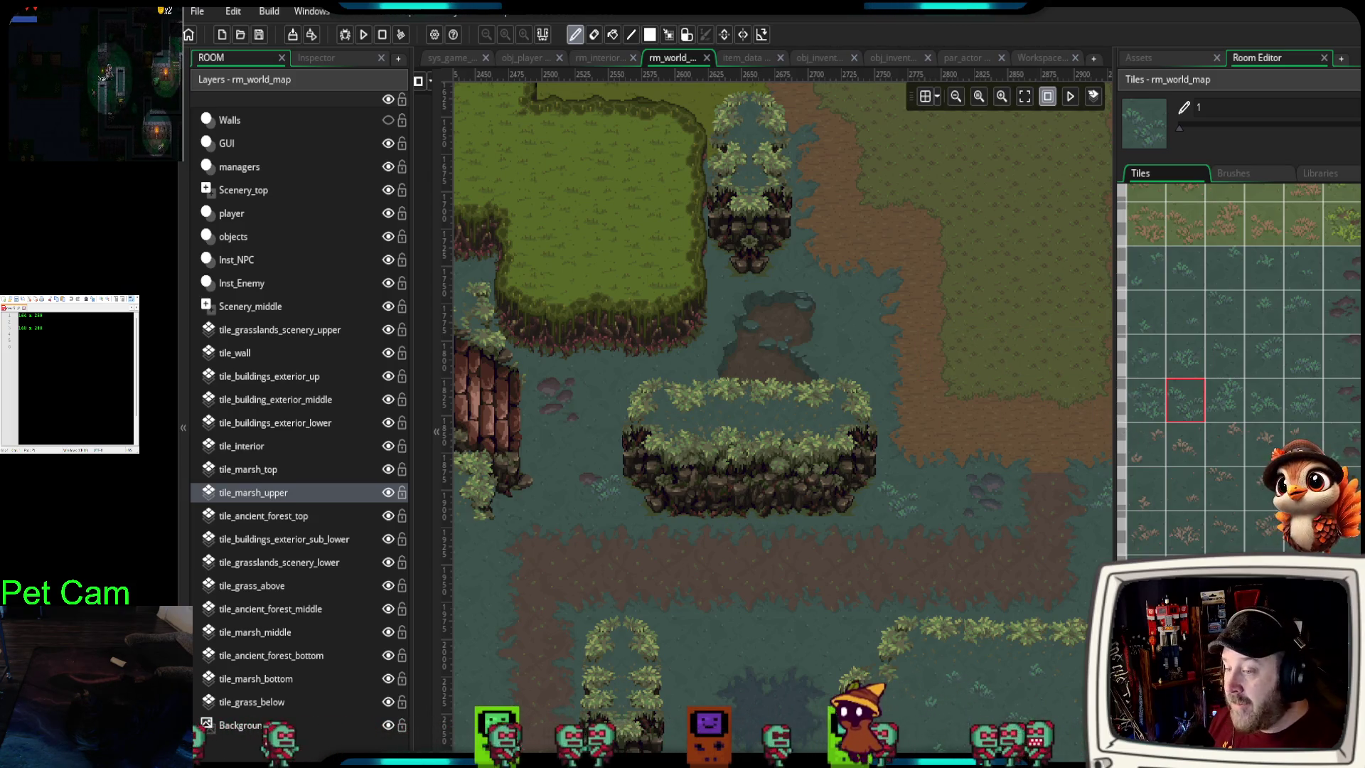
left_click(1185, 400)
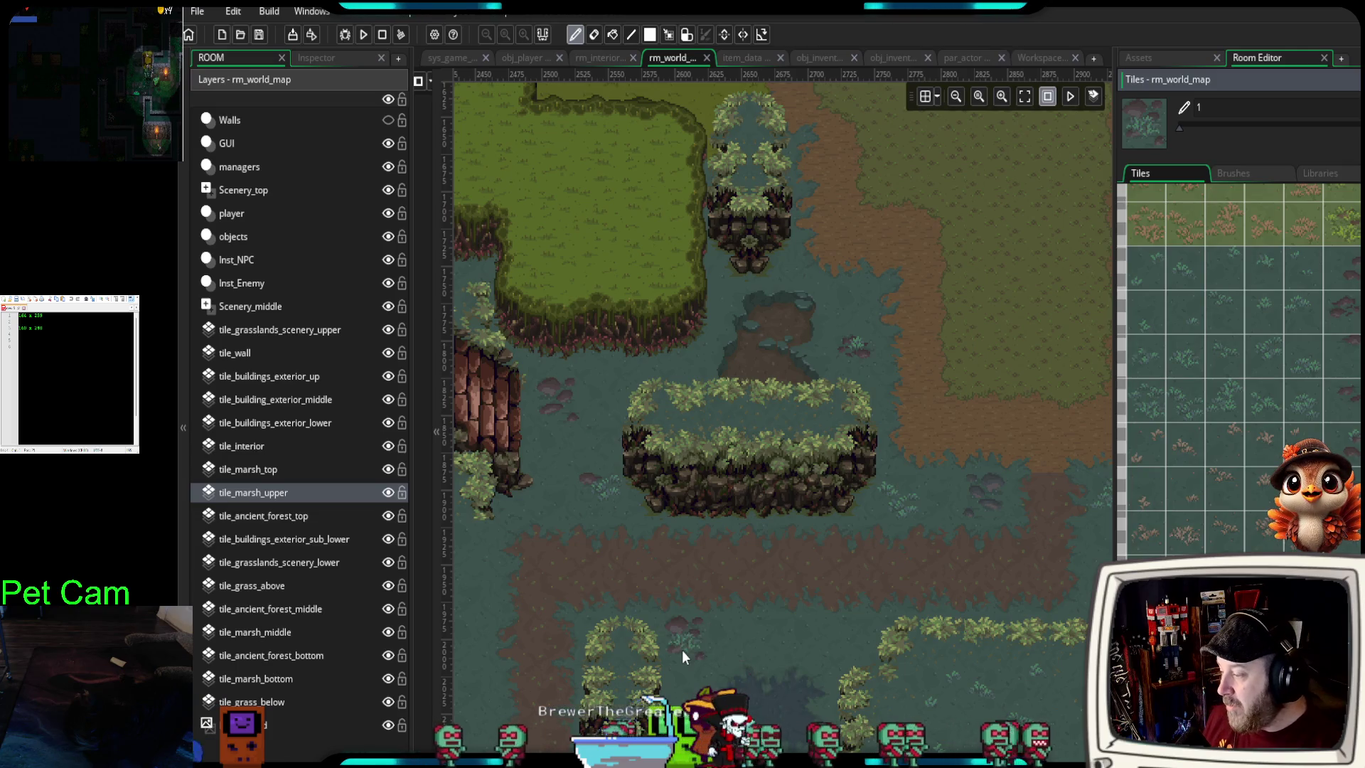
- Place a rock-and-grass tile on the marsh
scroll(735, 446, "down", 5)
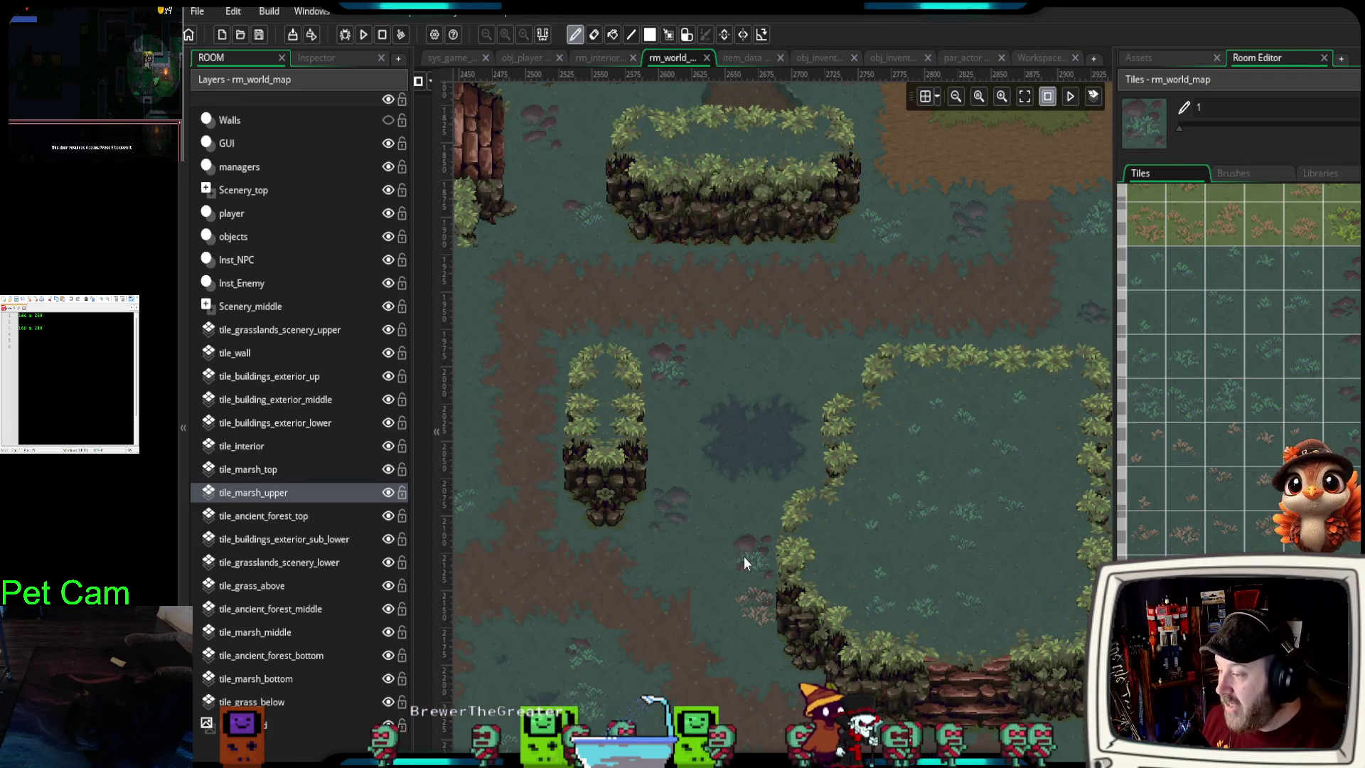
left_click(822, 556)
scroll(651, 460, "down", 3)
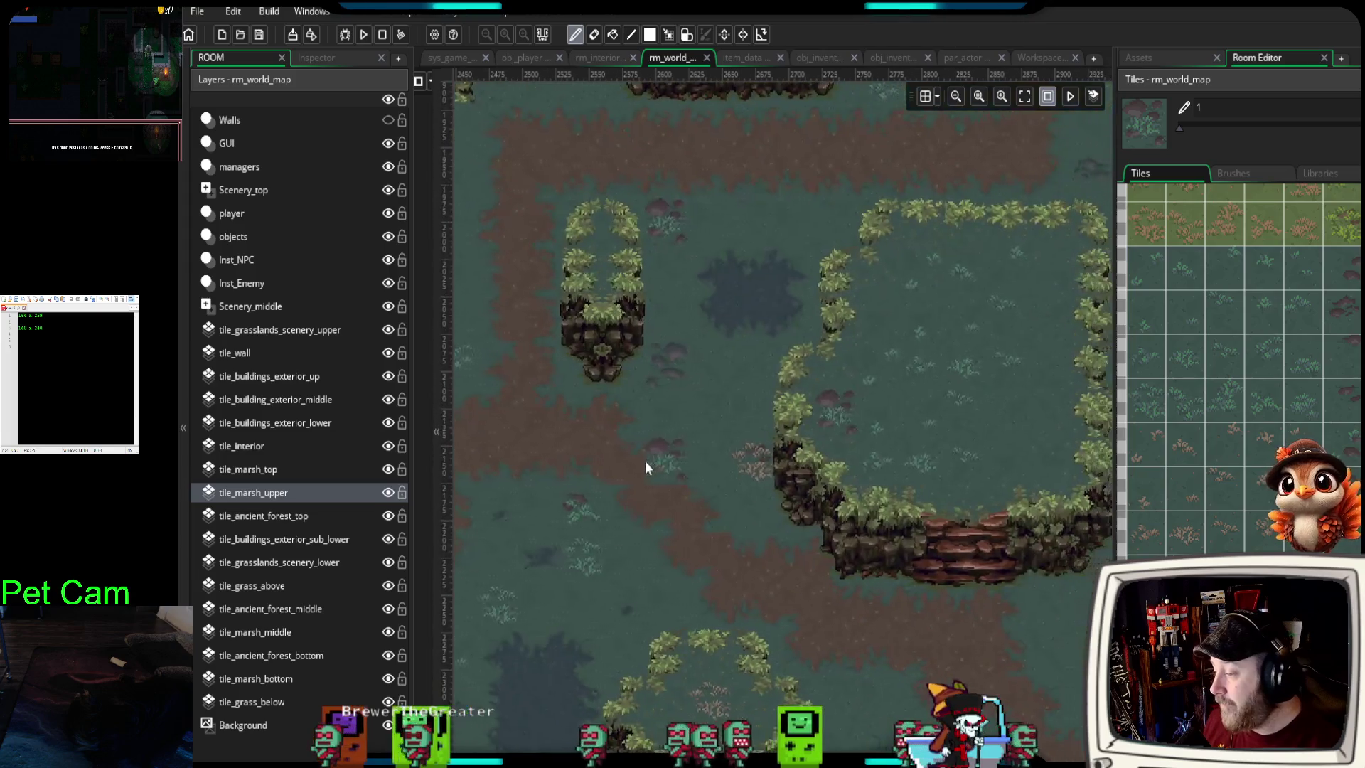
scroll(803, 652, "right", 1)
scroll(1237, 372, "down", 1)
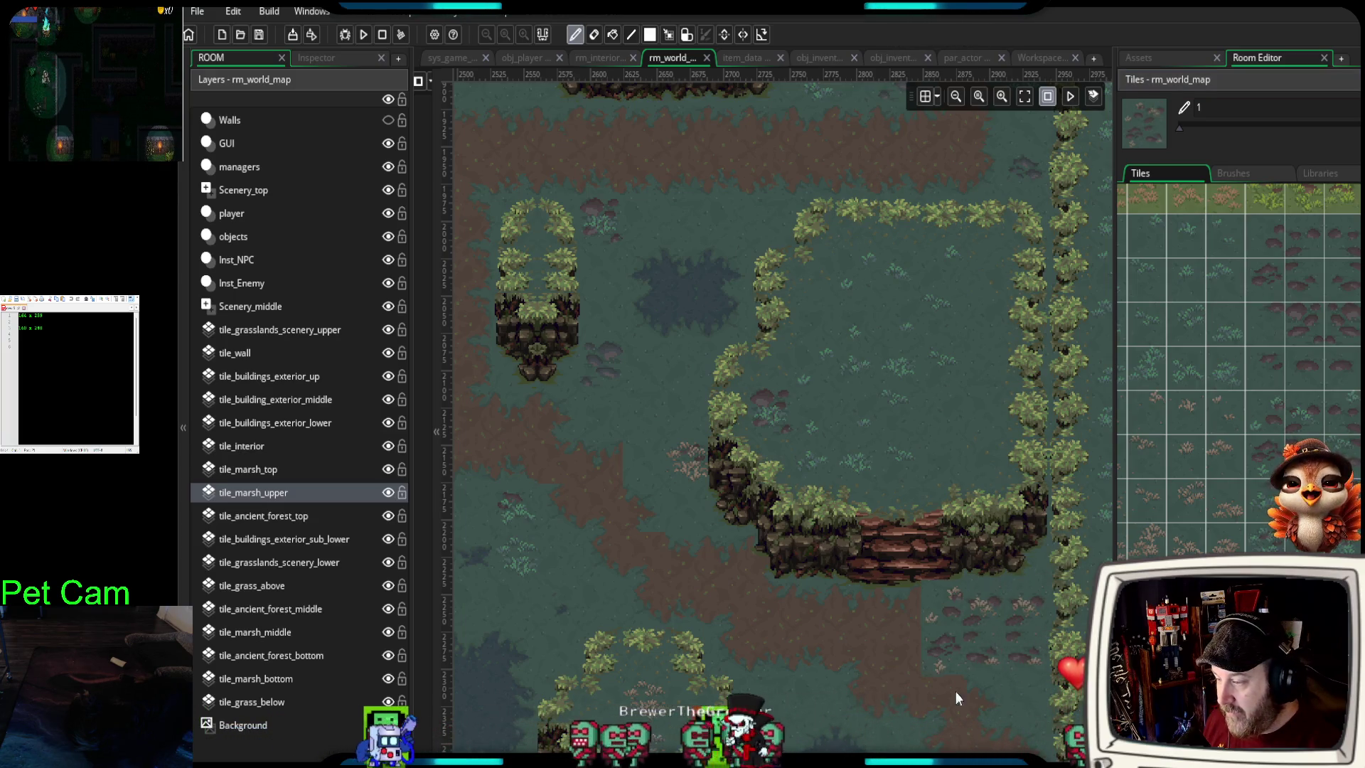
scroll(998, 660, "down", 3)
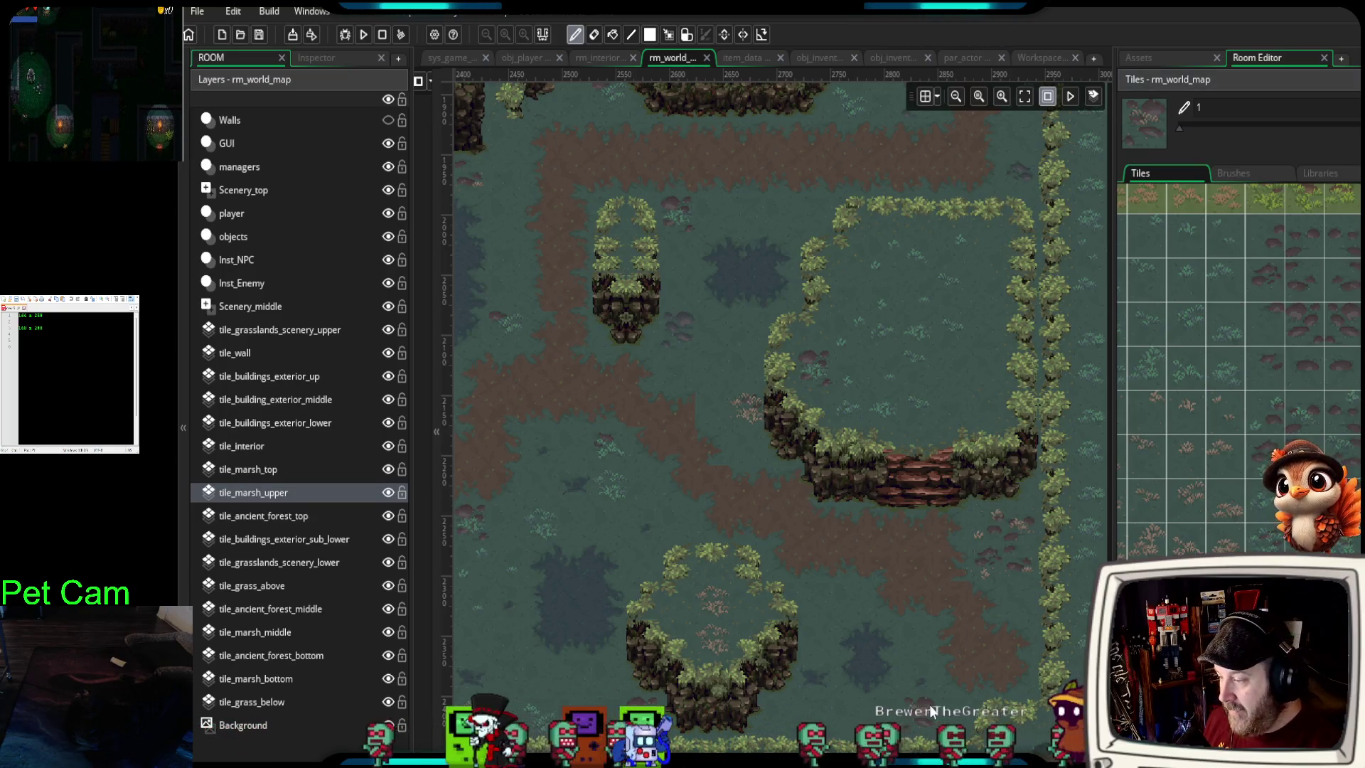
scroll(899, 676, "down", 3)
scroll(990, 557, "up", 1)
scroll(989, 557, "up", 1)
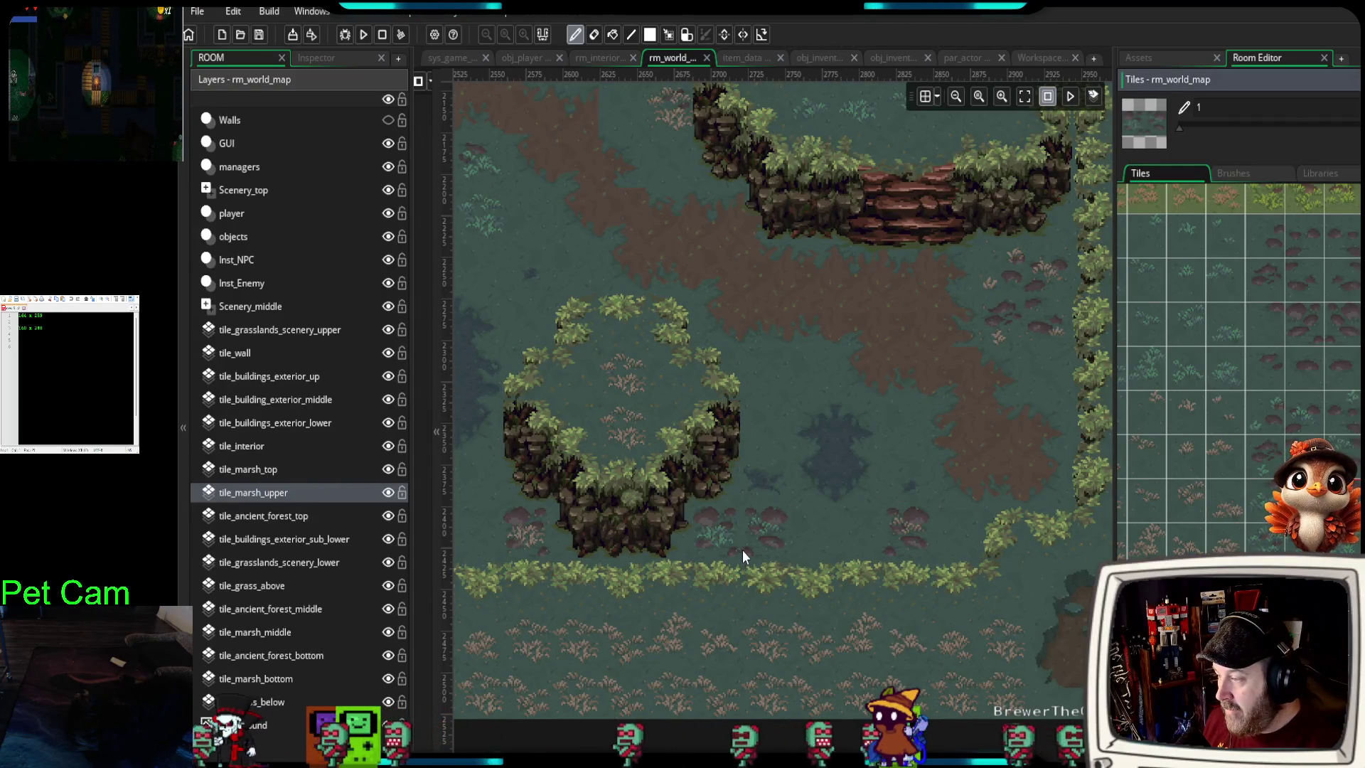
- Place red marsh bushes on the teal ground and repaint them with a two-tile brush
left_click(802, 377)
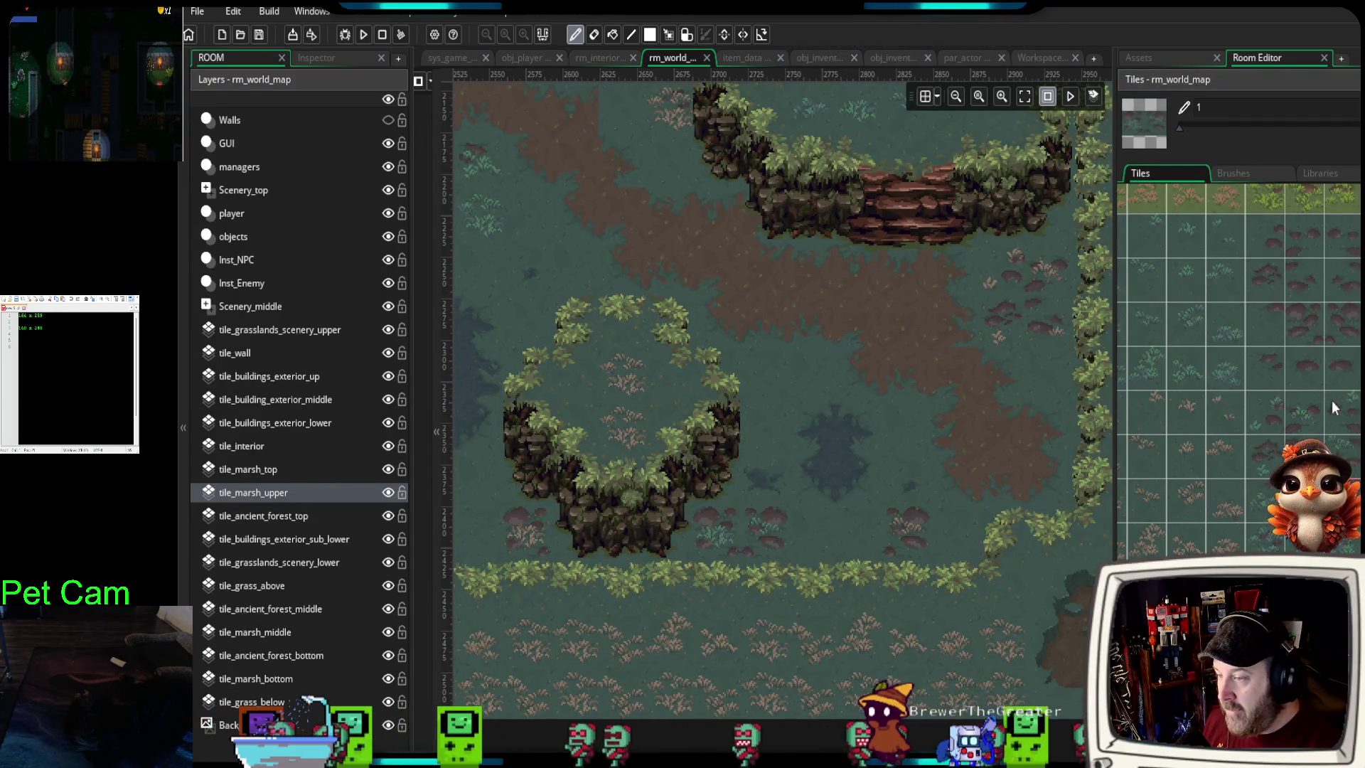
left_click_drag(1304, 410, 1272, 411)
left_click(785, 390)
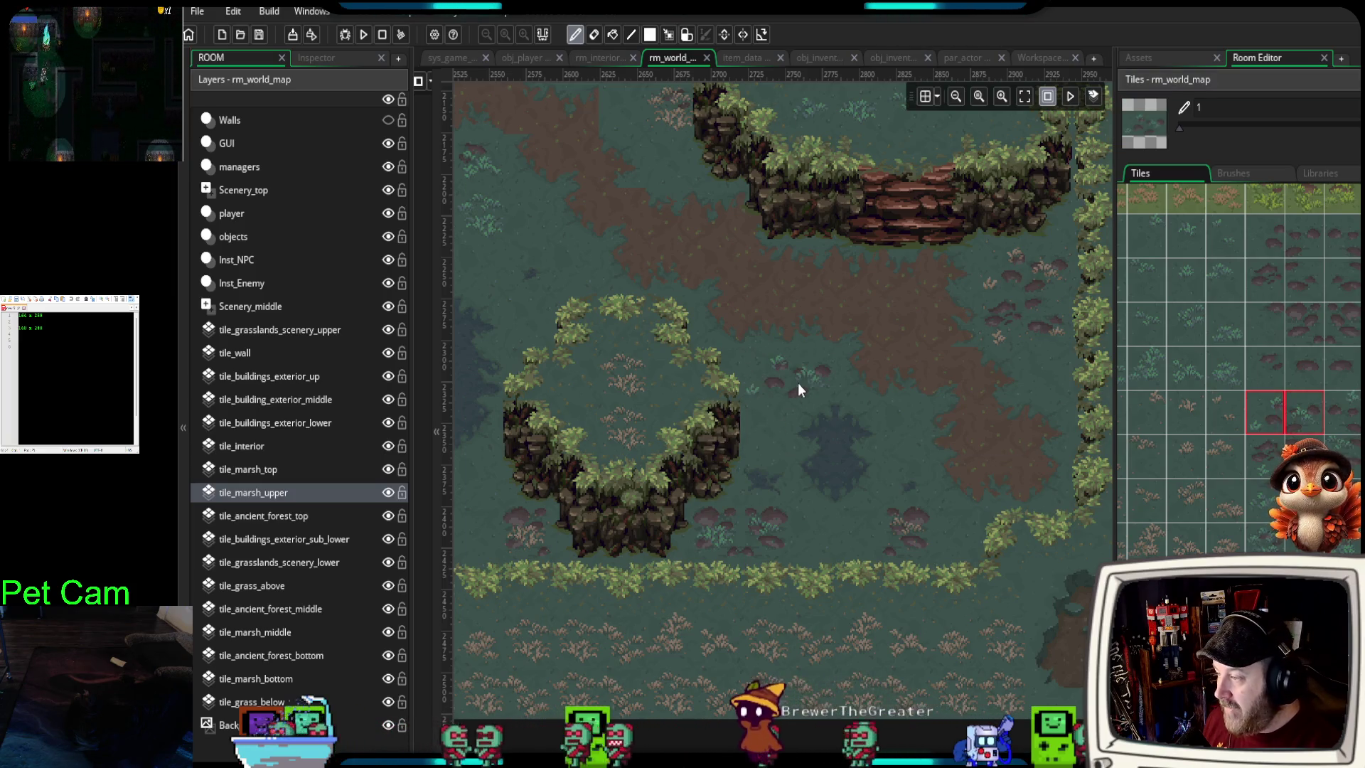
scroll(797, 383, "down", 2)
left_click_drag(723, 398, 985, 579)
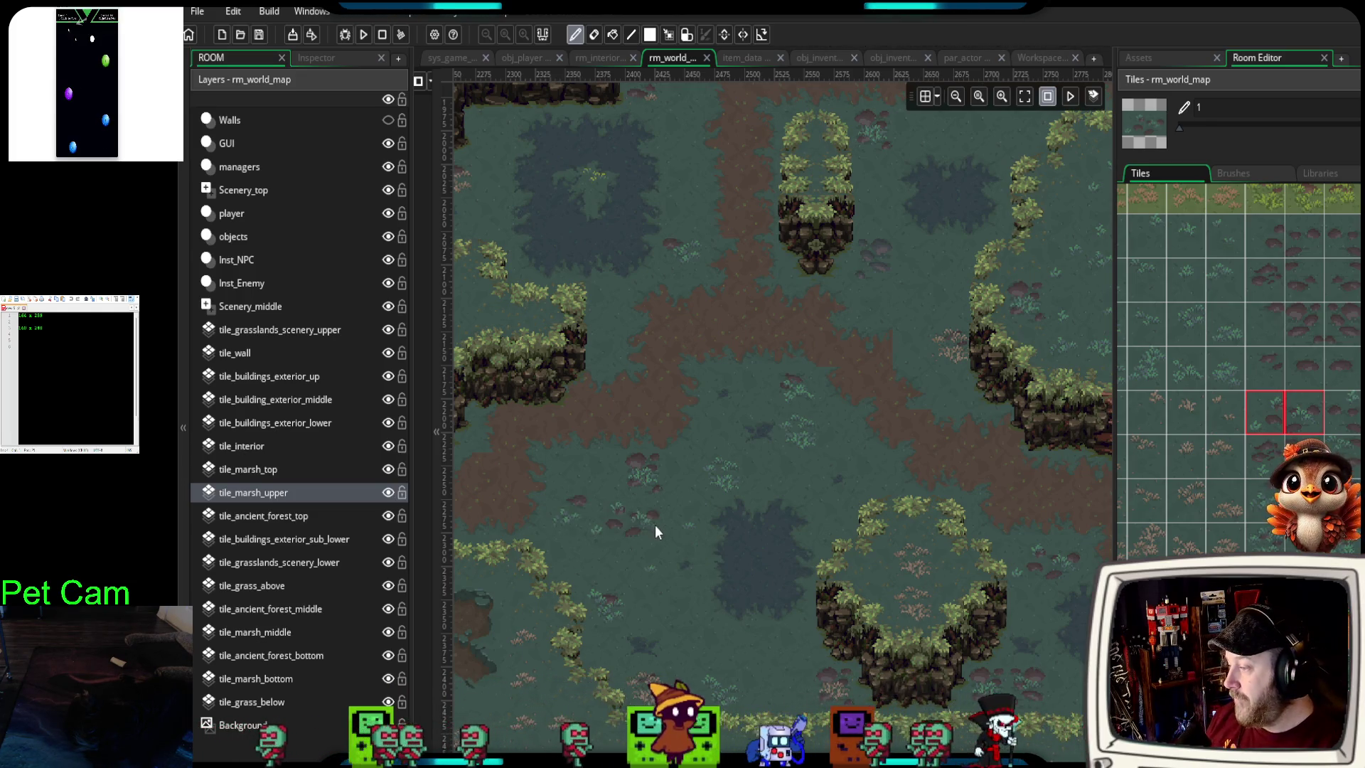
- Choose a grass tile to paint with and move the view across the marsh
scroll(803, 528, "left", 3)
scroll(824, 530, "down", 2)
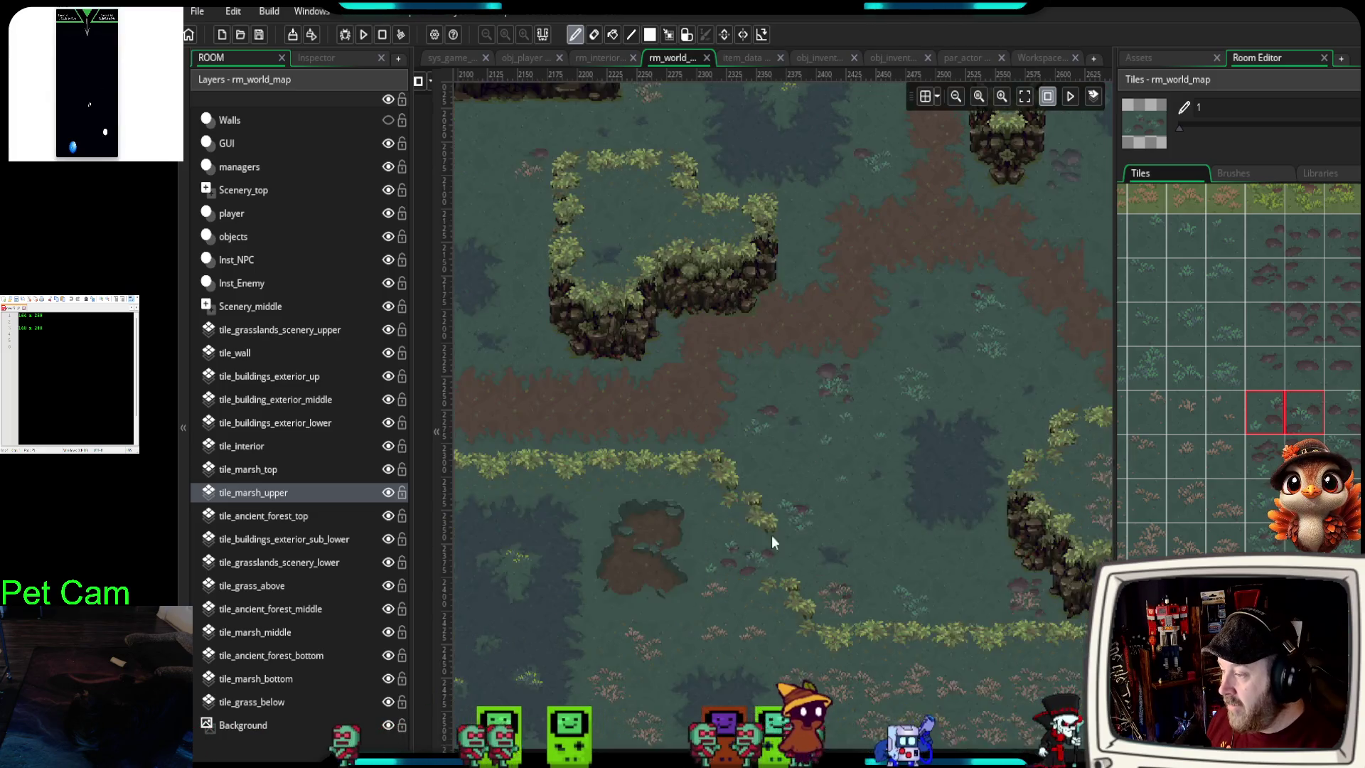
scroll(762, 536, "down", 3)
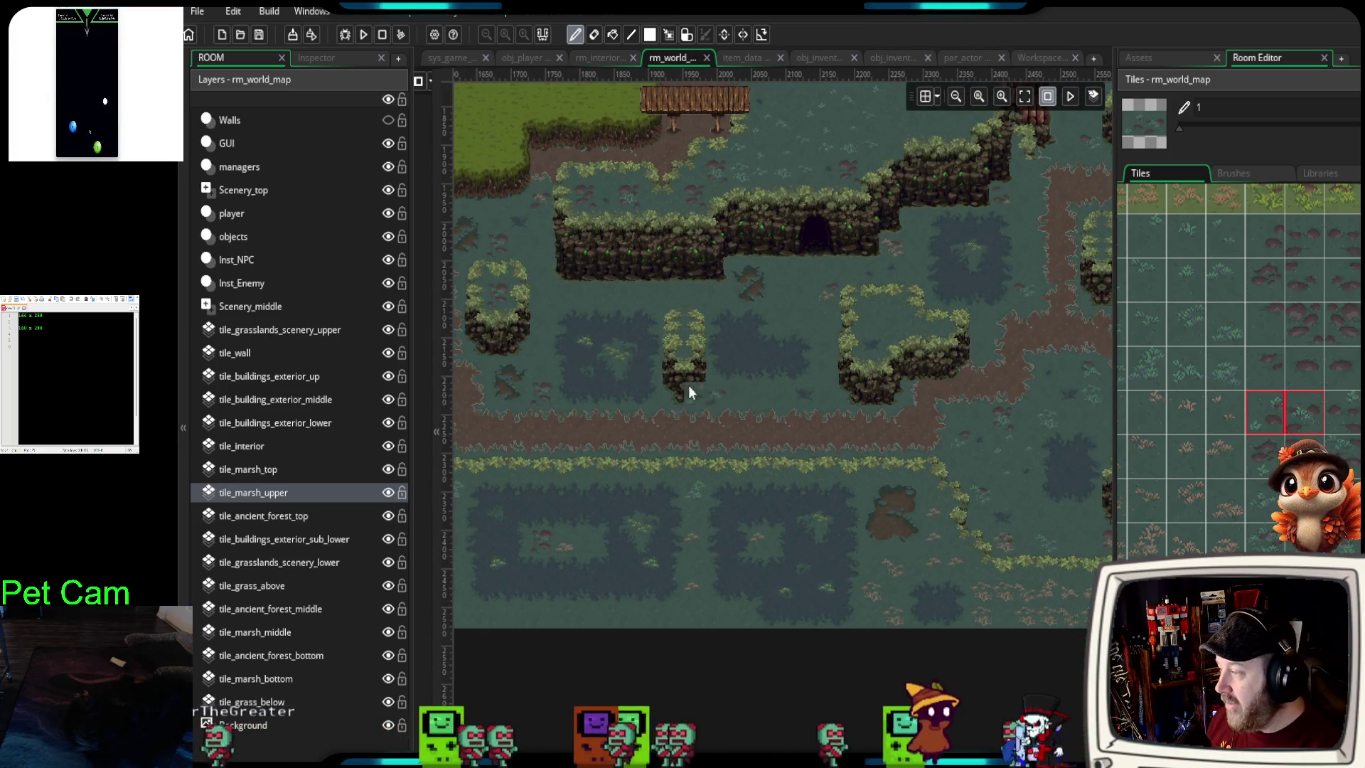
scroll(604, 399, "up", 2)
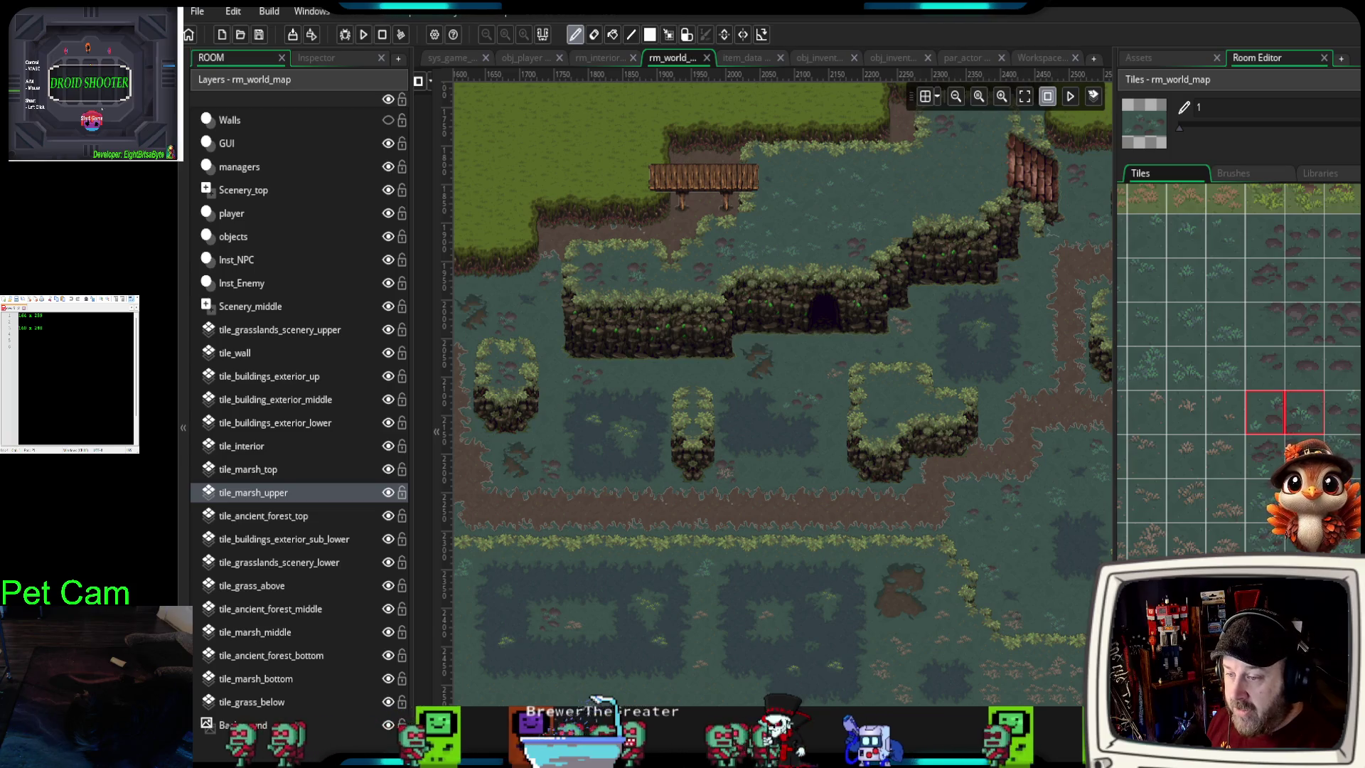
left_click(780, 395, "ctrl")
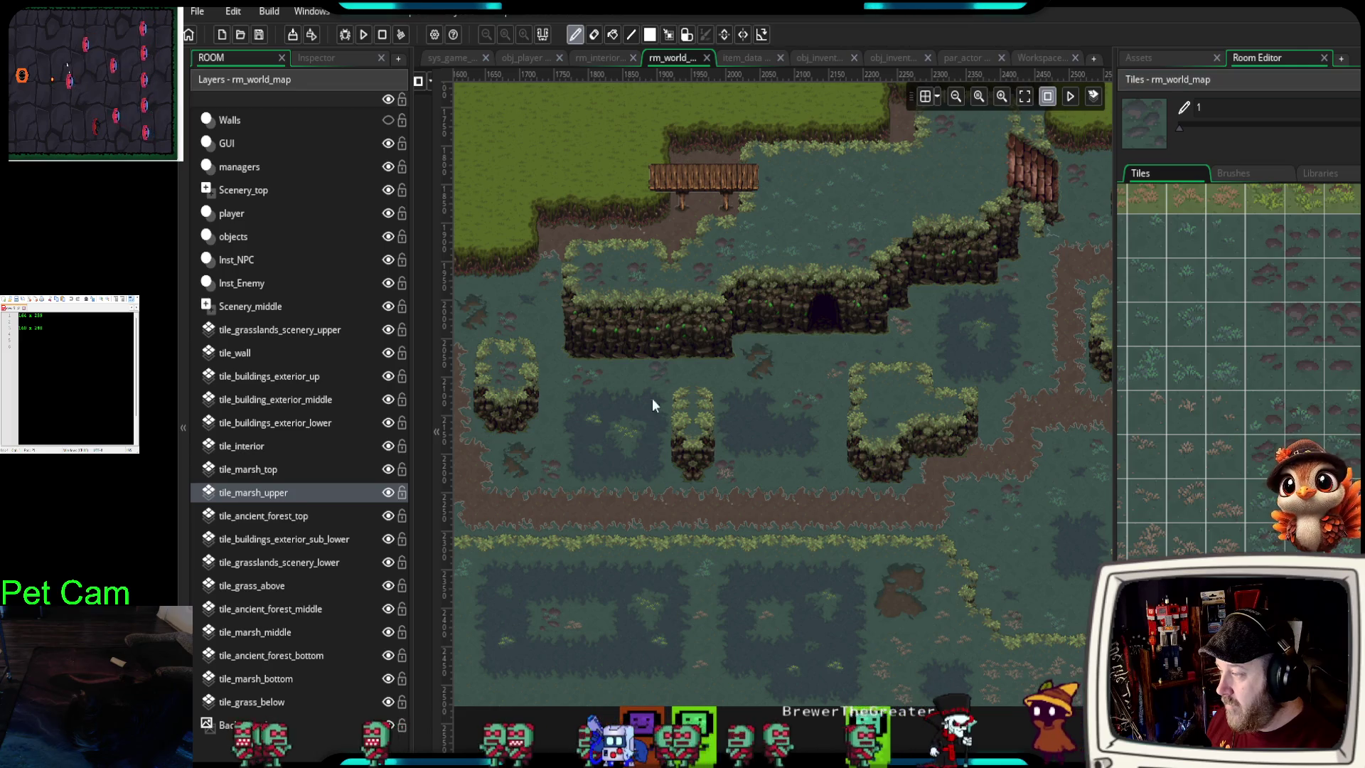
left_click(1141, 369)
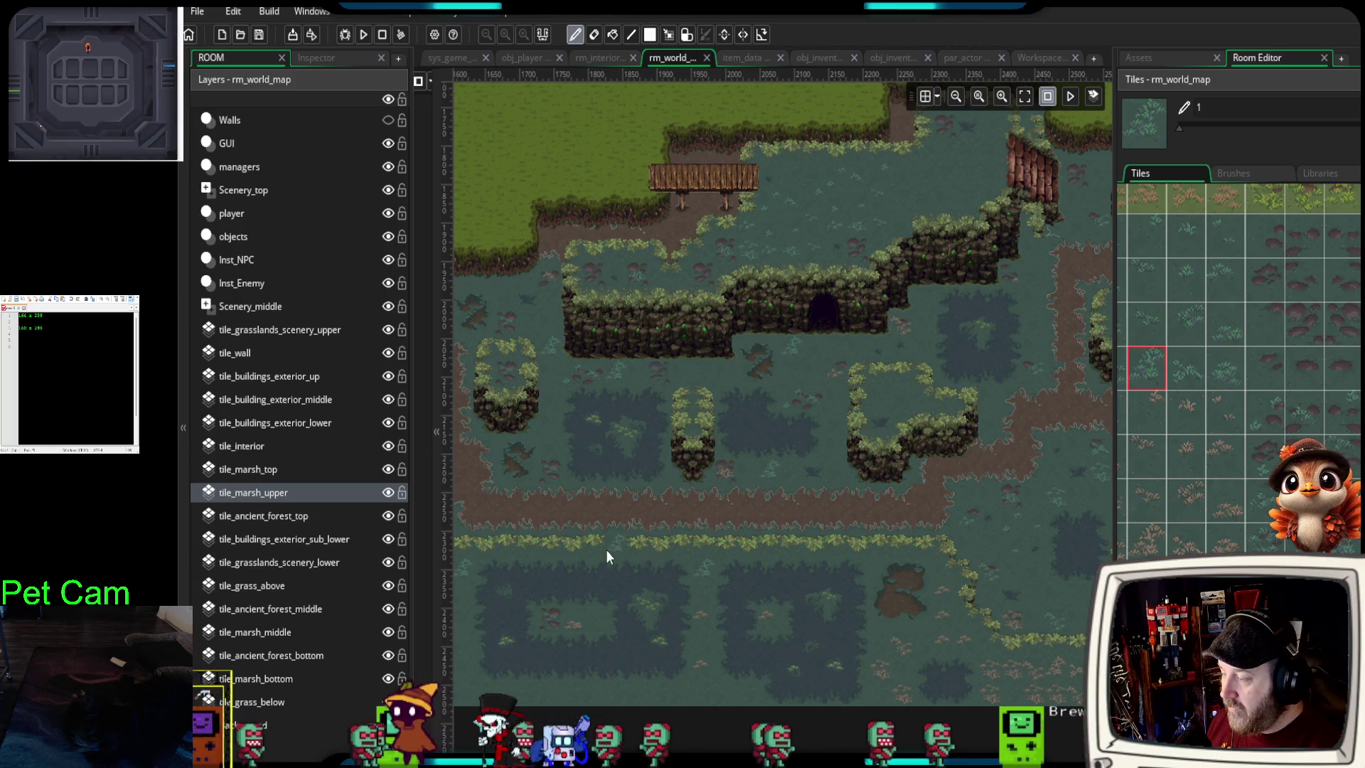
mouse_move(801, 458)
left_mouse_down()
mouse_move(894, 371)
mouse_move(805, 551)
mouse_move(808, 460)
left_mouse_up()
- Drag the right dock splitter wider, then zoom the canvas out to show the entire map
scroll(800, 546, "down", 5)
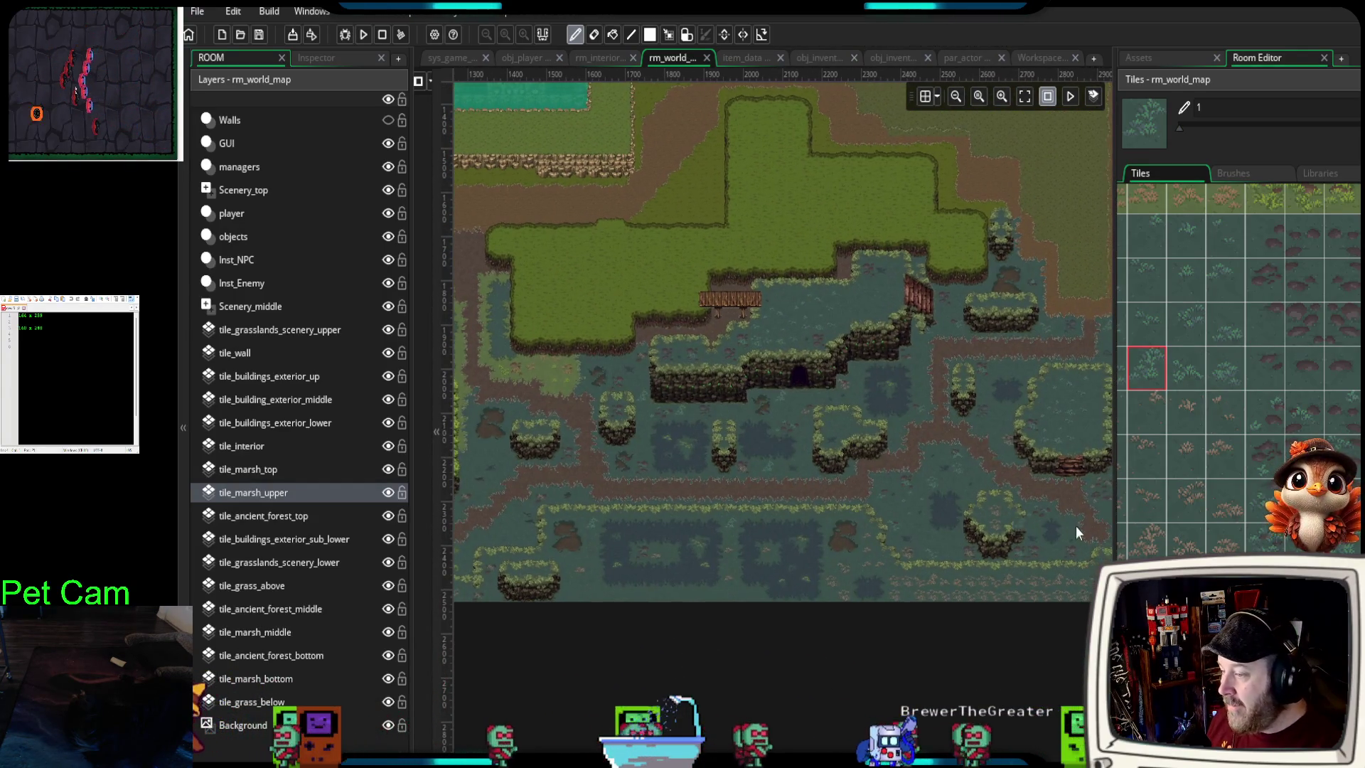
left_click_drag(1119, 549, 1212, 551)
scroll(868, 531, "up", 4)
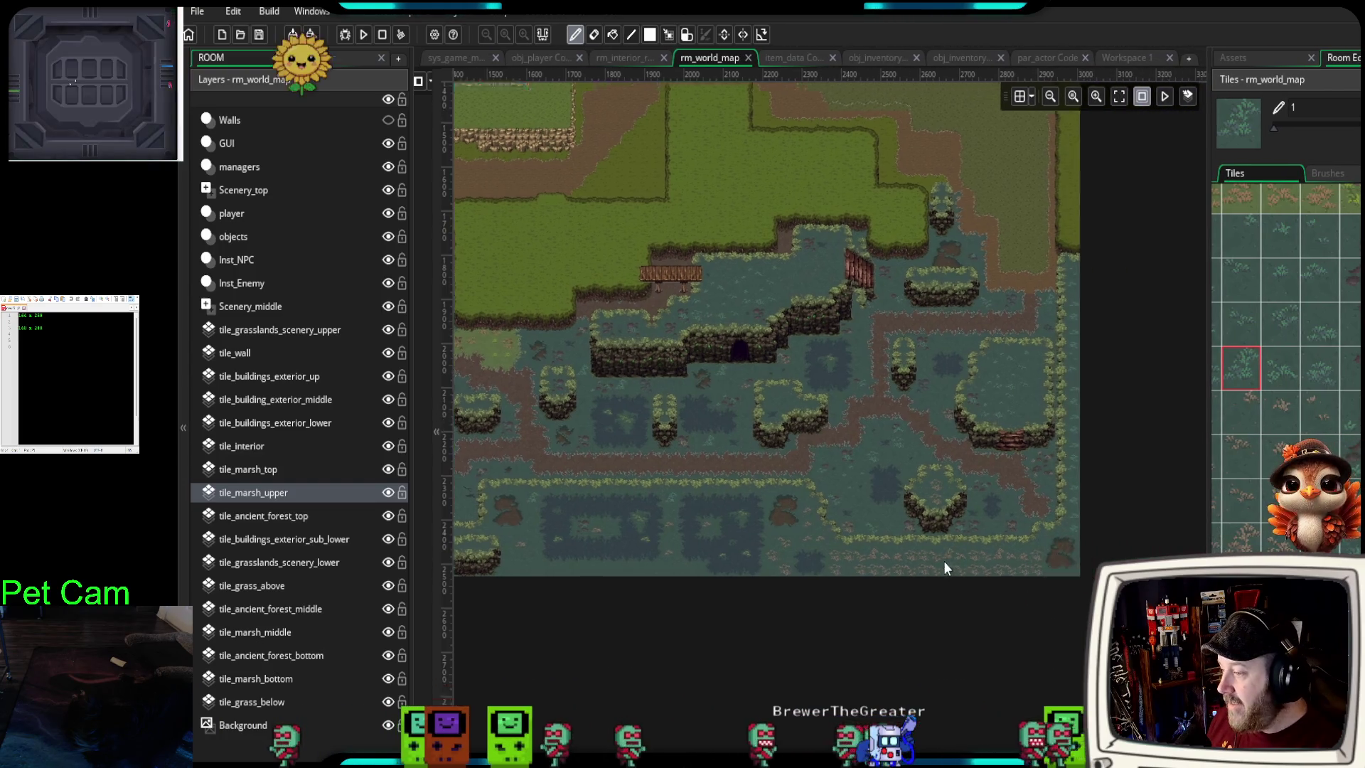
scroll(859, 530, "up", 3)
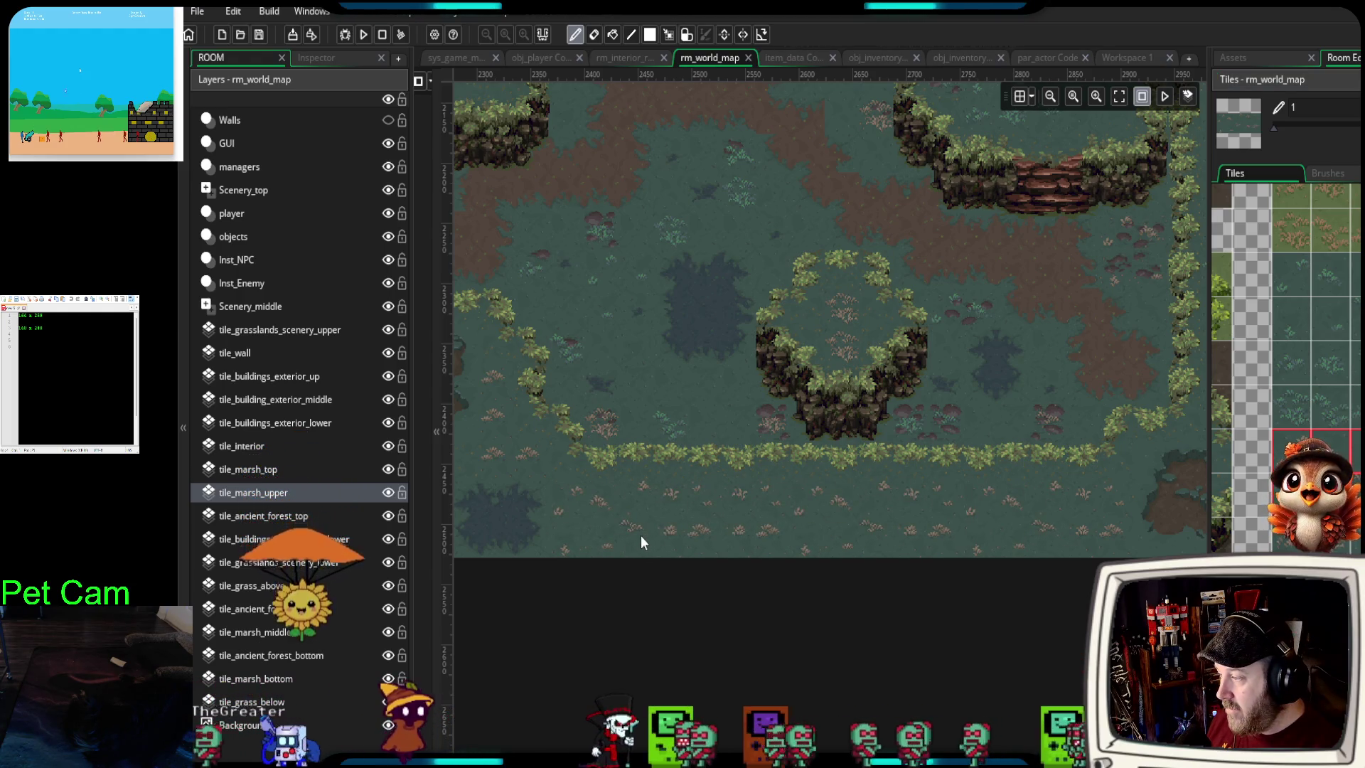
scroll(719, 644, "down", 3)
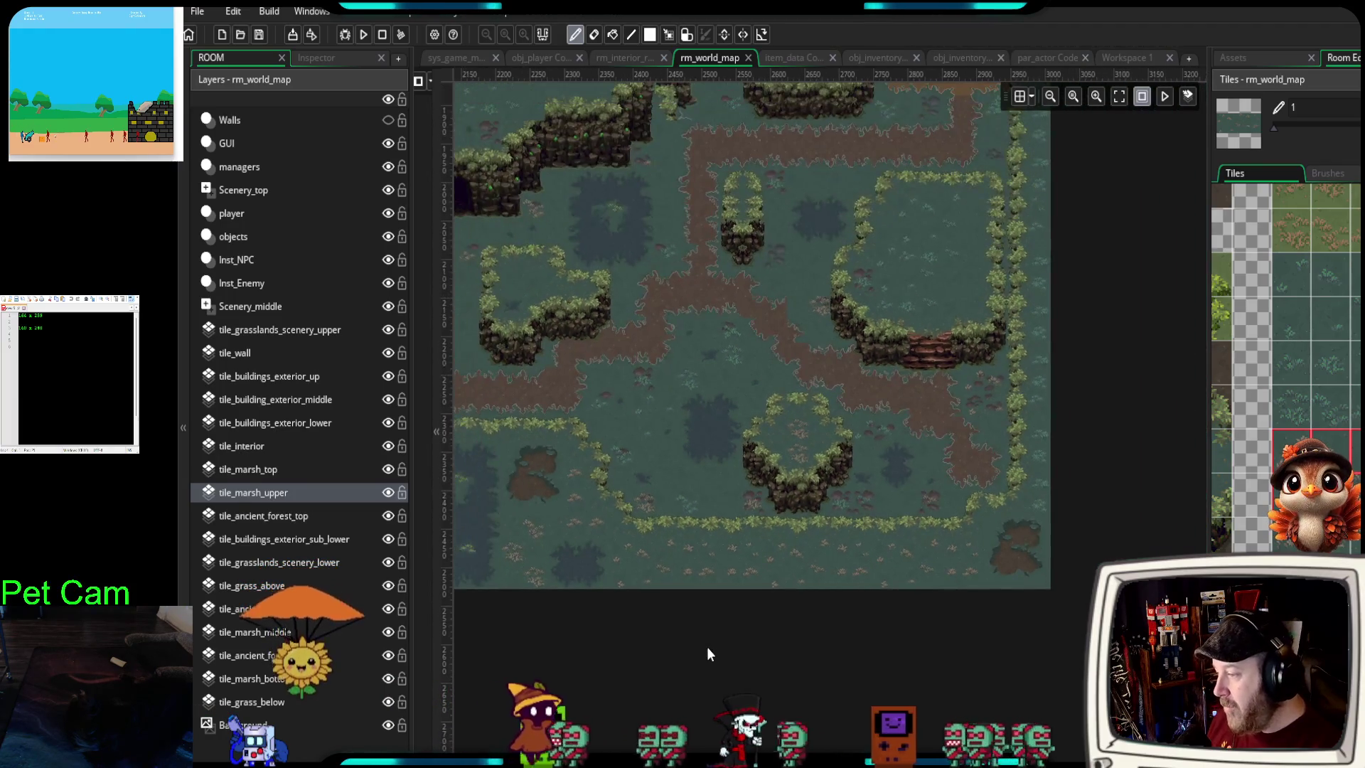
scroll(756, 597, "down", 2)
scroll(791, 616, "down", 2)
scroll(858, 647, "down", 3)
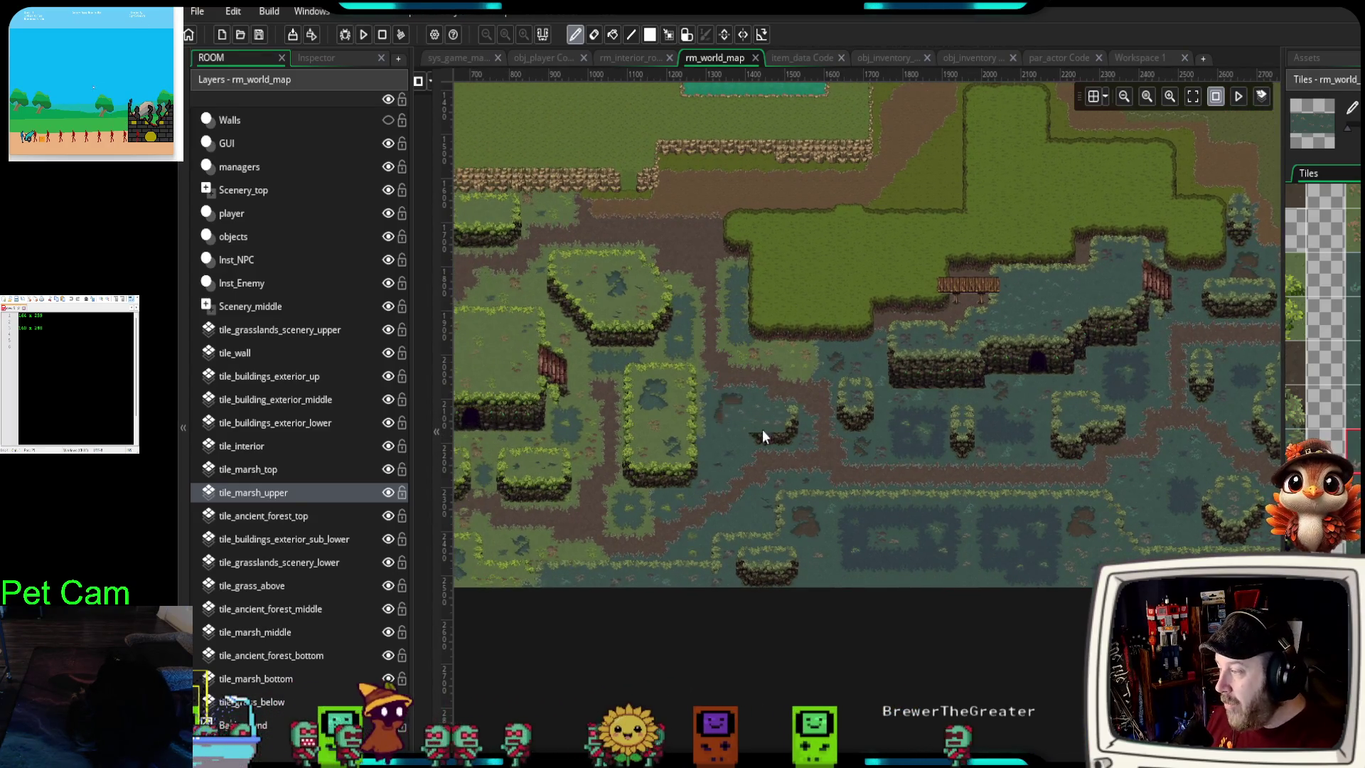
scroll(1029, 437, "down", 3)
scroll(970, 462, "down", 1)
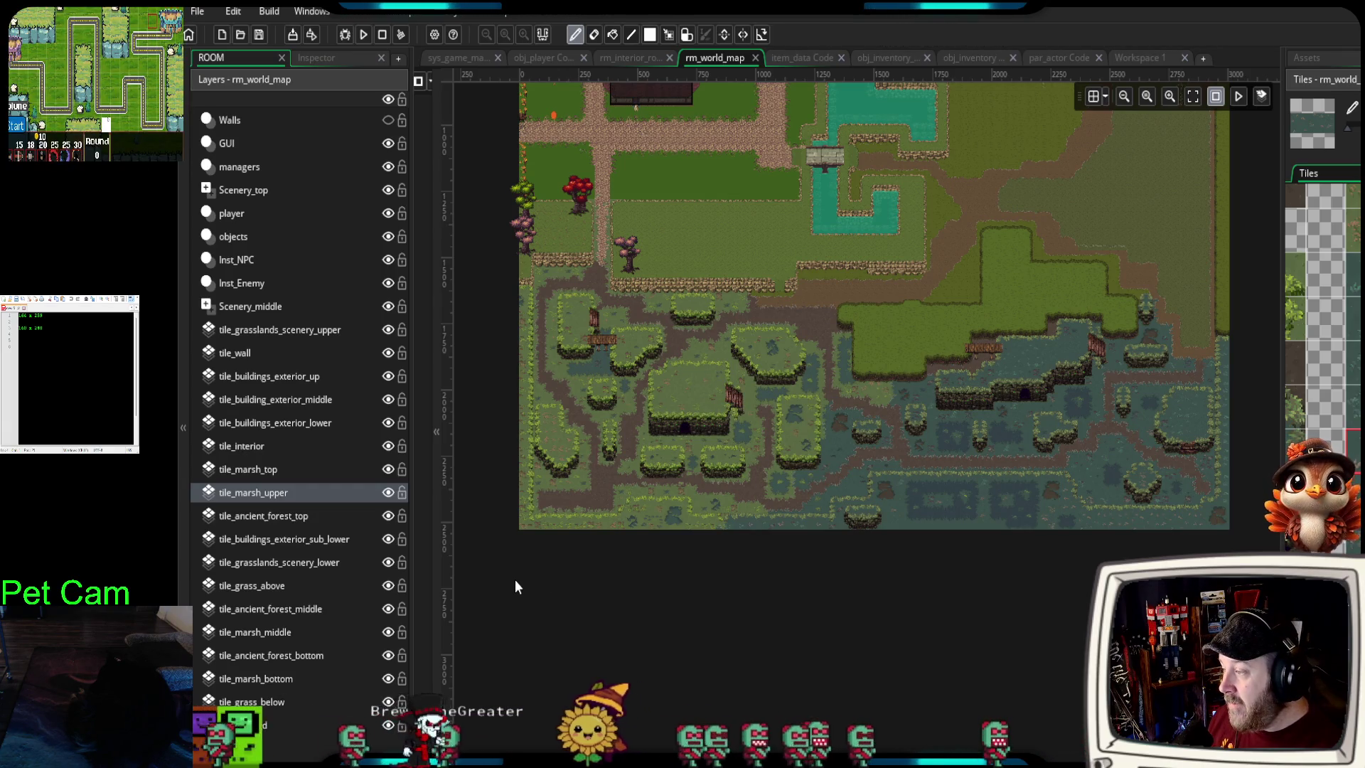
scroll(514, 578, "up", 2)
left_click_drag(825, 535, 725, 648)
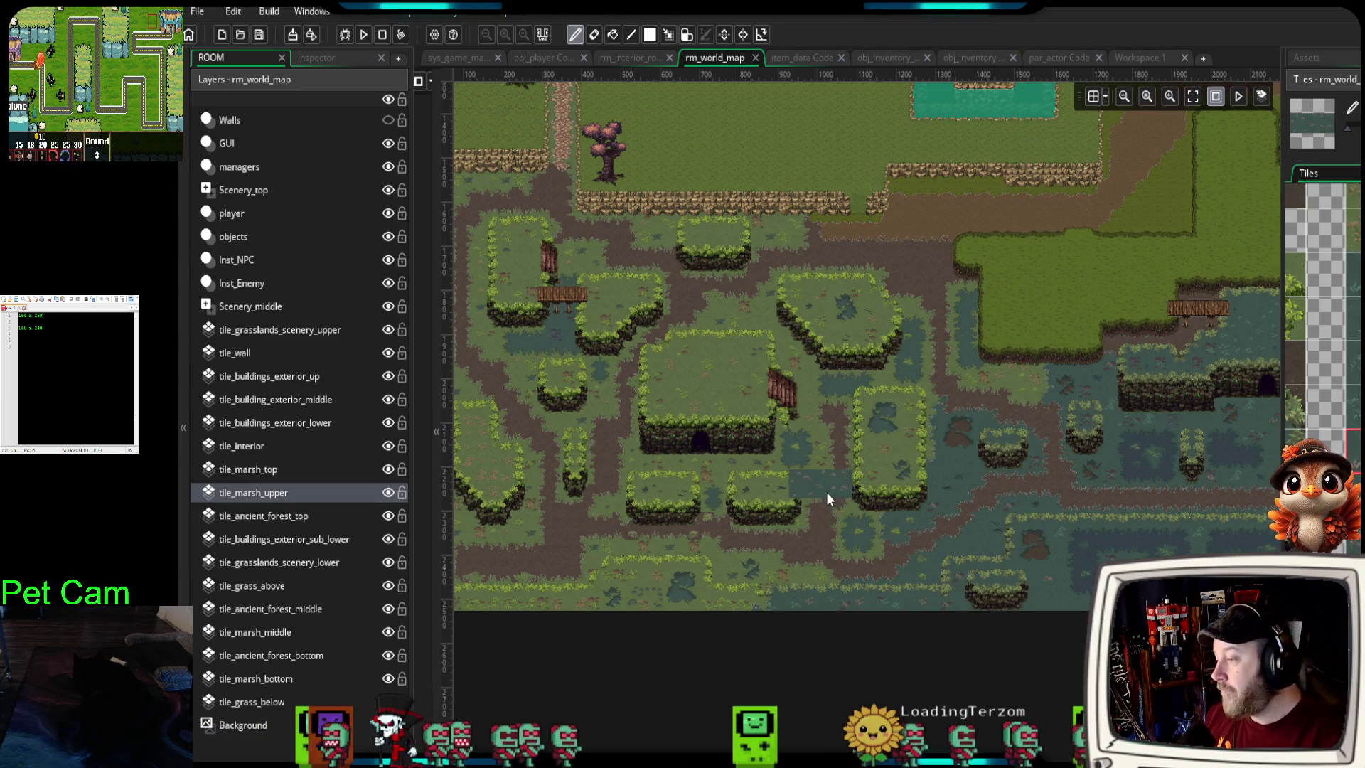
scroll(836, 497, "up", 2)
scroll(901, 617, "up", 1)
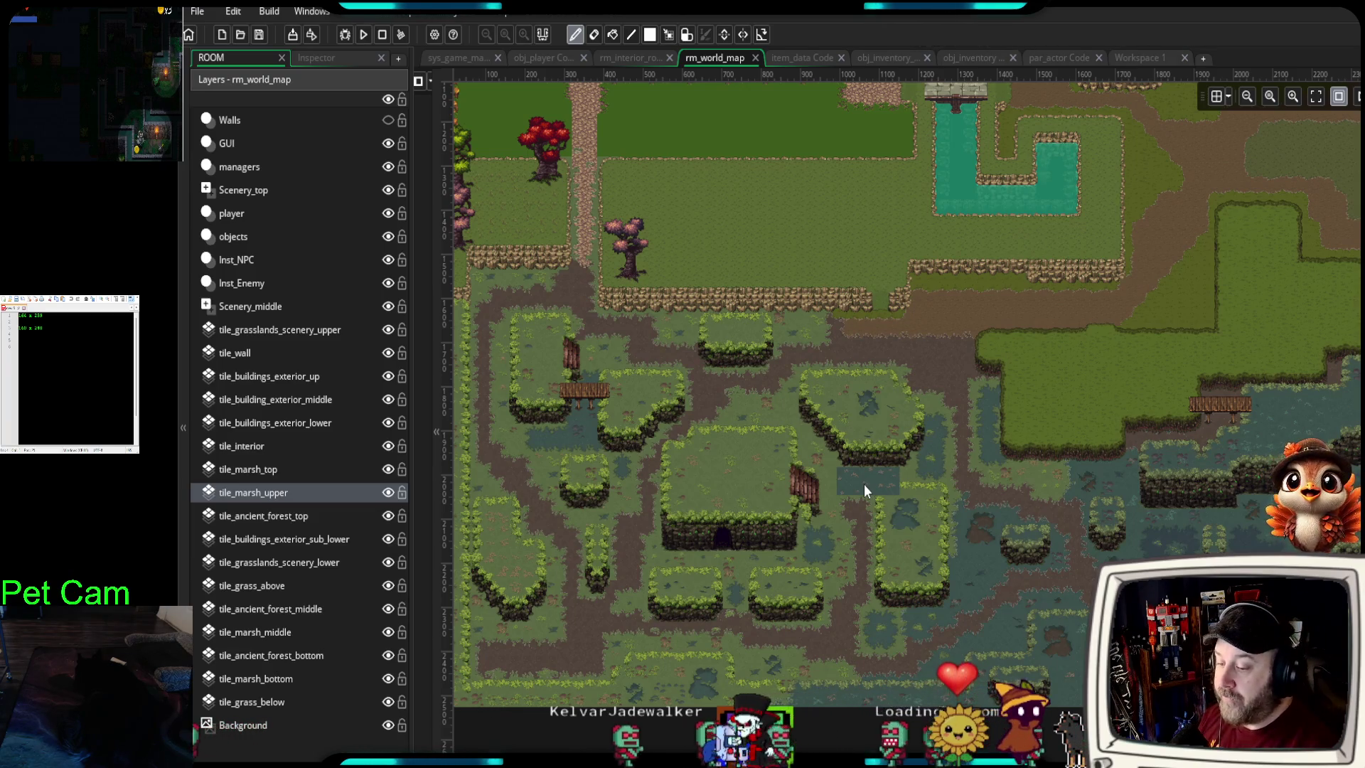
mouse_move(845, 506)
left_mouse_down()
mouse_move(870, 565)
mouse_move(812, 603)
mouse_move(804, 626)
left_mouse_up()
scroll(870, 564, "down", 2)
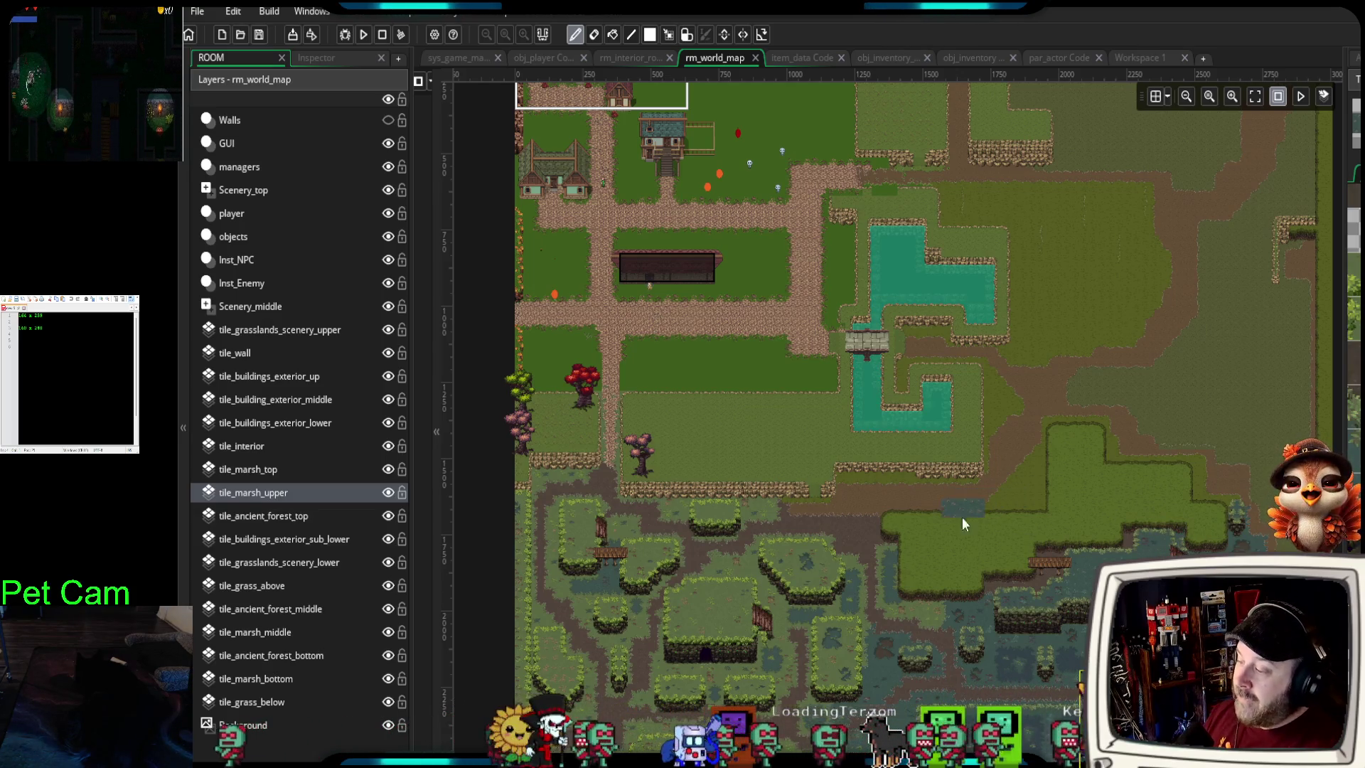
left_click_drag(947, 573, 931, 526)
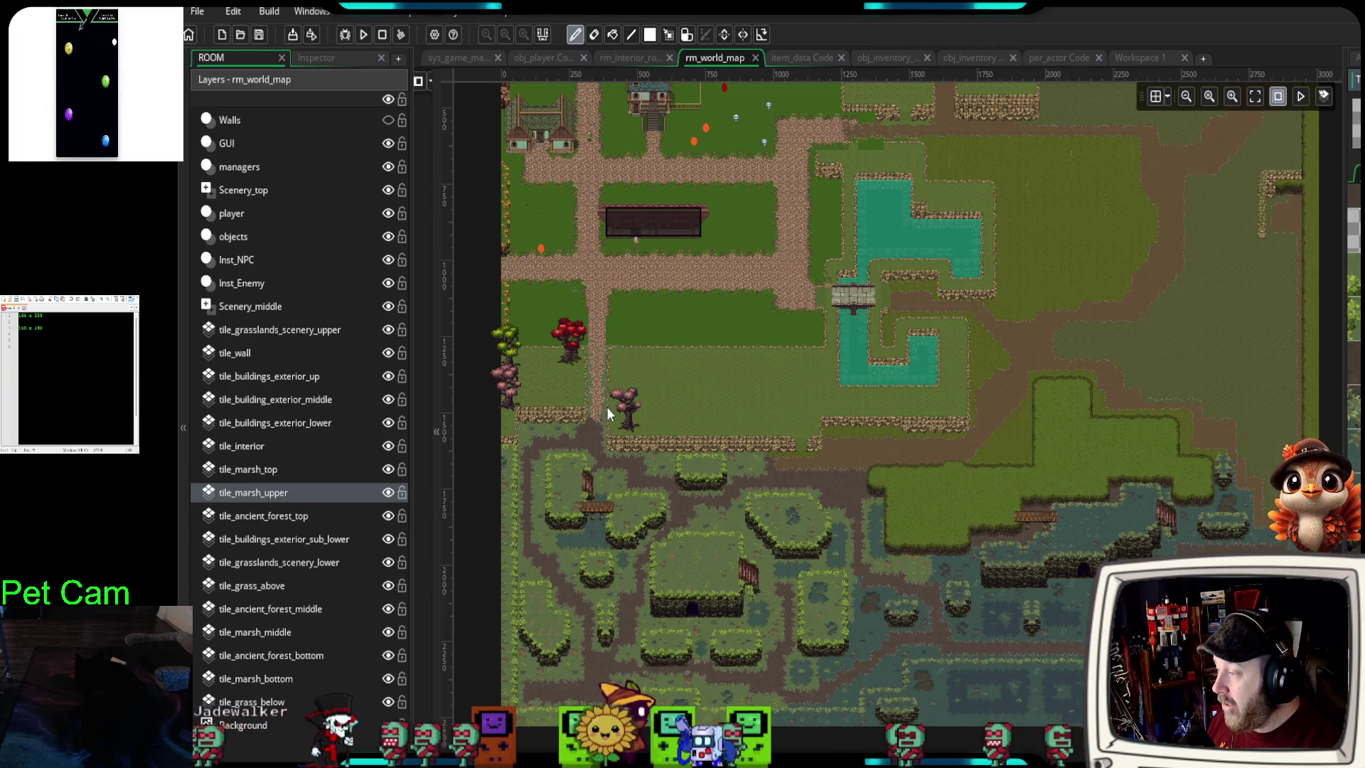
scroll(607, 407, "up", 3)
left_click_drag(608, 450, 877, 557)
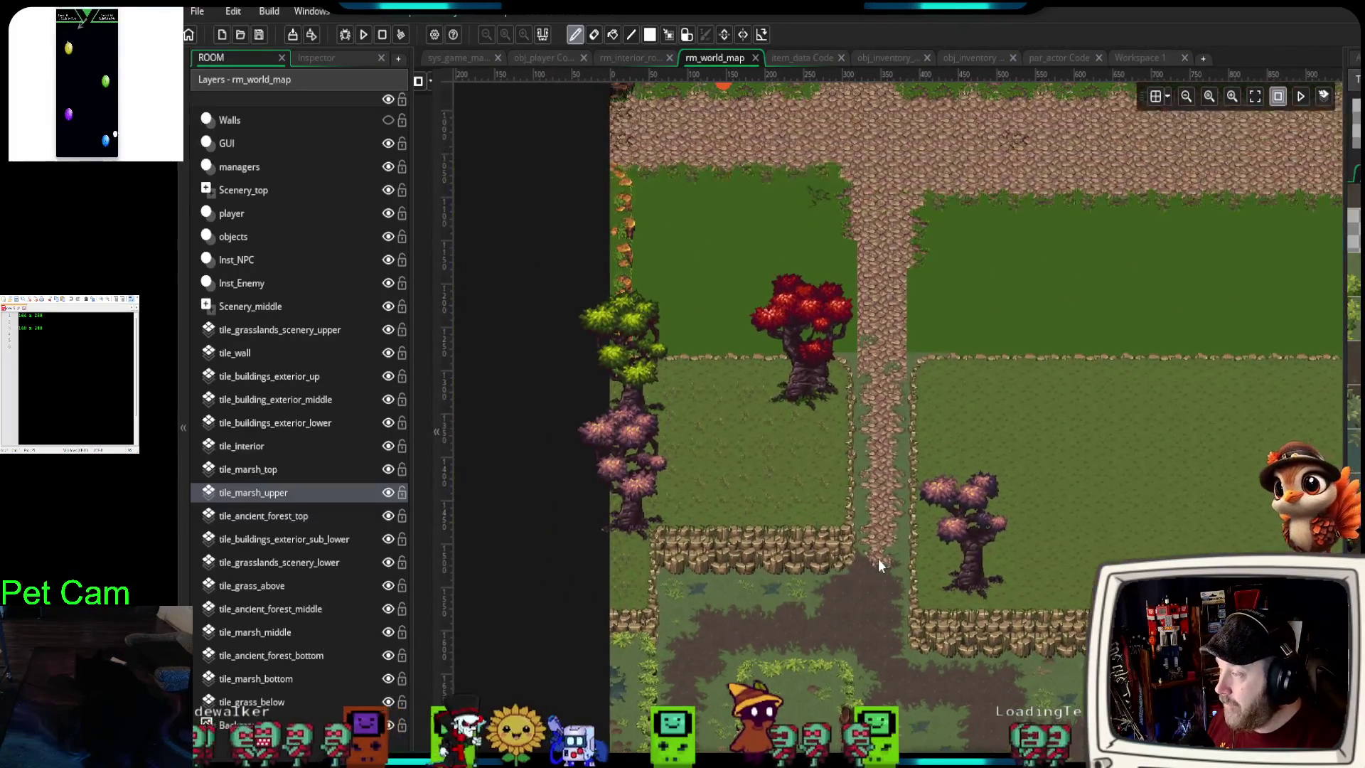
scroll(868, 556, "up", 2)
left_click(1300, 97)
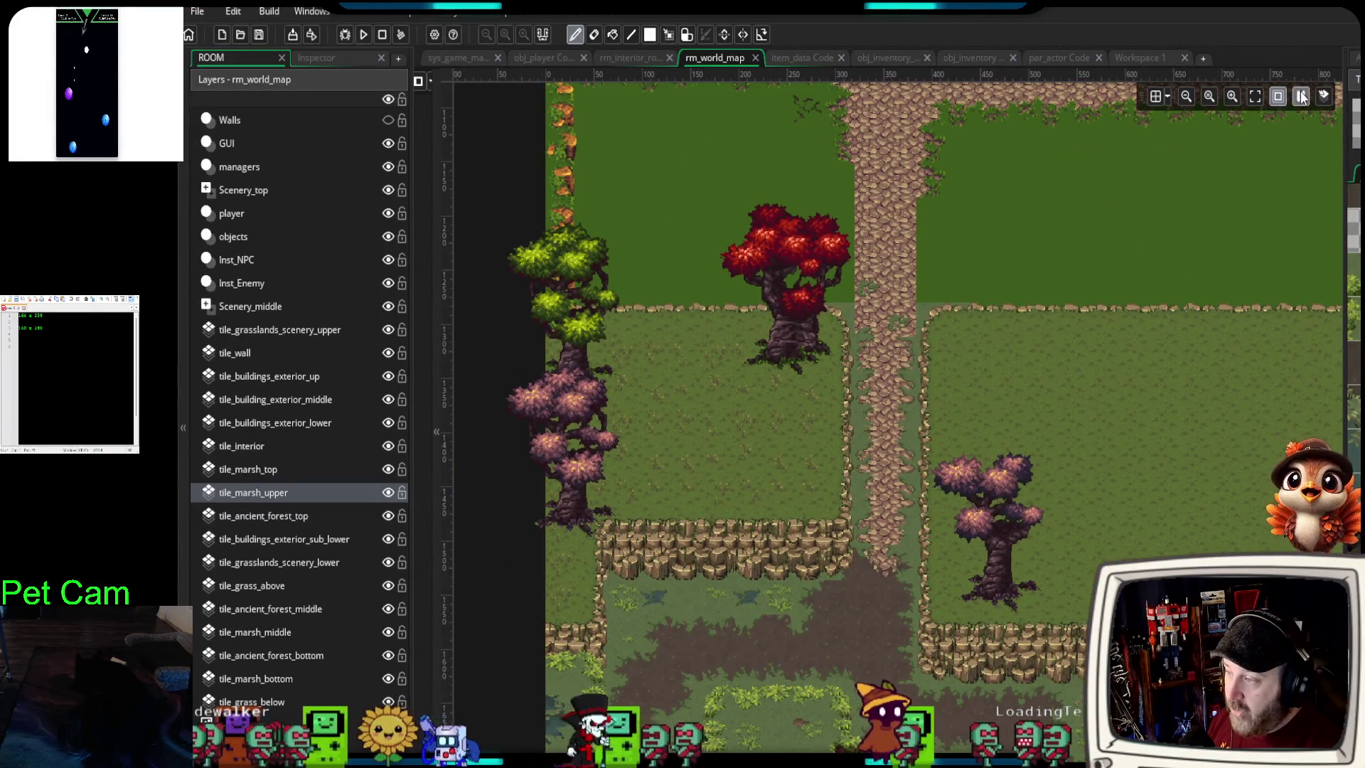
scroll(838, 579, "up", 1)
scroll(836, 576, "up", 1)
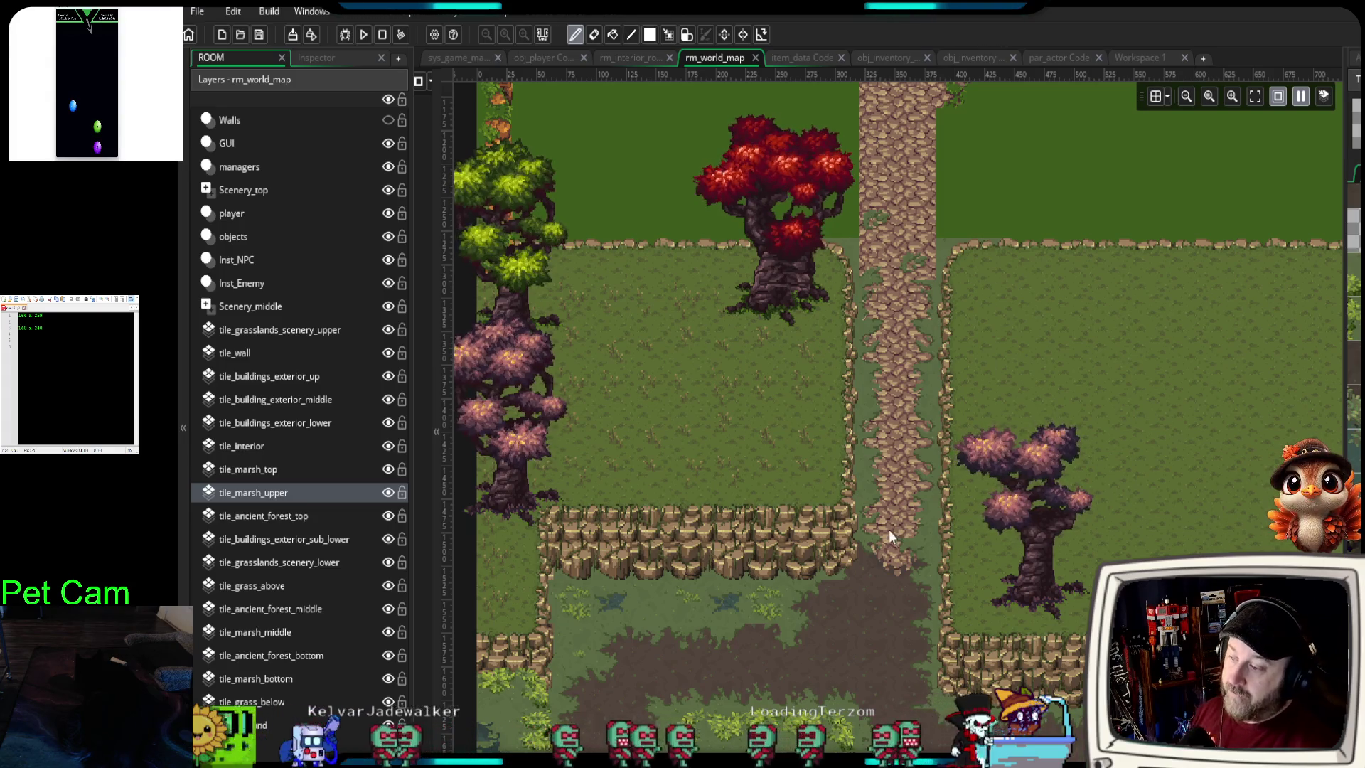
scroll(1019, 597, "down", 1)
scroll(1019, 597, "down", 2)
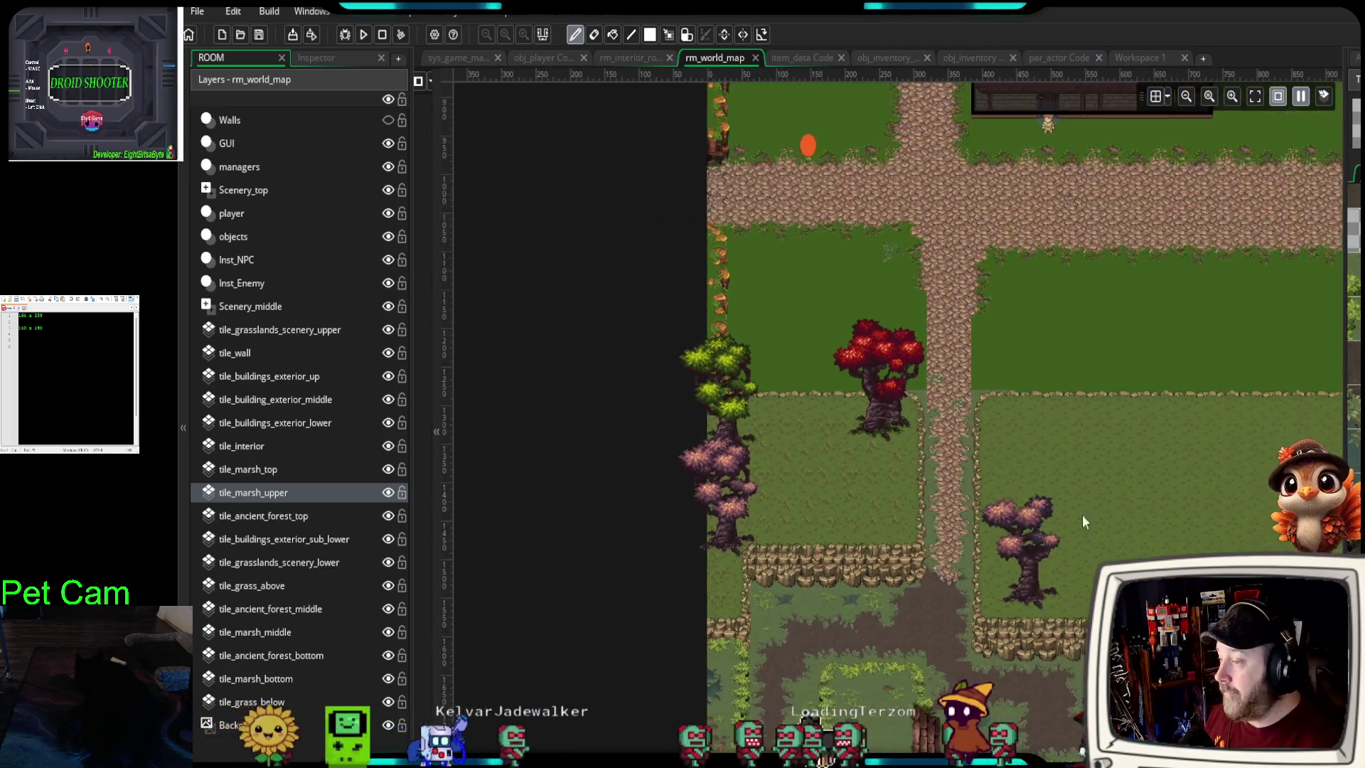
left_click_drag(1213, 408, 818, 438)
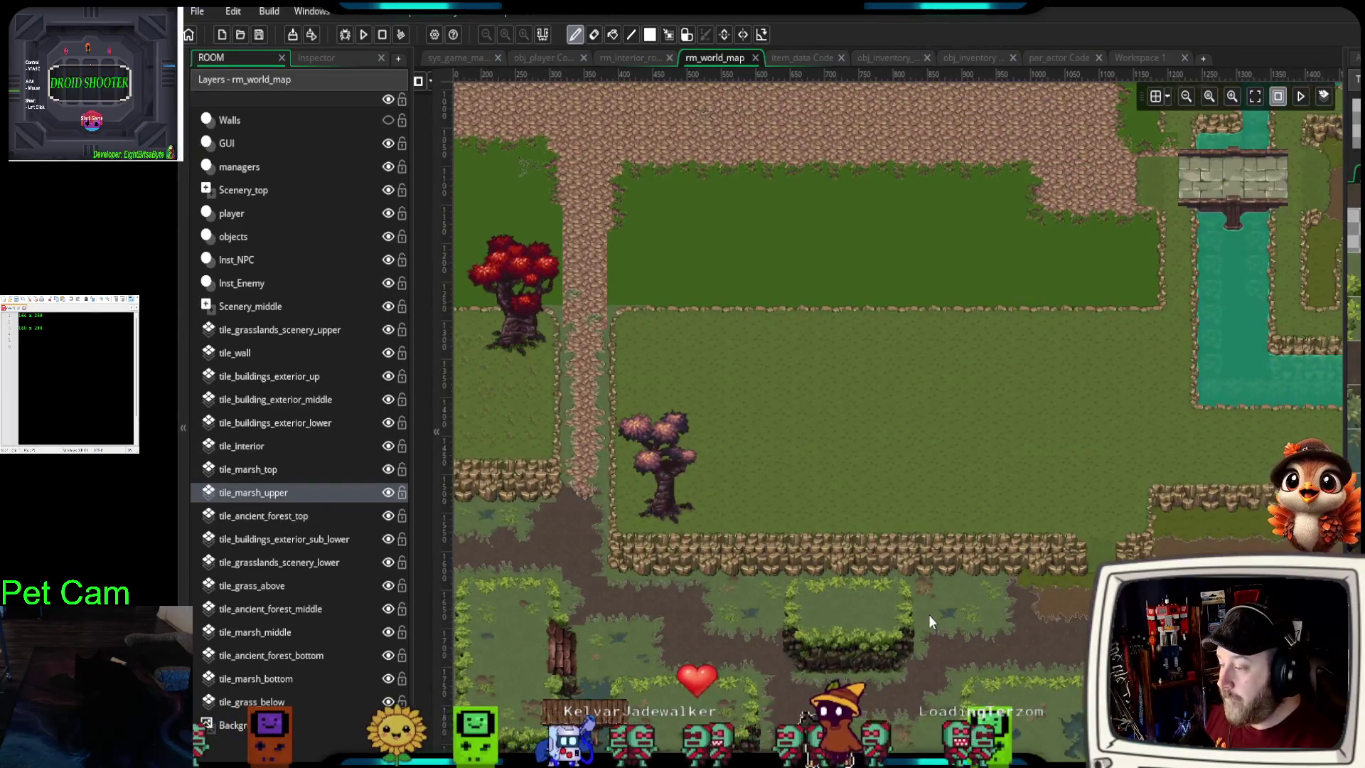
left_click_drag(928, 615, 877, 362)
left_click_drag(803, 496, 797, 442)
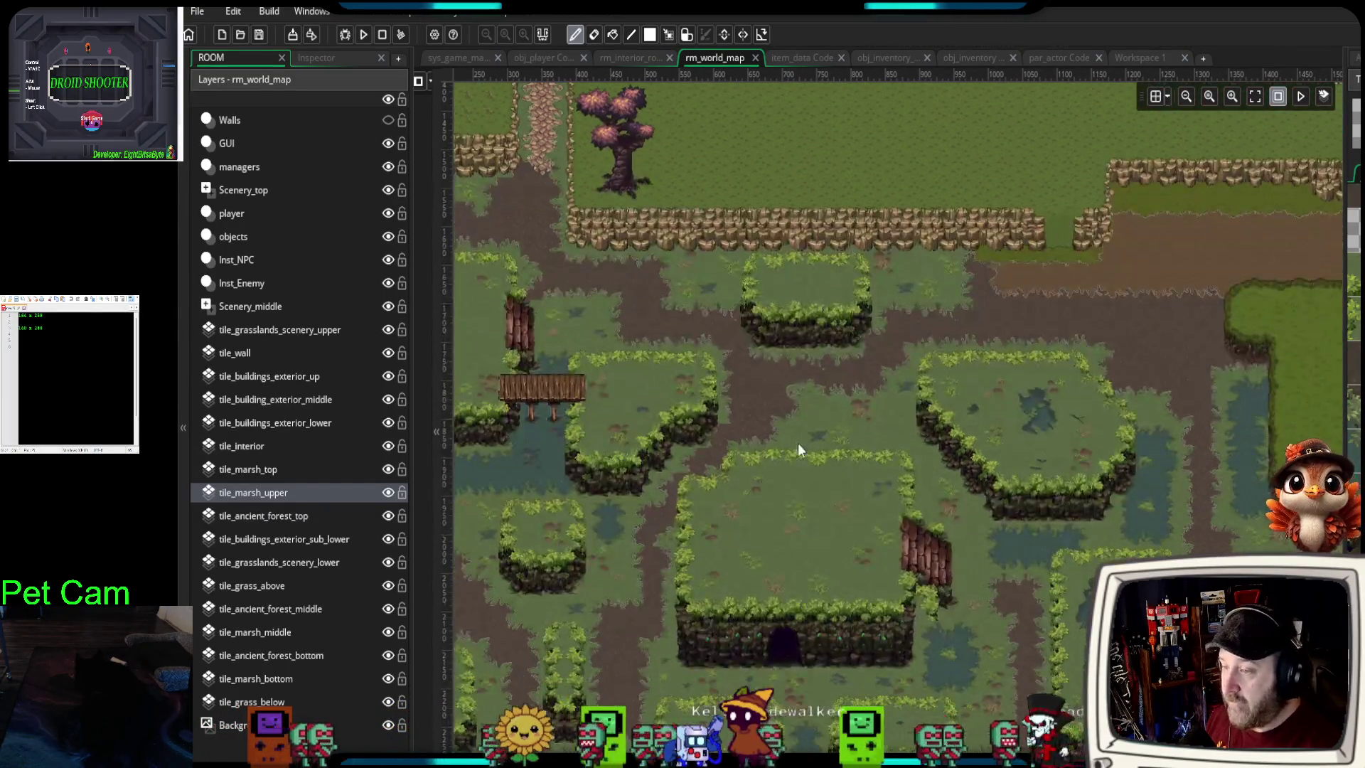
mouse_move(924, 415)
left_mouse_down()
mouse_move(742, 520)
mouse_move(587, 557)
mouse_move(497, 555)
left_mouse_up()
left_click_drag(1013, 509, 800, 599)
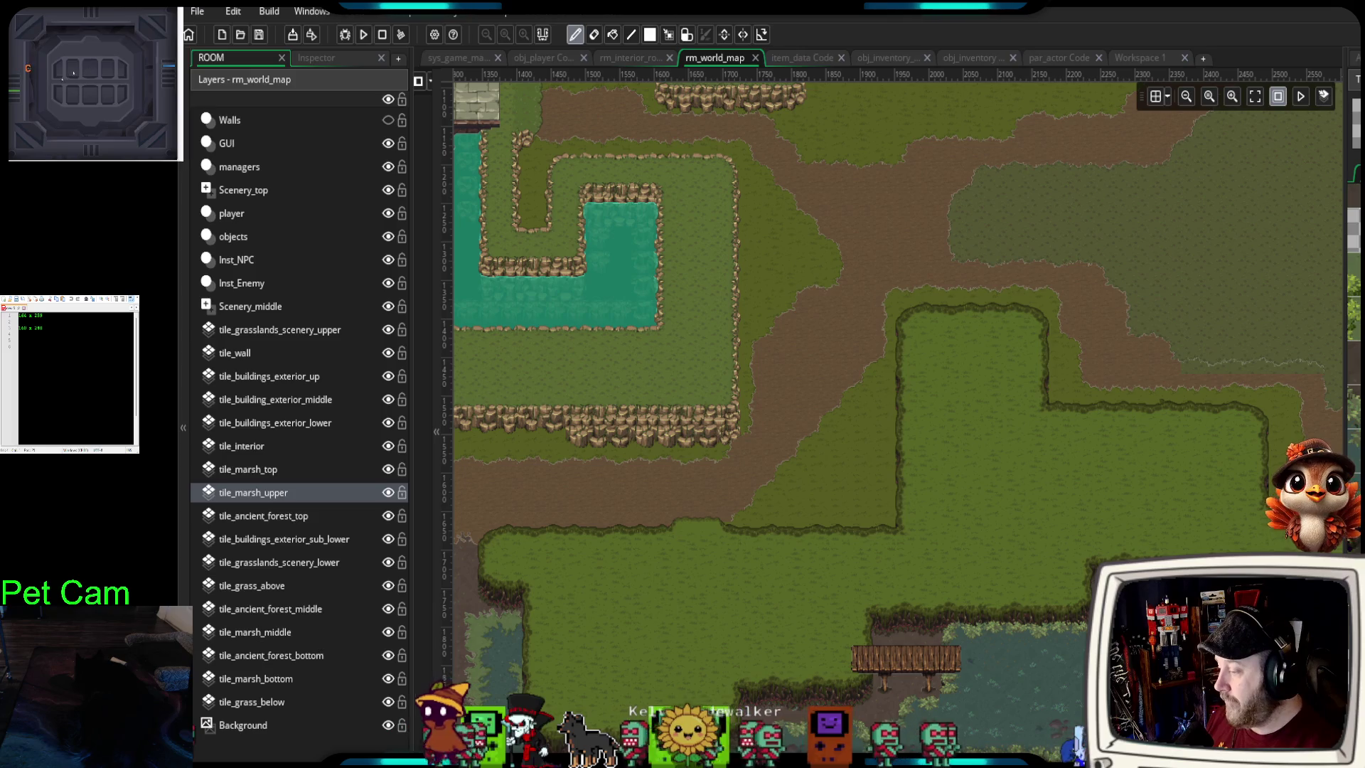
left_click(343, 37)
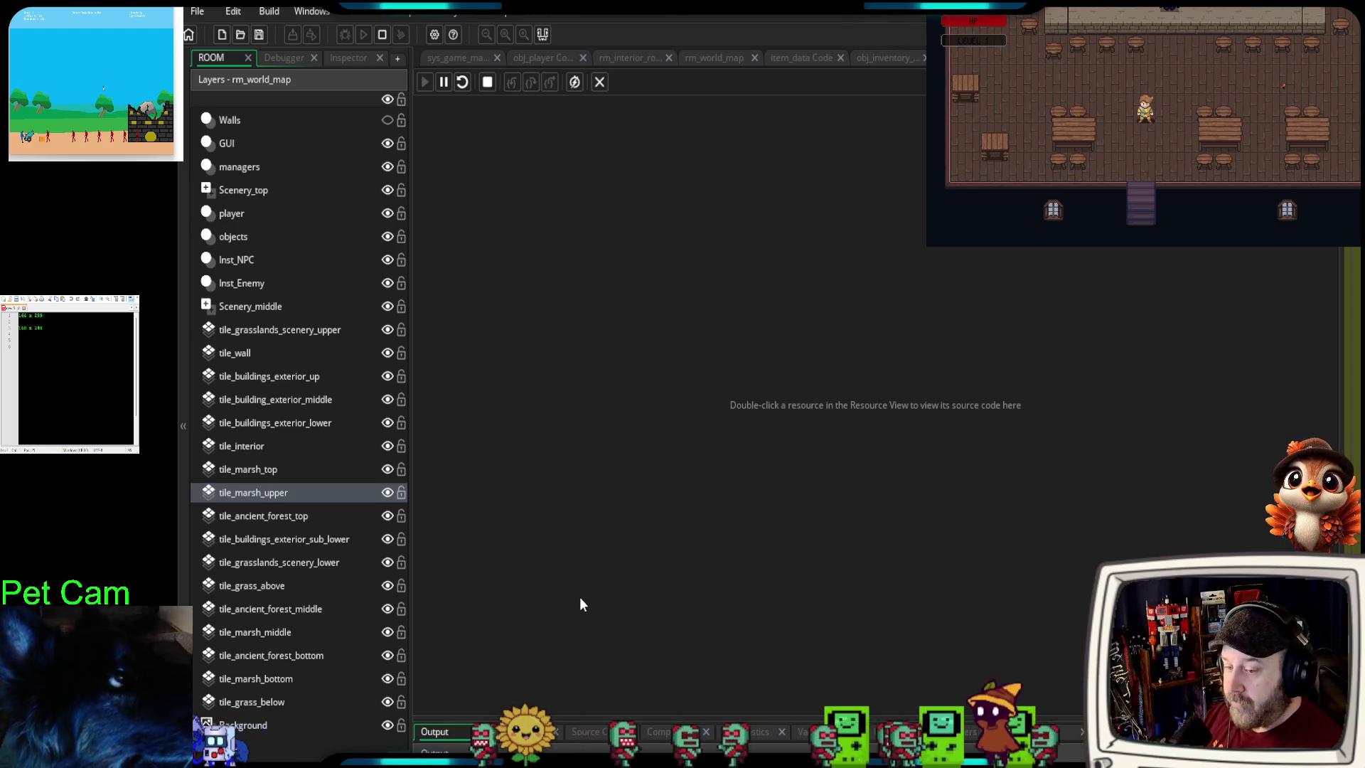
- Return to the rm_world_map room editor tab while the debug build keeps running
left_click(702, 58)
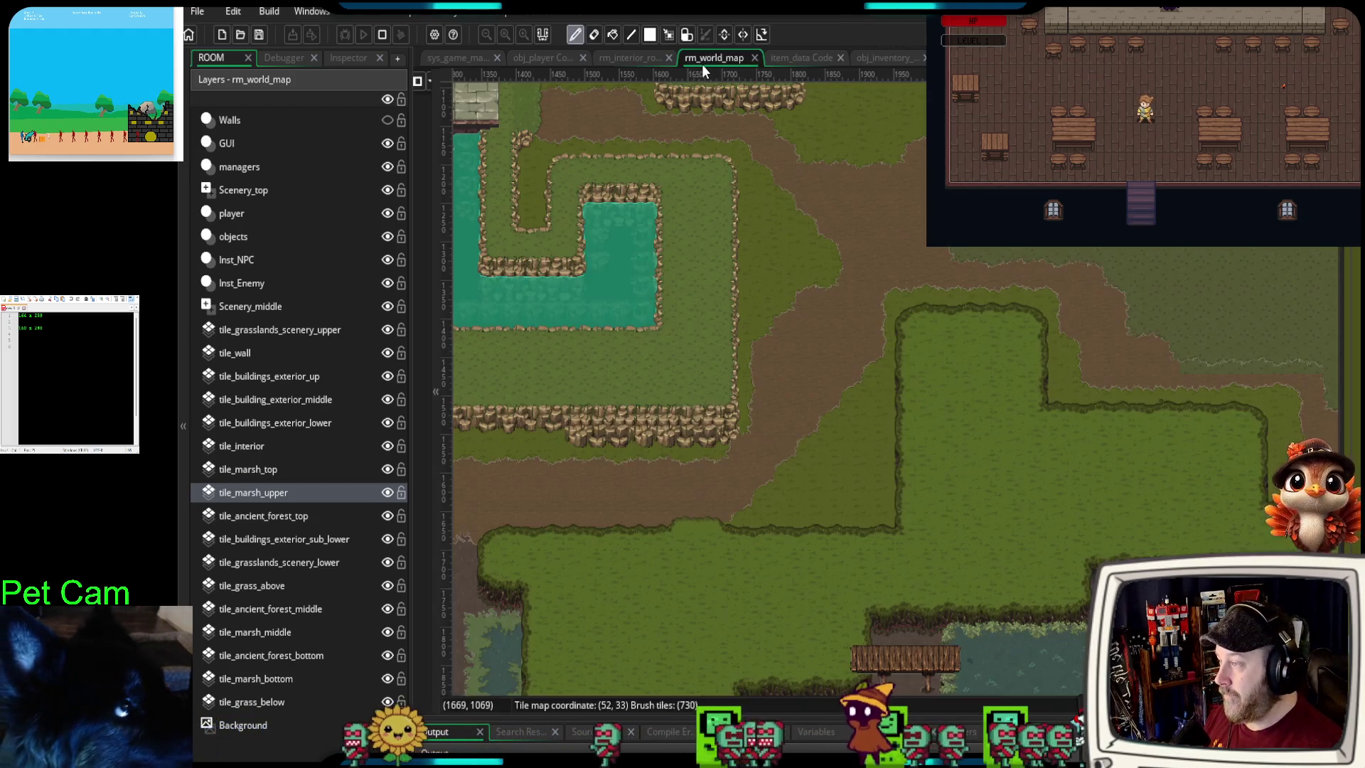
- Pan around the village and marsh, then open the item_data script at the ItemData constructor
left_click_drag(867, 520, 792, 440)
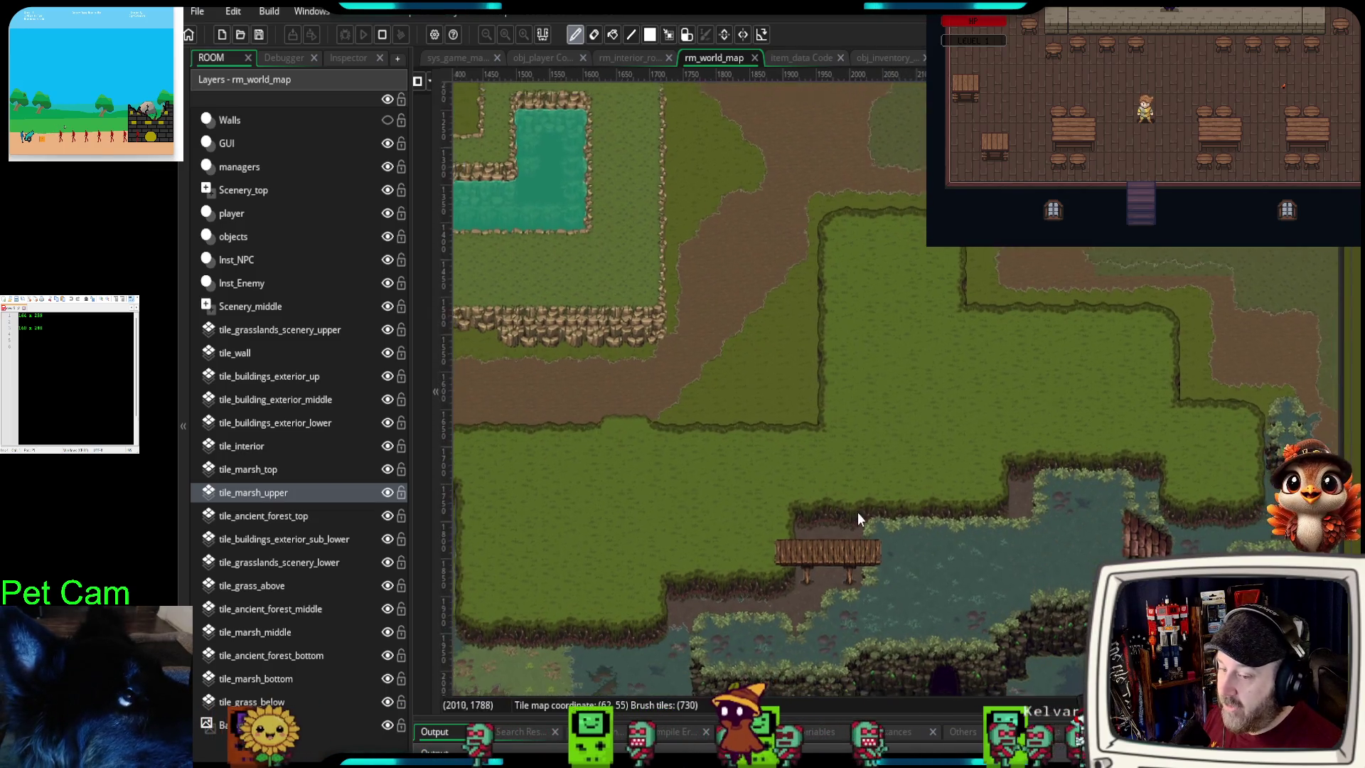
scroll(858, 511, "down", 3)
scroll(828, 509, "down", 1)
mouse_move(797, 505)
left_mouse_down()
mouse_move(944, 599)
mouse_move(978, 597)
left_mouse_up()
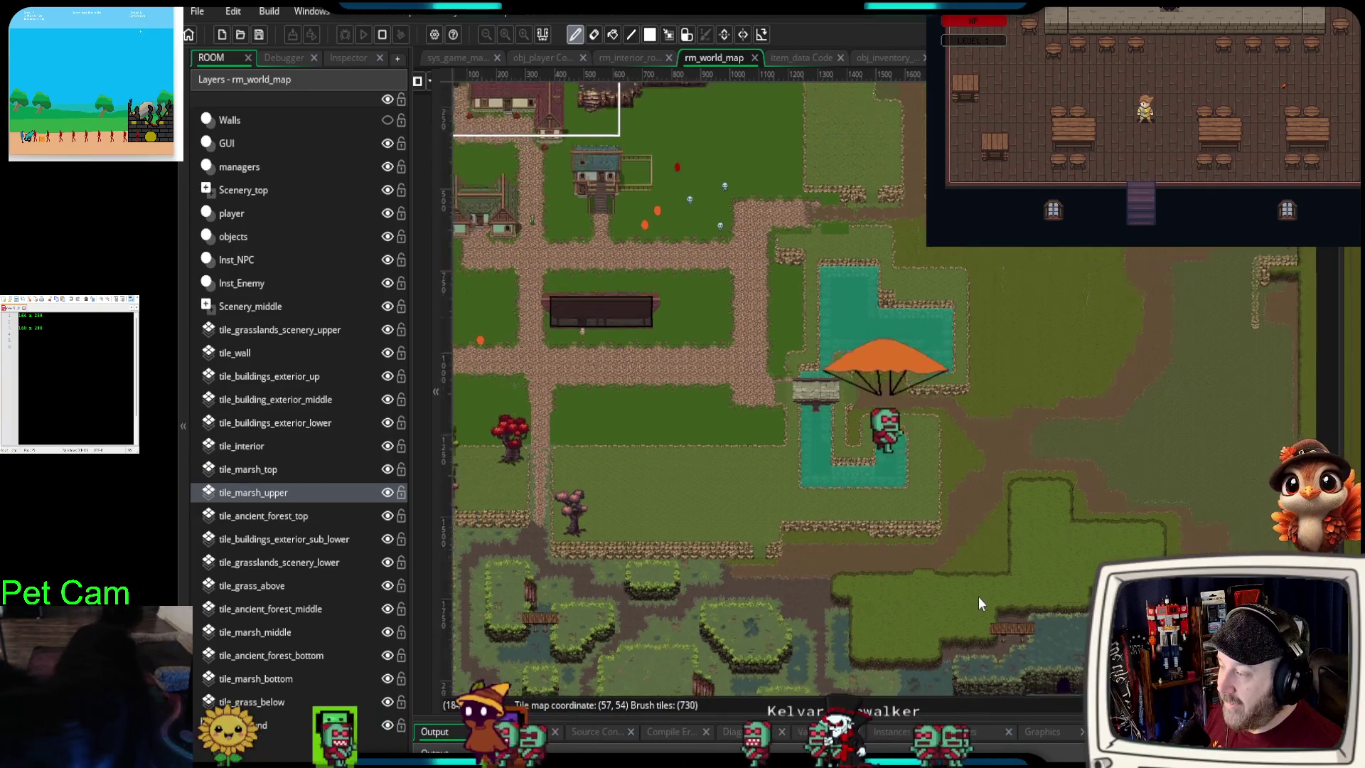
scroll(919, 370, "up", 1)
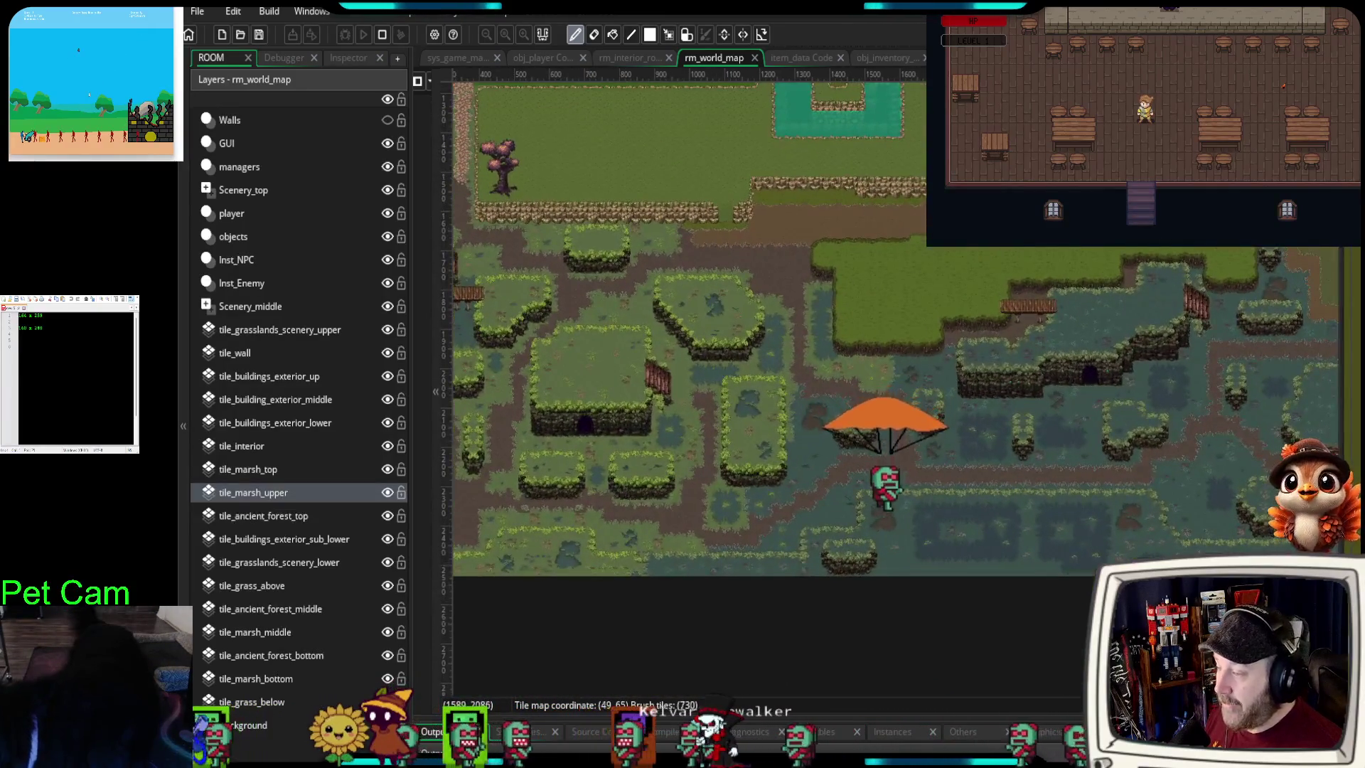
scroll(1025, 451, "down", 1)
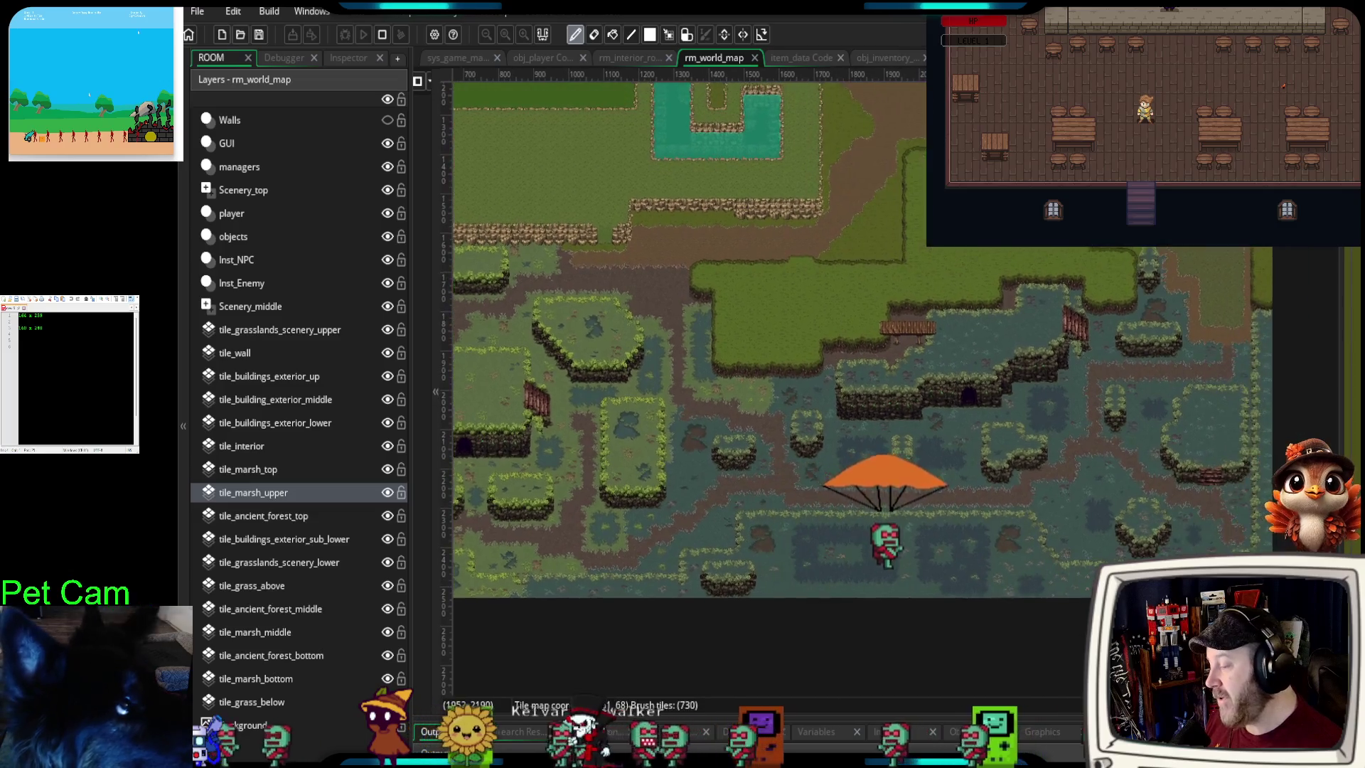
scroll(924, 384, "up", 1)
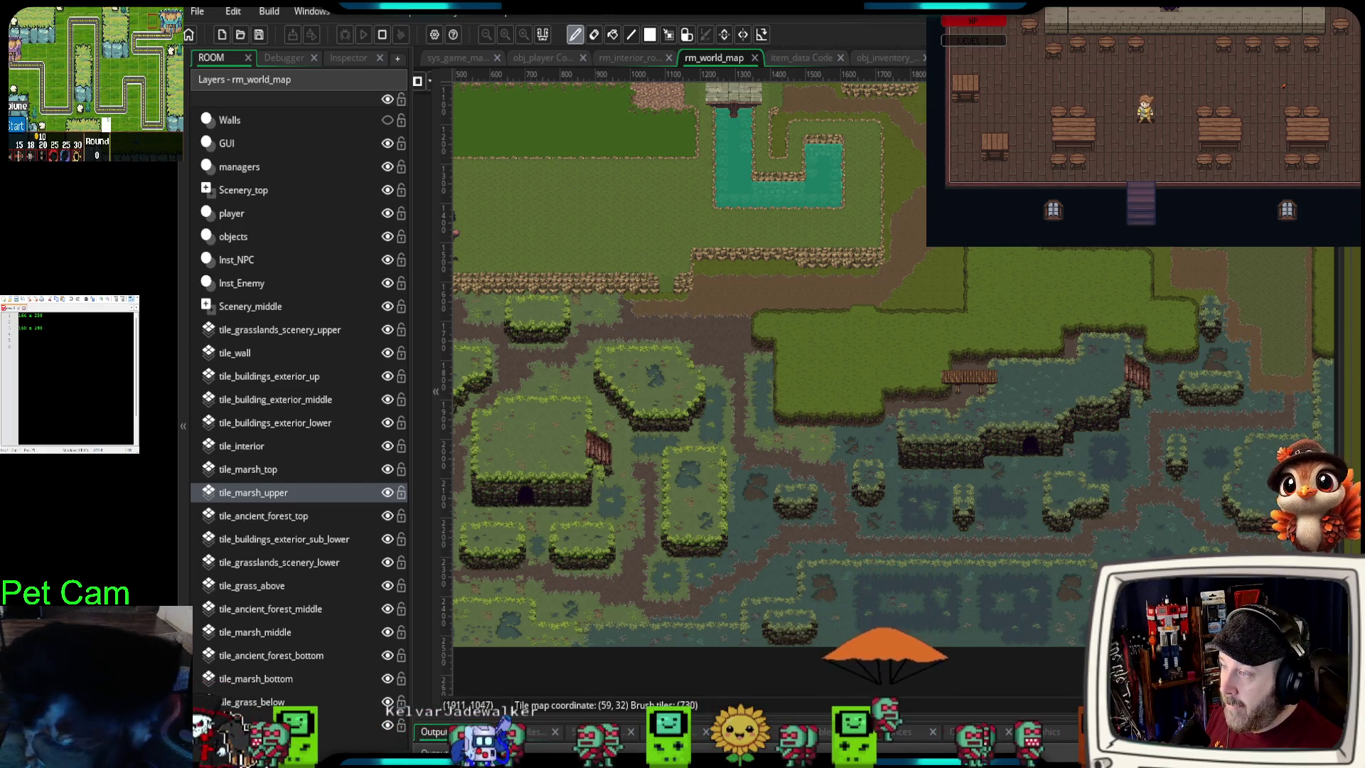
left_click(800, 57)
scroll(846, 235, "down", 15)
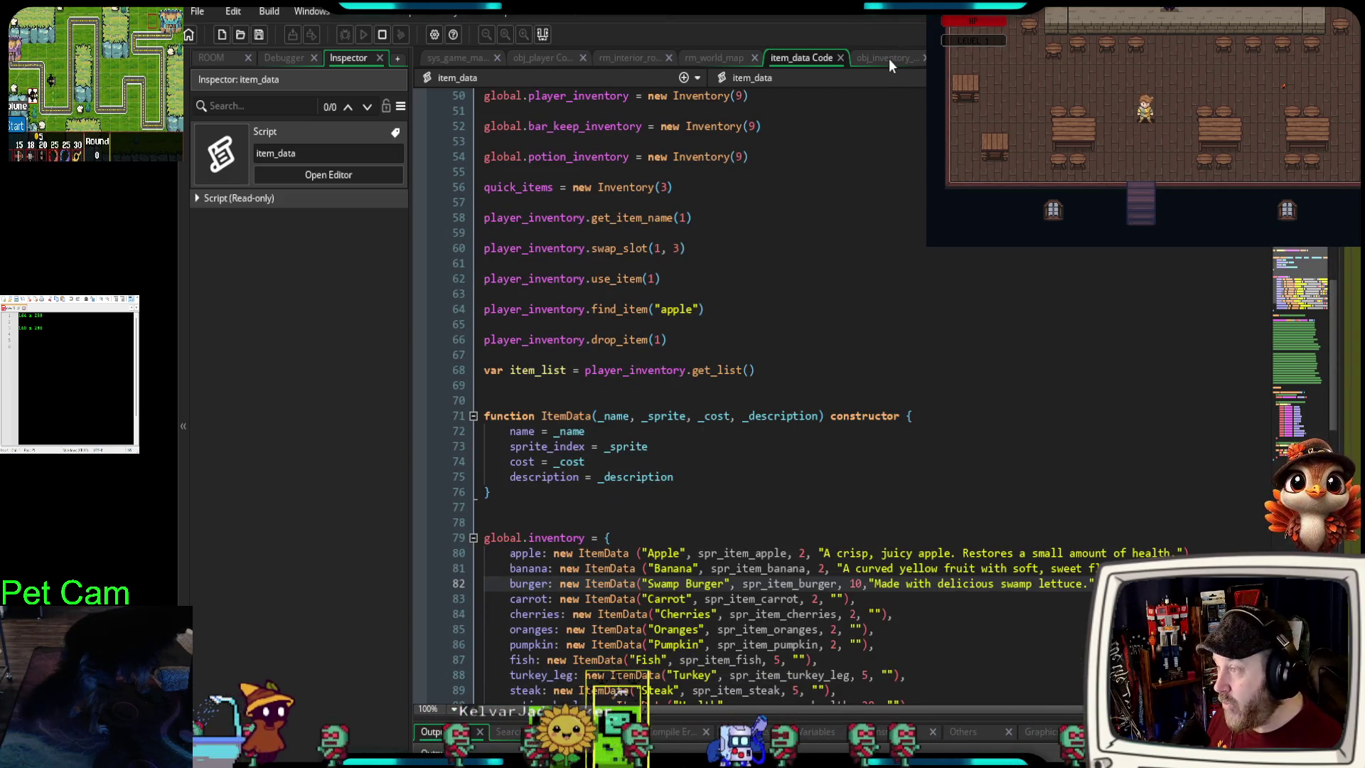
- In the running game, open the Bar Keep's shop and move the apple to the other trade panel
left_click(889, 59)
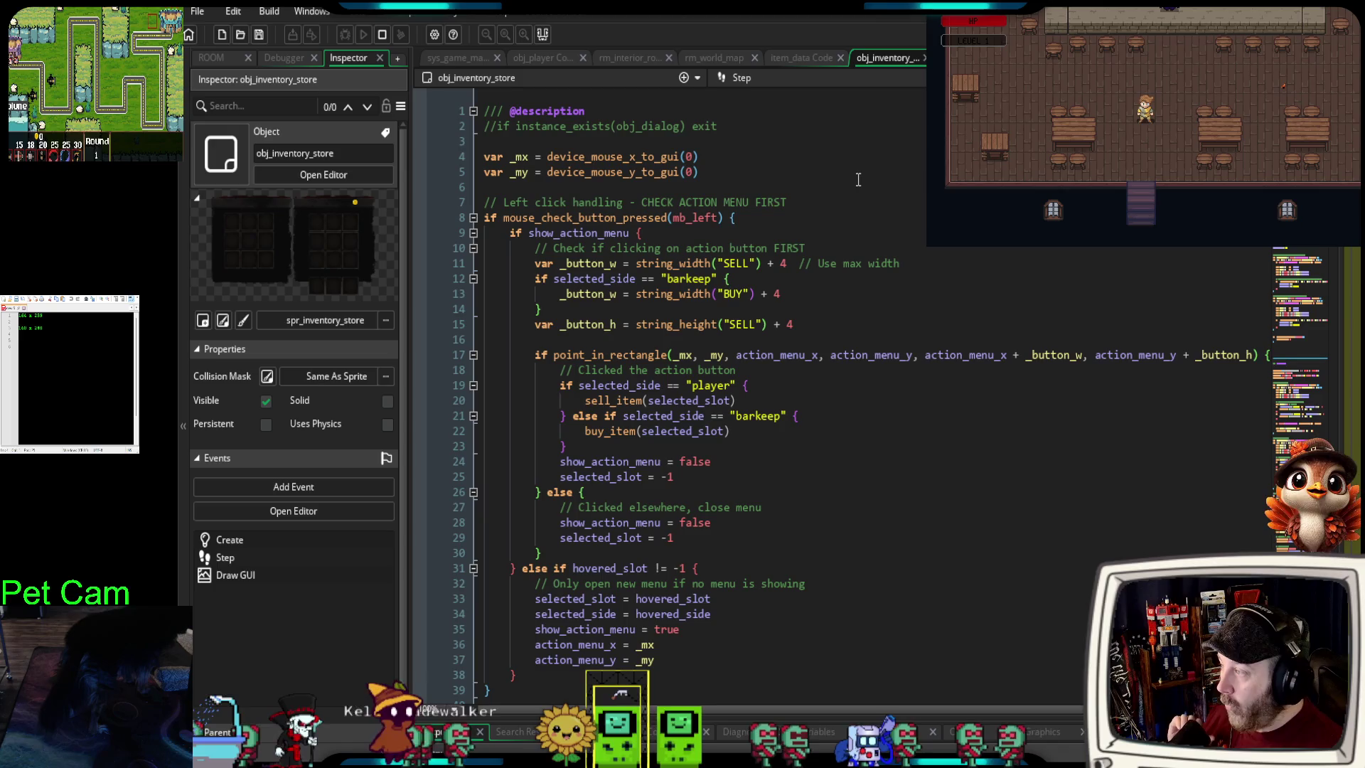
left_click(804, 57)
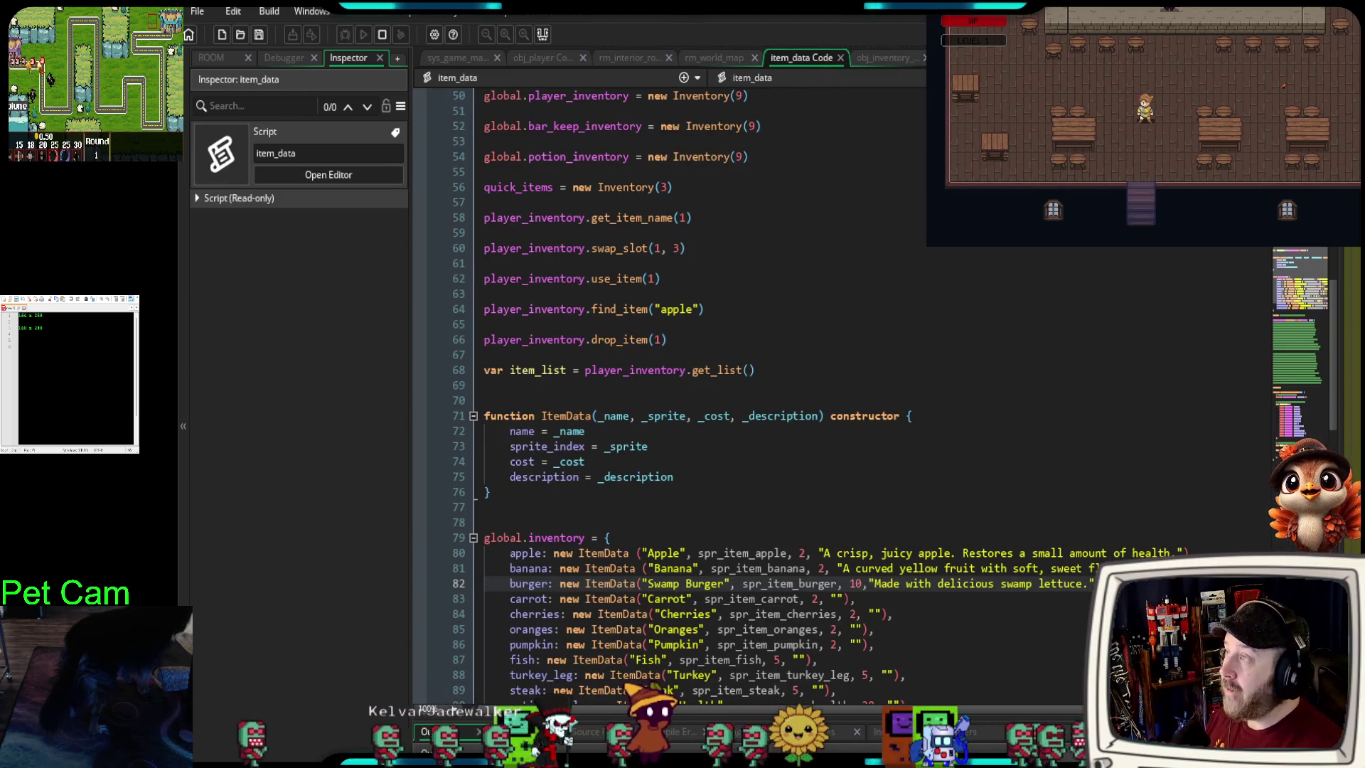
key("w")
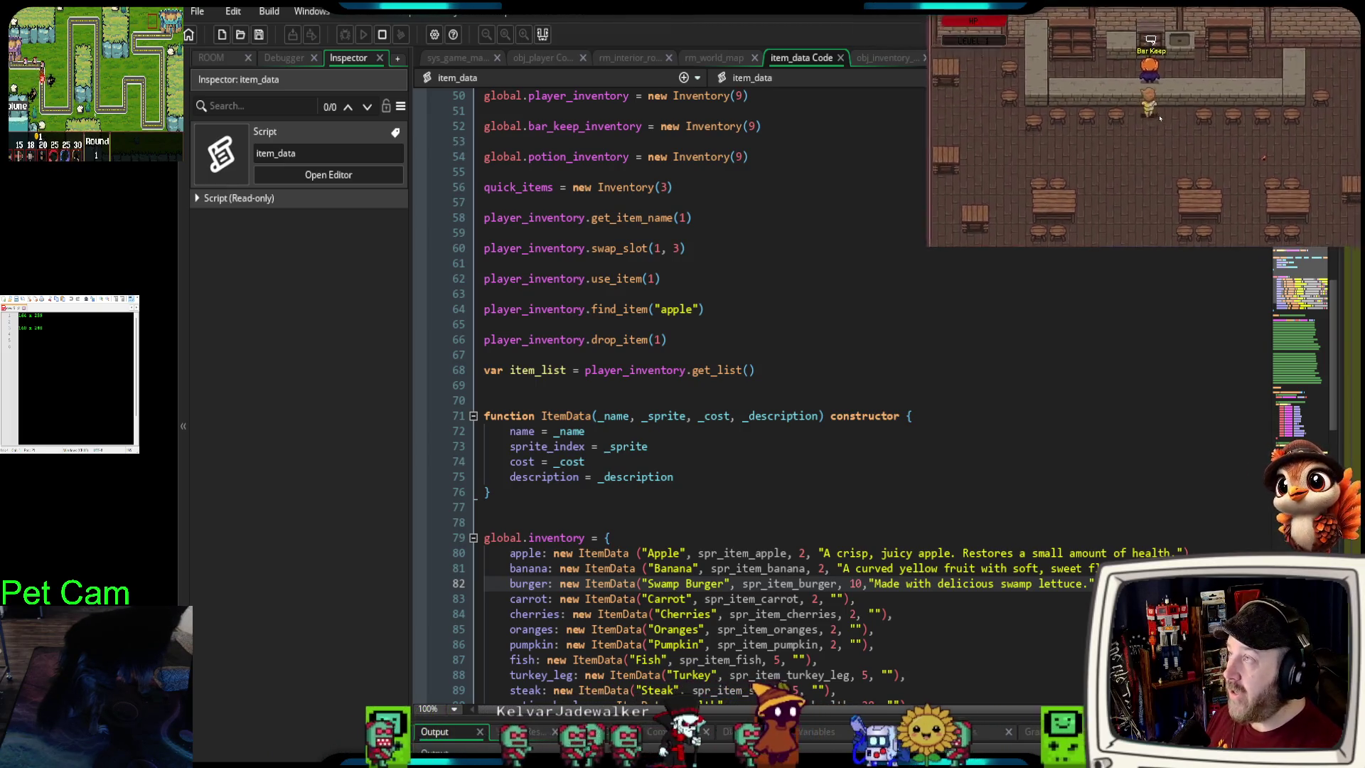
key("e")
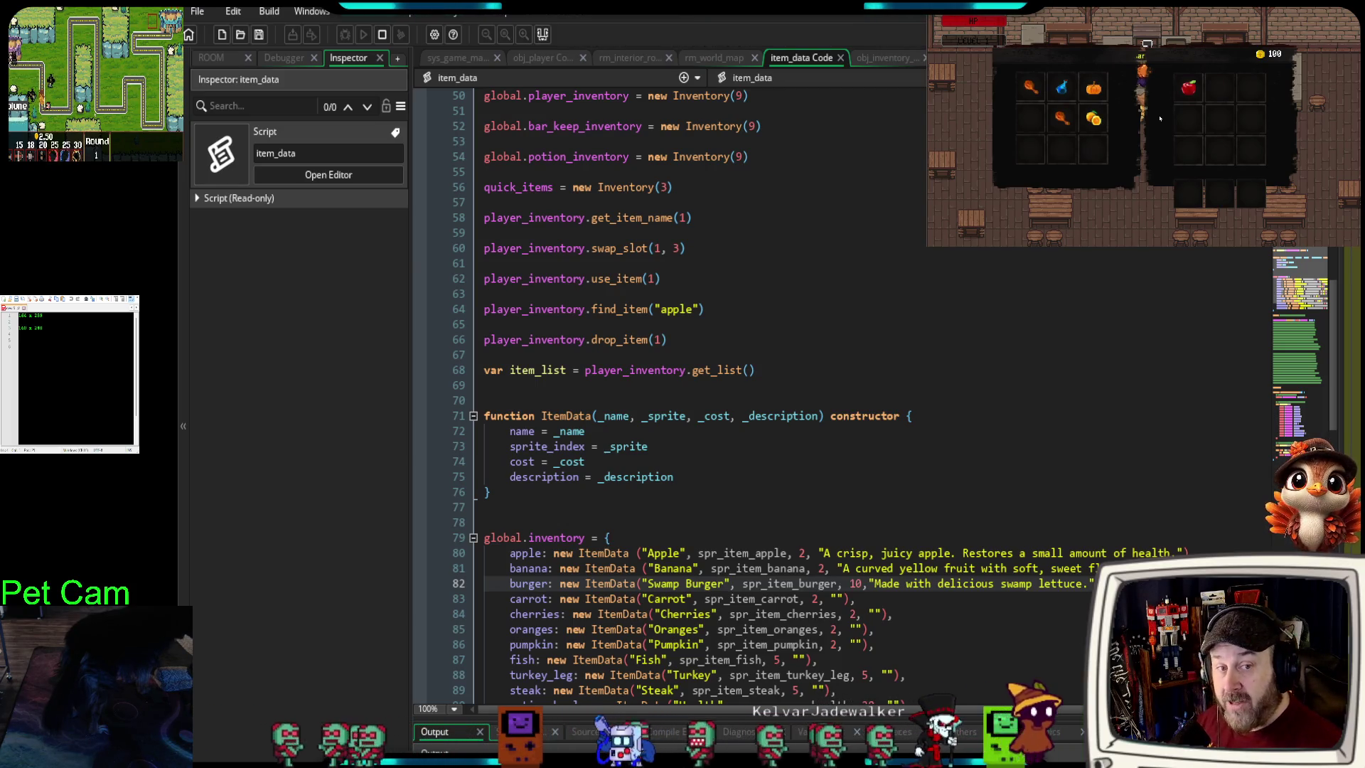
left_click(1093, 118)
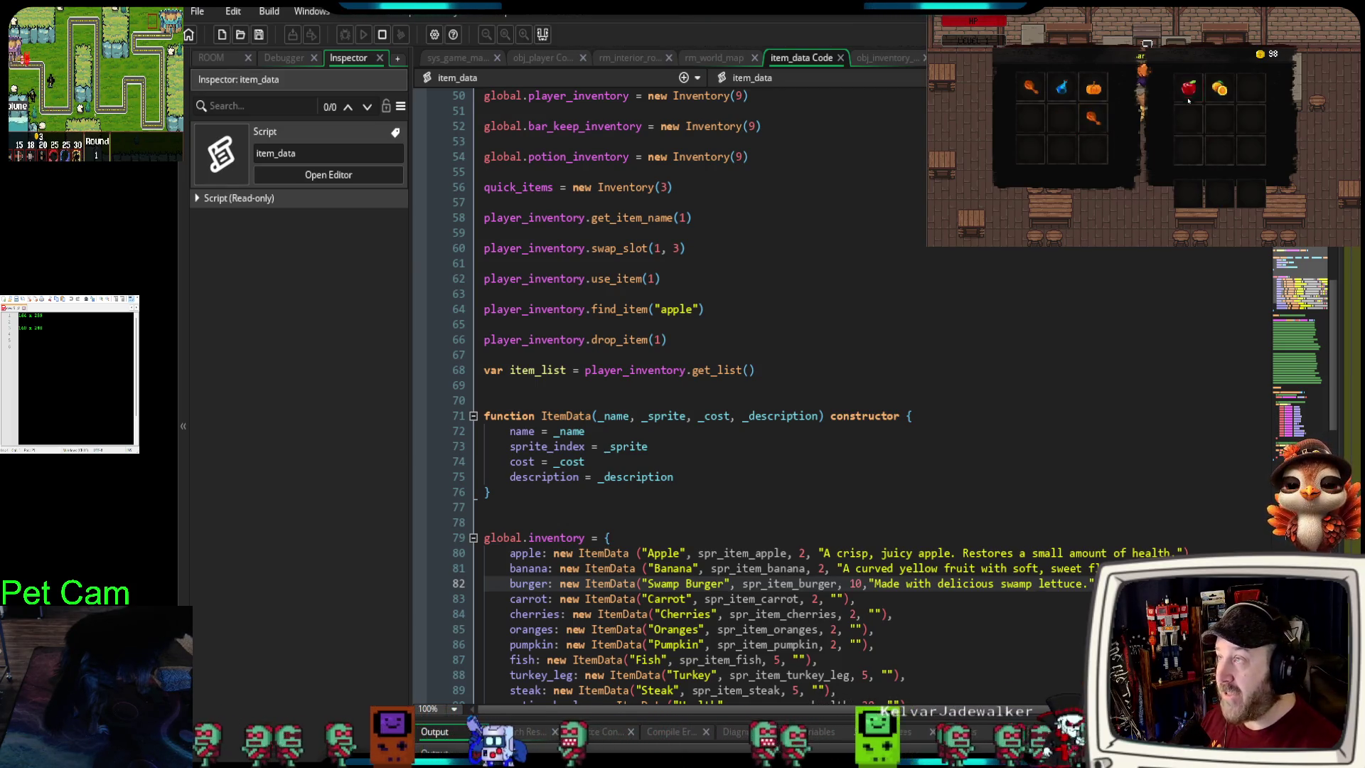
left_click(1189, 88)
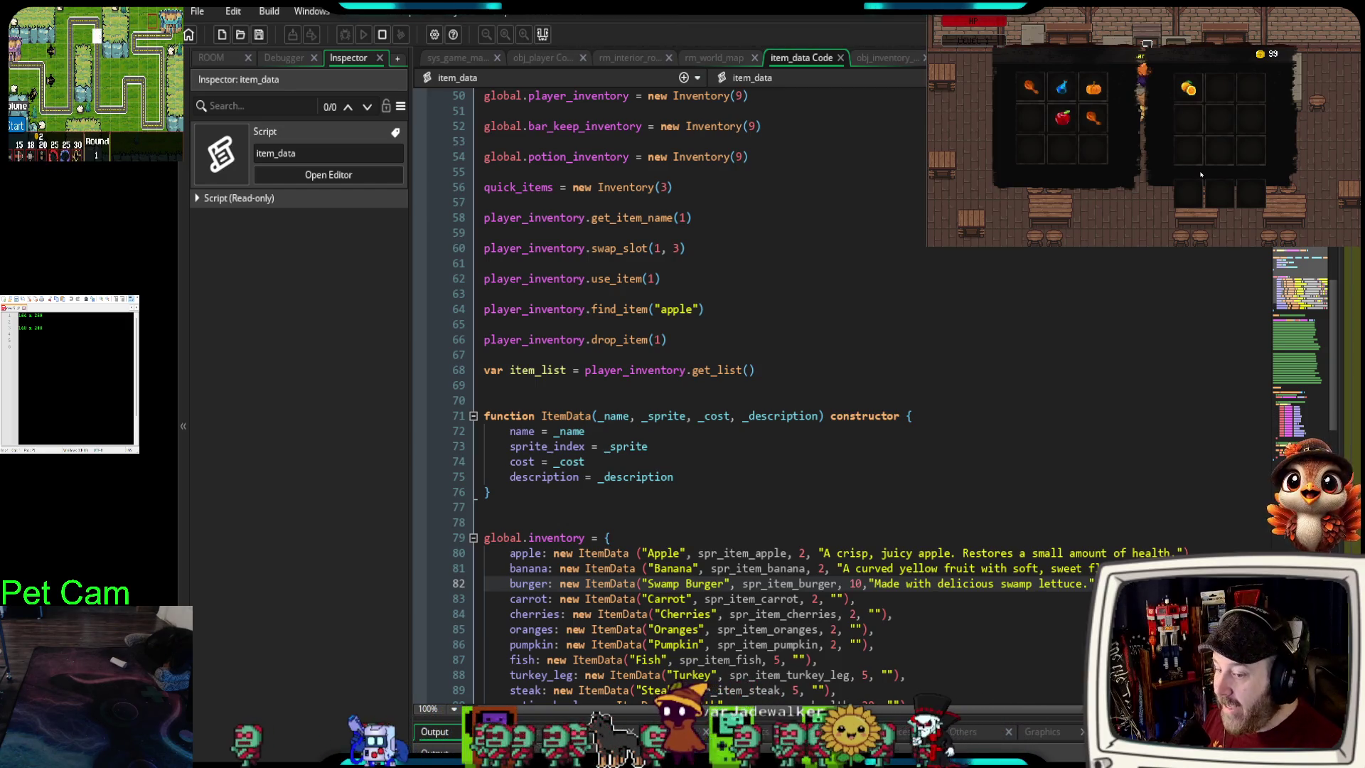
- Close the shop, check the player's equipment and inventory, and walk back toward the tavern exit
key("Escape")
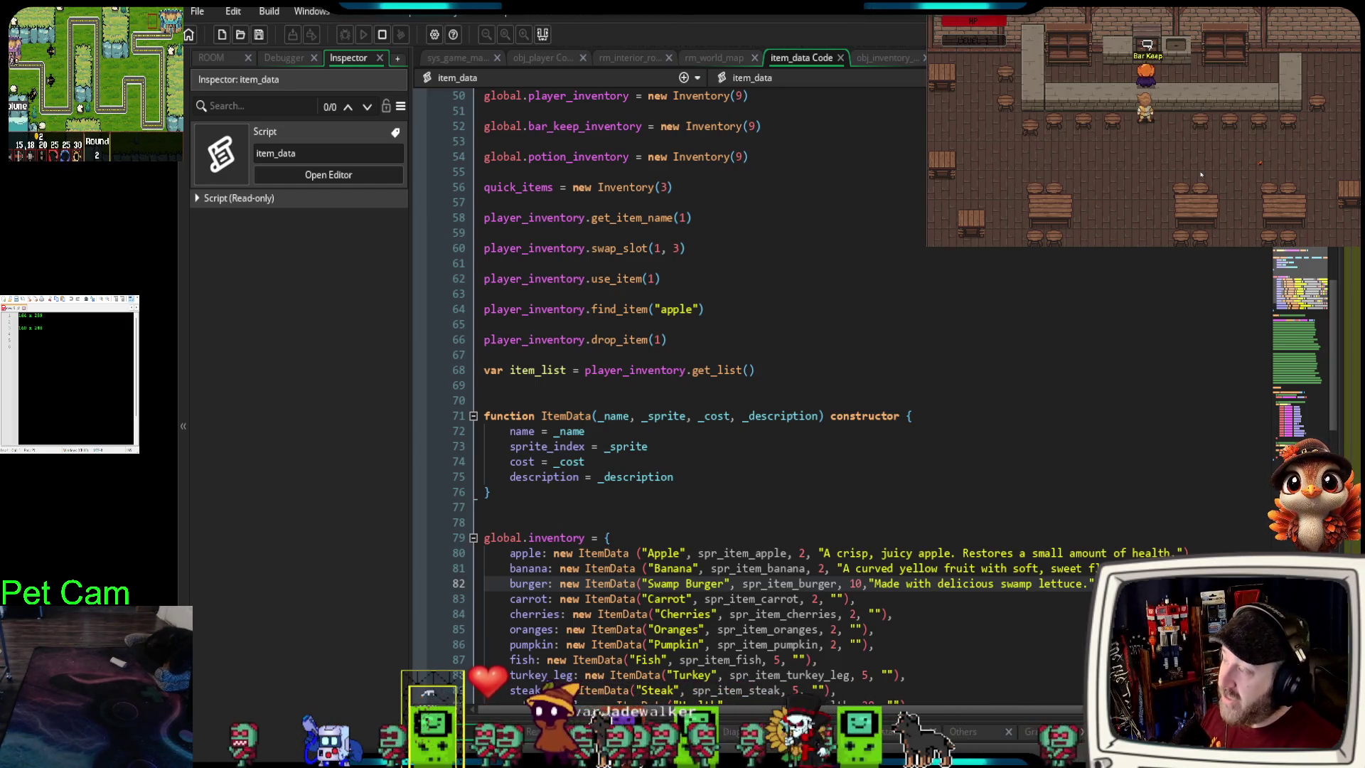
key("i")
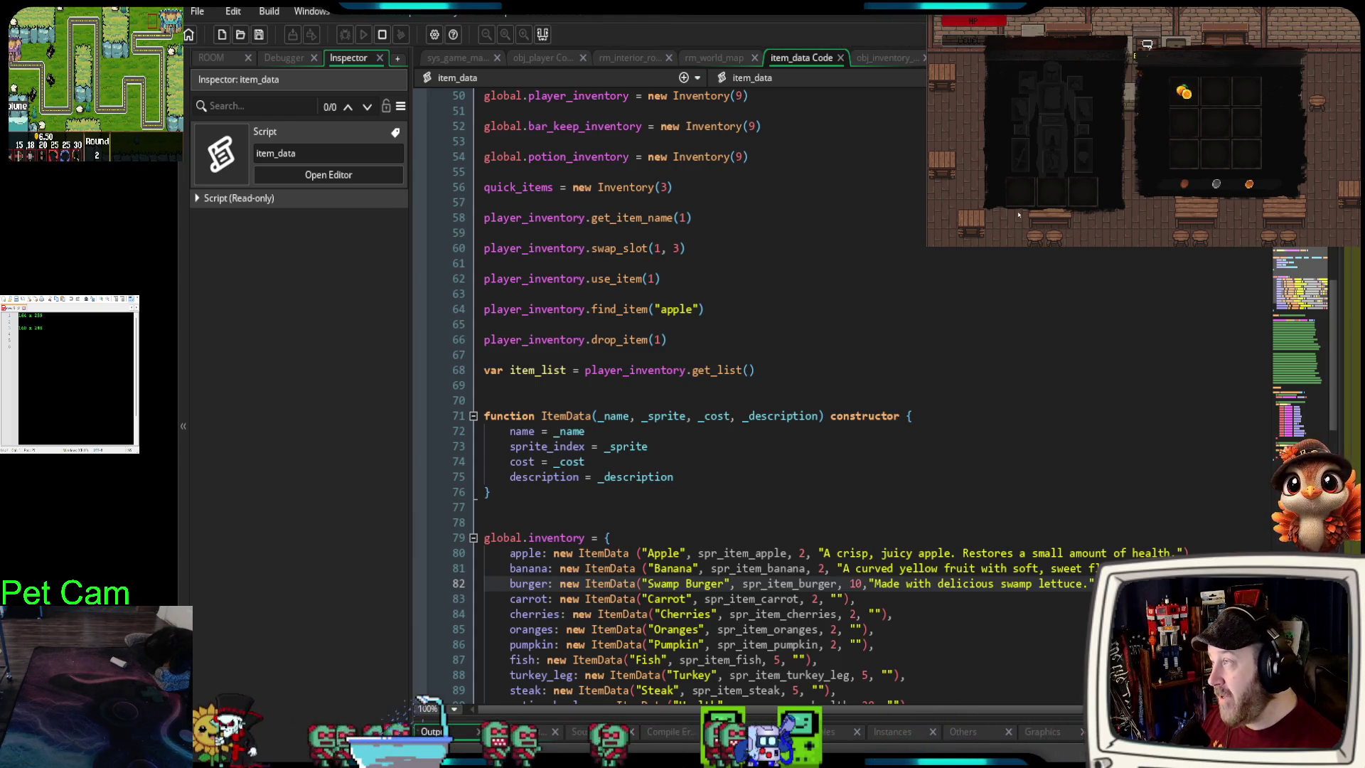
key("i")
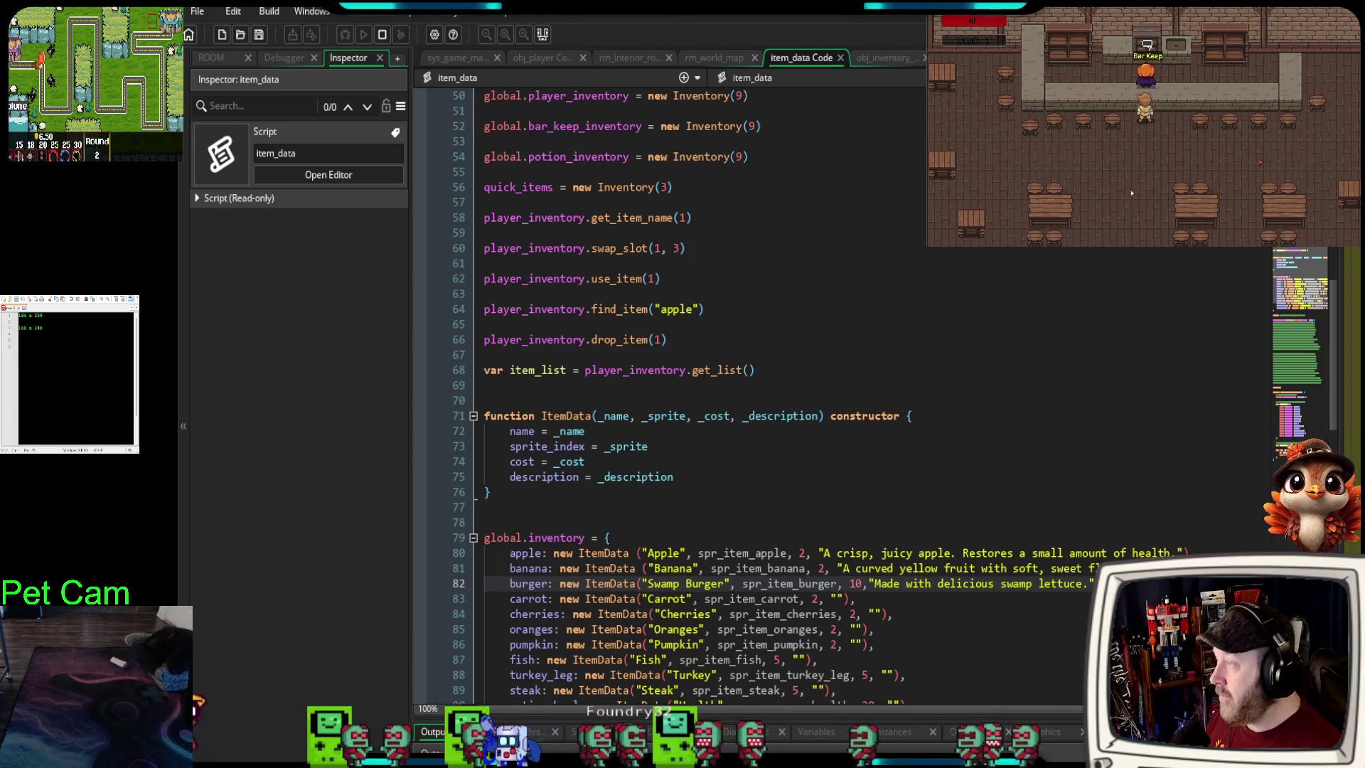
key("s")
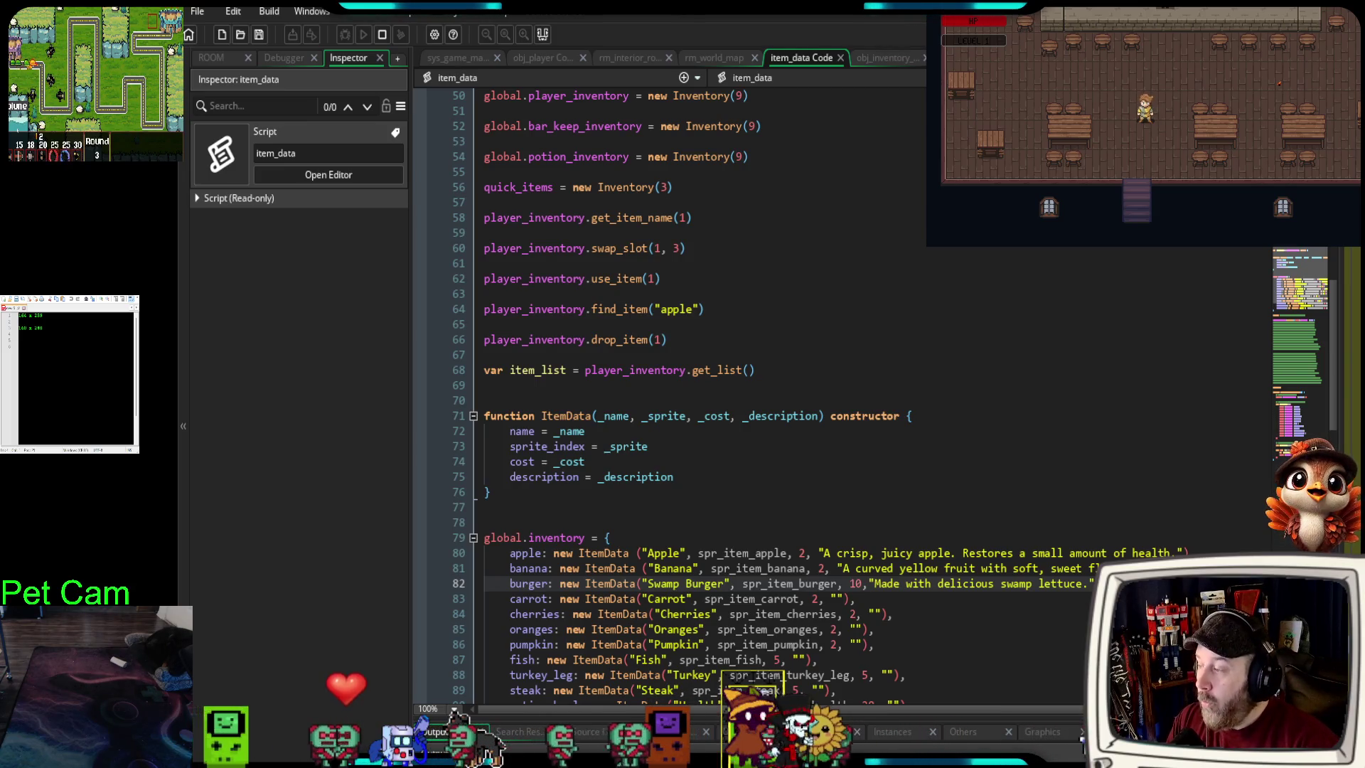
- Show obj_inventory_store's code and scroll through its Draw GUI, Step and Create events
scroll(746, 390, "up", 8)
scroll(747, 391, "up", 8)
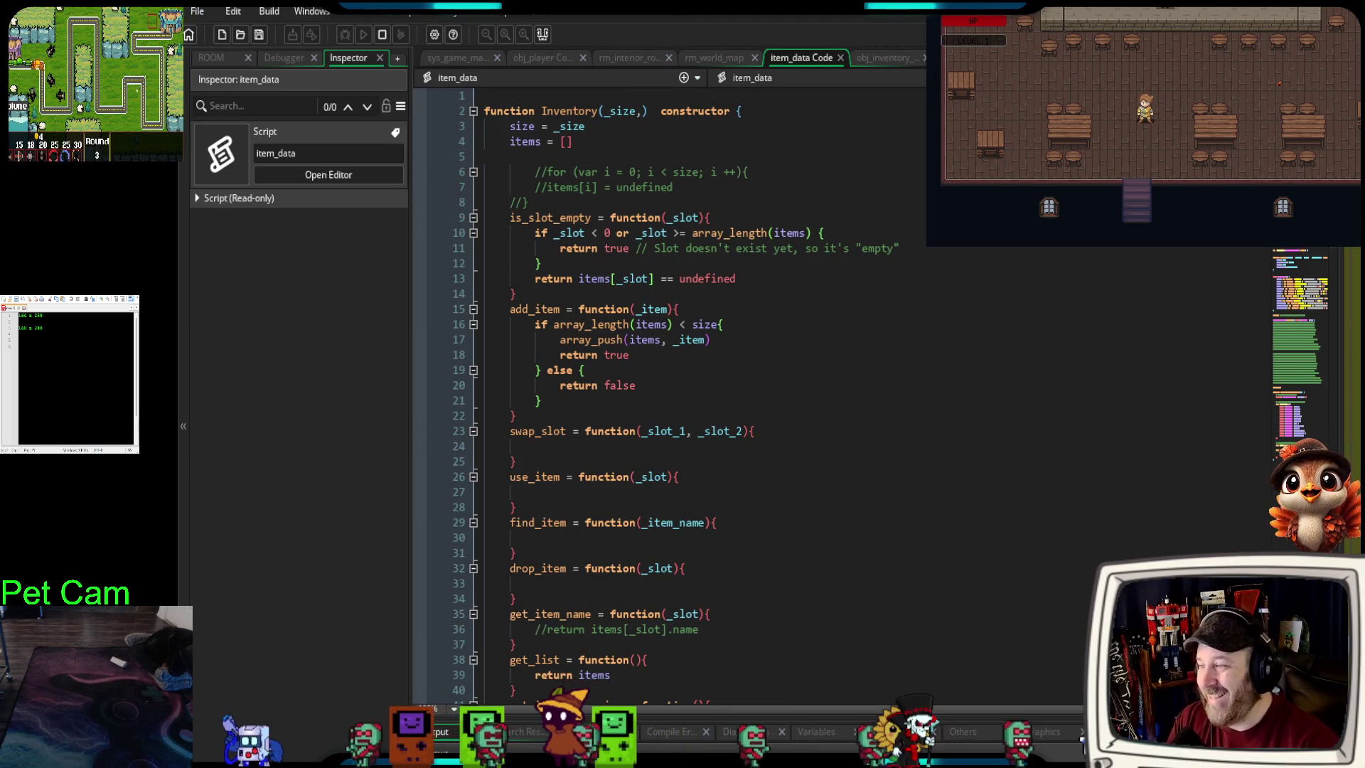
left_click(885, 57)
scroll(860, 270, "down", 15)
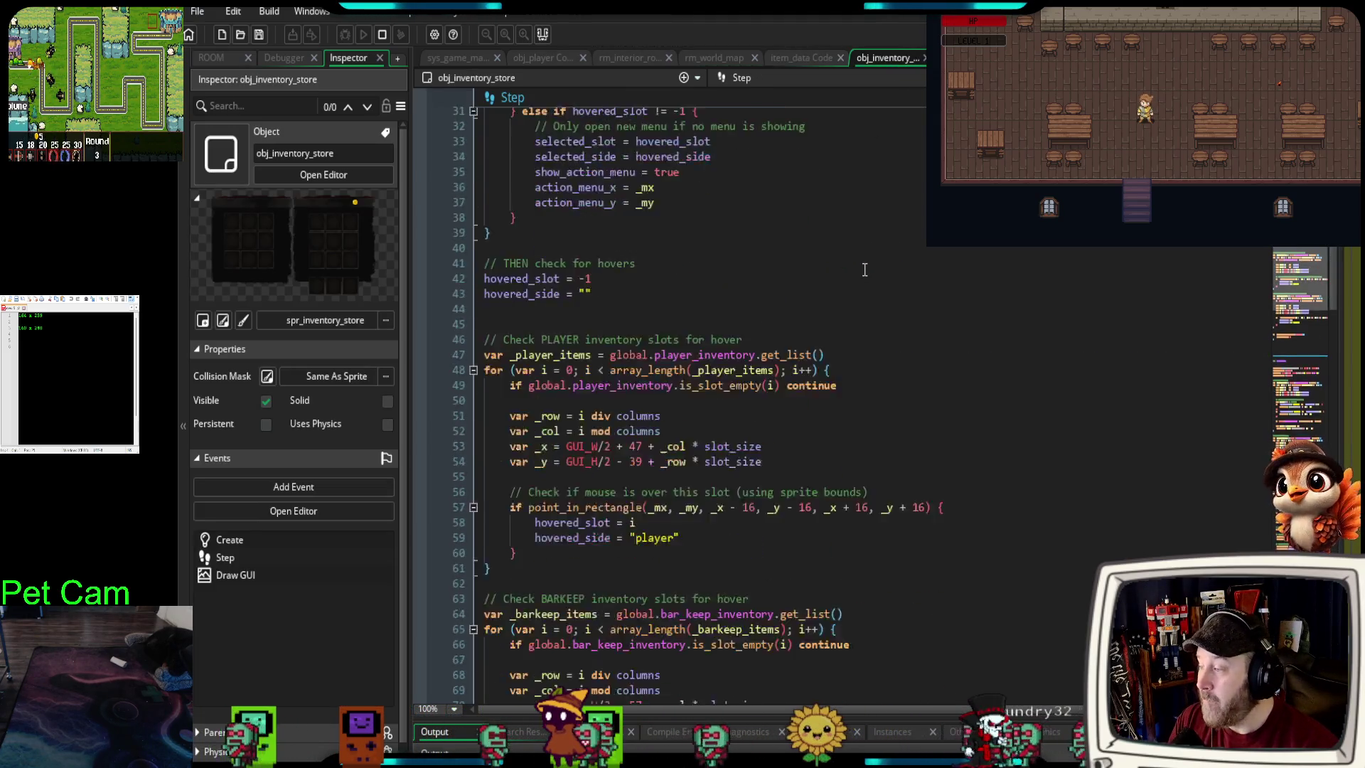
scroll(856, 268, "down", 4)
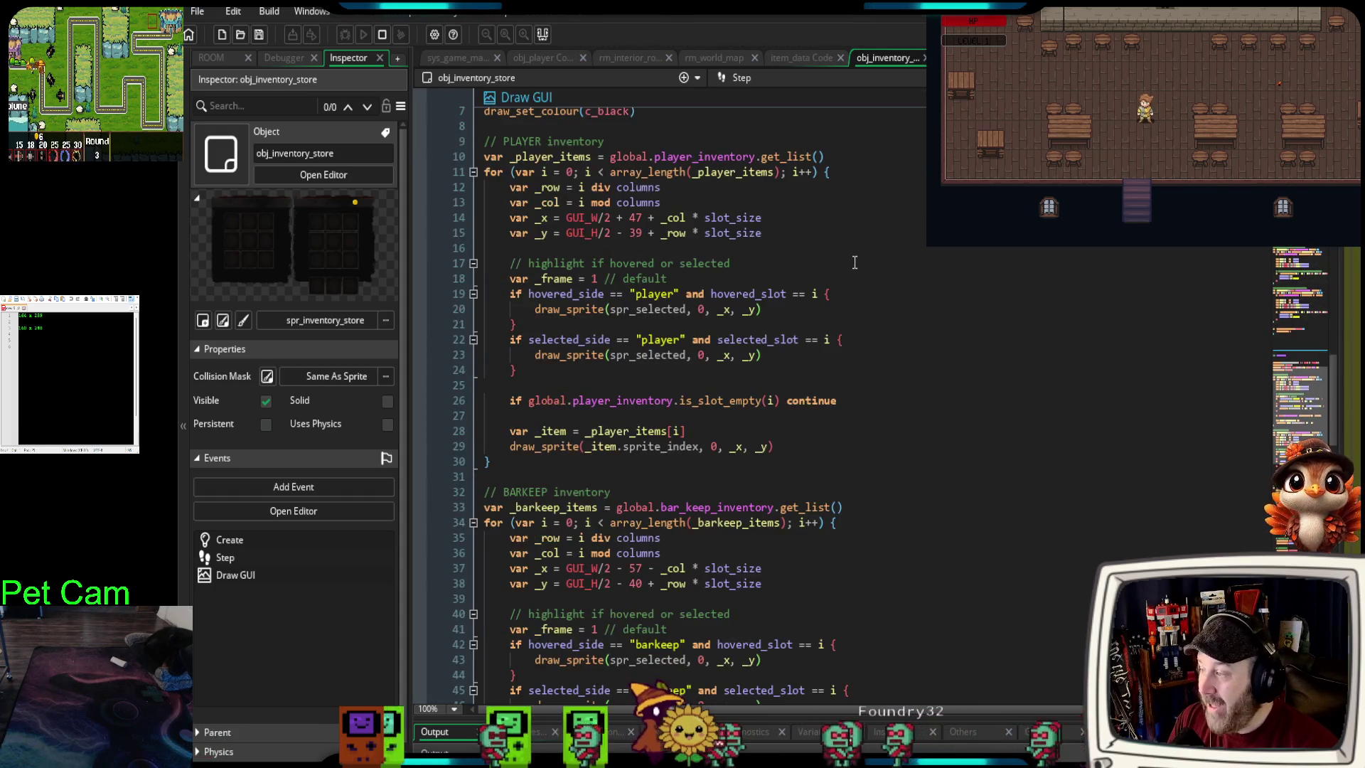
scroll(856, 262, "up", 20)
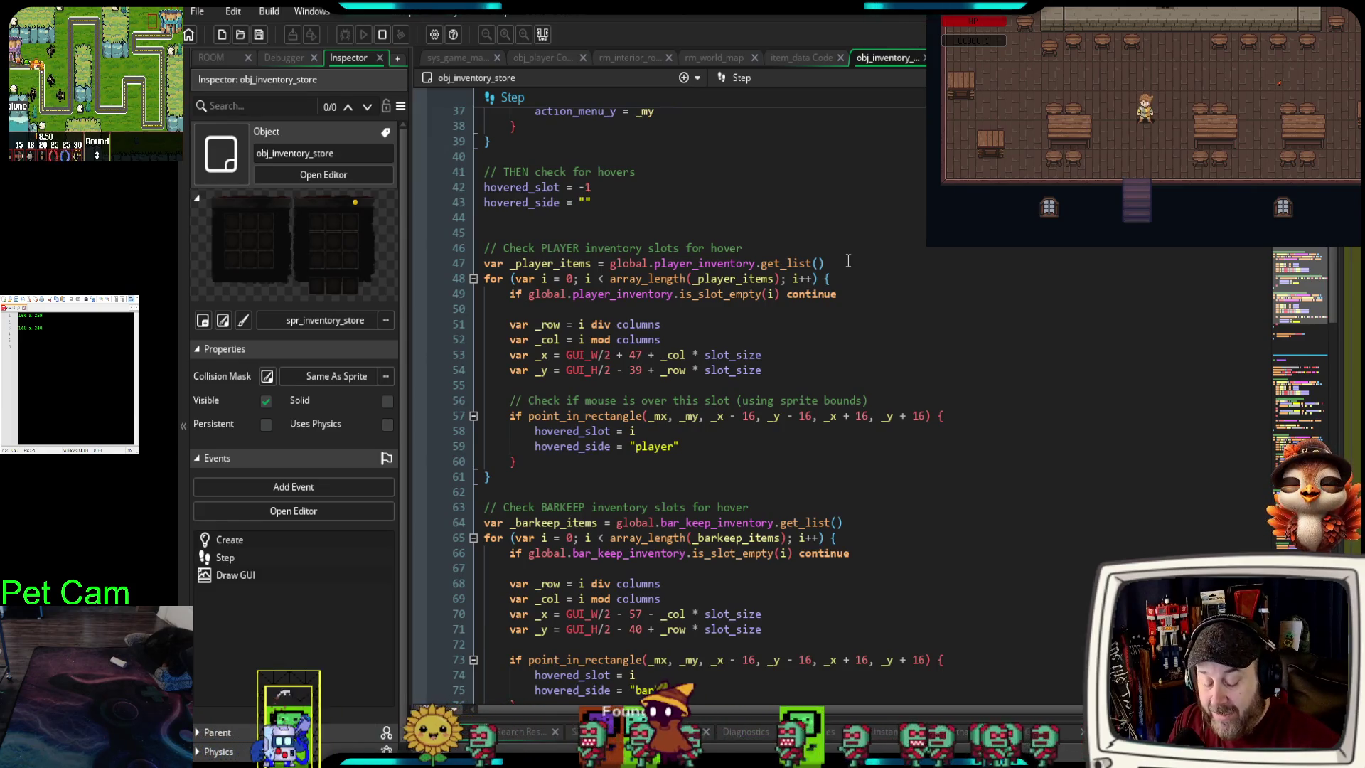
scroll(849, 259, "up", 15)
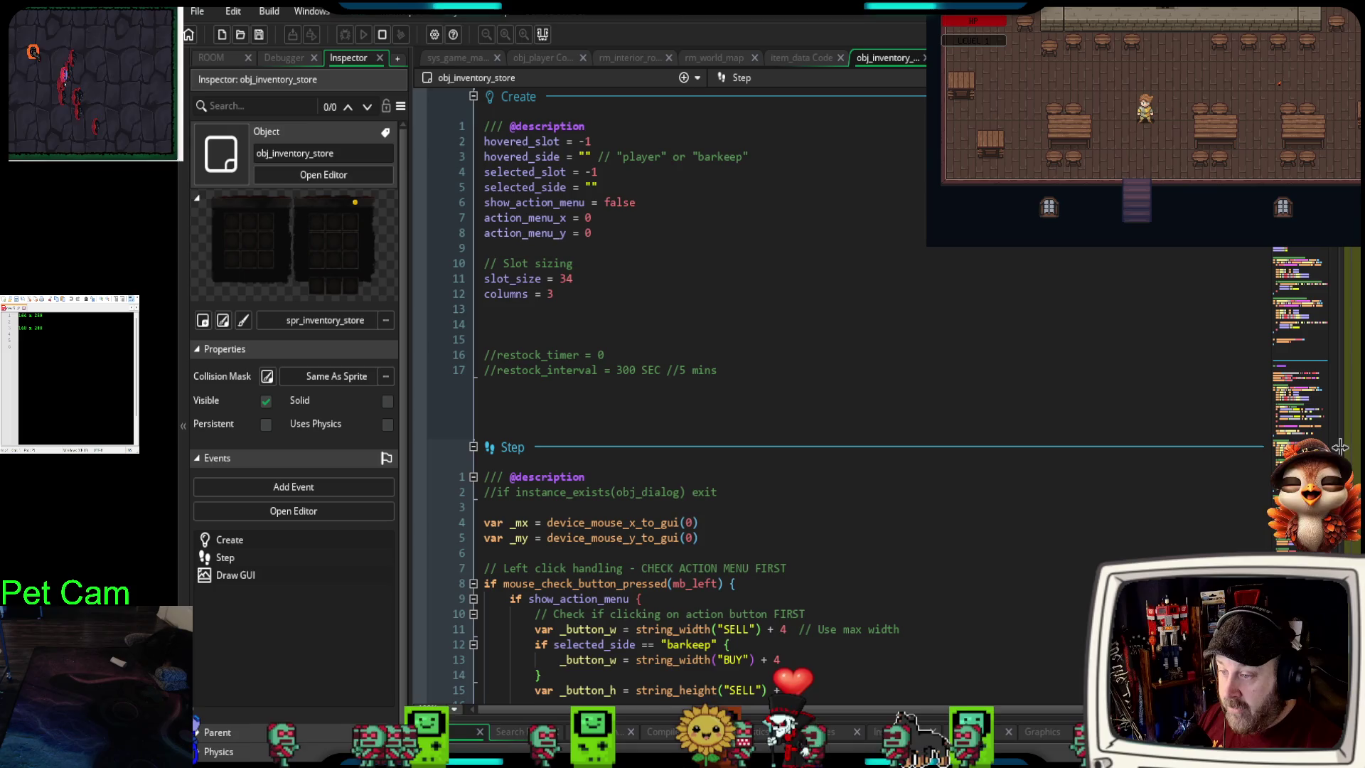
- Drag within the Asset Browser panel to reach the Door script
left_click_drag(1339, 447, 1334, 447)
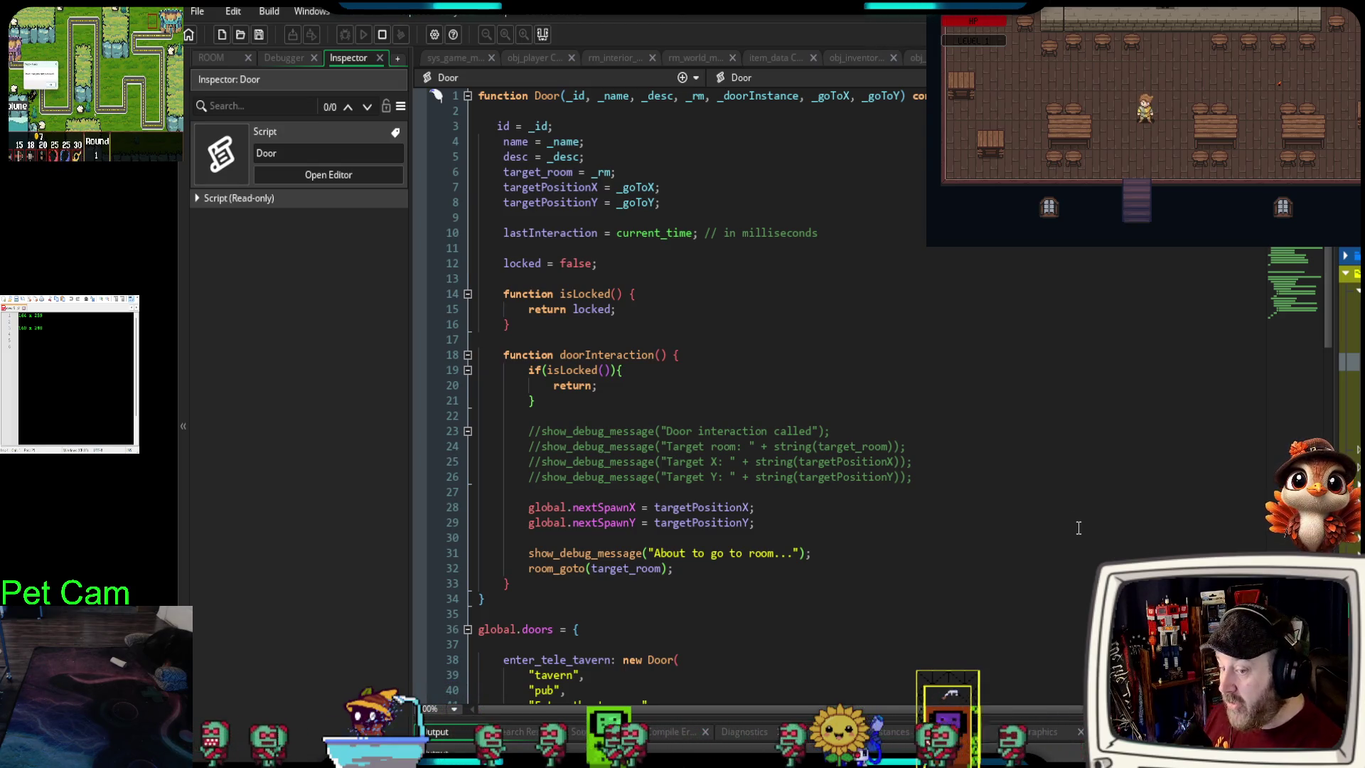
- Scroll through the Door script to review the Door constructor and global.doors definitions
scroll(1079, 527, "down", 10)
scroll(1076, 527, "down", 8)
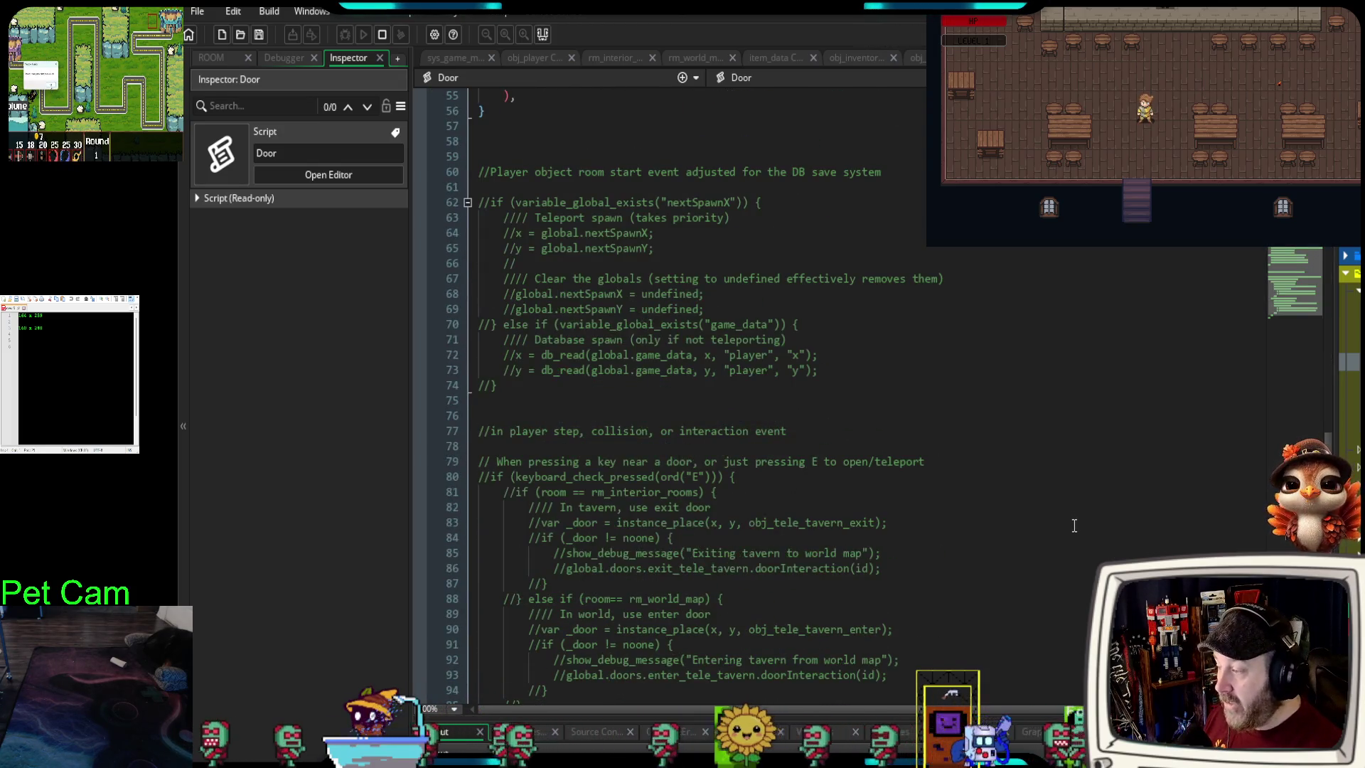
scroll(1073, 525, "up", 18)
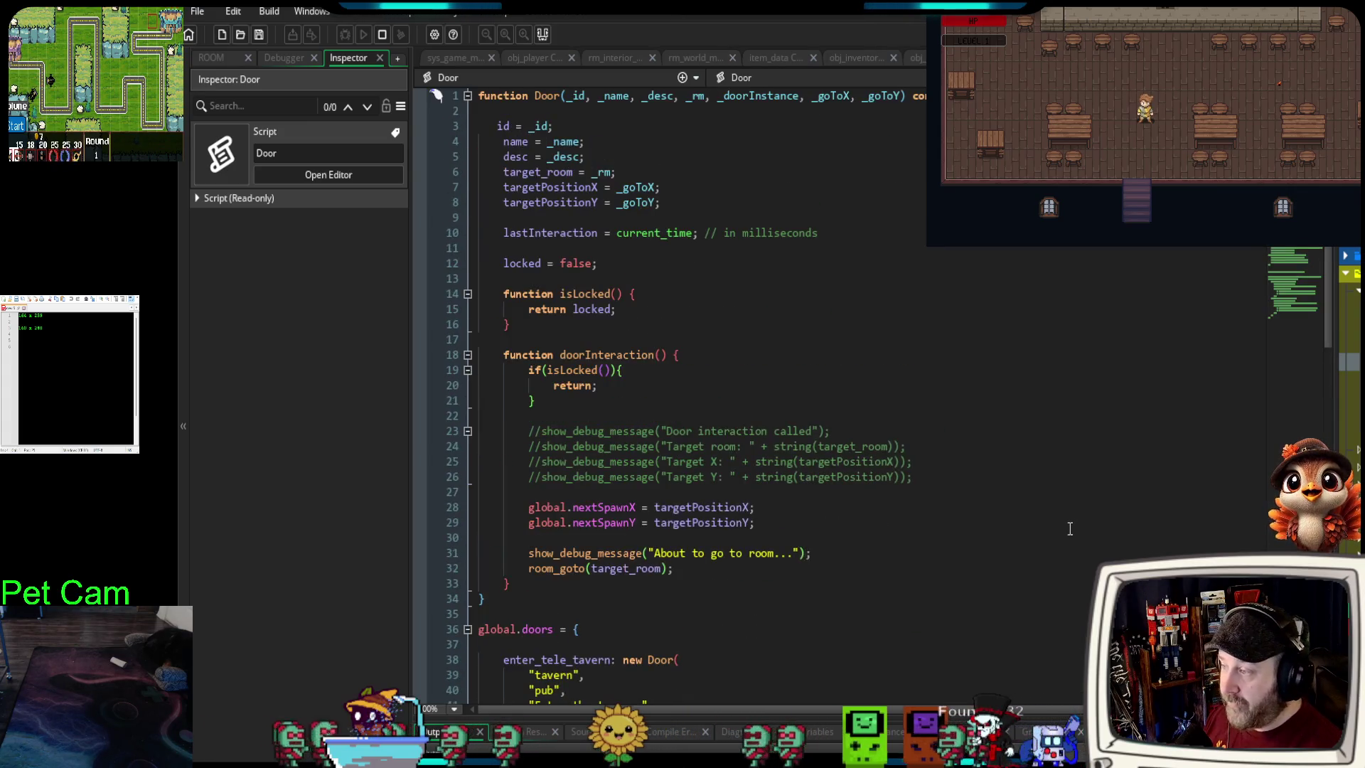
scroll(1034, 545, "down", 4)
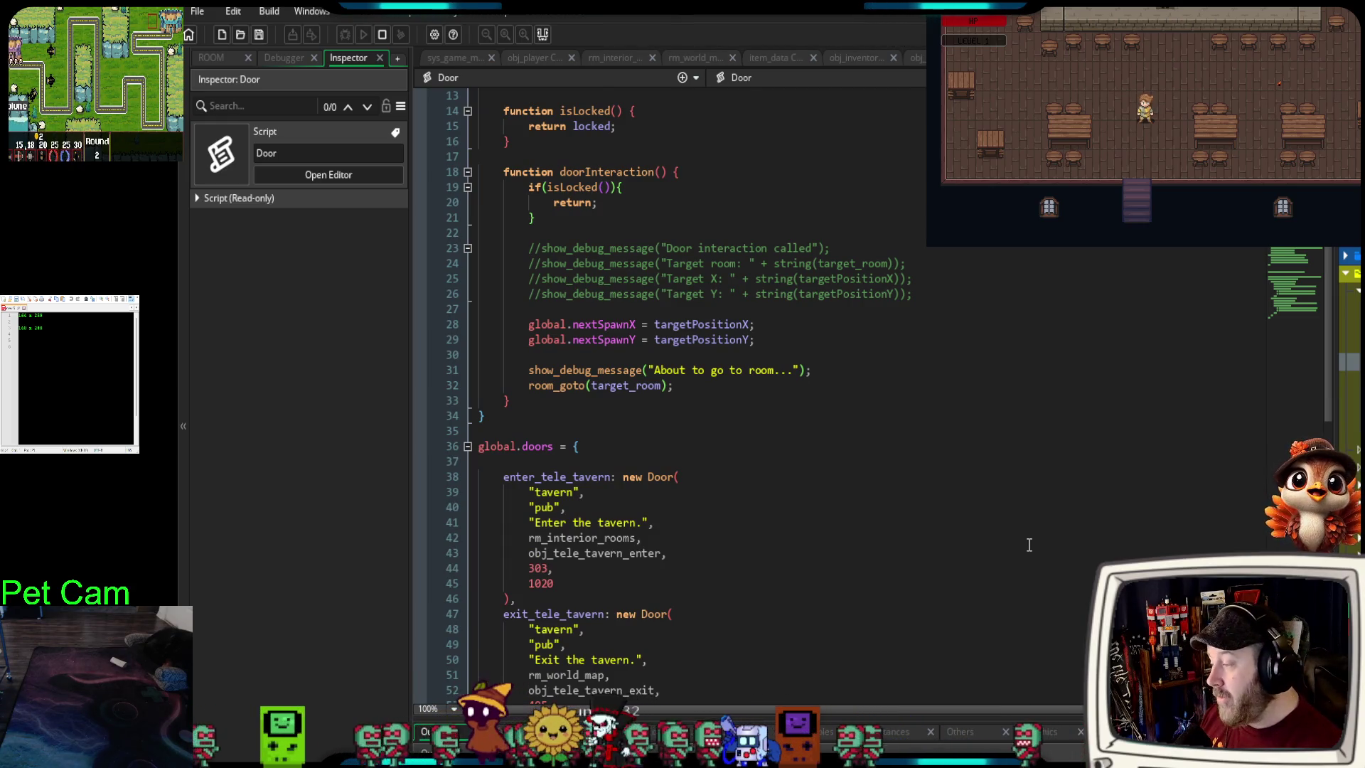
scroll(973, 499, "up", 4)
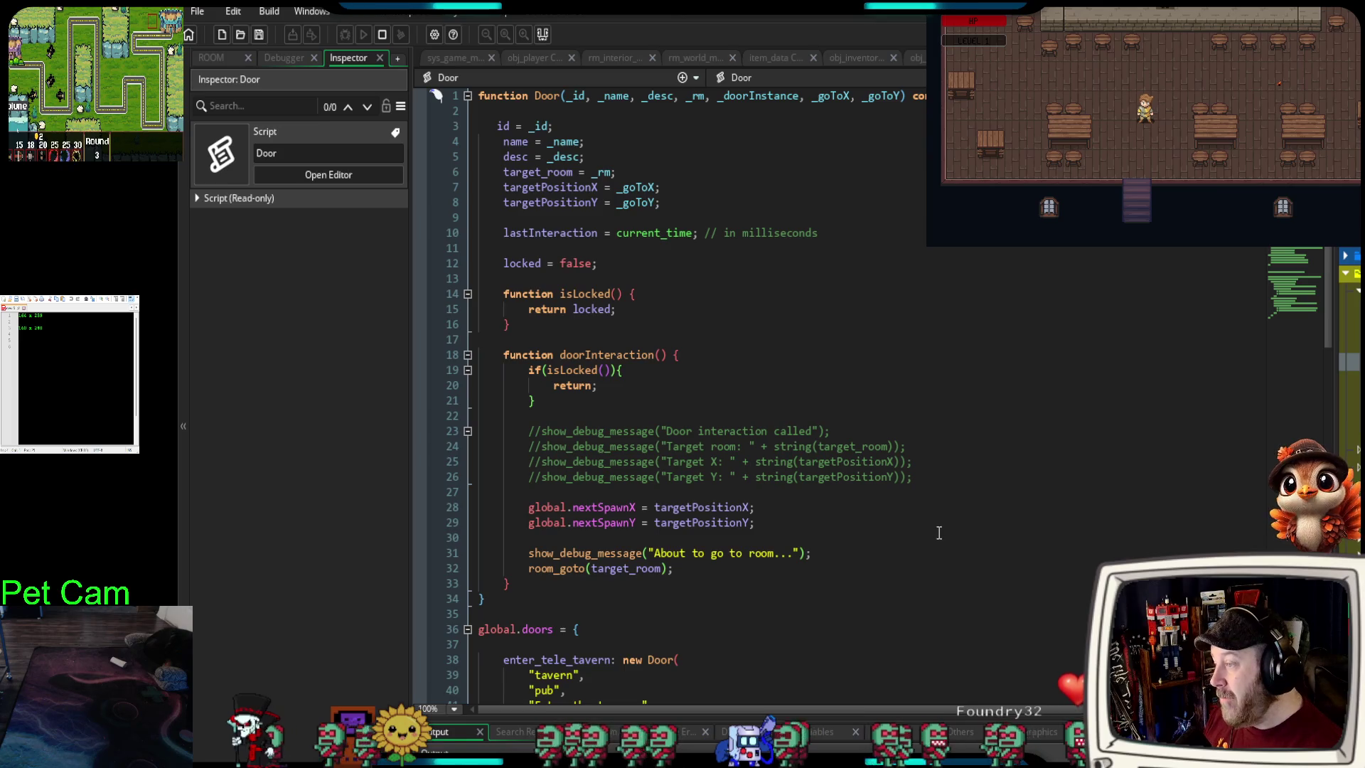
scroll(866, 499, "down", 8)
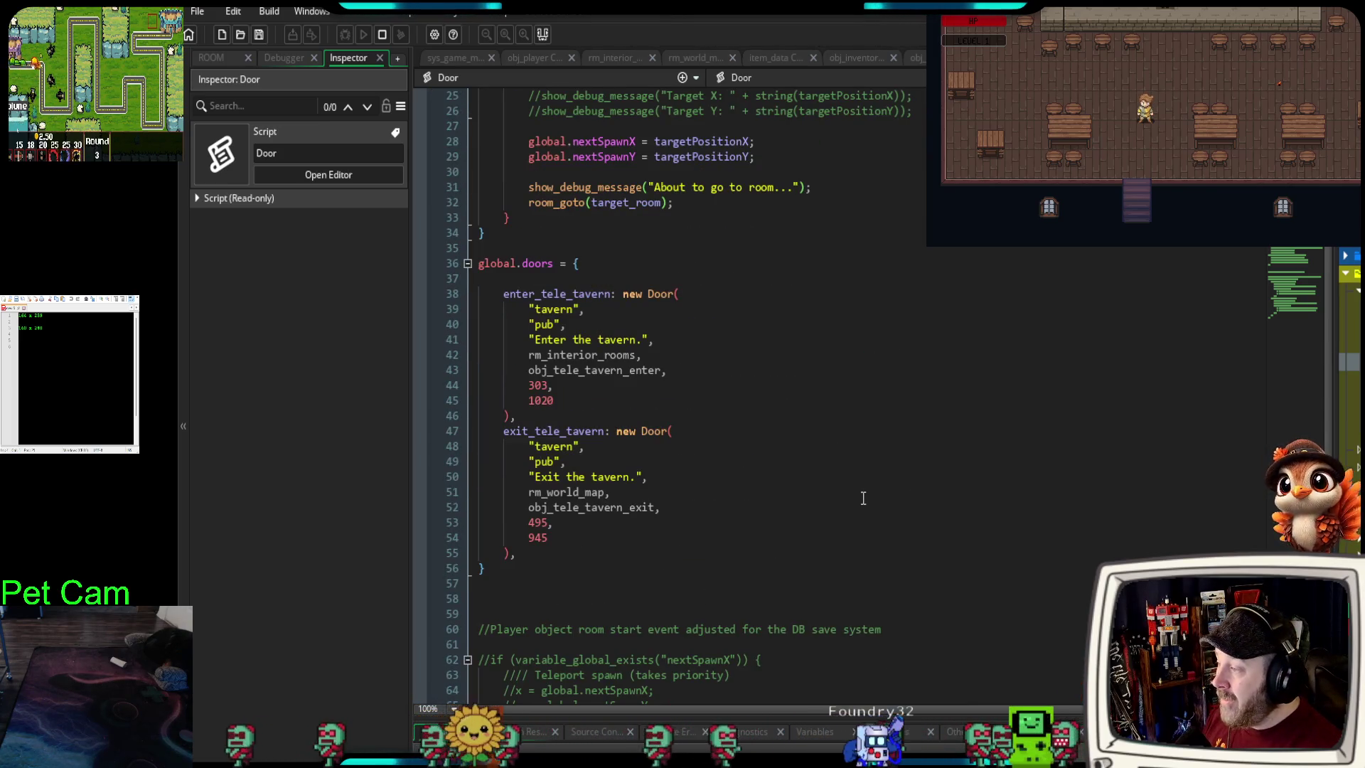
scroll(863, 499, "up", 2)
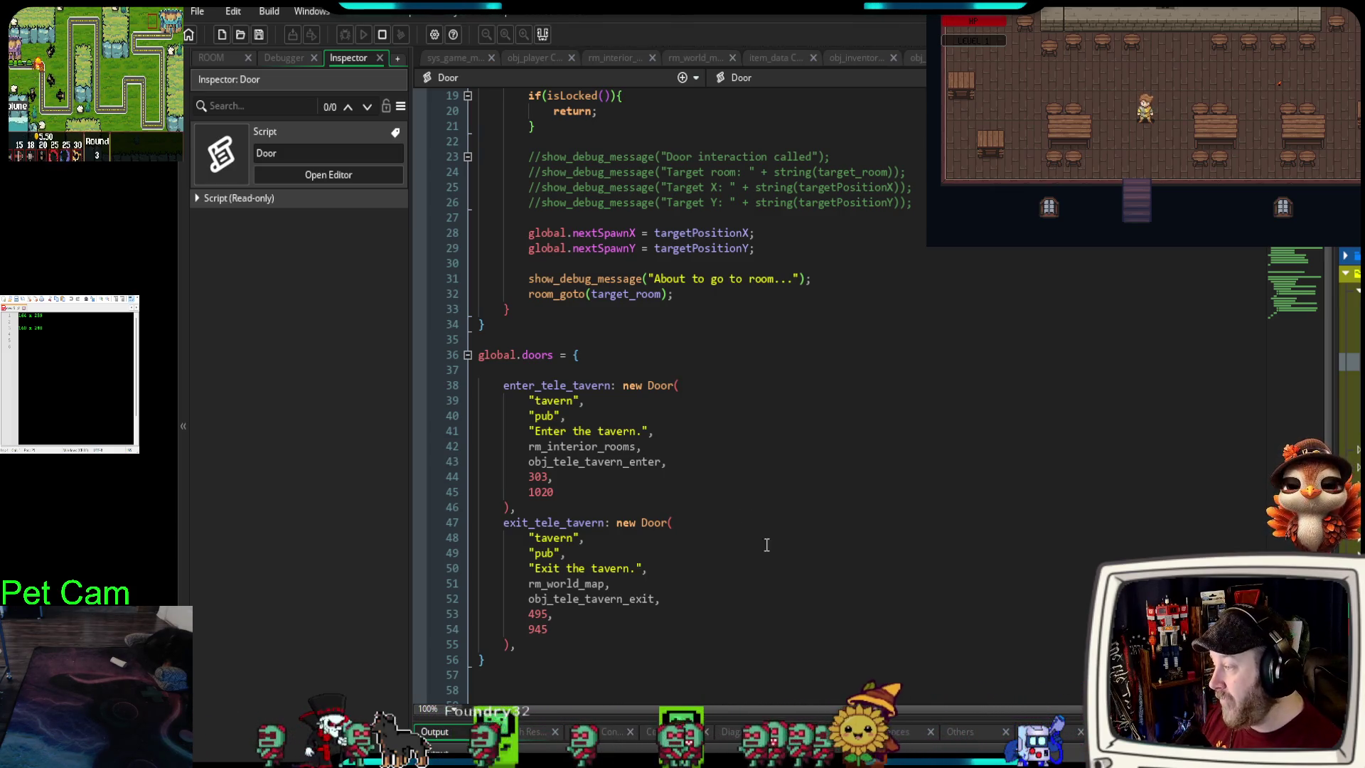
scroll(885, 587, "up", 6)
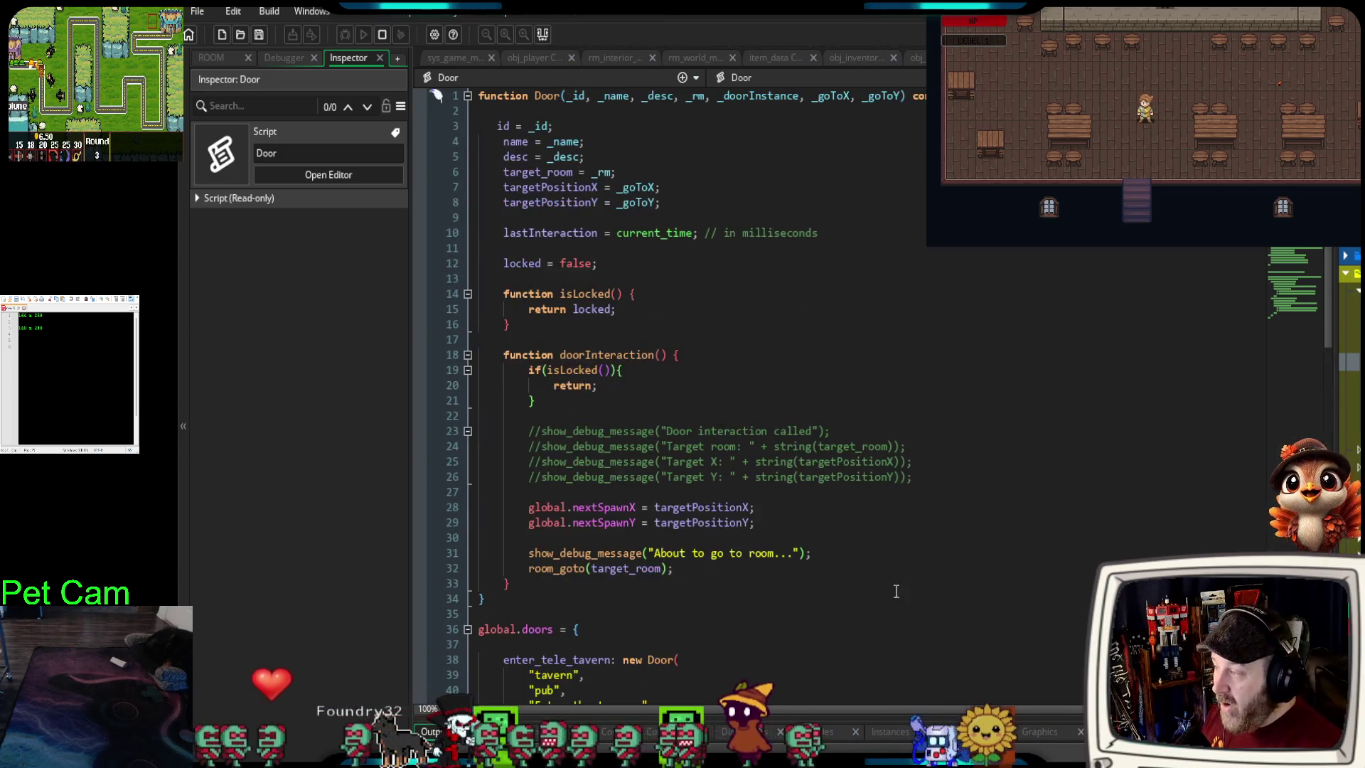
scroll(878, 417, "down", 8)
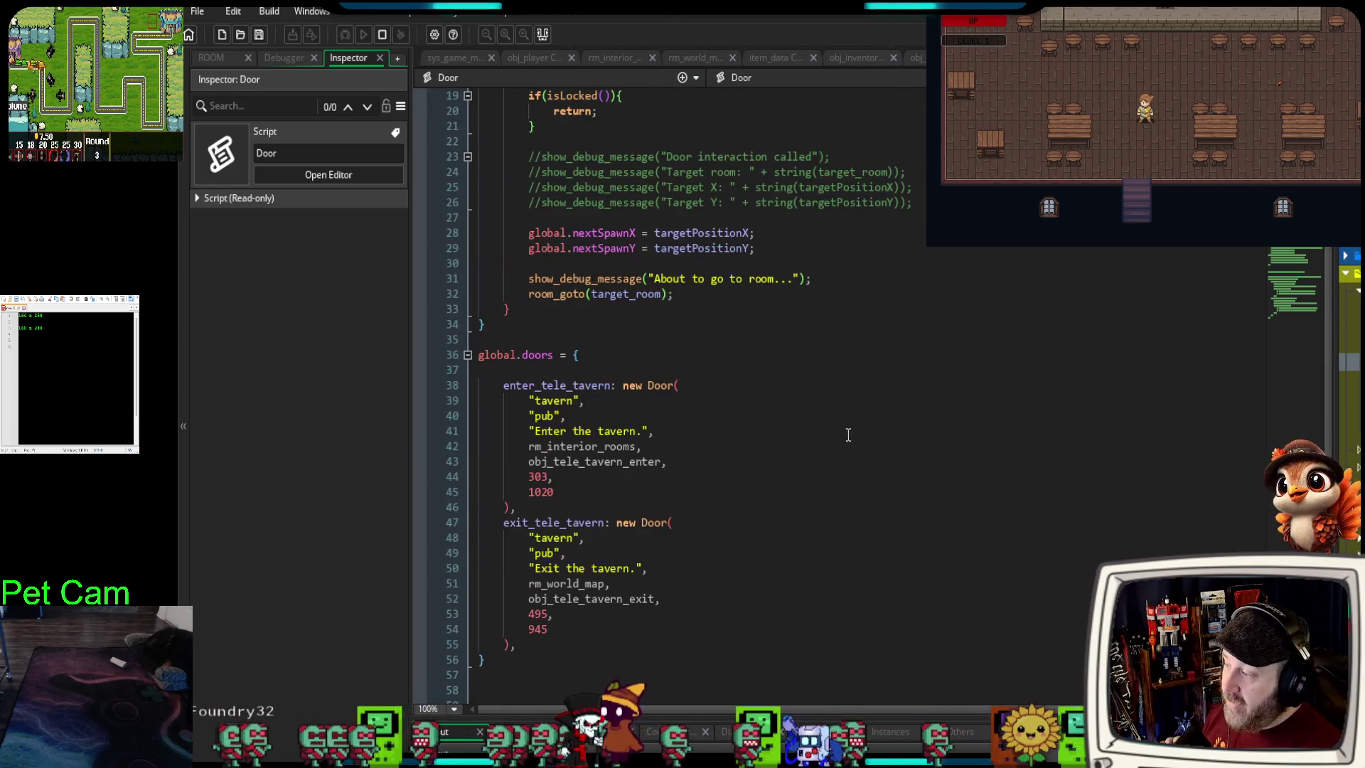
- Highlight the enter_tele_tavern and exit_tele_tavern entries, then return to rm_world_map
left_click_drag(537, 420, 479, 294)
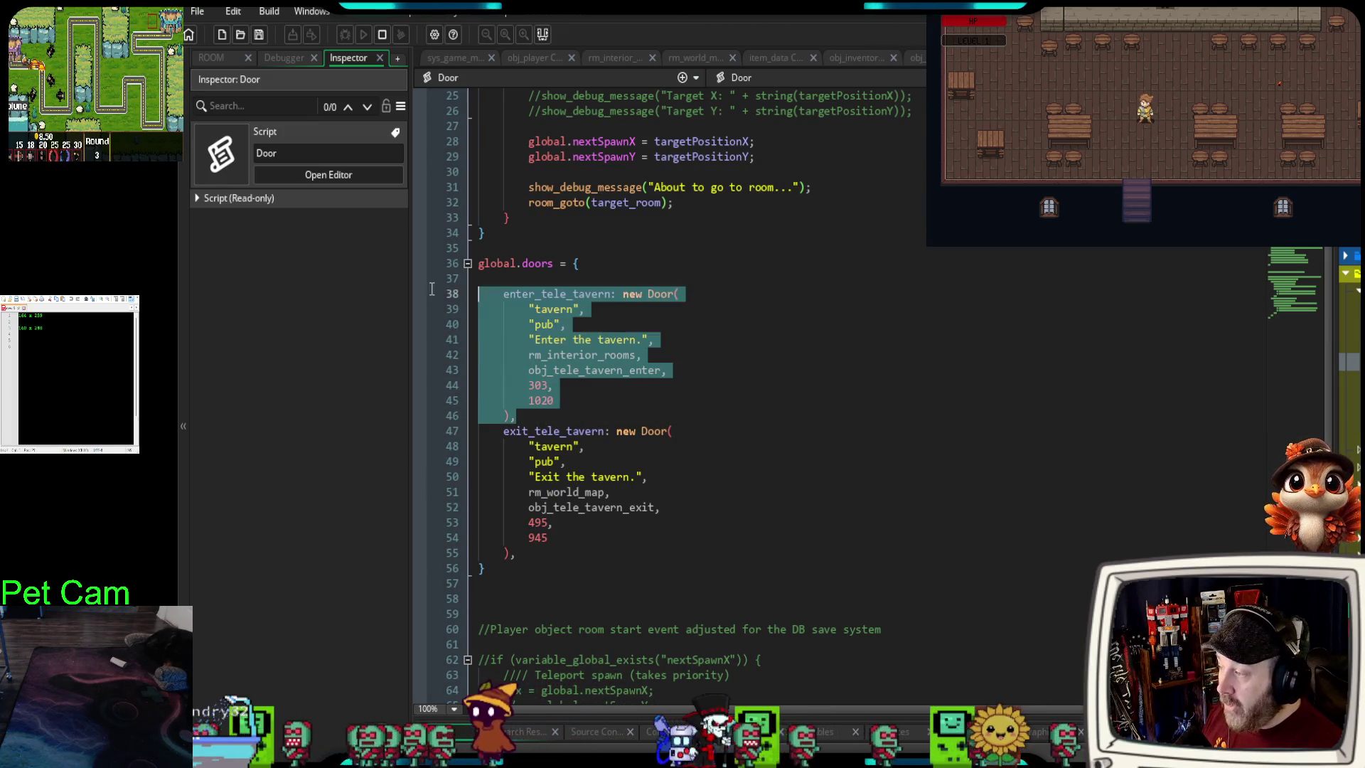
mouse_move(517, 553)
left_mouse_down()
mouse_move(480, 431)
mouse_move(530, 446)
mouse_move(432, 435)
left_mouse_up()
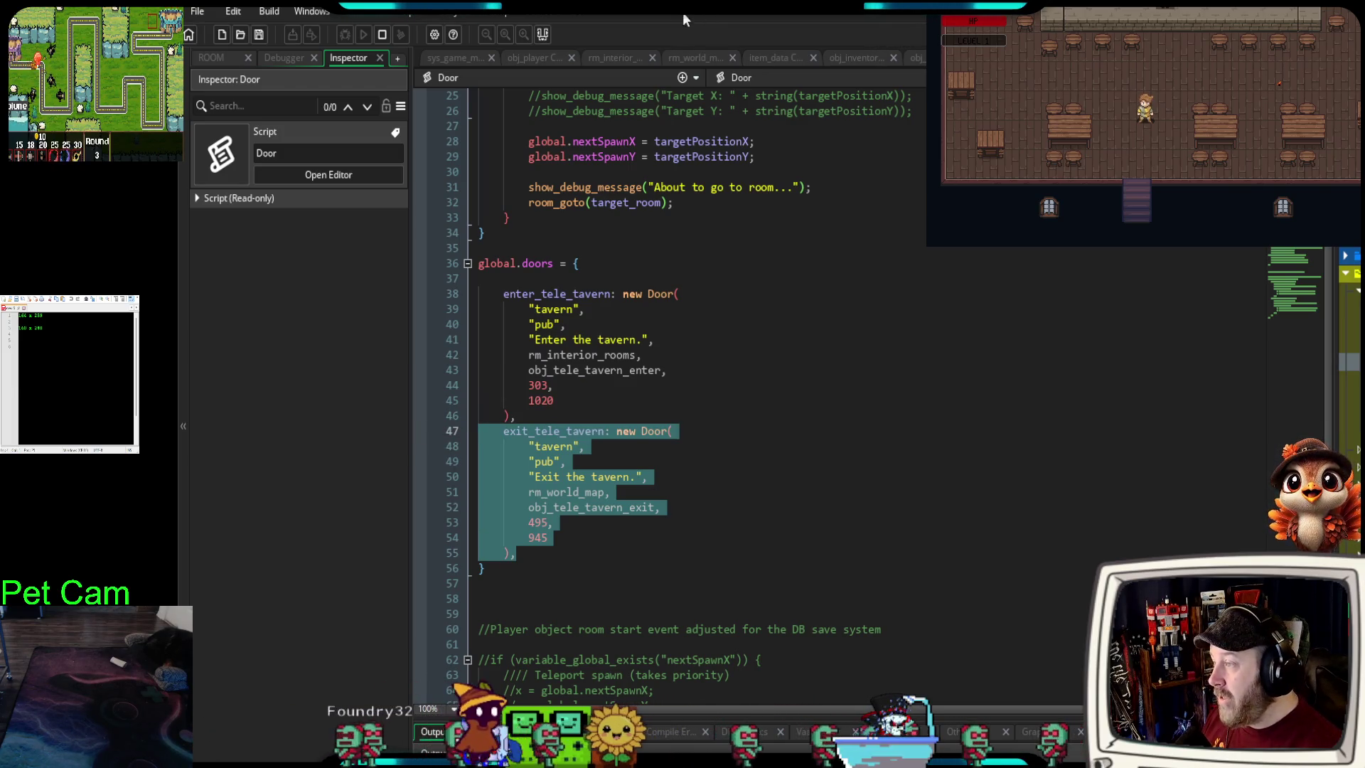
left_click(695, 58)
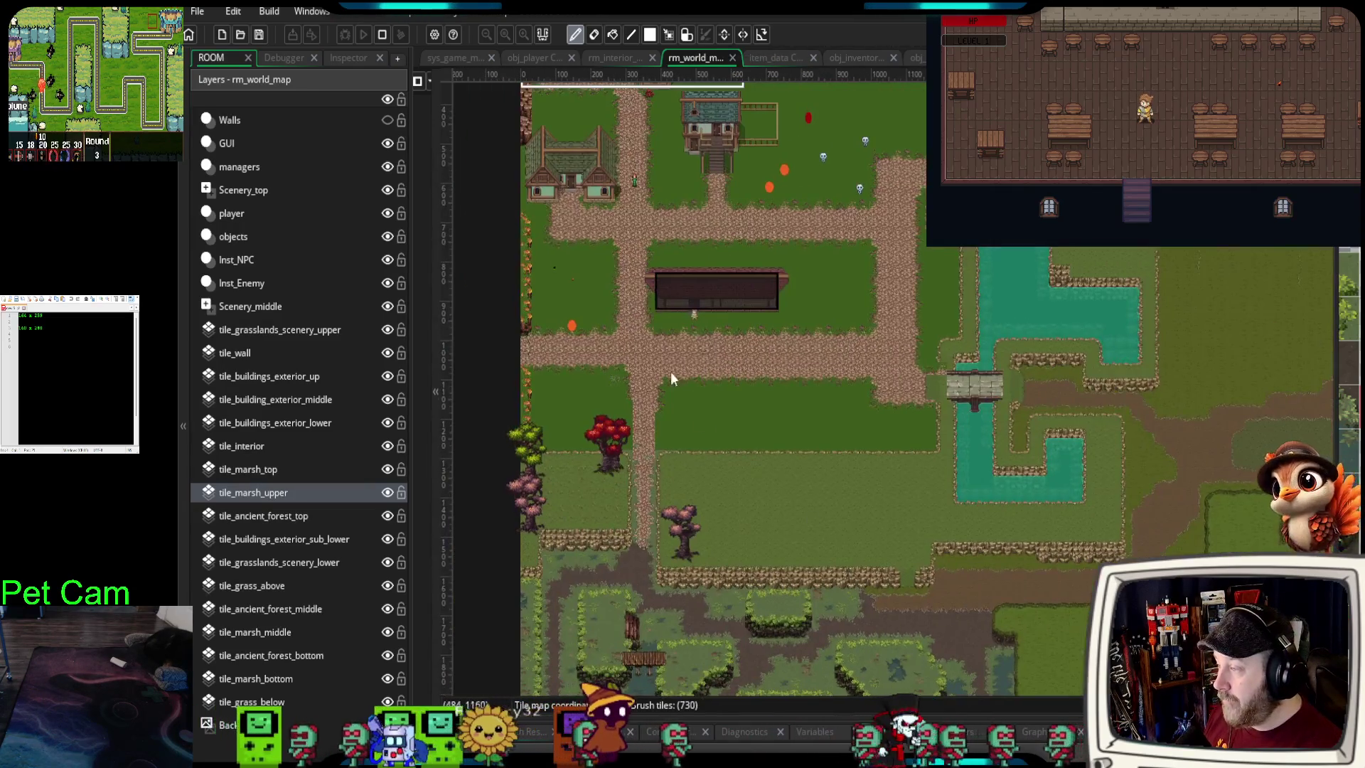
- Zoom to the tavern, select its door instance on the objects layer, and keep it on the doorway
scroll(689, 304, "up", 4)
scroll(691, 318, "up", 2)
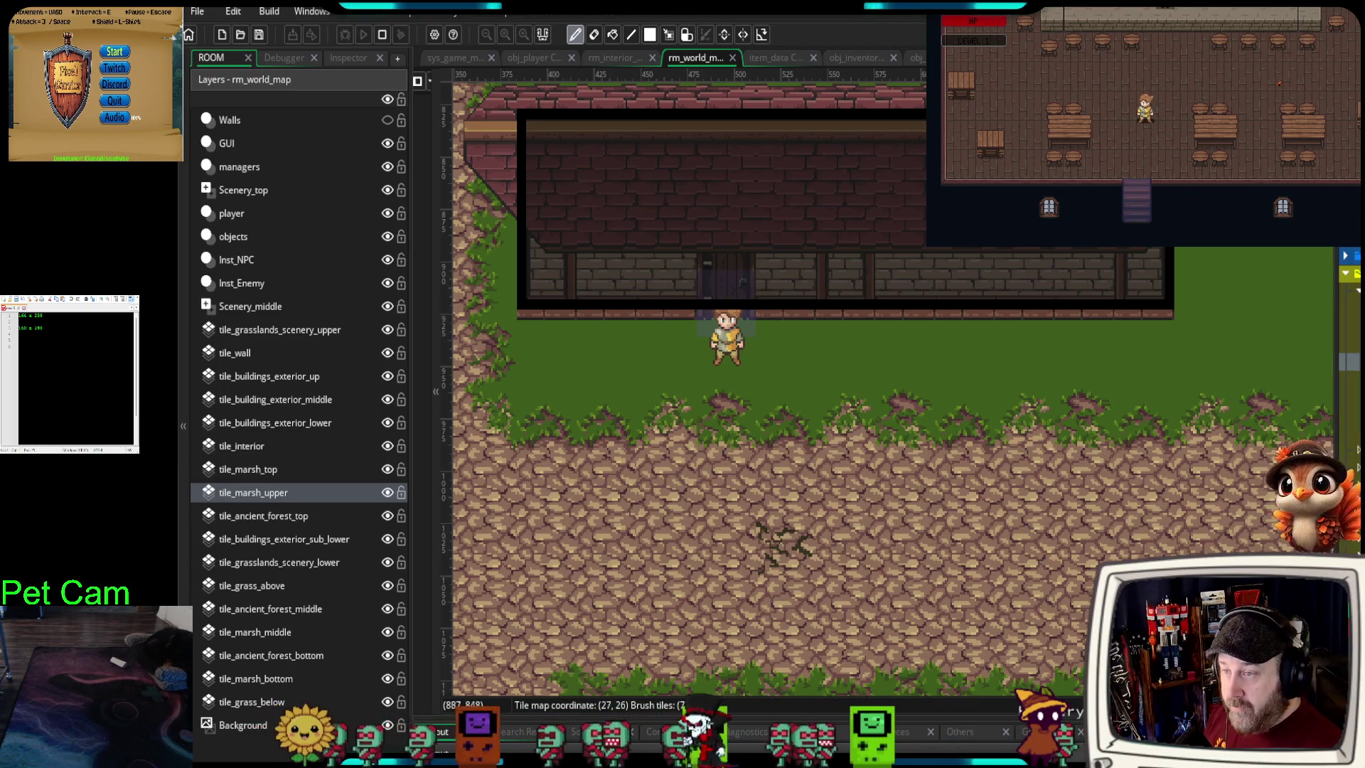
left_click(114, 51)
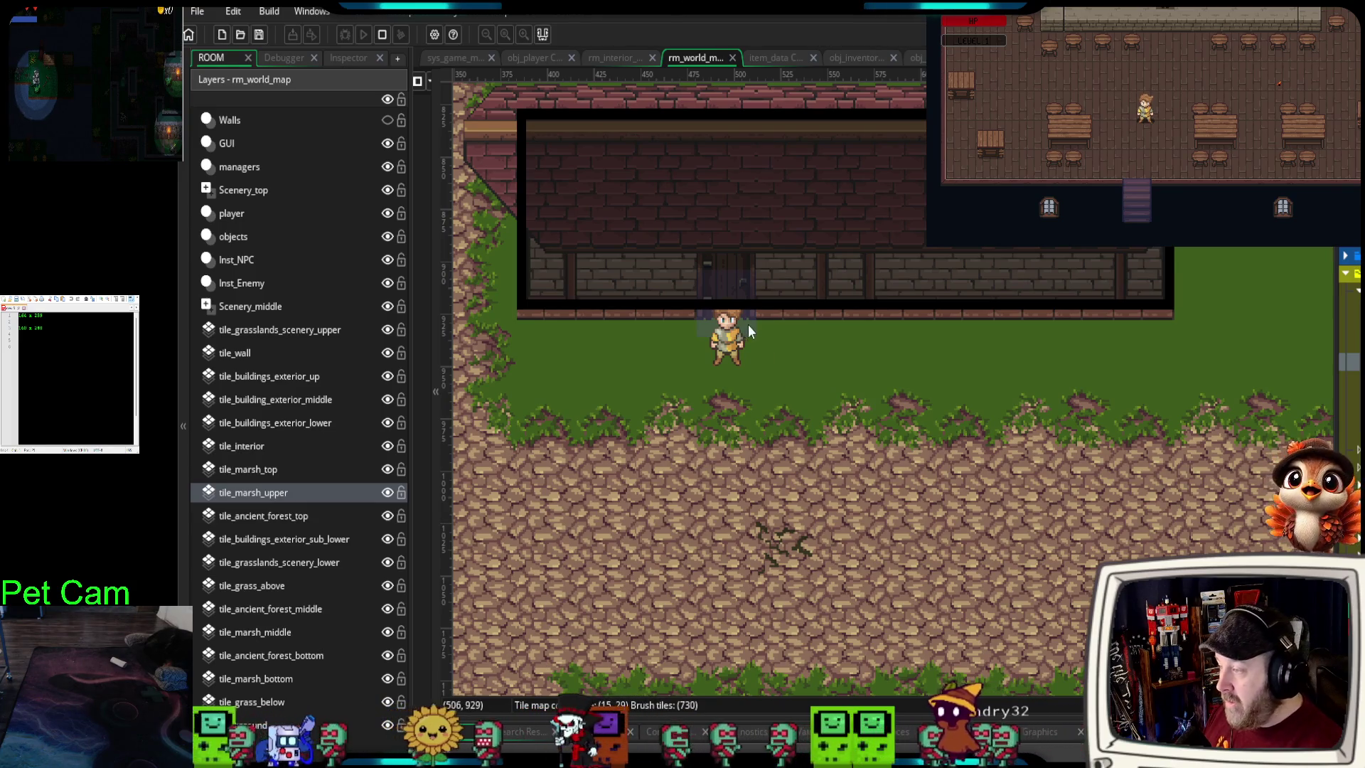
left_click(256, 242)
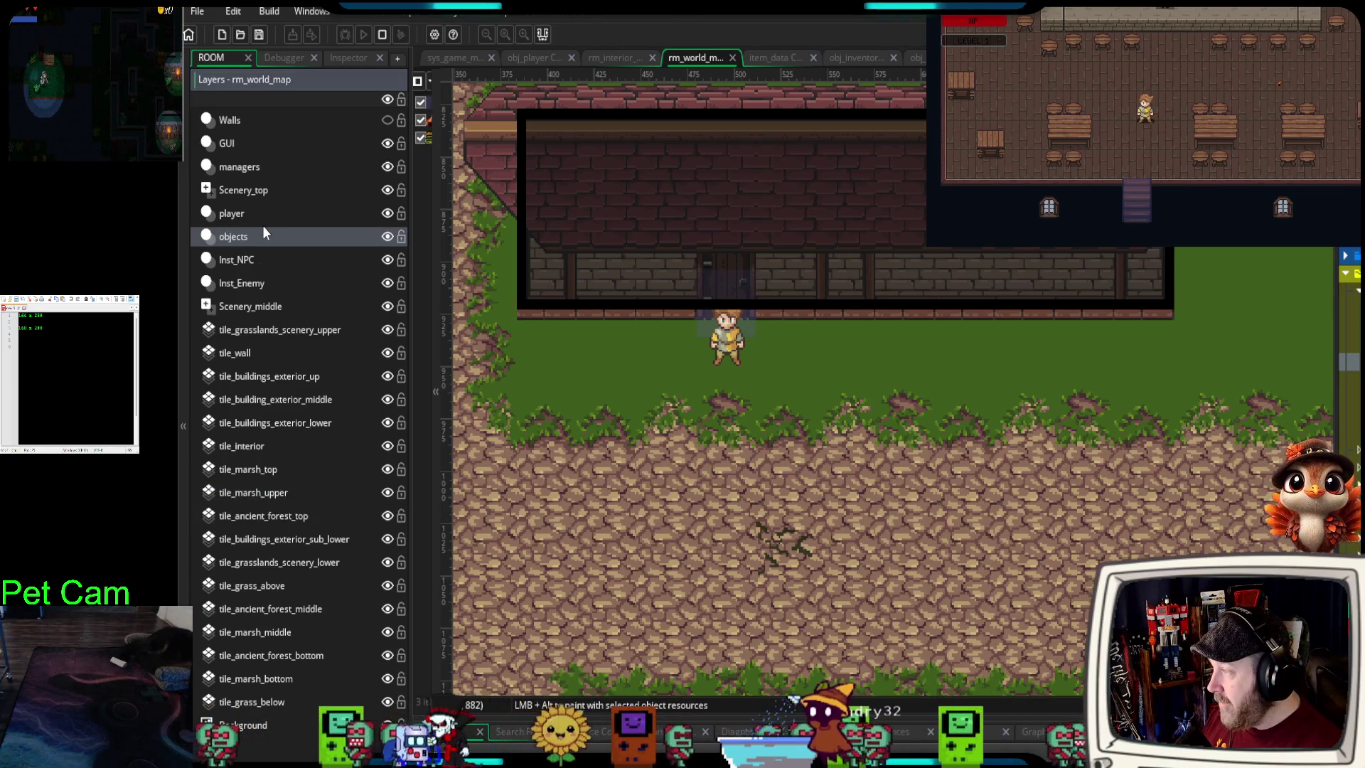
left_click(711, 295)
mouse_move(707, 324)
left_mouse_down()
mouse_move(683, 426)
mouse_move(661, 438)
mouse_move(671, 409)
left_mouse_up()
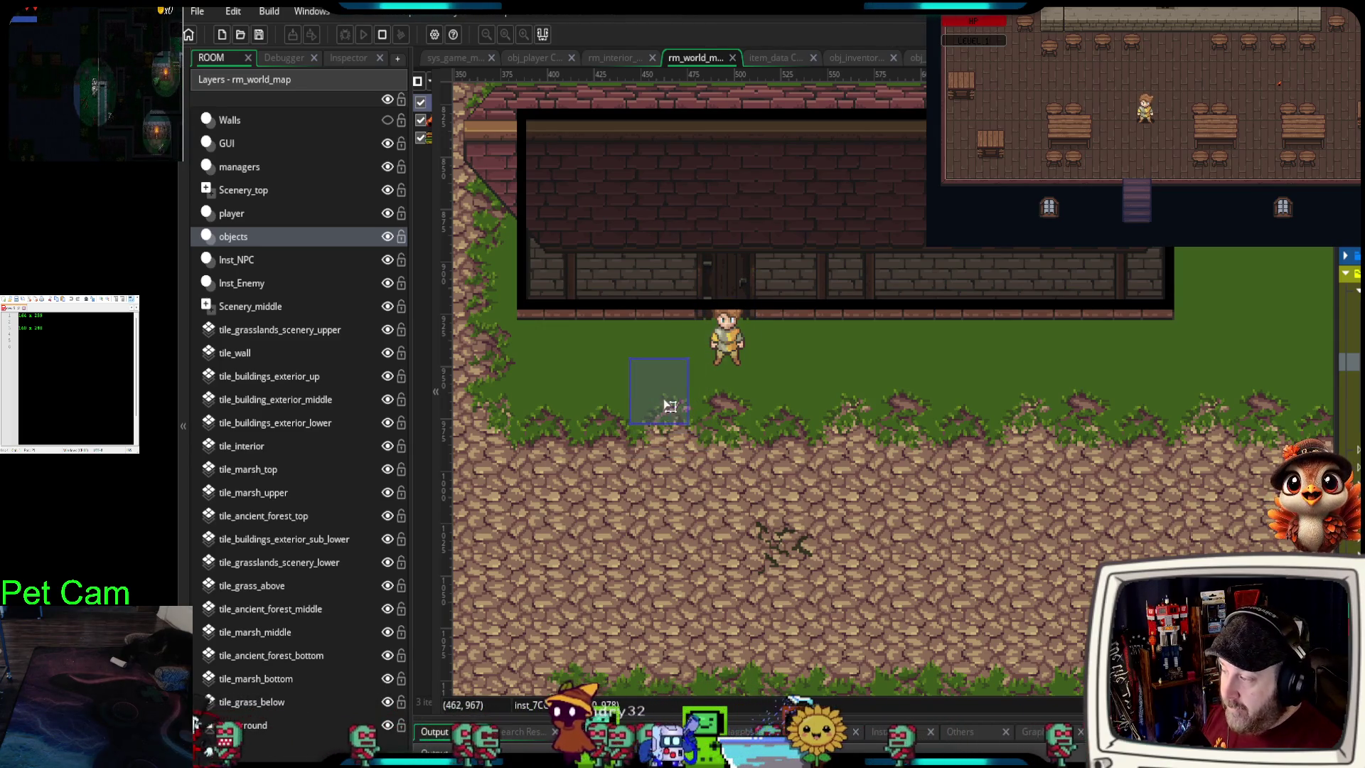
mouse_move(431, 268)
left_mouse_down()
mouse_move(631, 272)
mouse_move(502, 281)
left_mouse_up()
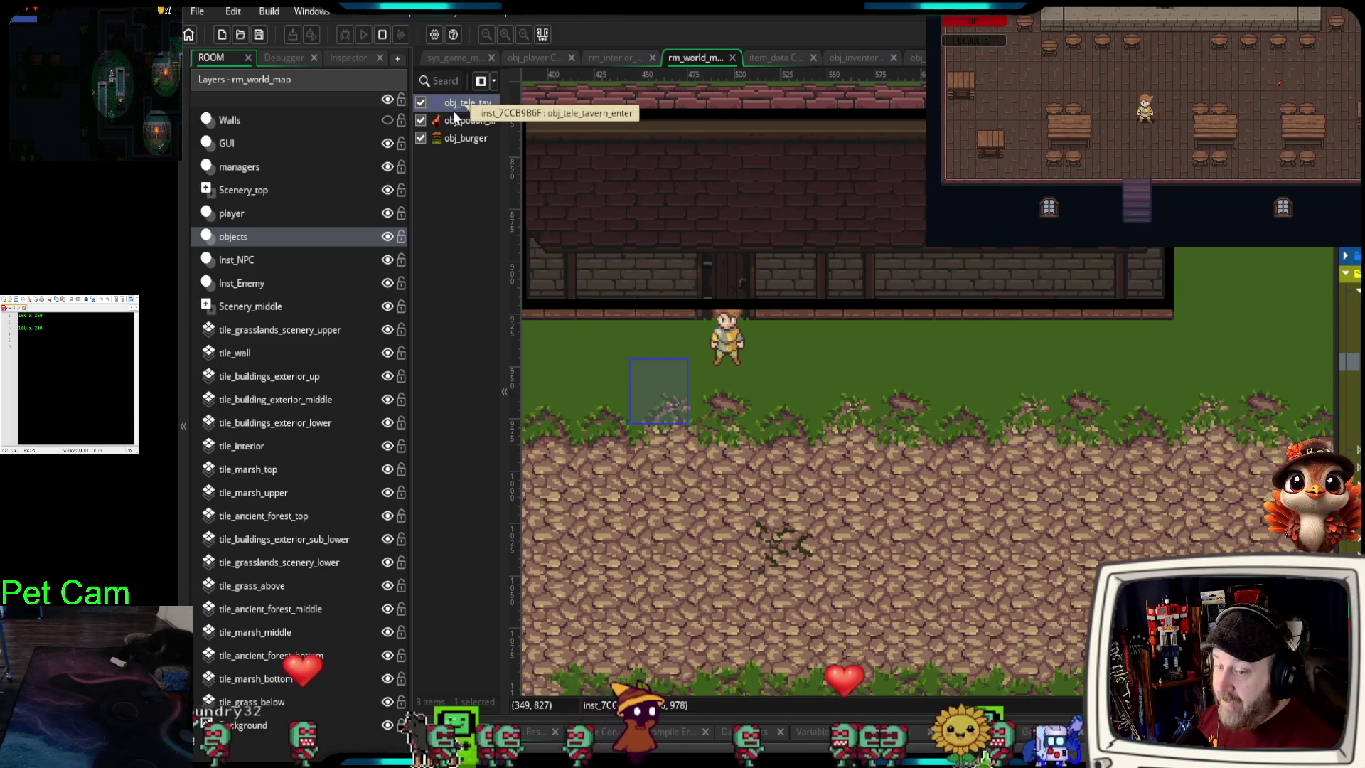
left_click_drag(656, 413, 723, 330)
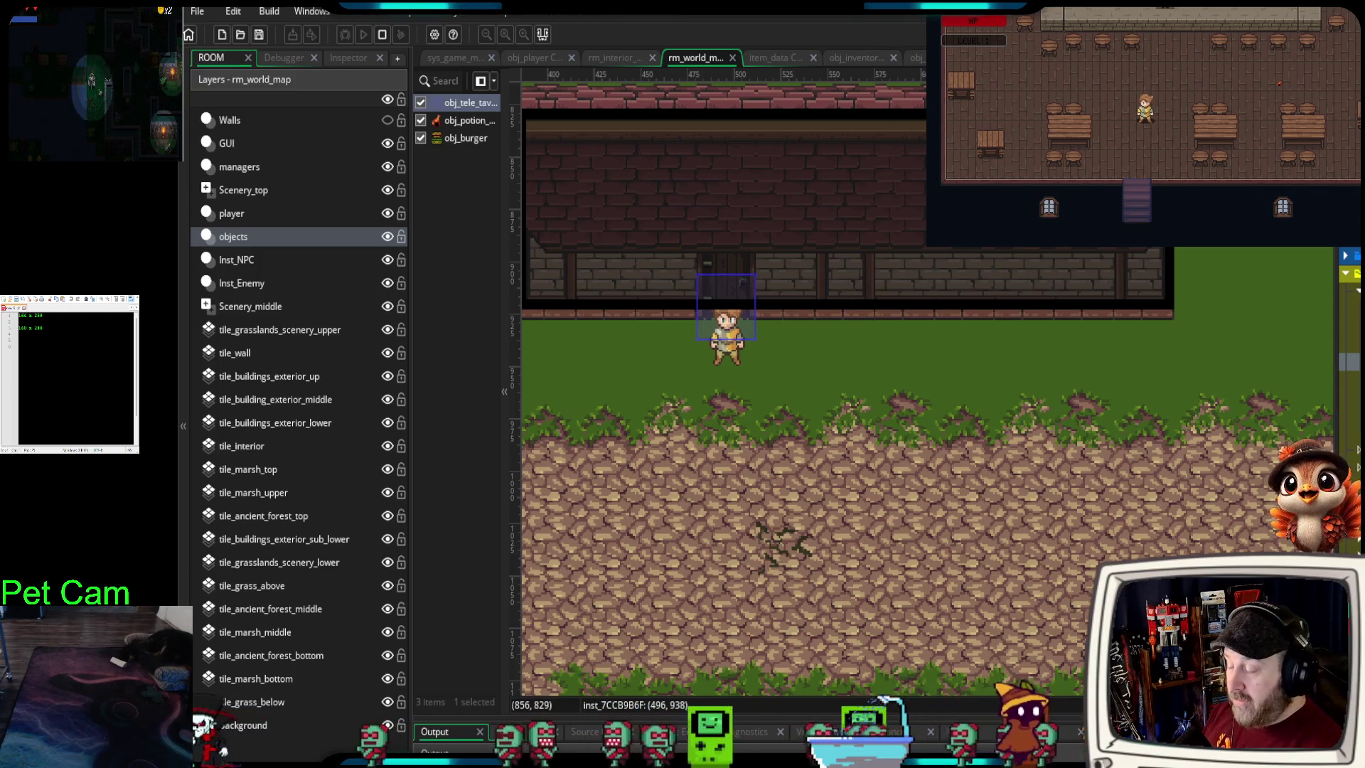
- Search the assets for 'tele' and open the obj_tele_tavern_enter object
key("ctrl+t")
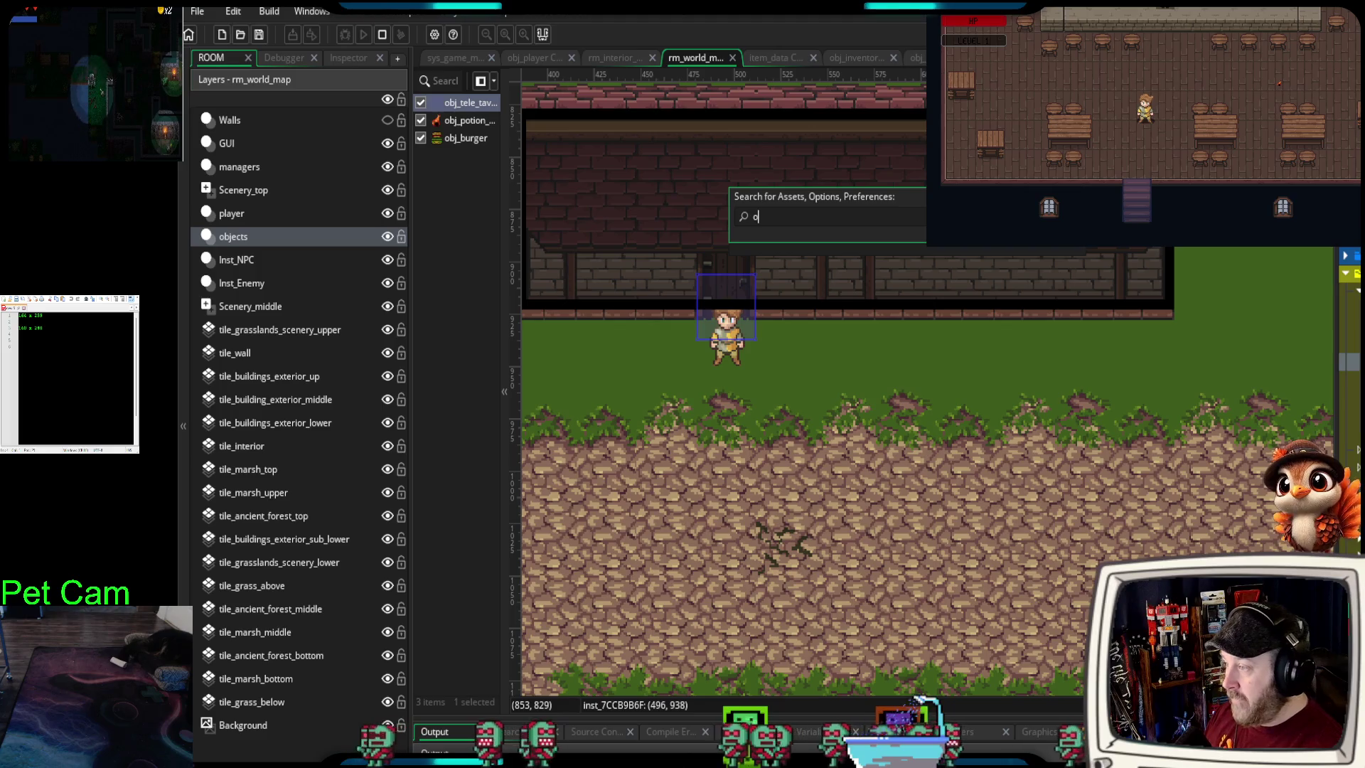
type("tele")
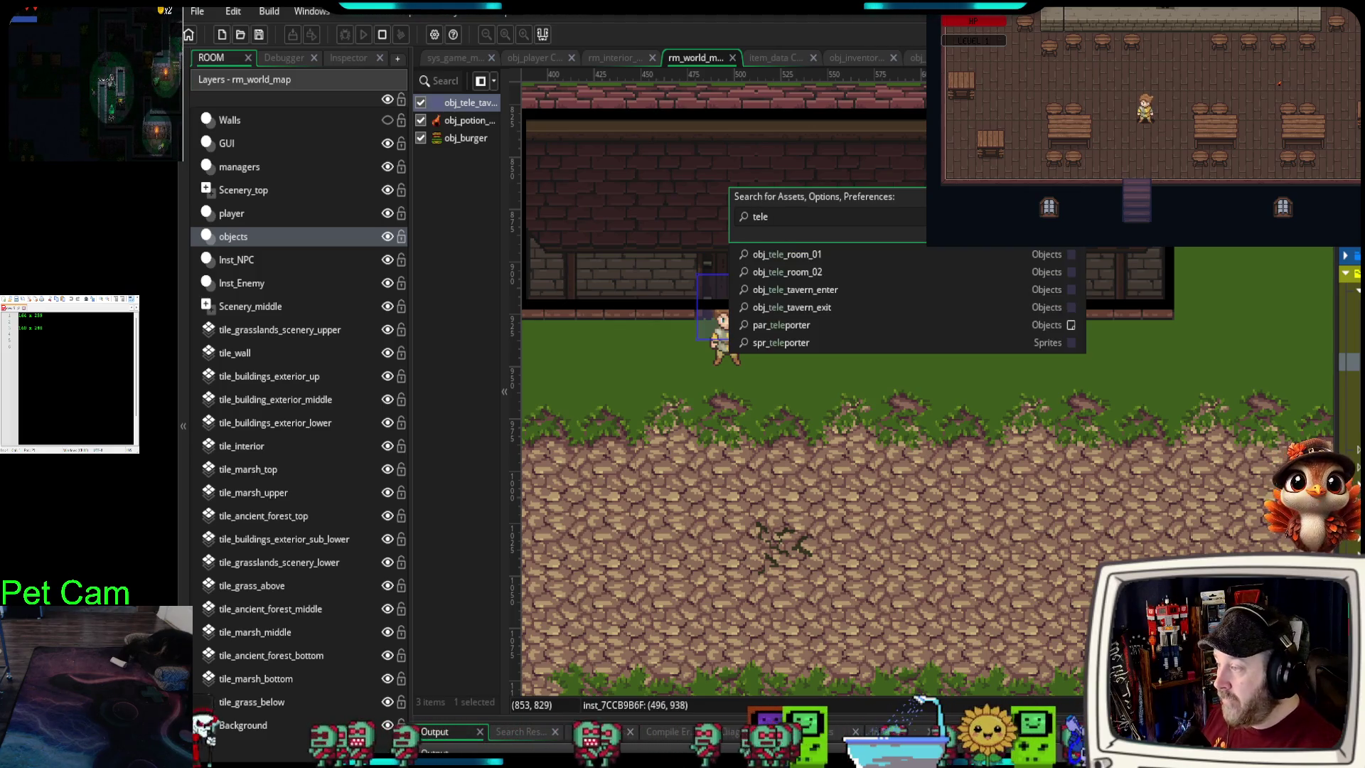
left_click(817, 296)
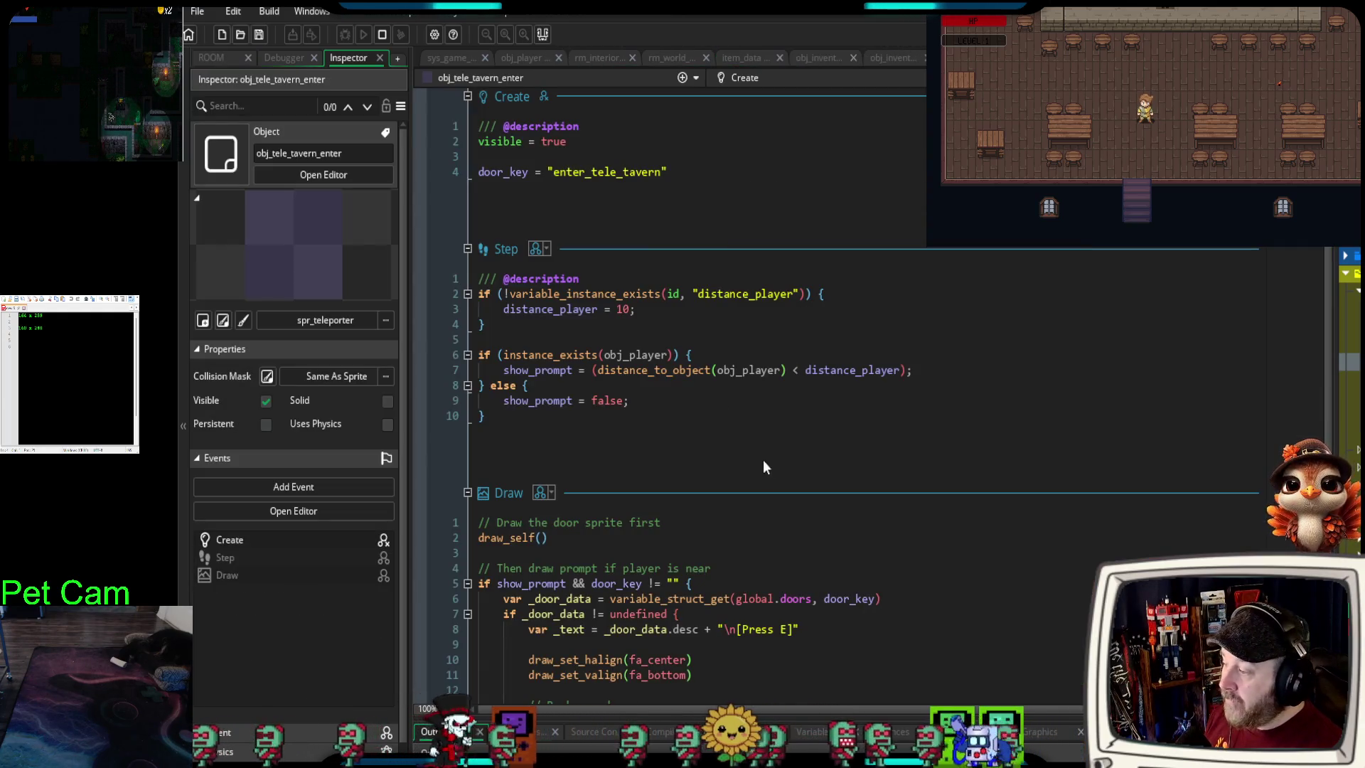
scroll(762, 466, "down", 5)
scroll(727, 495, "up", 5)
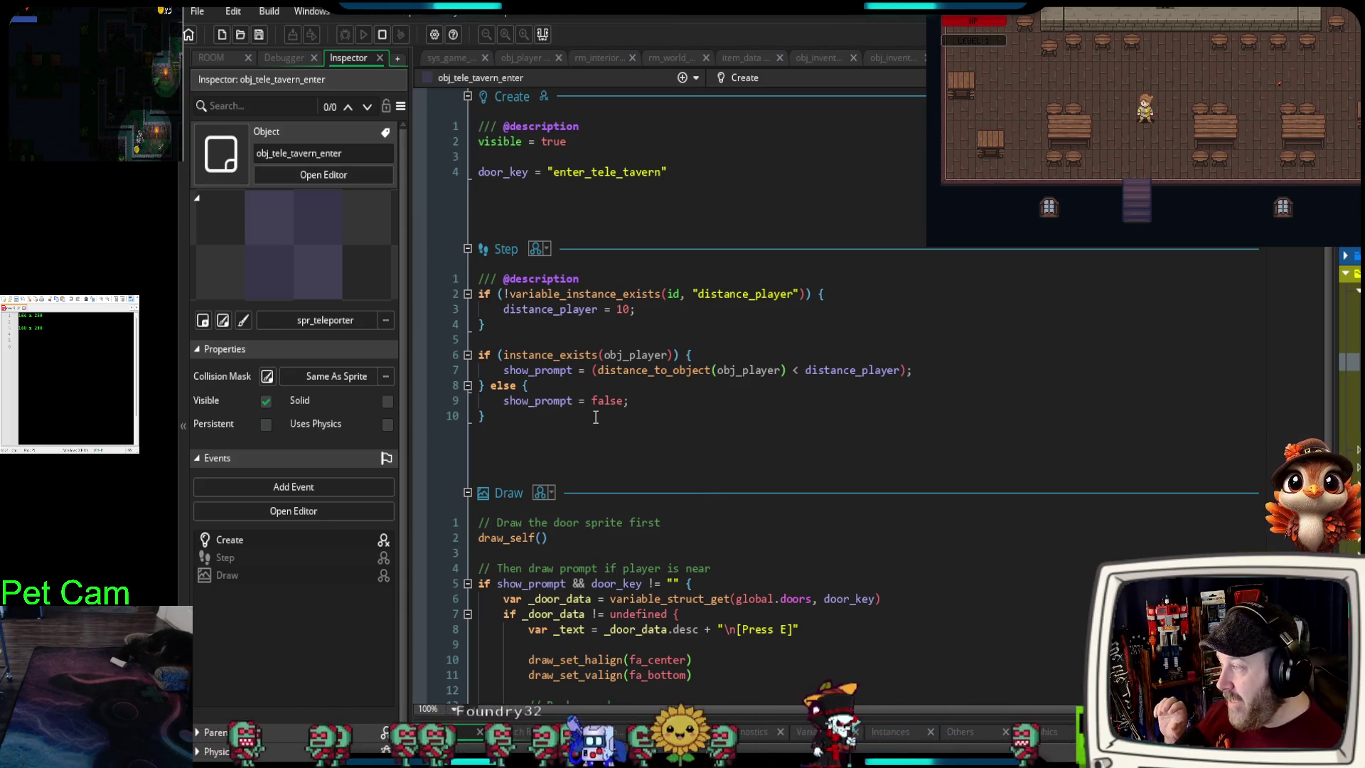
scroll(587, 420, "down", 2)
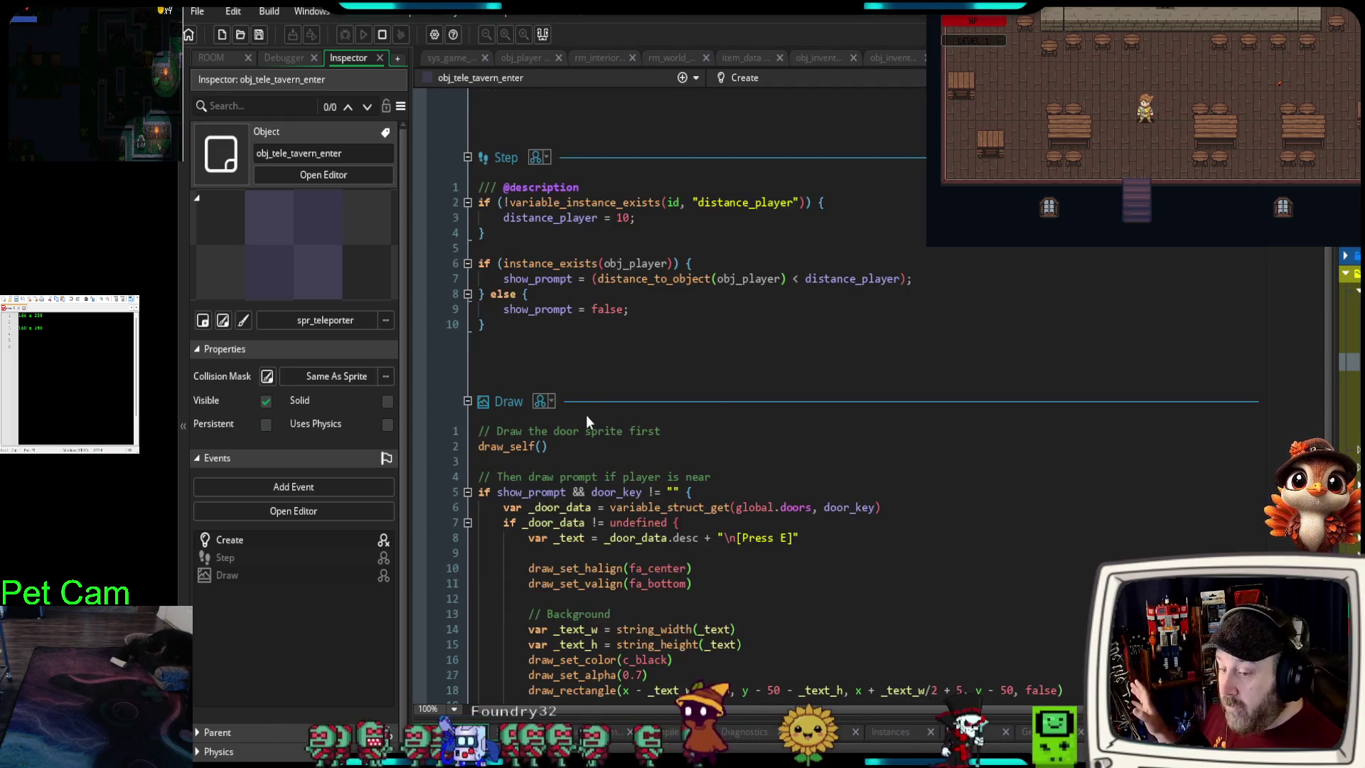
scroll(587, 420, "down", 4)
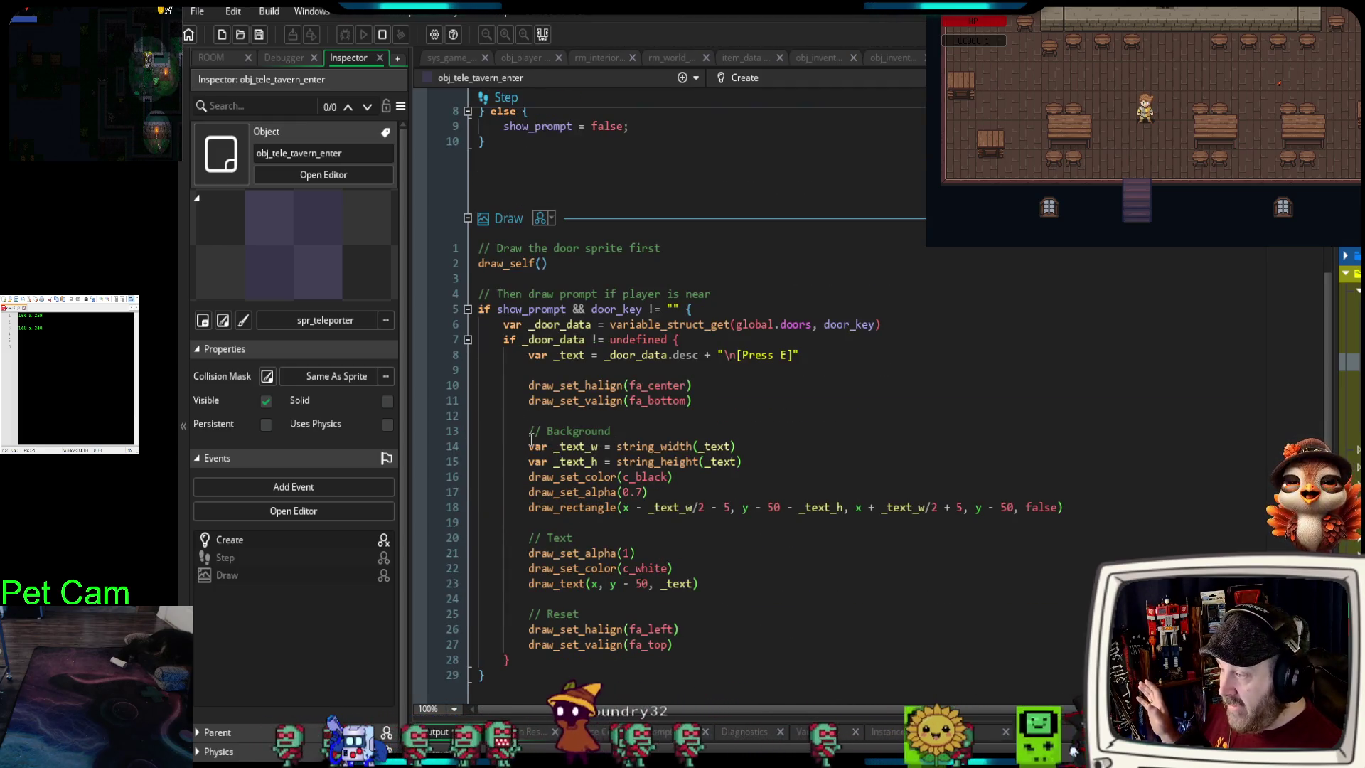
scroll(531, 439, "down", 1)
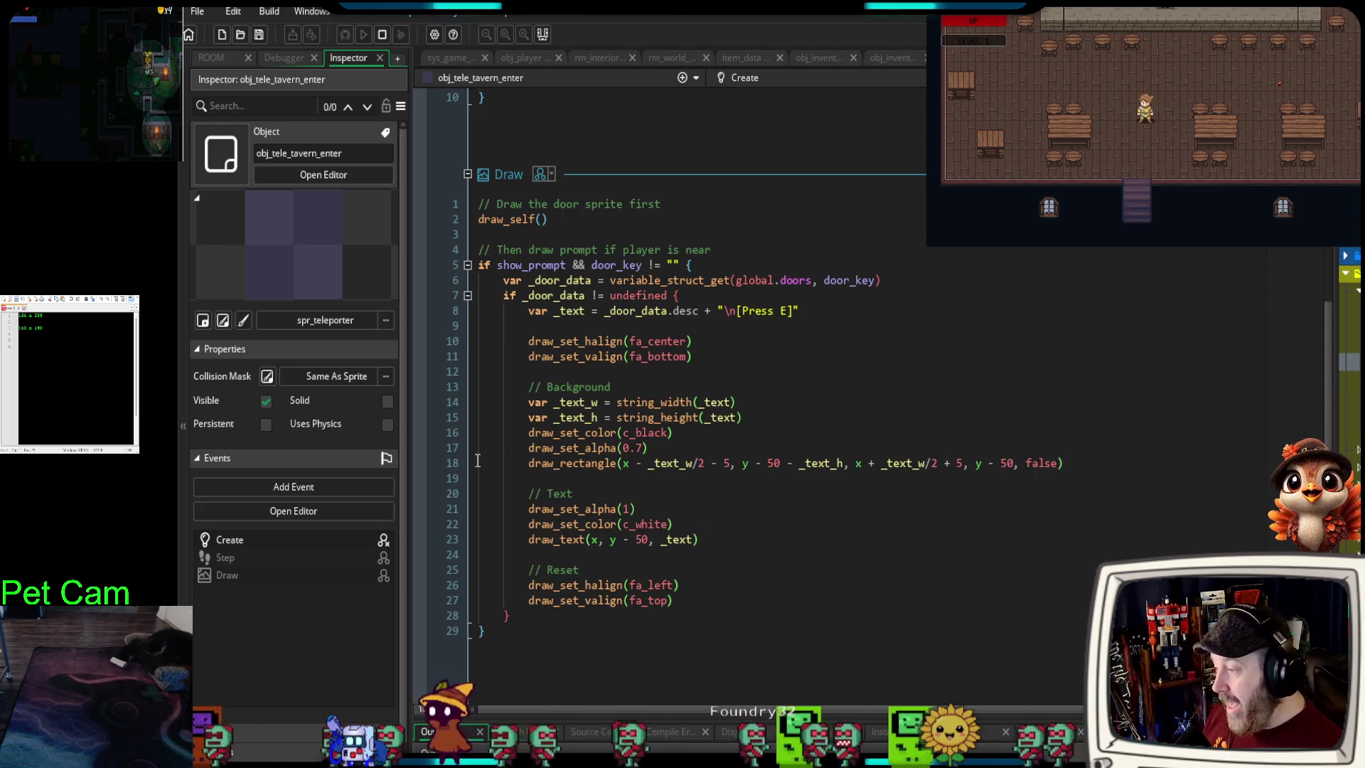
left_click_drag(825, 311, 516, 325)
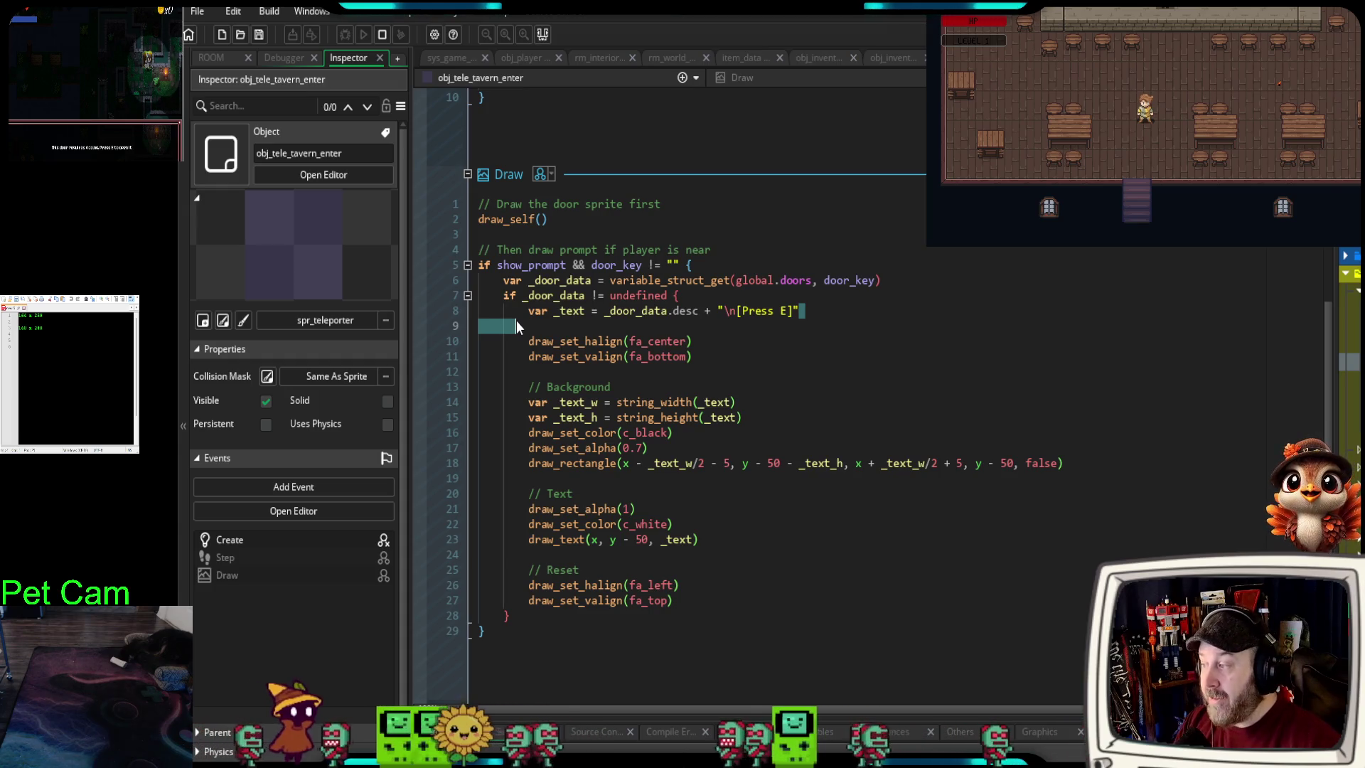
double_click(576, 341)
scroll(836, 458, "up", 4)
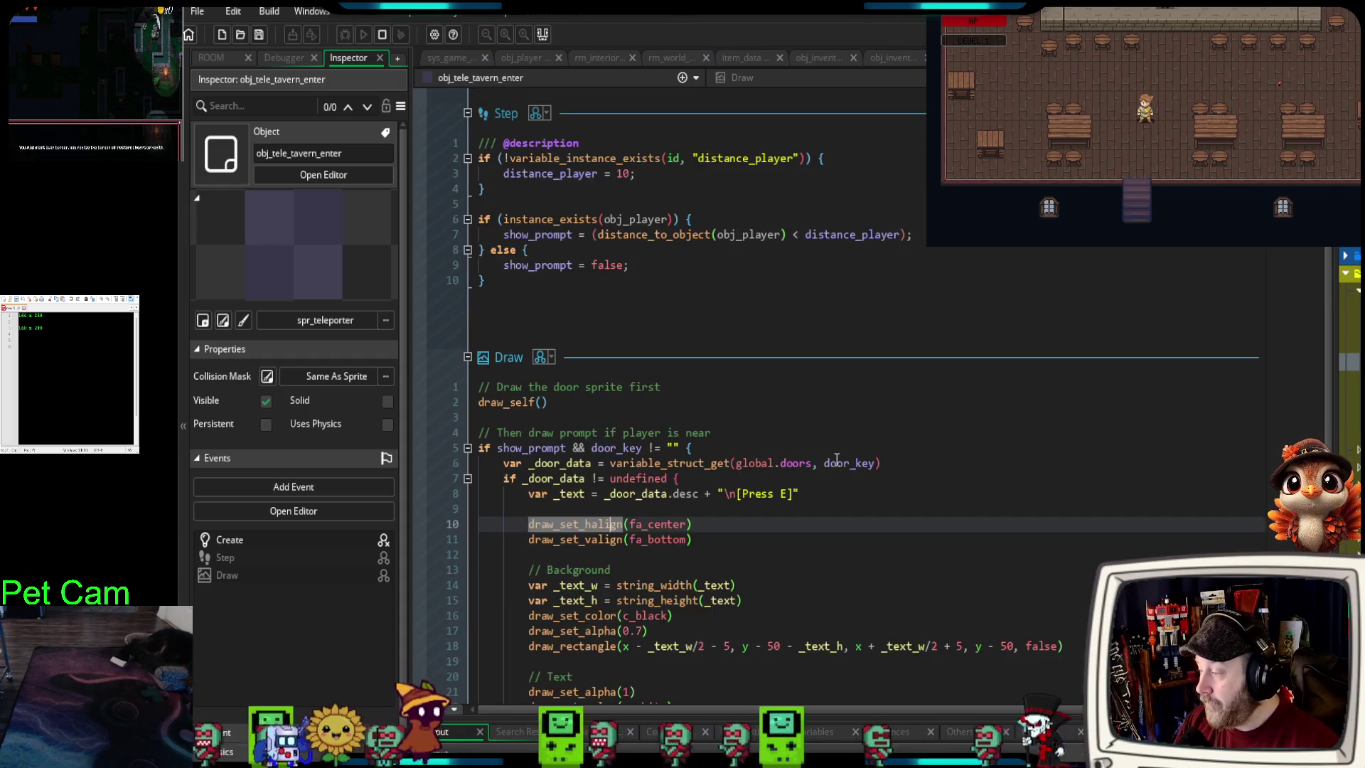
scroll(837, 458, "up", 3)
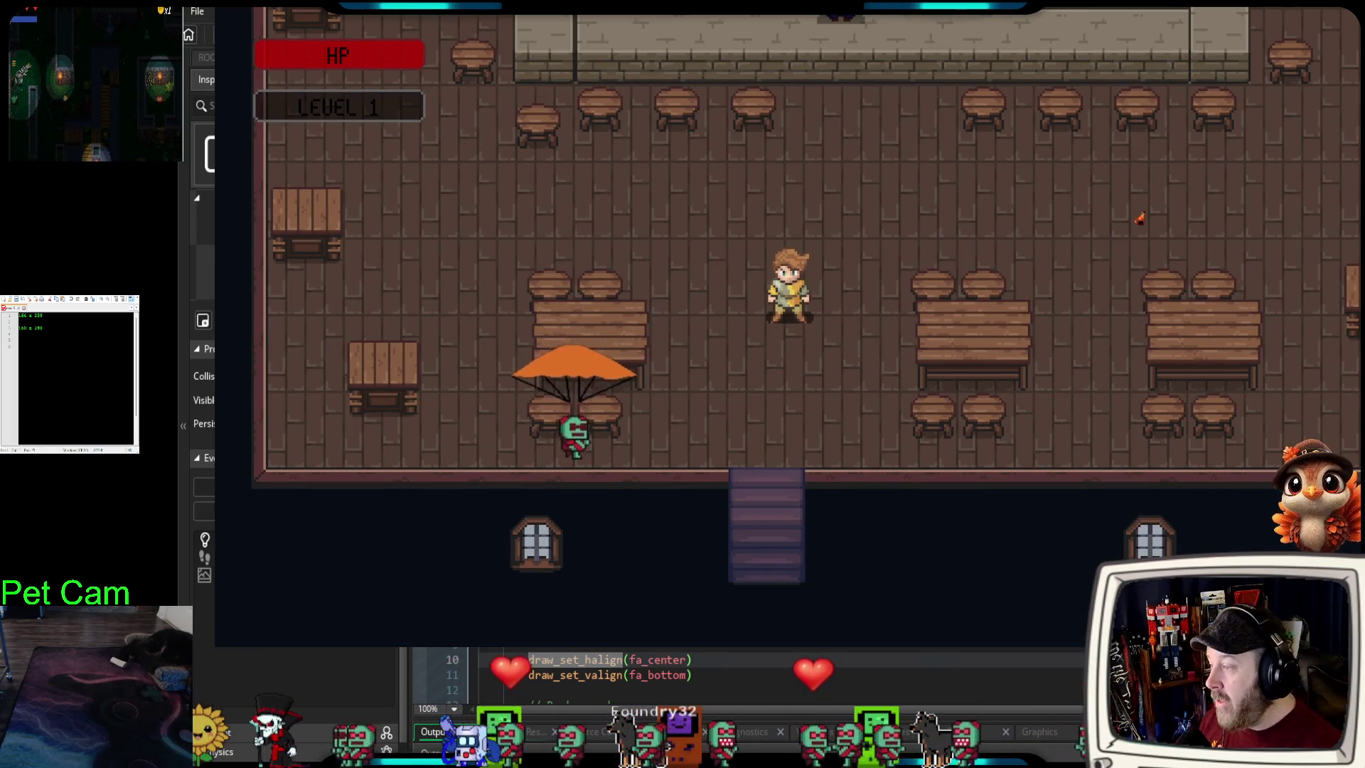
- Walk to the exit stairs, leave with E, re-enter via the outside door, and return to the stairs
key("s")
key("s")
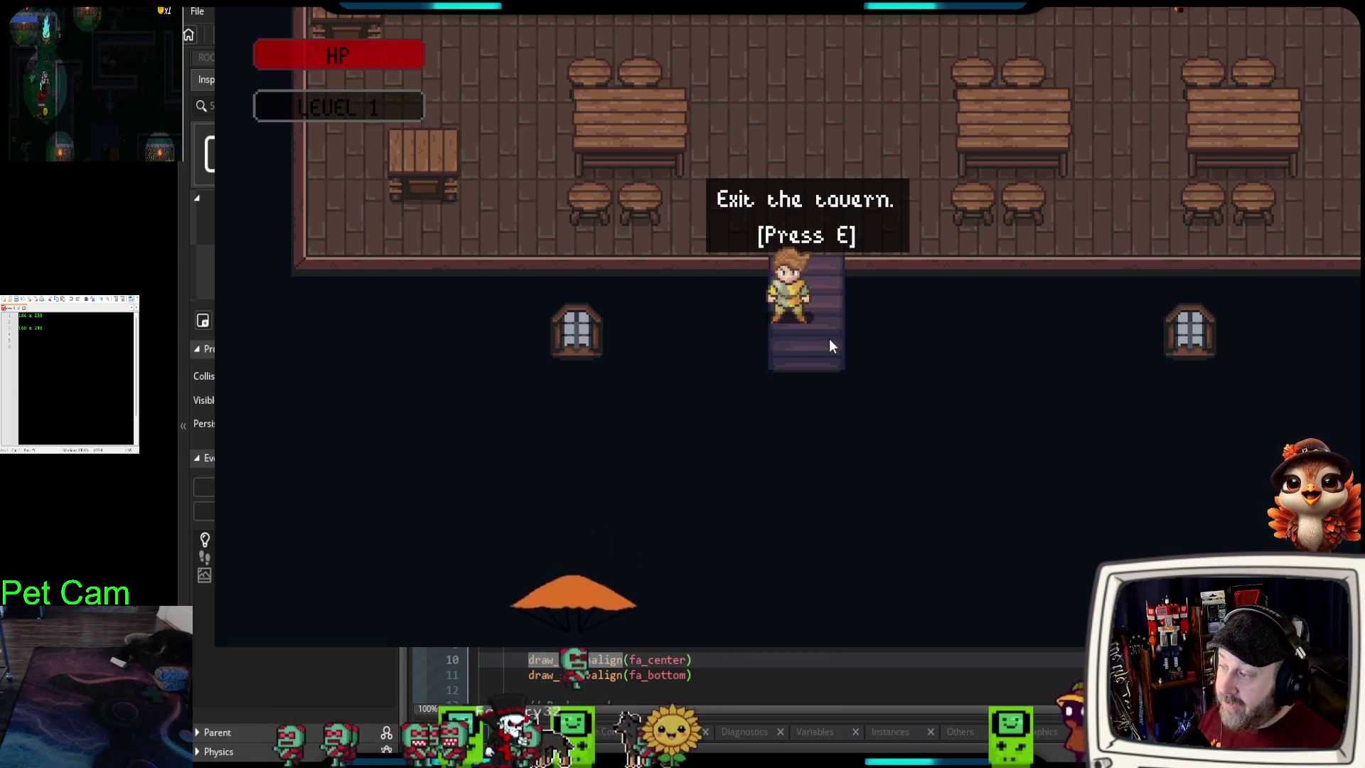
key("e")
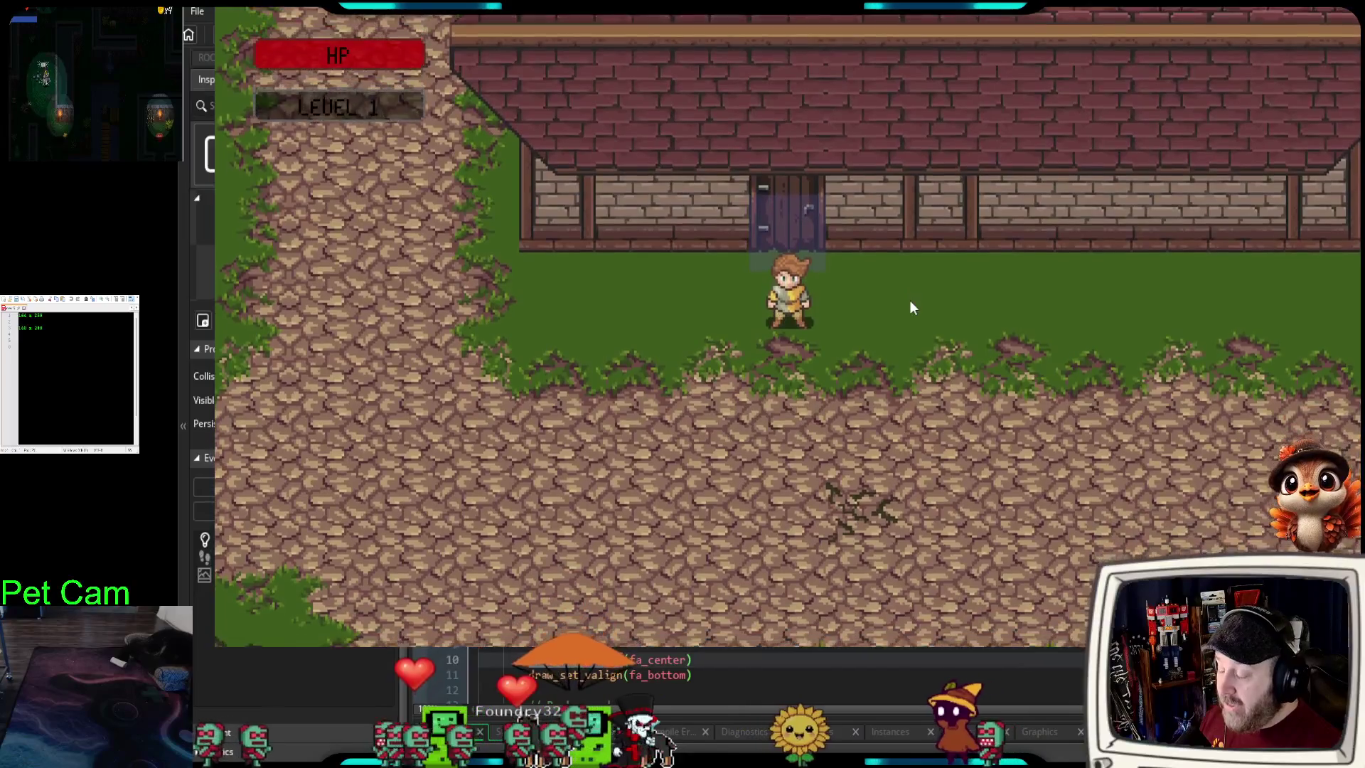
key("w")
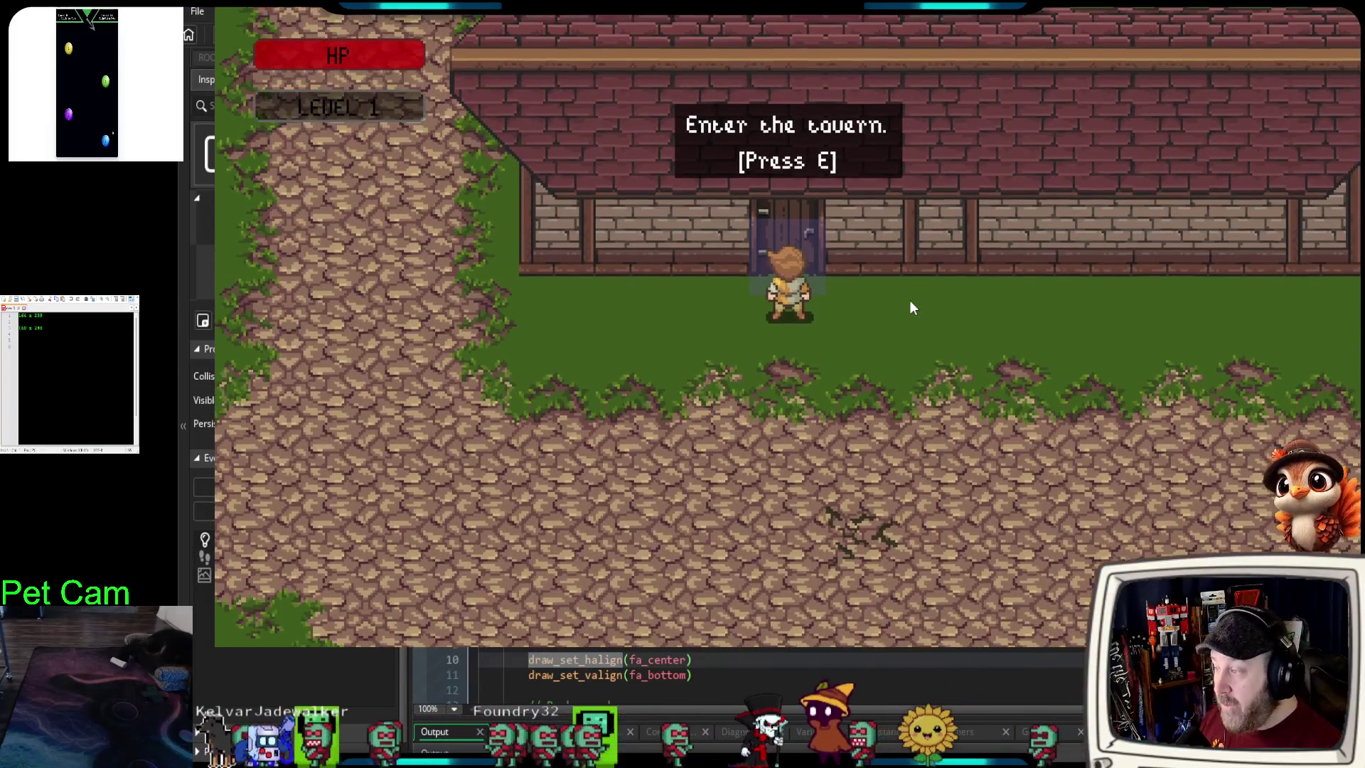
key("e")
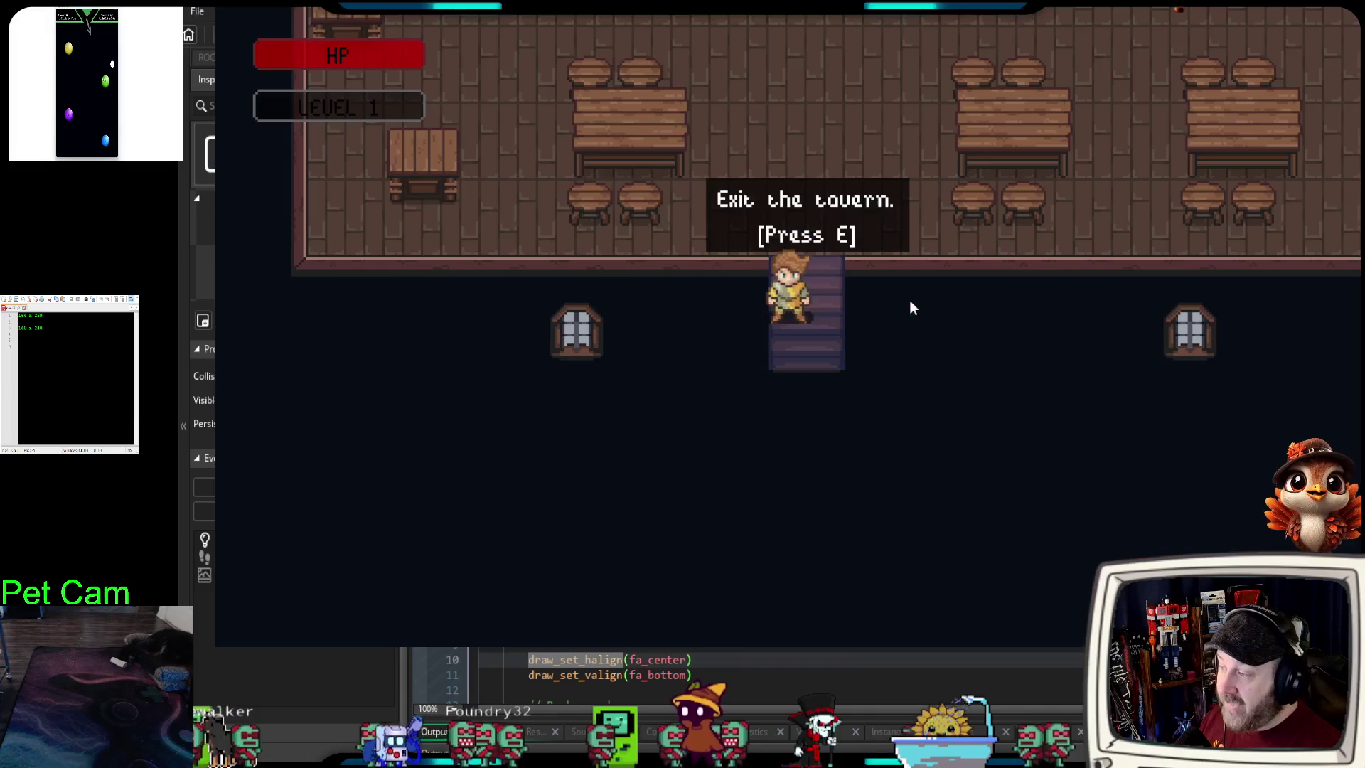
key("w")
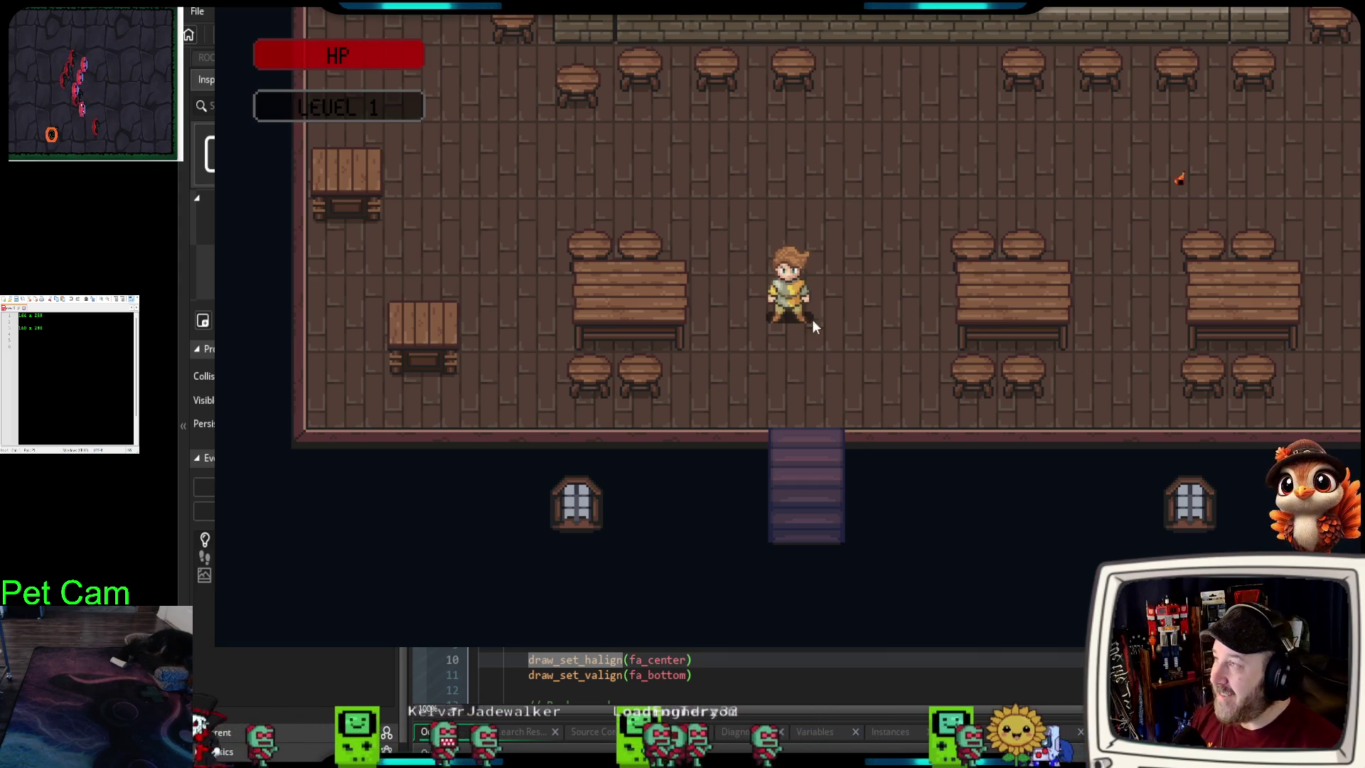
key("w")
key("s")
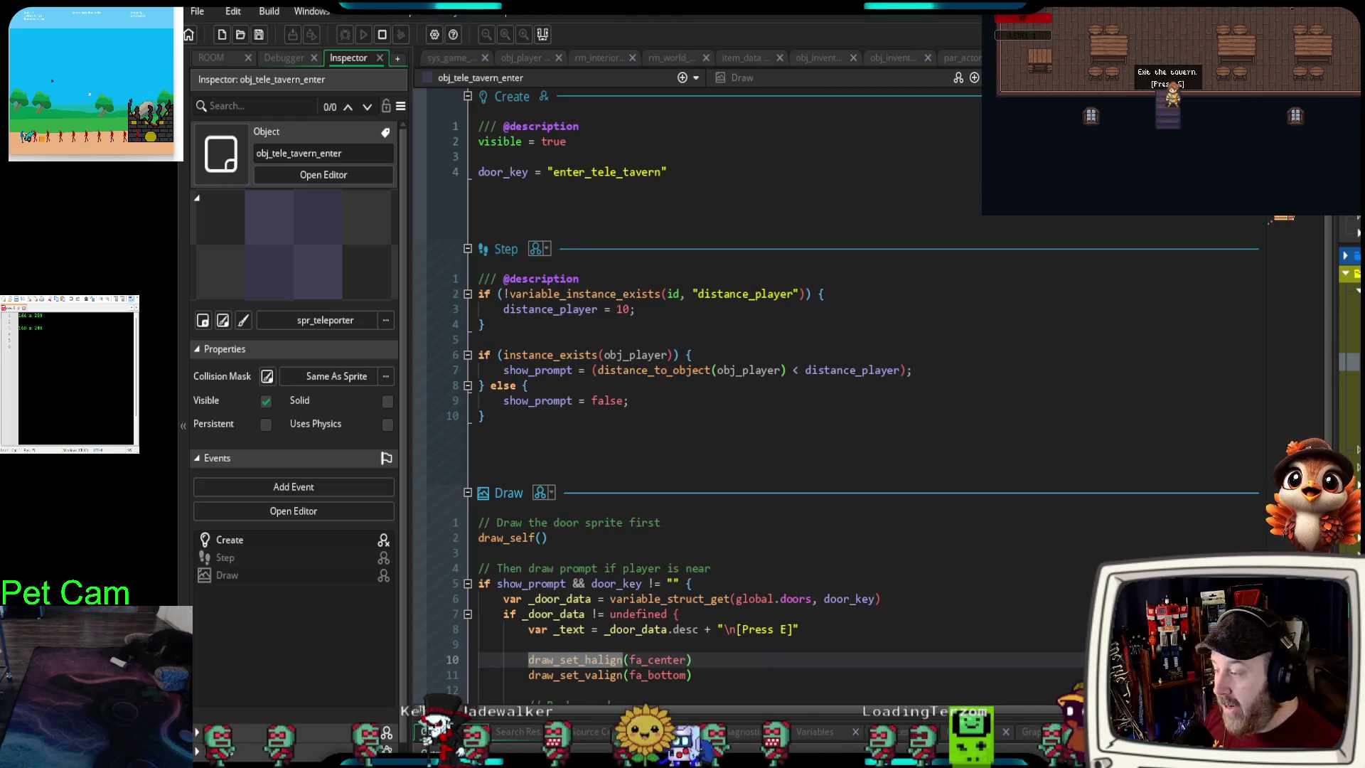
- Pass through rm_world_map to obj_inventory's Create drag/slot variables and Step escape-to-close code
scroll(782, 427, "down", 9)
scroll(782, 427, "up", 9)
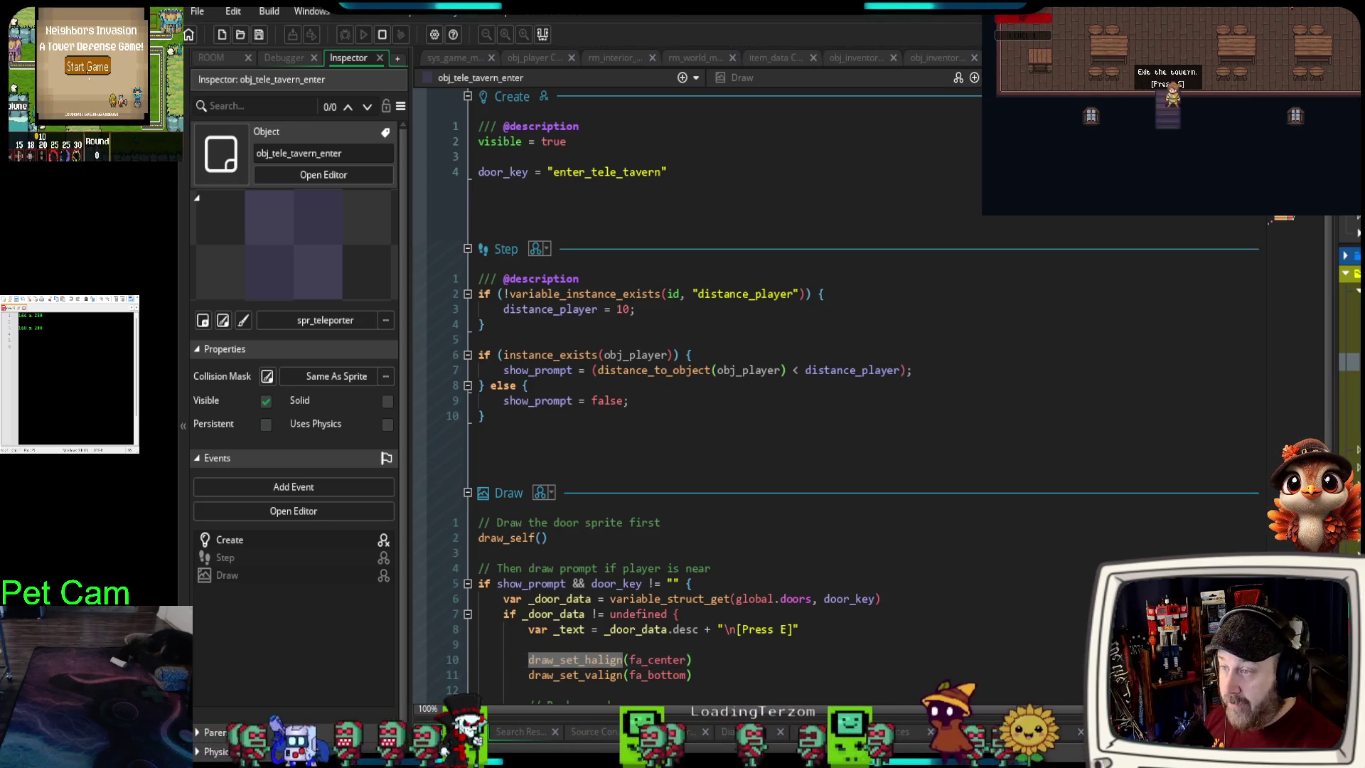
left_click(671, 57)
left_click(945, 58)
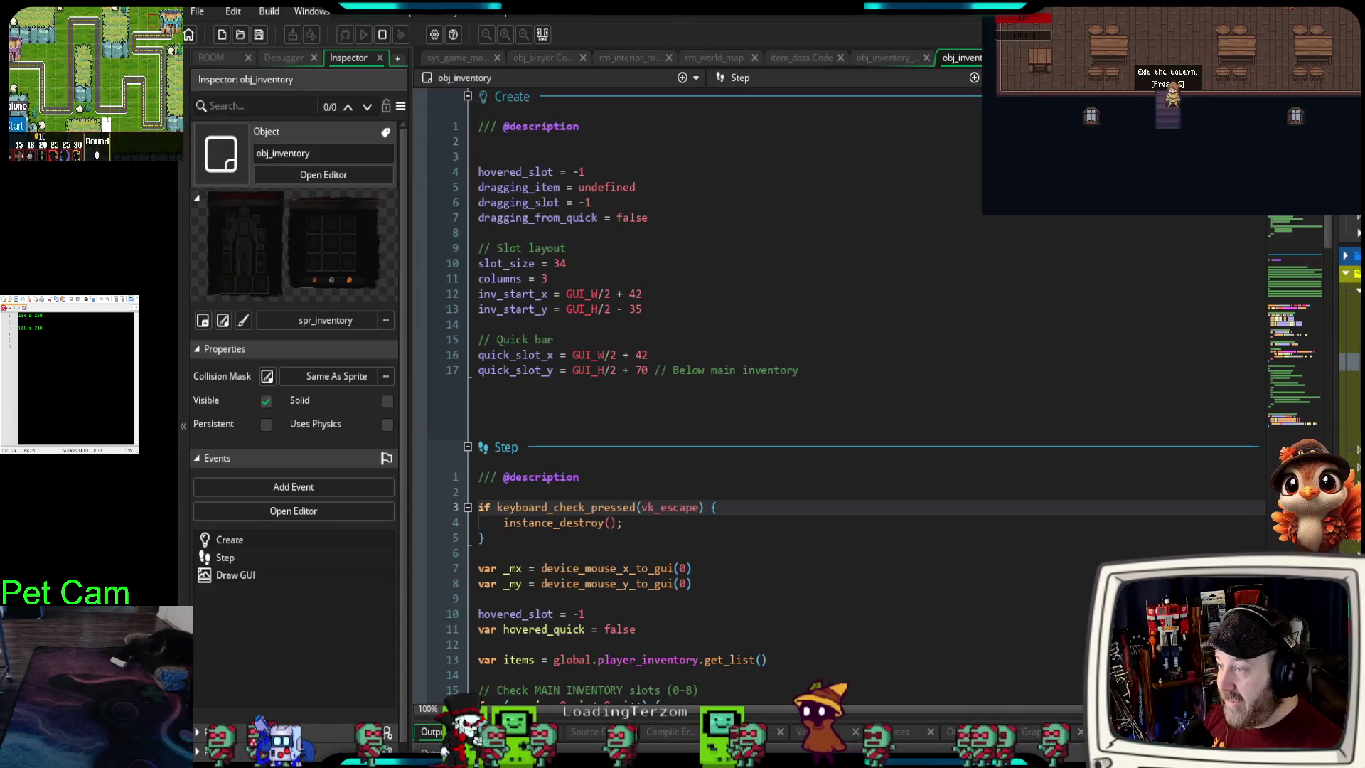
- Switch to par_actor's Create event and scroll through its hp, damage and shout-out chat Alarm timers
key("ctrl+Tab")
scroll(843, 296, "down", 20)
scroll(843, 295, "down", 15)
scroll(828, 281, "up", 15)
scroll(826, 278, "up", 20)
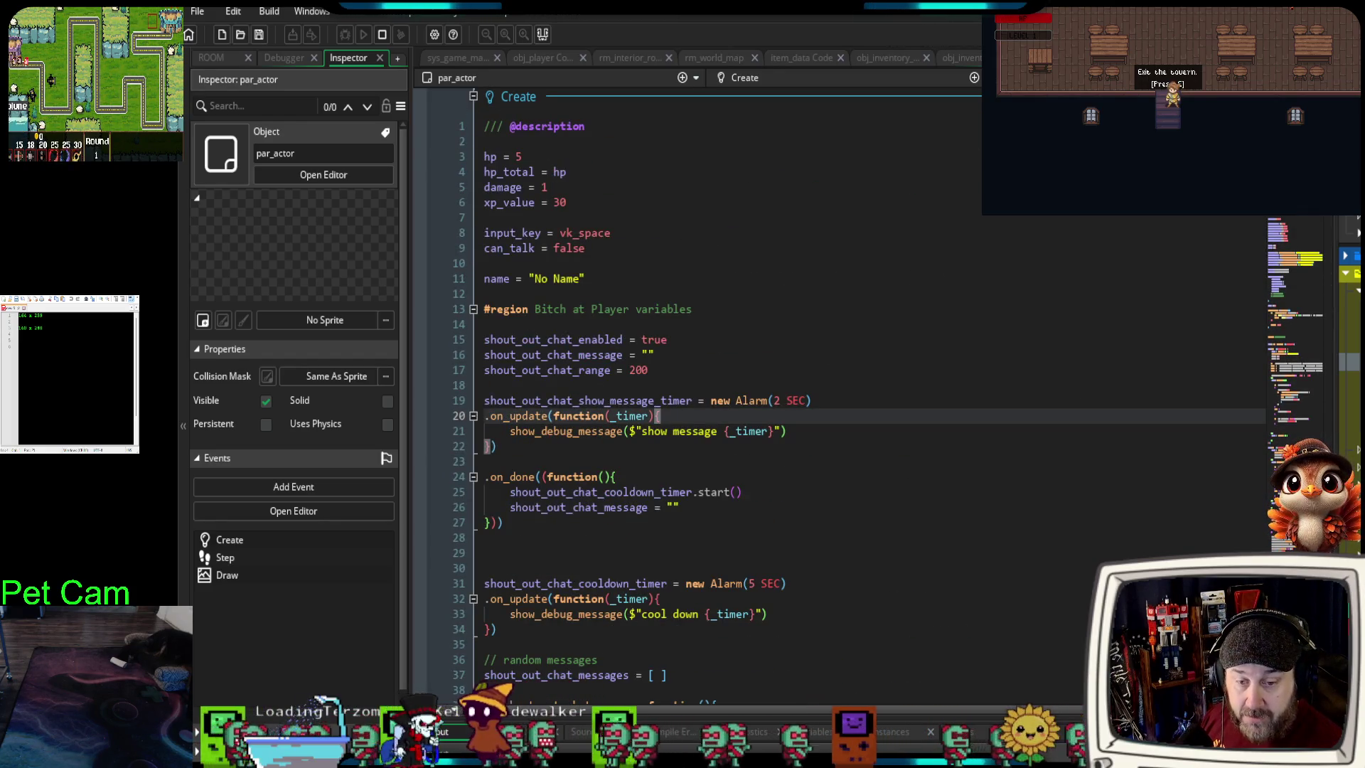
left_click(197, 12)
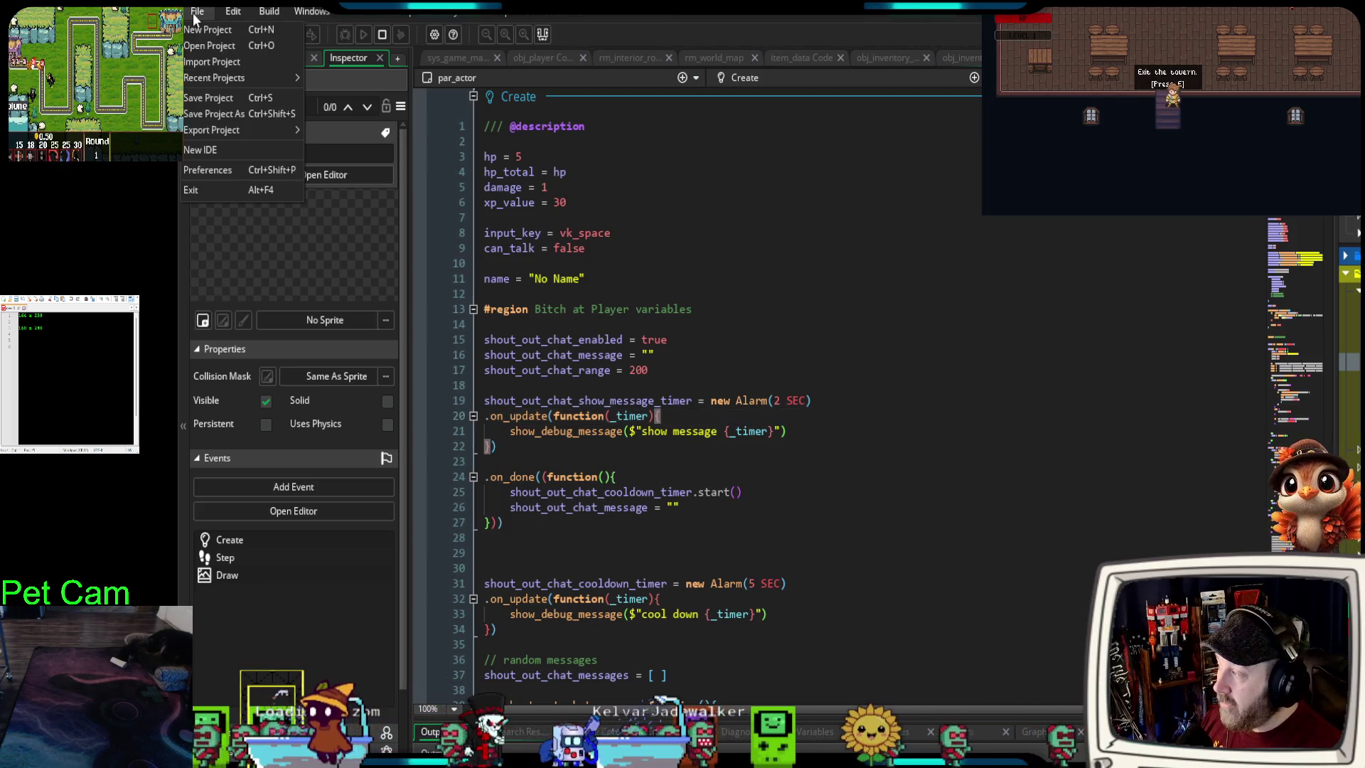
left_click(223, 168)
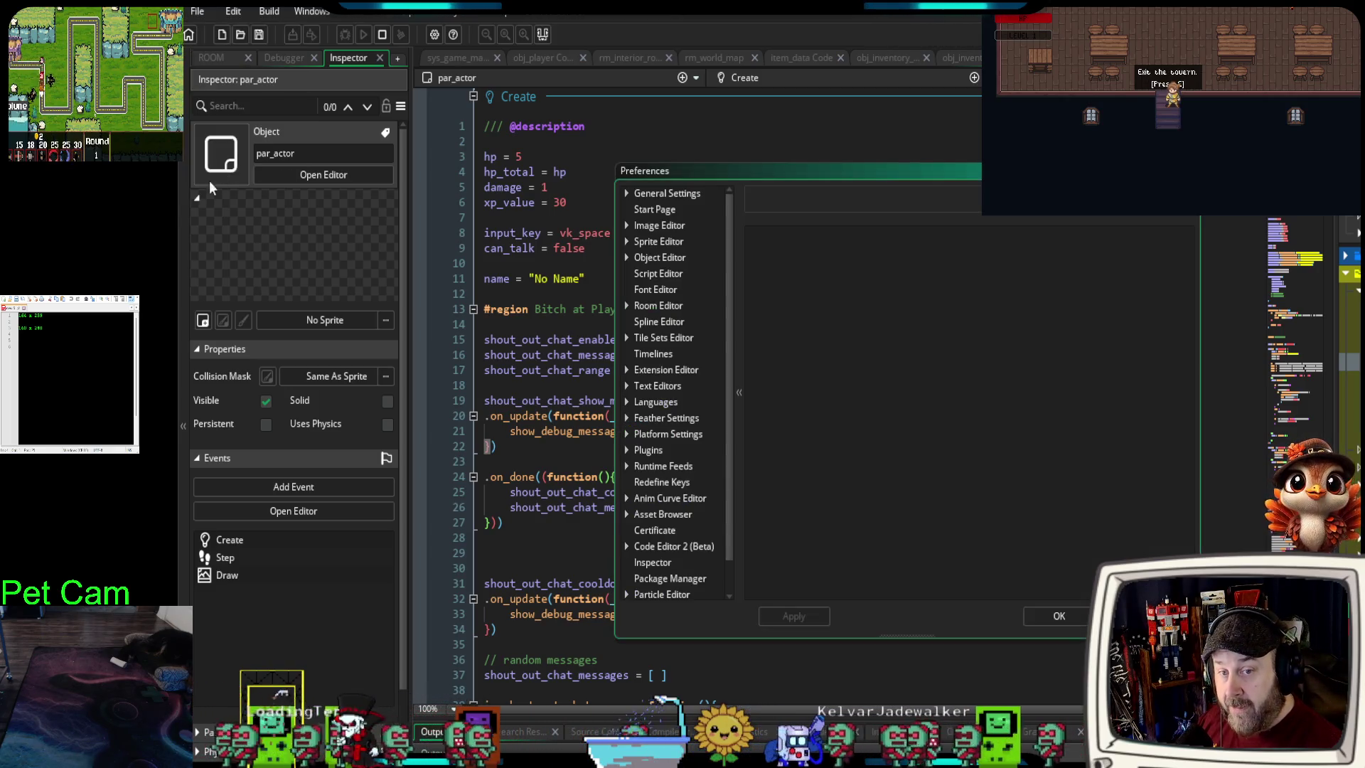
left_click_drag(801, 171, 679, 97)
scroll(543, 394, "down", 2)
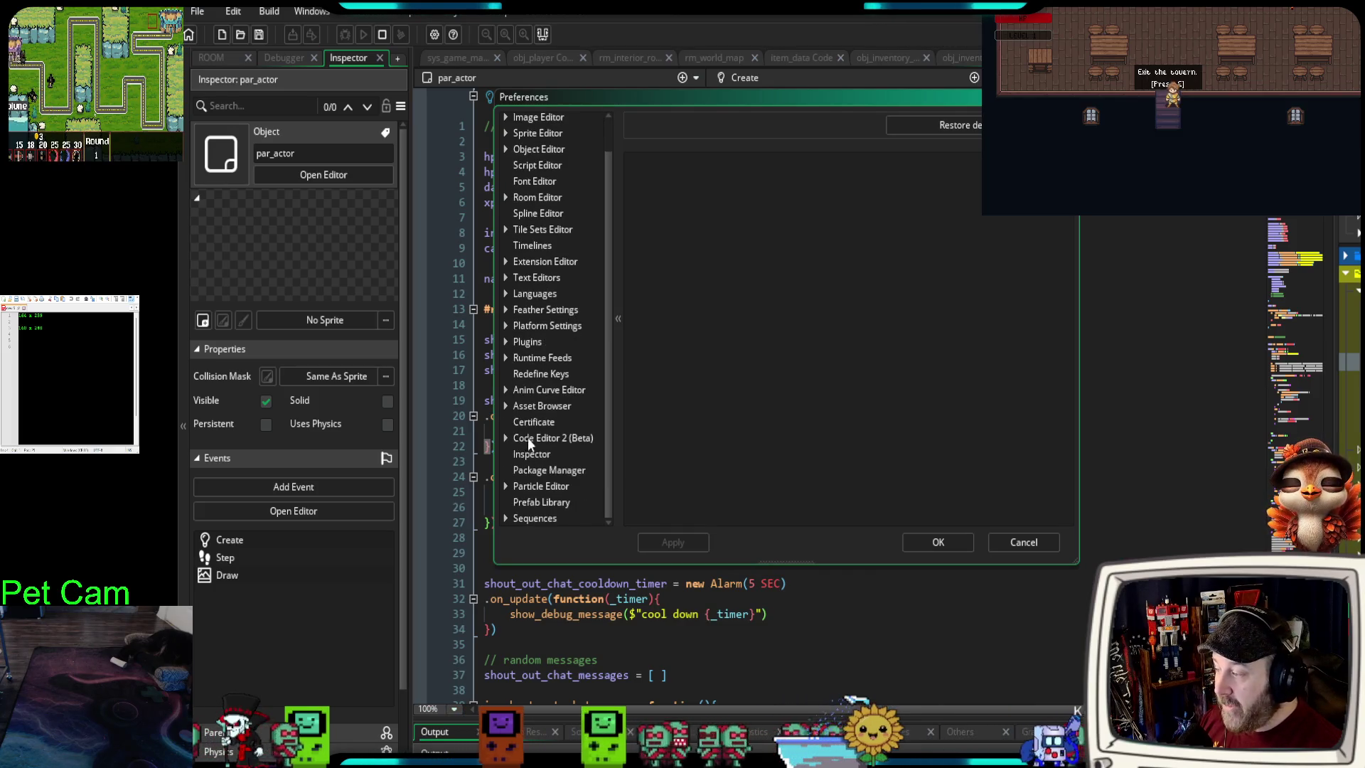
double_click(585, 438)
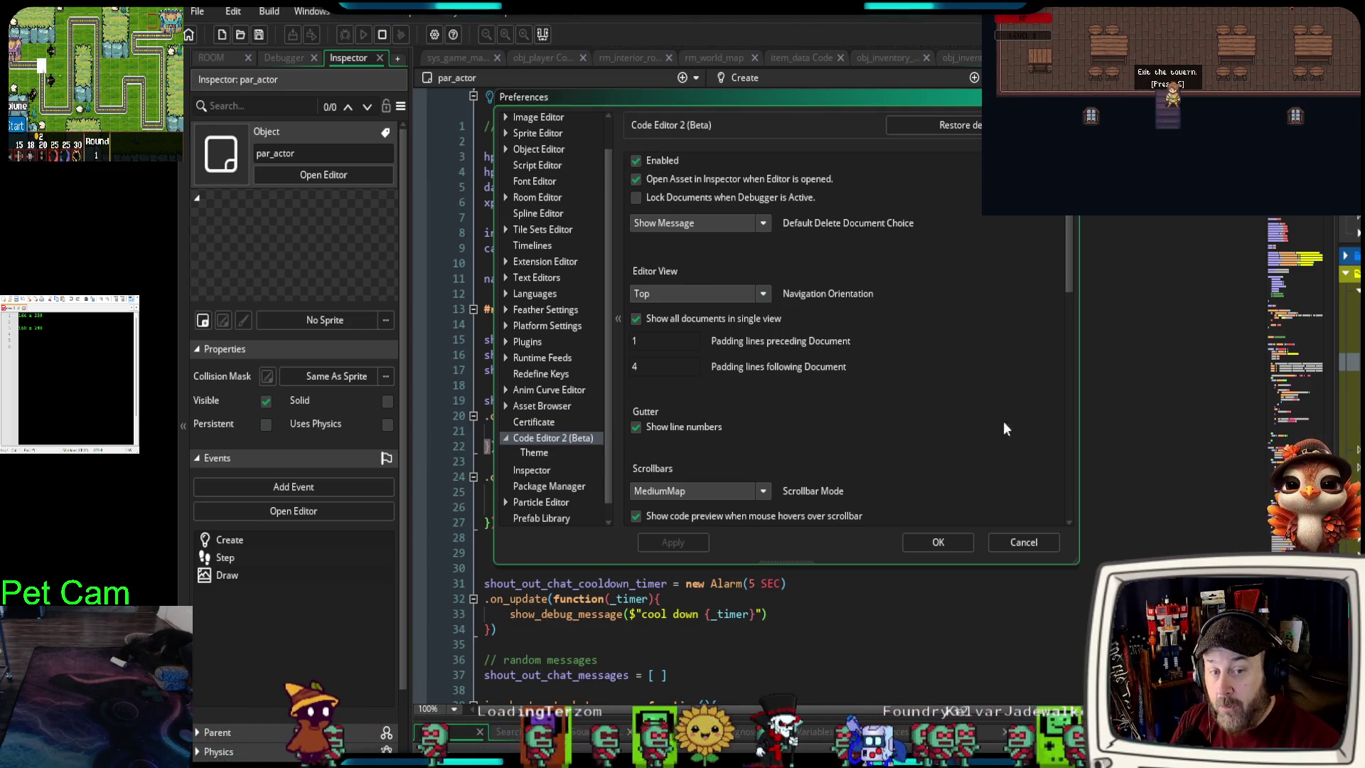
mouse_move(958, 98)
left_mouse_down()
mouse_move(382, 241)
mouse_move(974, 149)
left_mouse_up()
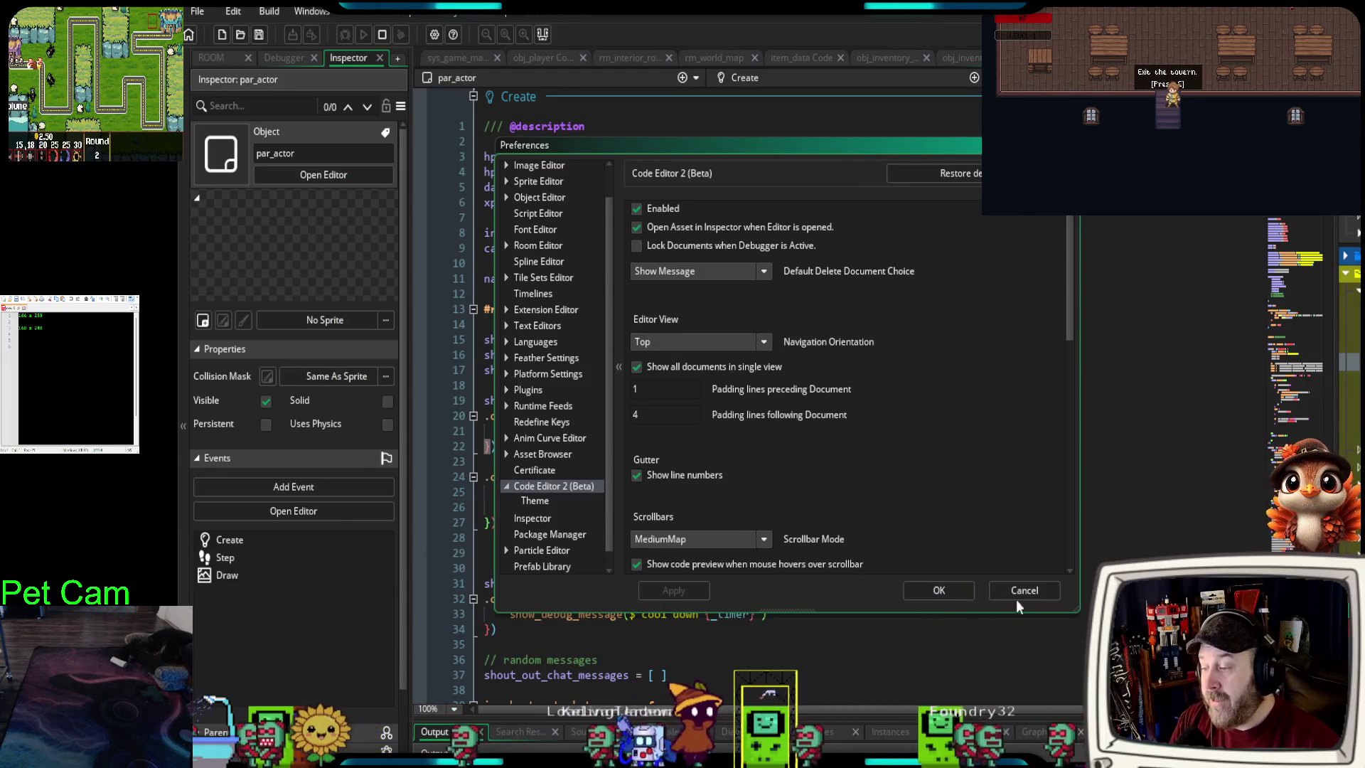
left_click(1043, 595)
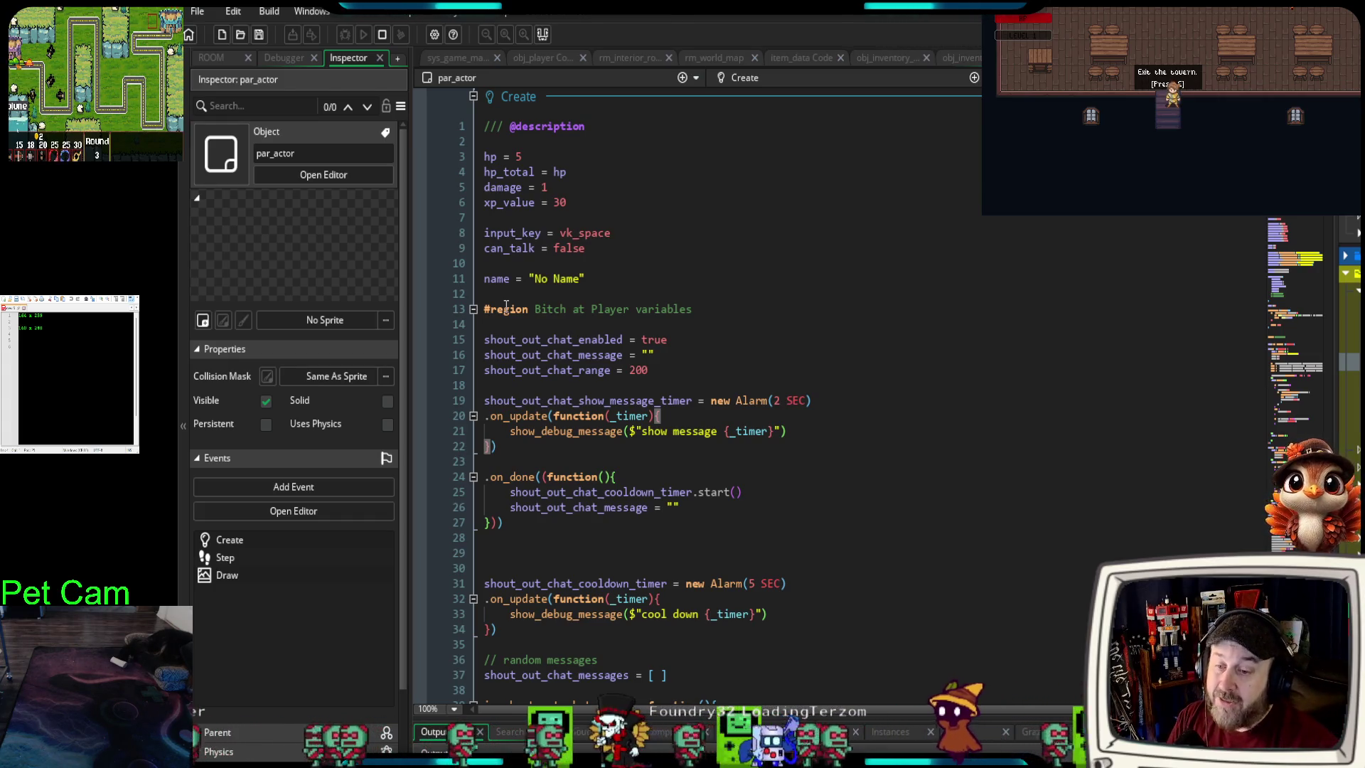
scroll(654, 284, "down", 8)
scroll(632, 302, "up", 8)
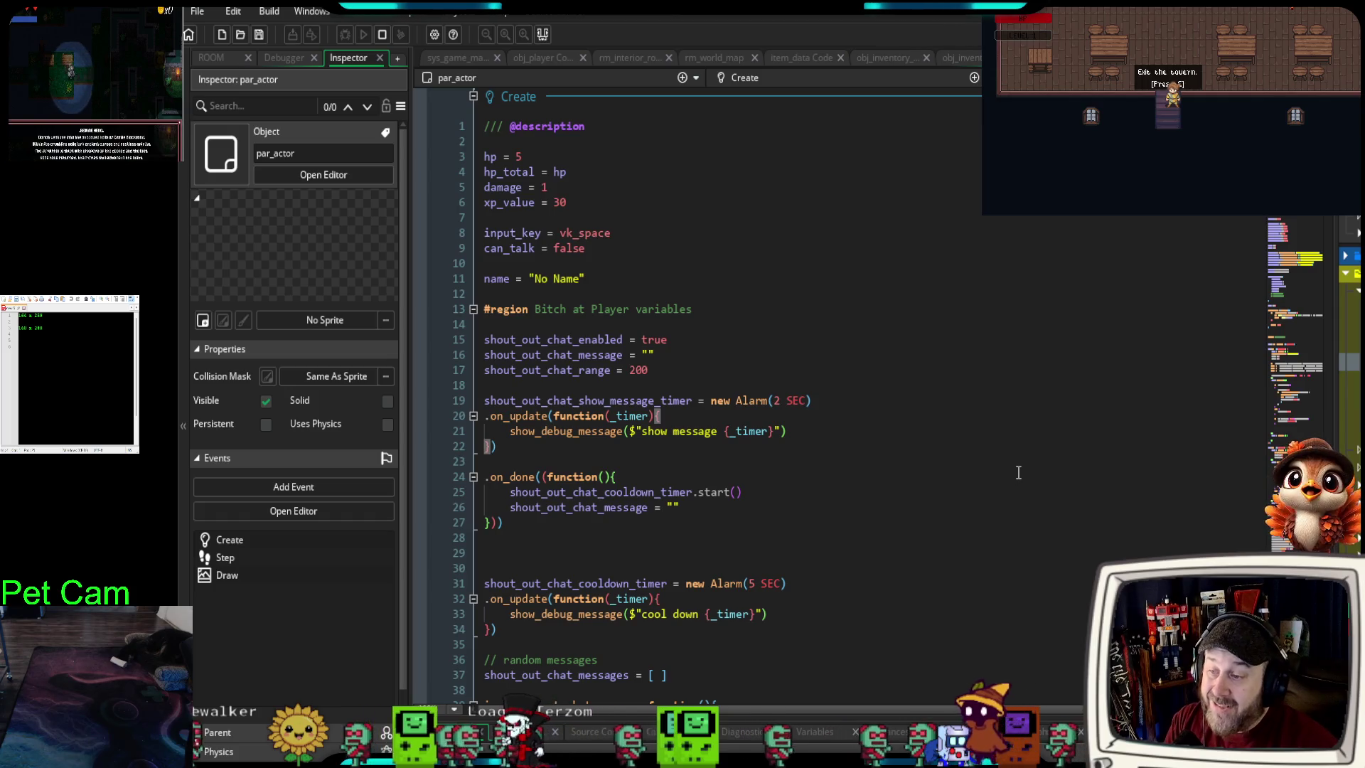
- Widen the asset browser and scroll down through the par_actor Create code
scroll(697, 398, "down", 20)
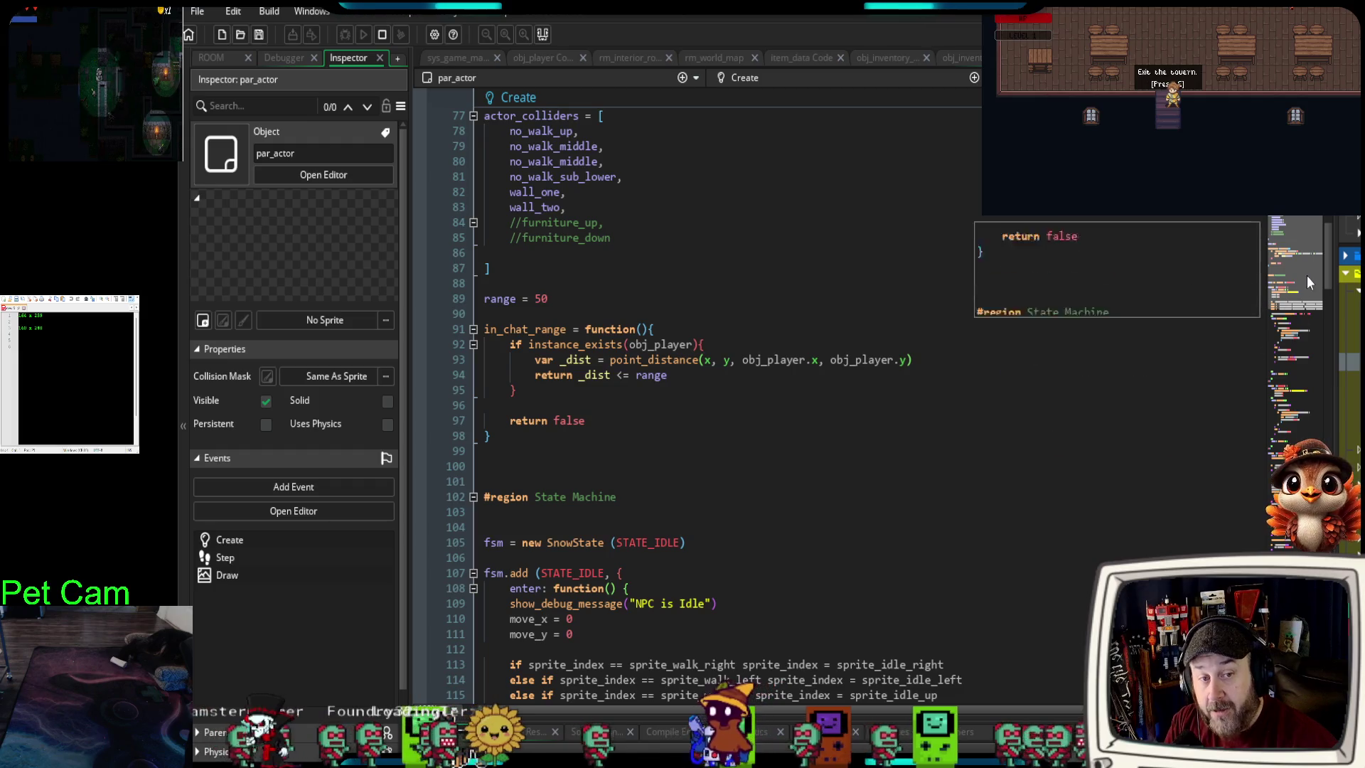
left_click_drag(1334, 338, 990, 375)
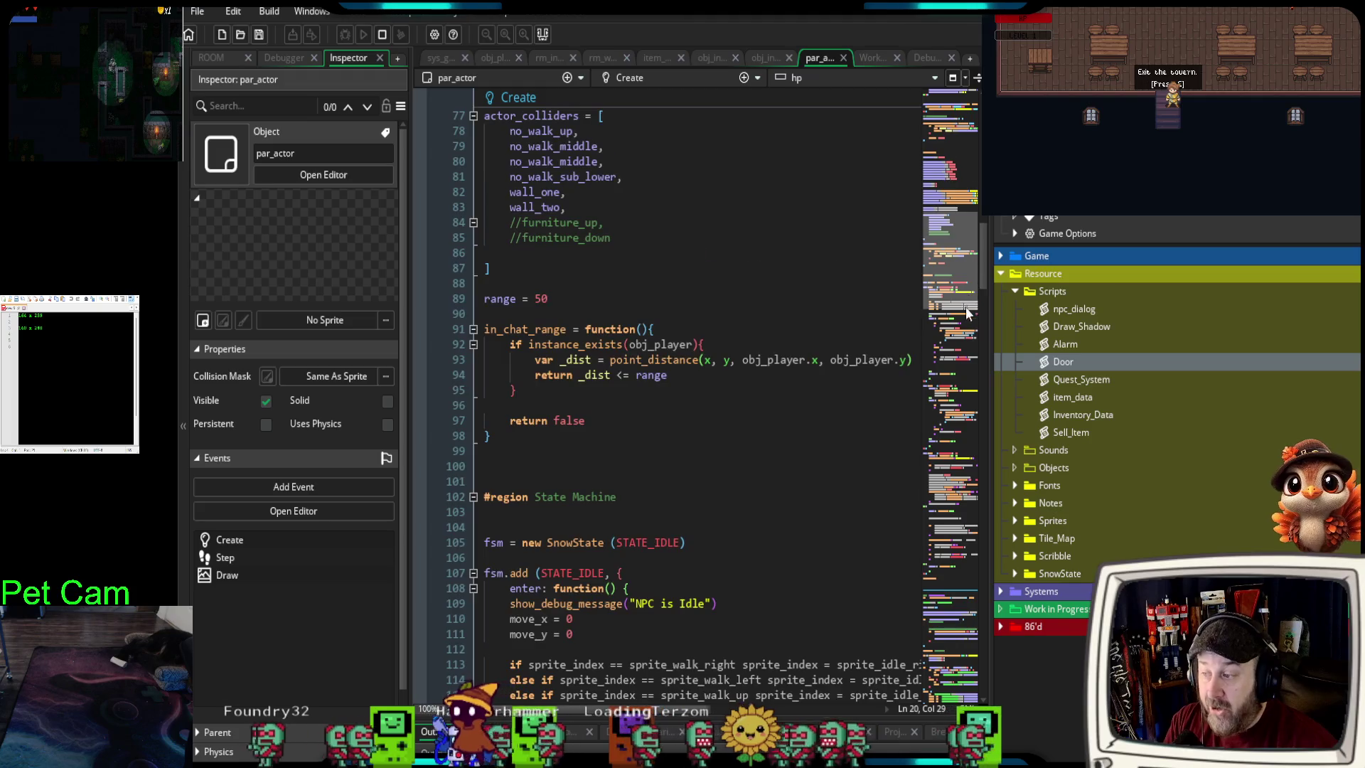
scroll(938, 497, "down", 10)
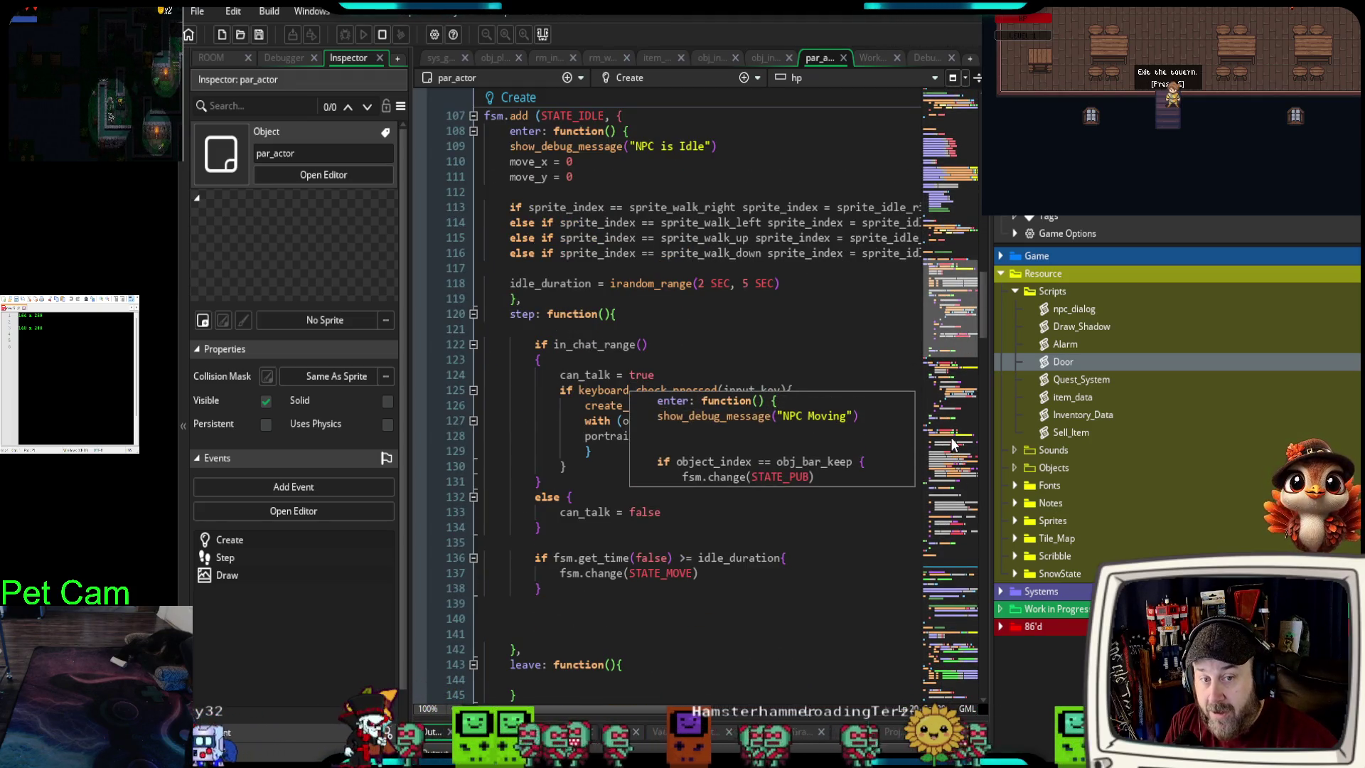
scroll(981, 348, "down", 9)
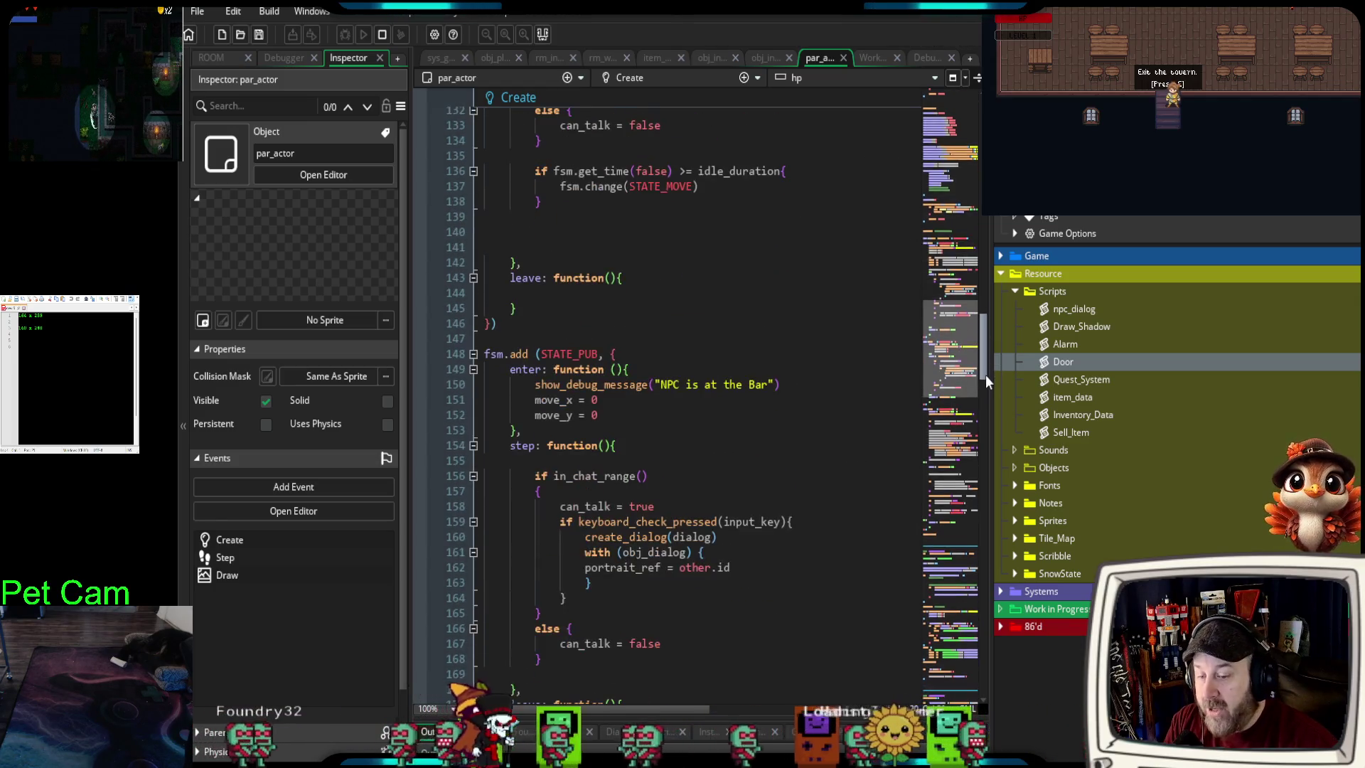
scroll(967, 419, "down", 11)
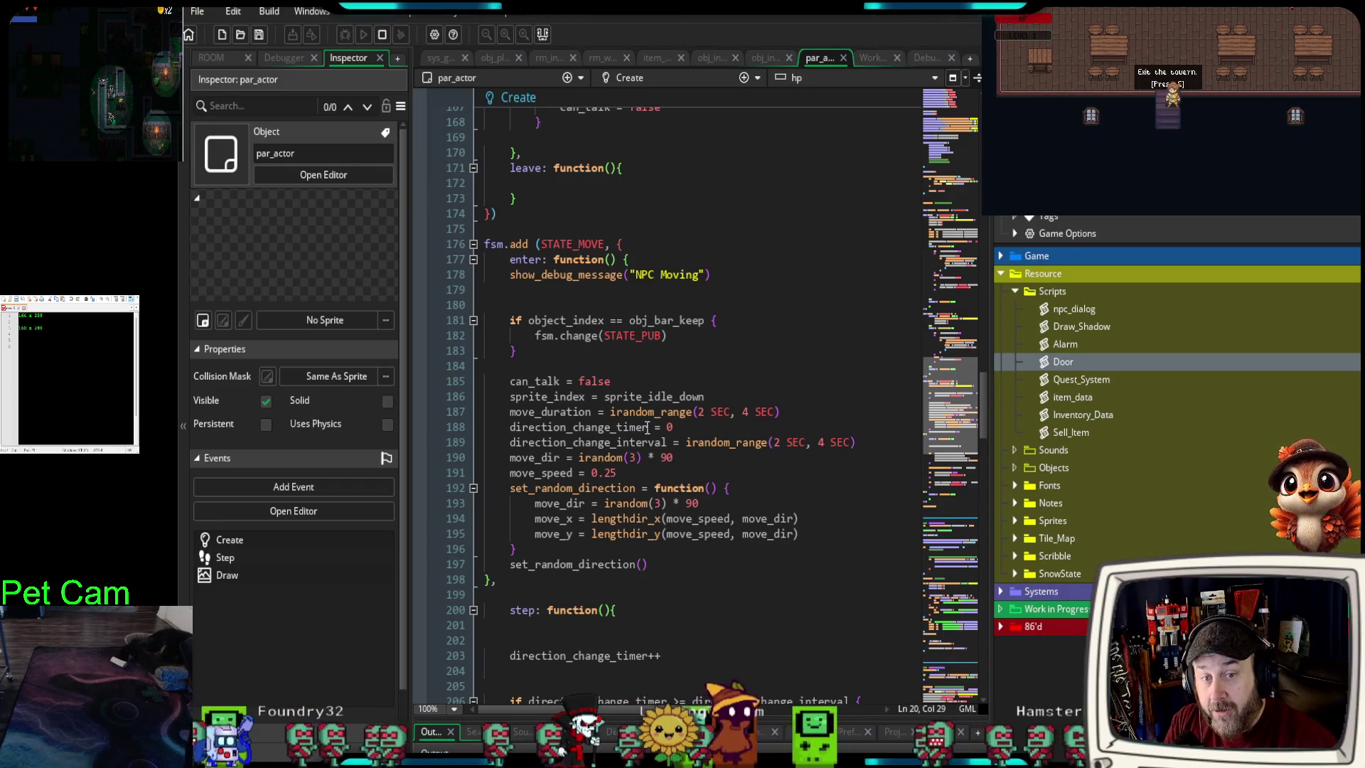
scroll(904, 429, "down", 8)
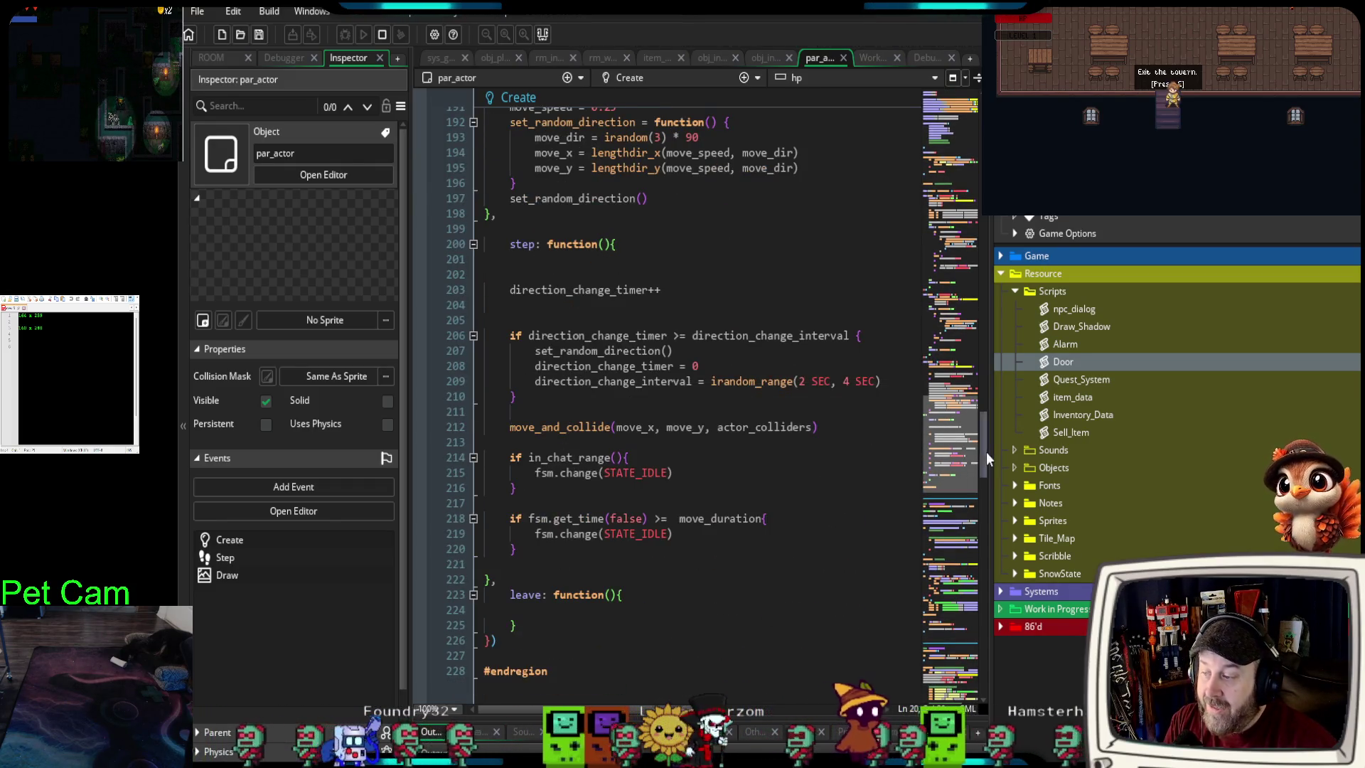
- Collapse the resource tree and scroll the SnowState Create code back to line 1
left_click_drag(998, 455, 1352, 425)
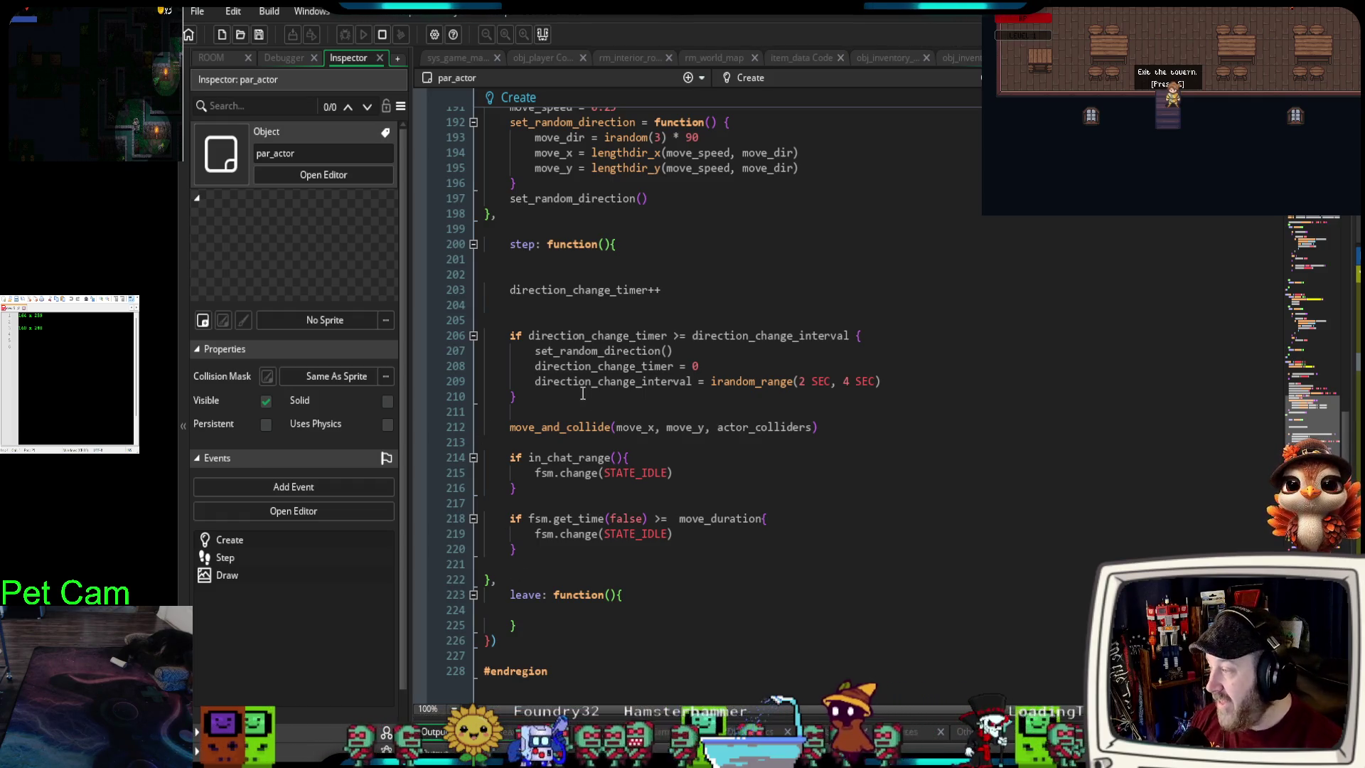
scroll(585, 395, "up", 10)
scroll(565, 393, "up", 15)
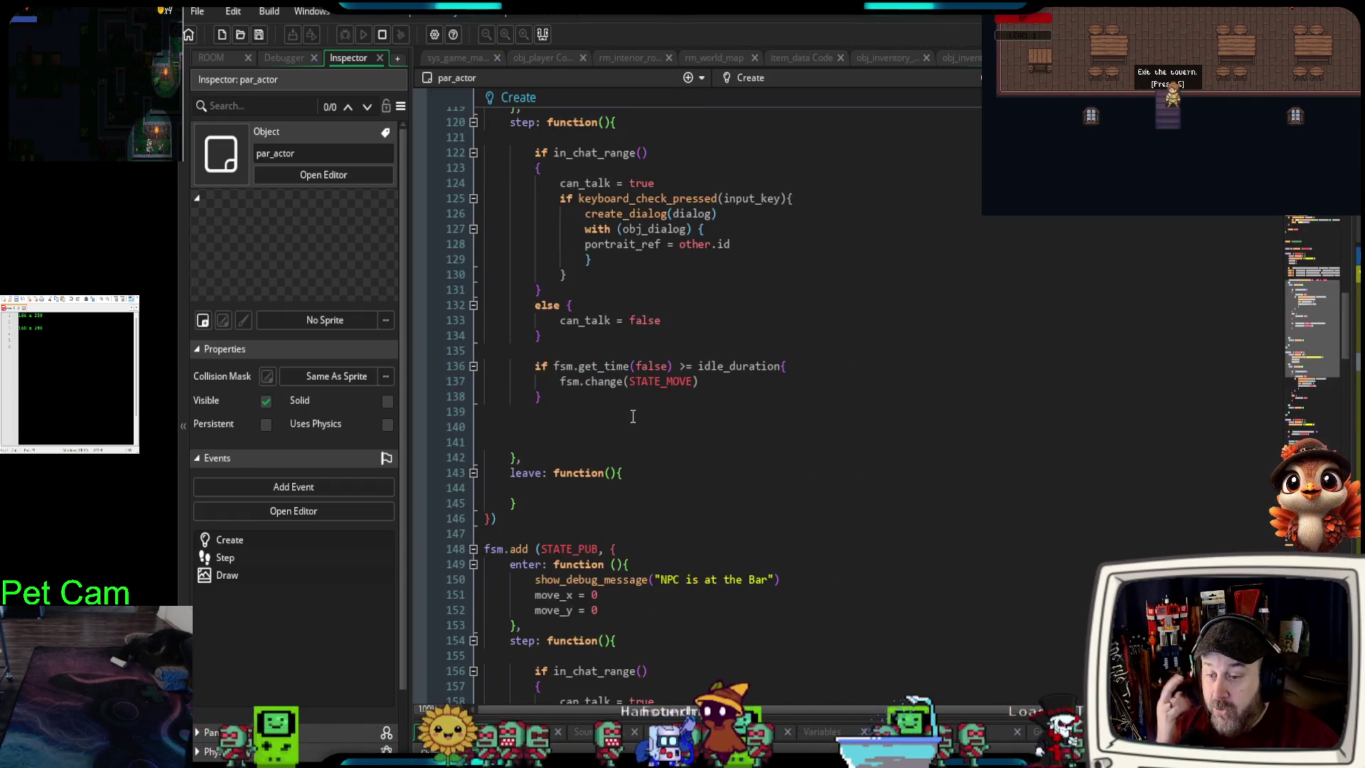
scroll(632, 418, "up", 5)
scroll(632, 418, "up", 2)
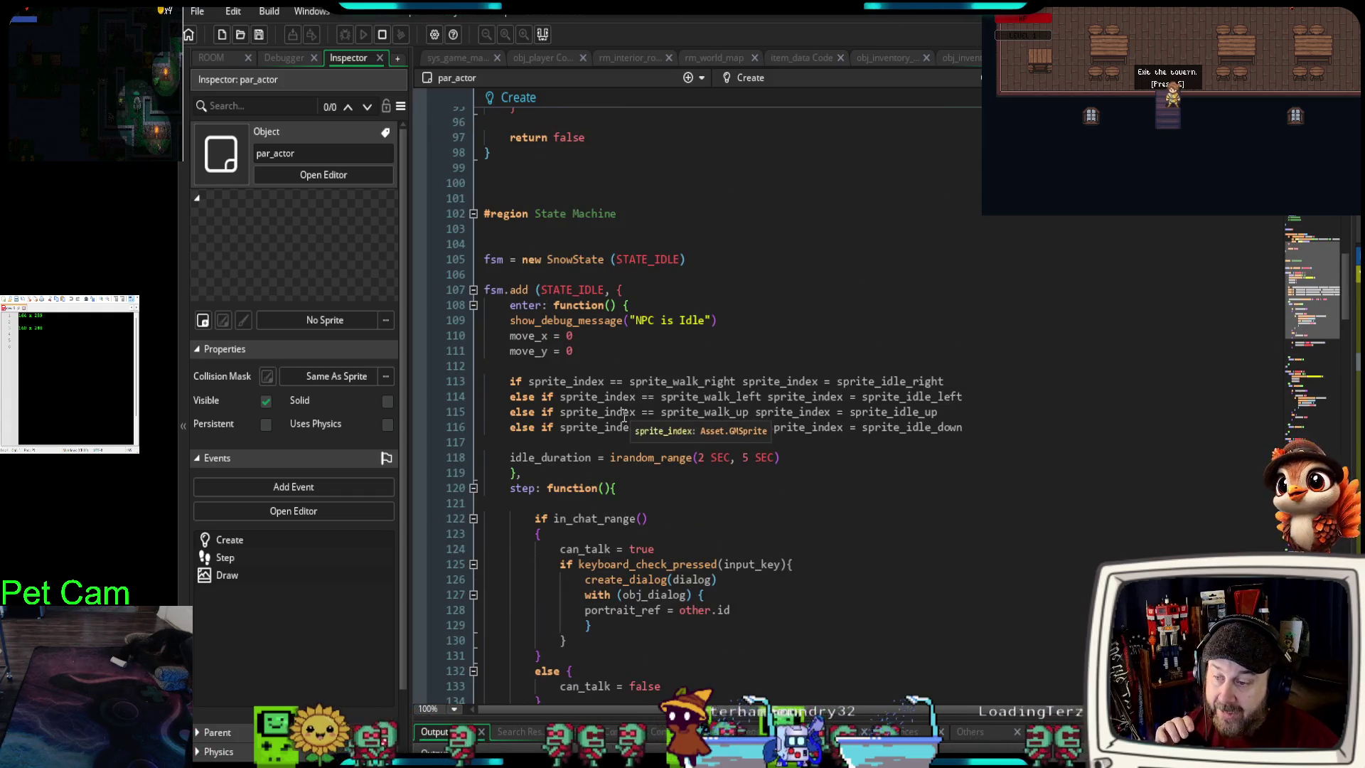
scroll(639, 415, "up", 20)
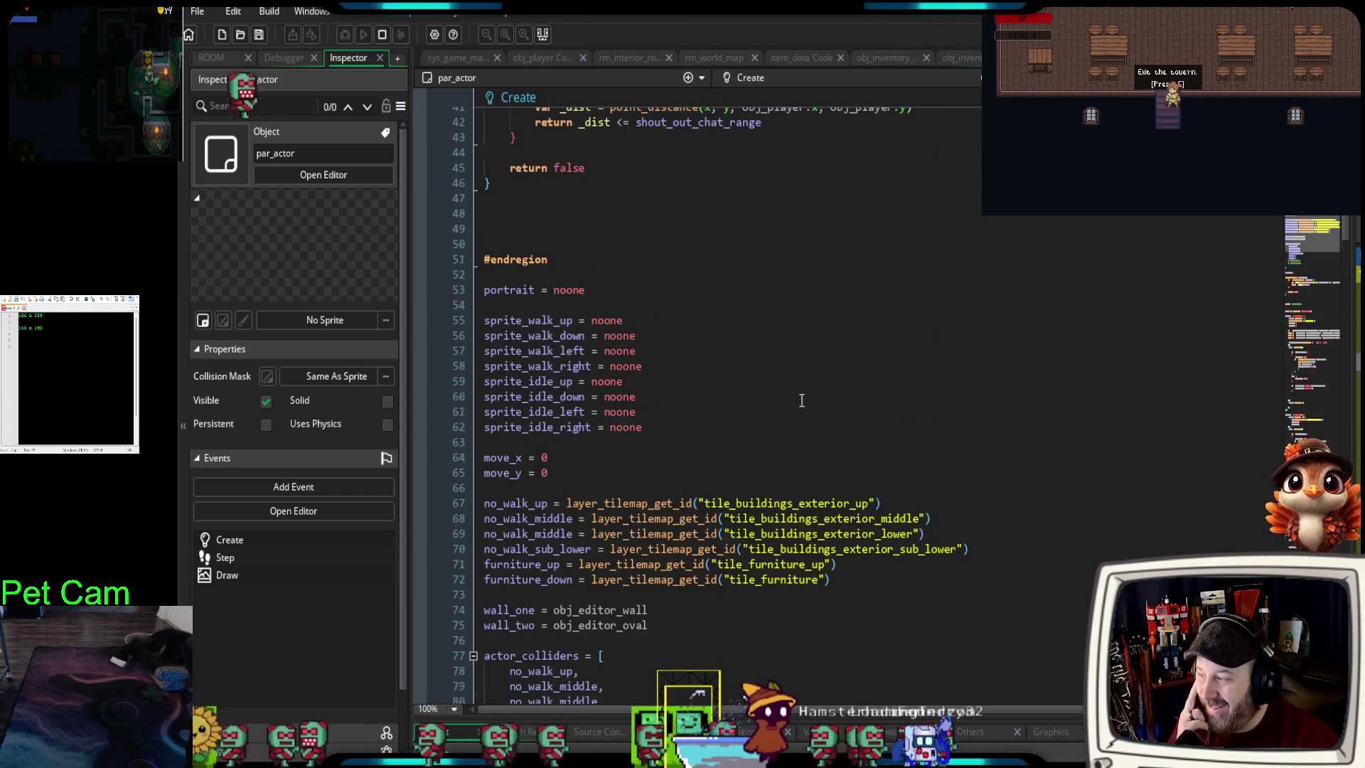
scroll(766, 416, "up", 4)
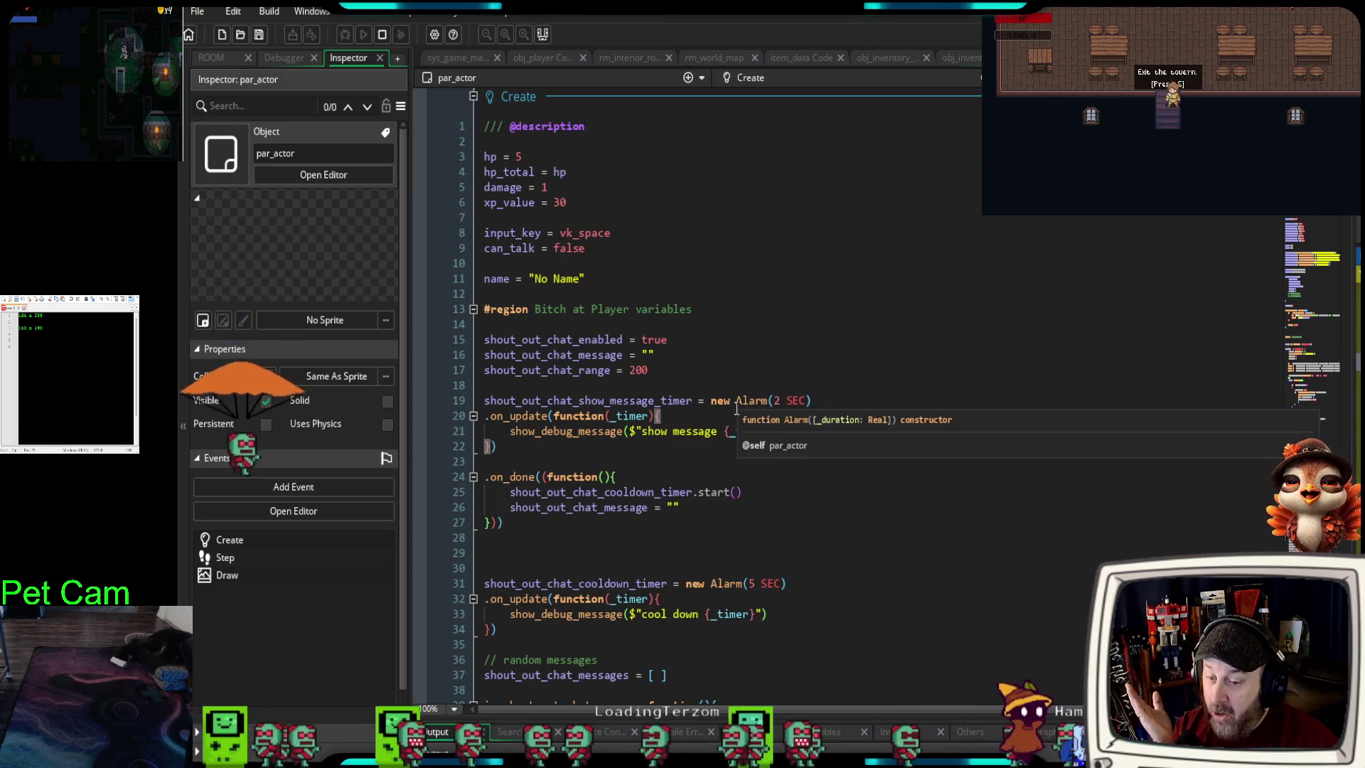
left_click_drag(503, 523, 480, 325)
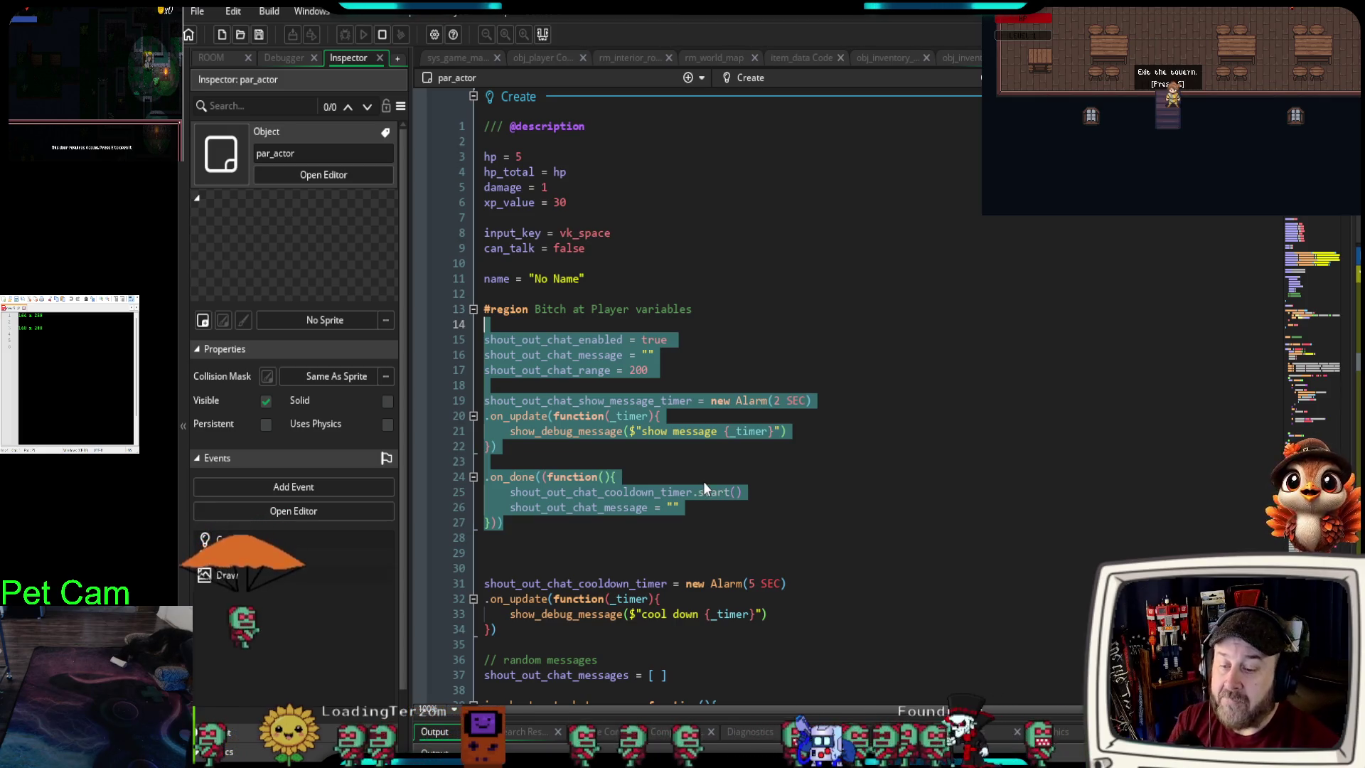
left_click(752, 521)
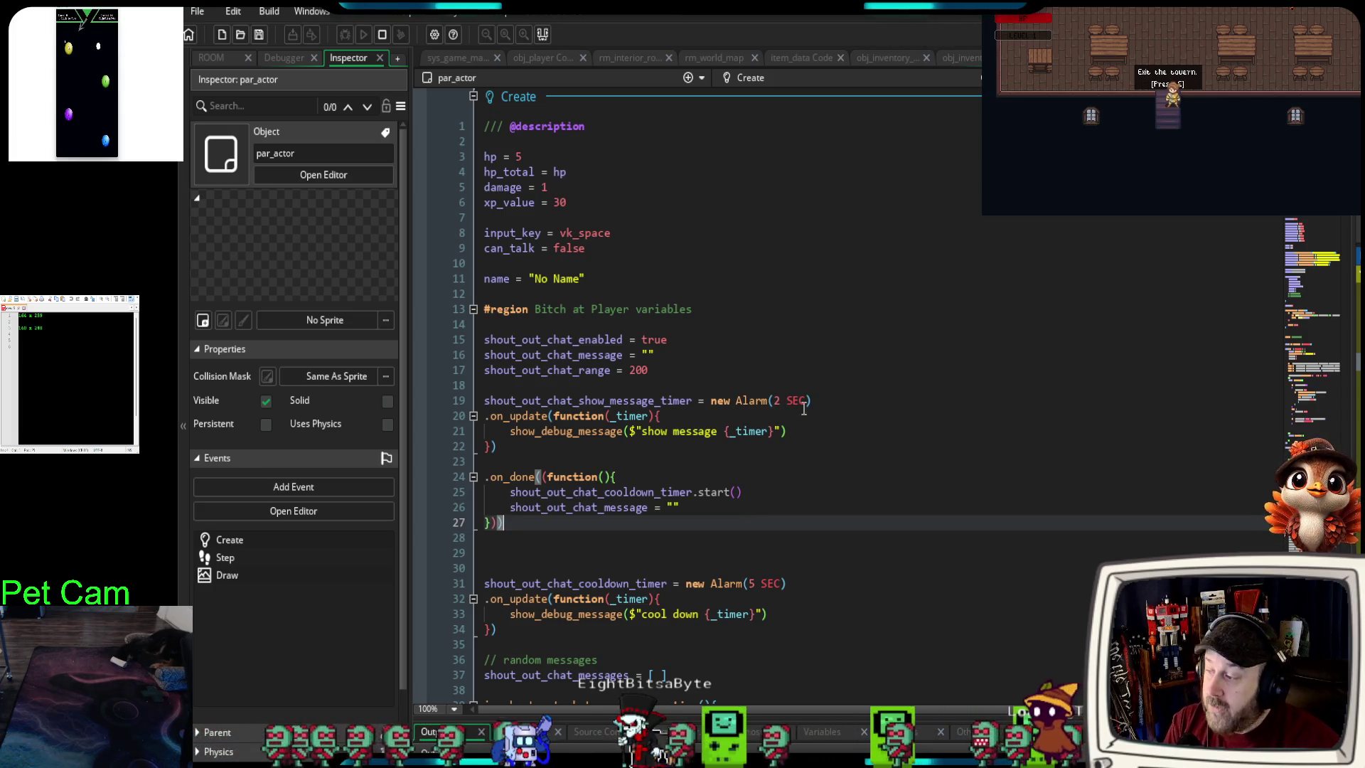
left_click_drag(1350, 449, 991, 496)
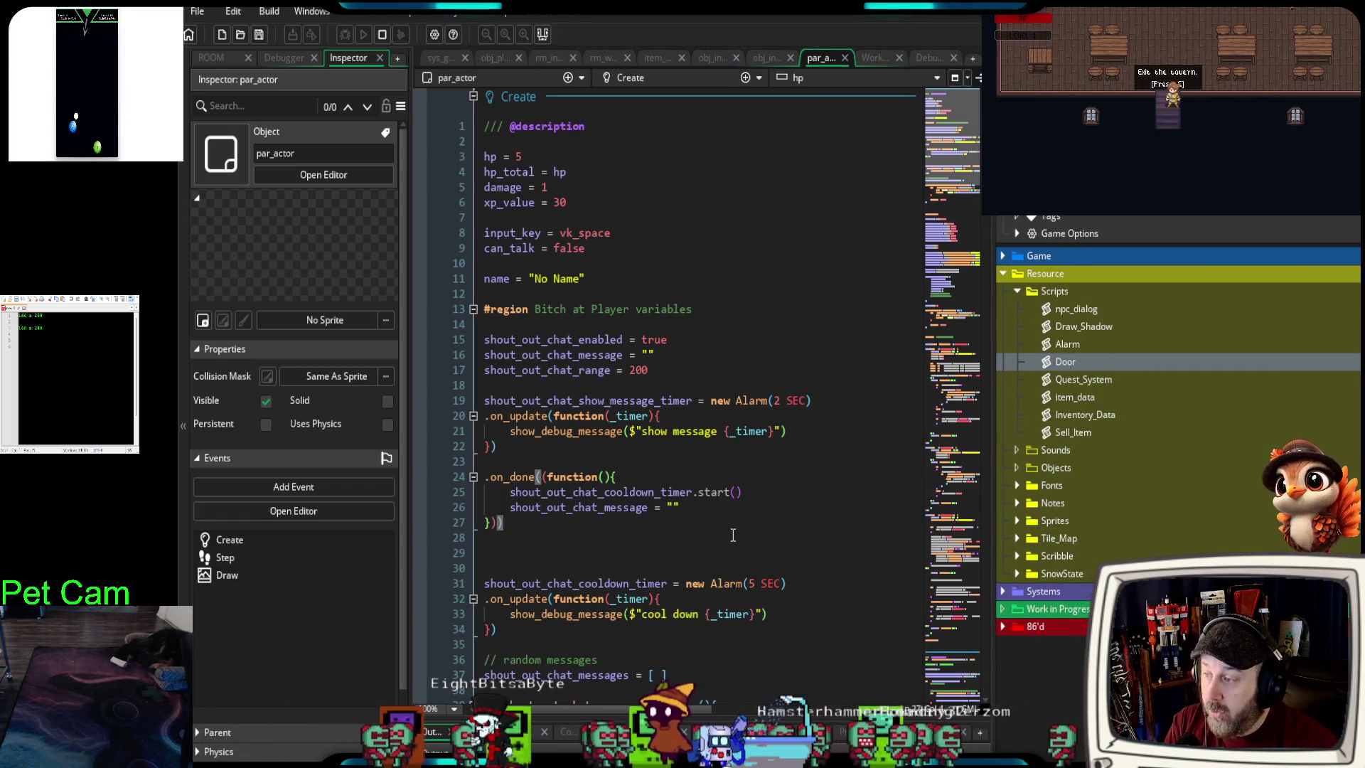
- Use the minimap to jump to the STATE_MOVE section and then the Draw event
scroll(727, 546, "down", 20)
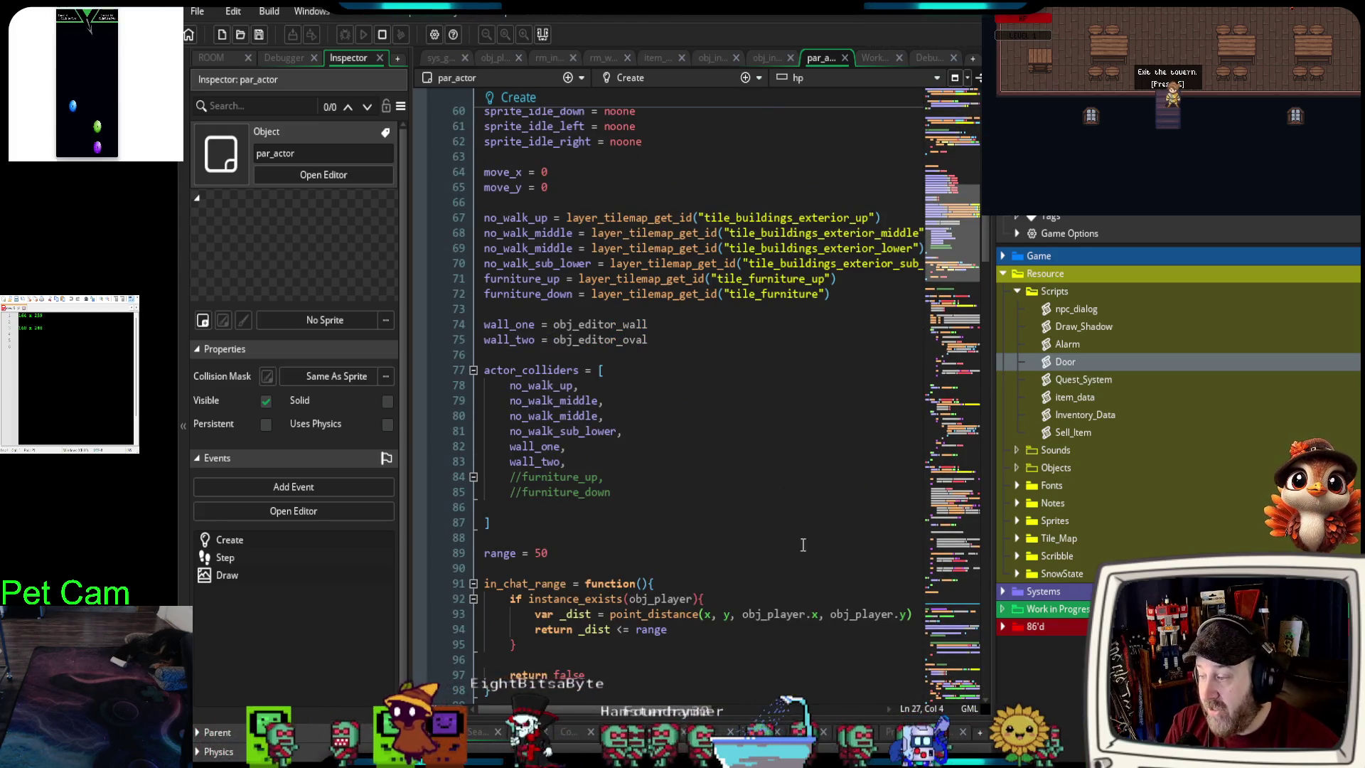
left_click(951, 509)
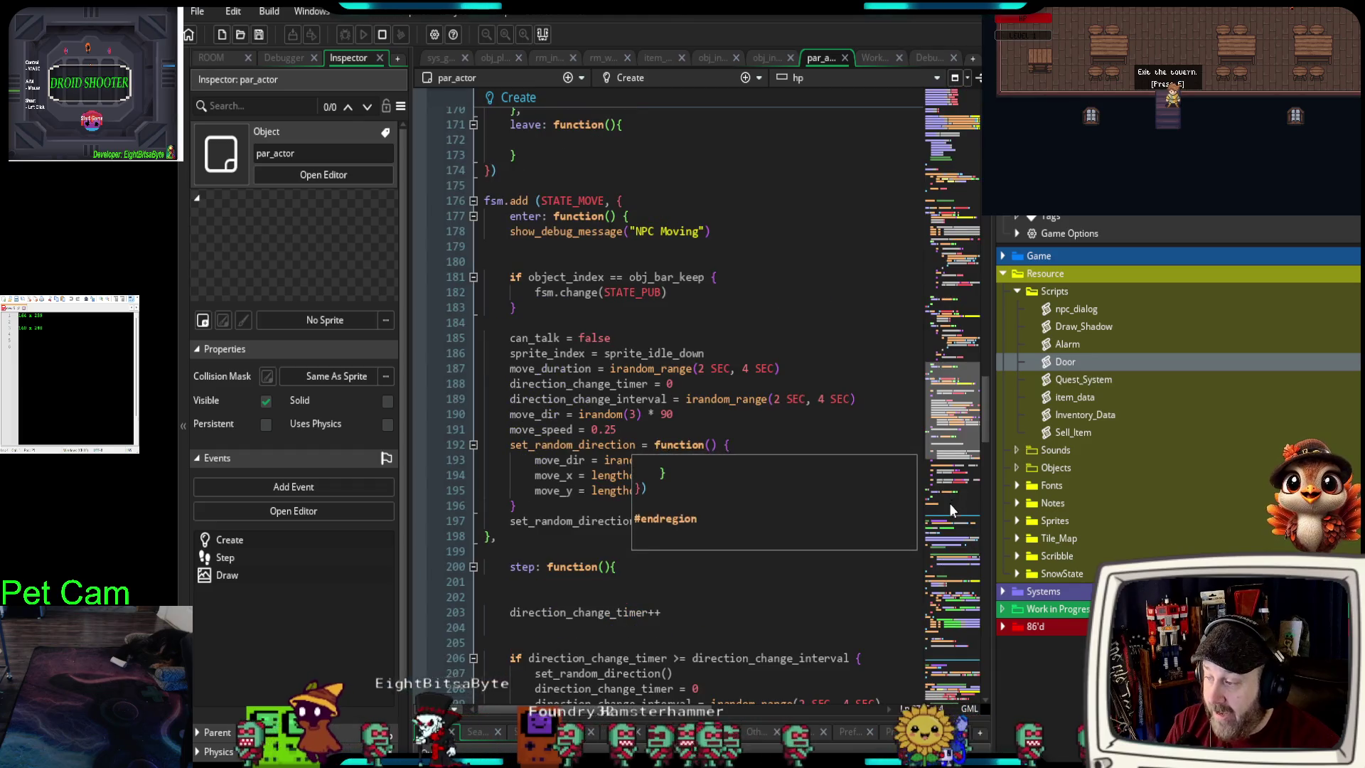
left_click(964, 625)
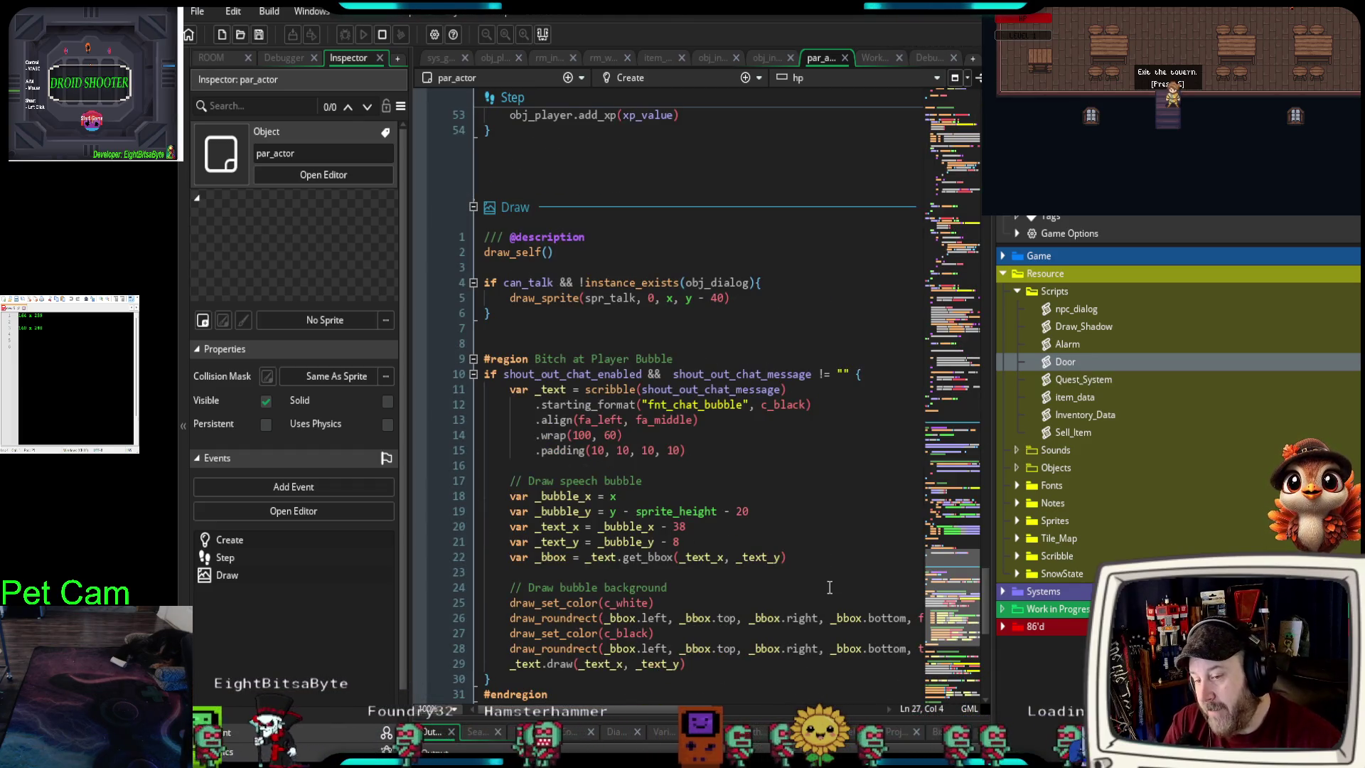
scroll(804, 590, "down", 10)
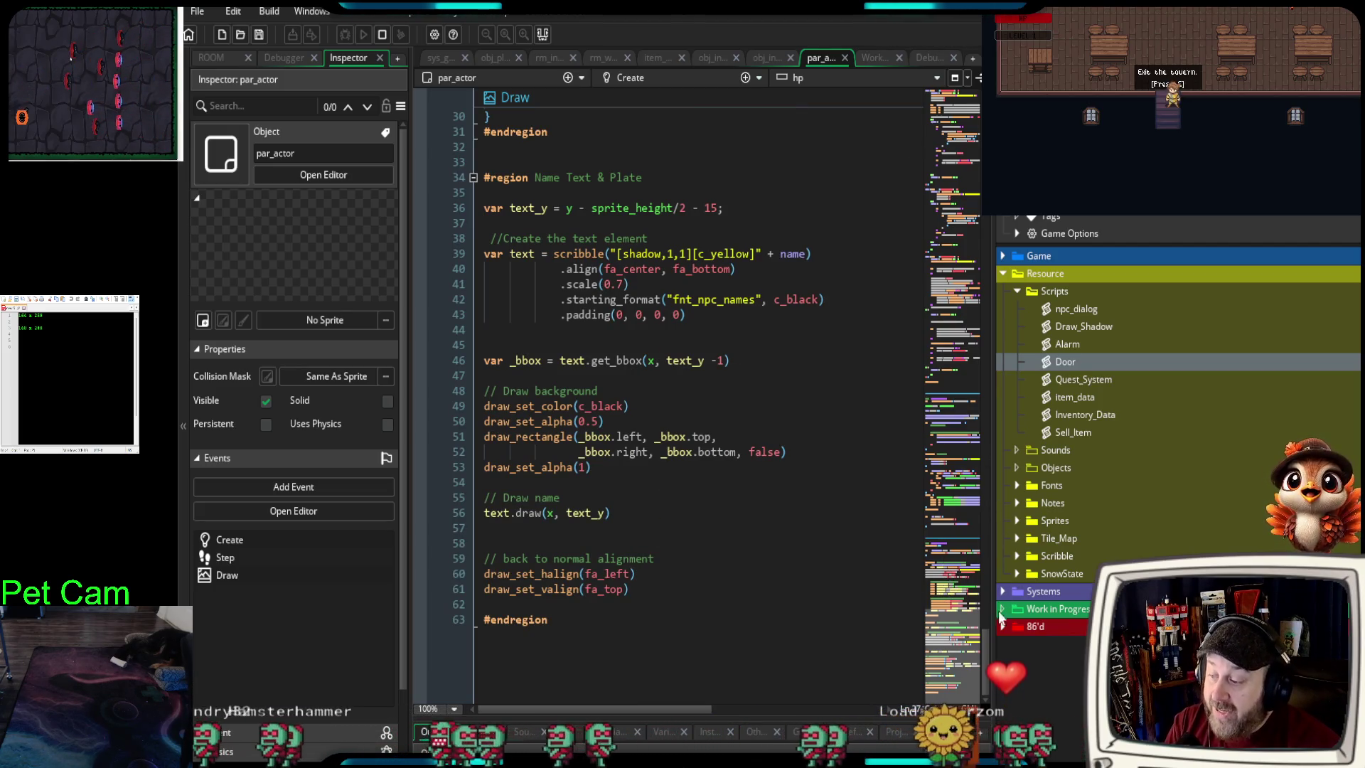
scroll(964, 410, "up", 2)
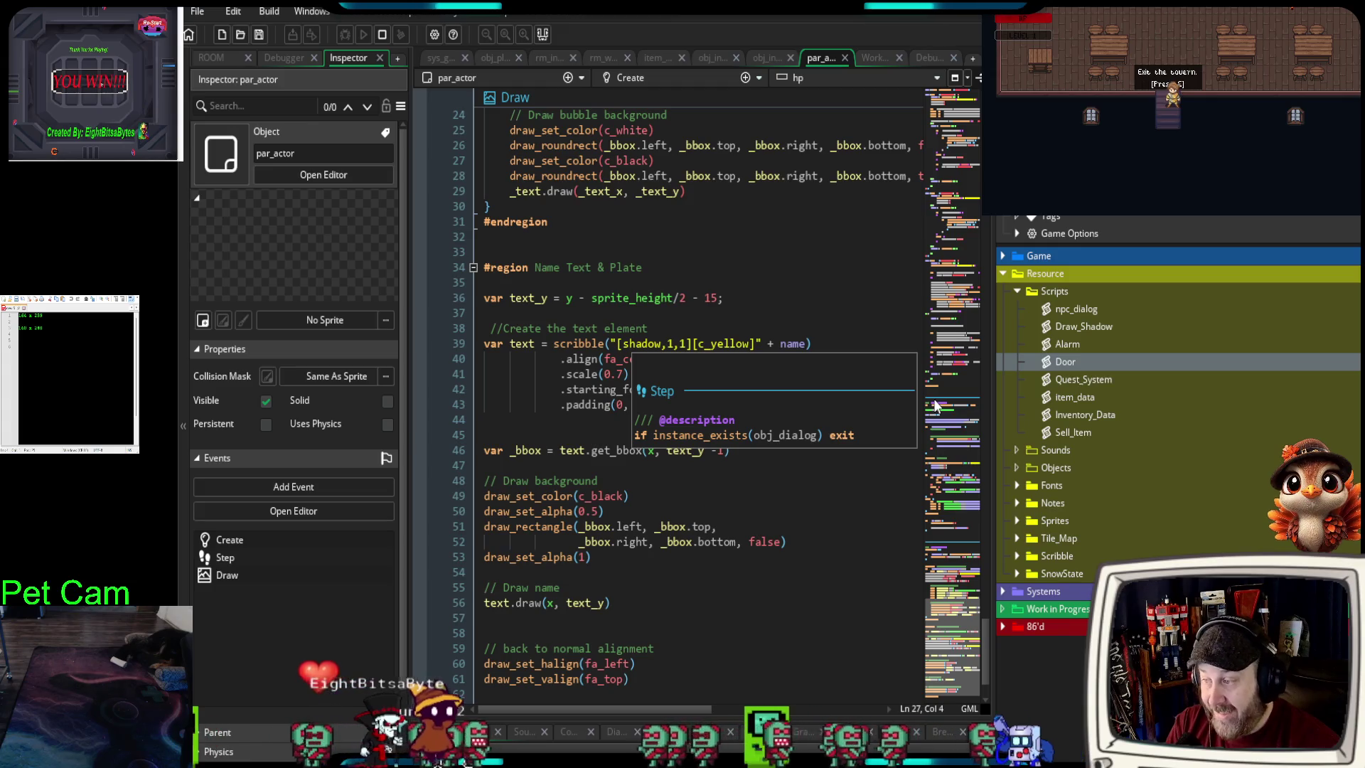
scroll(973, 405, "up", 10)
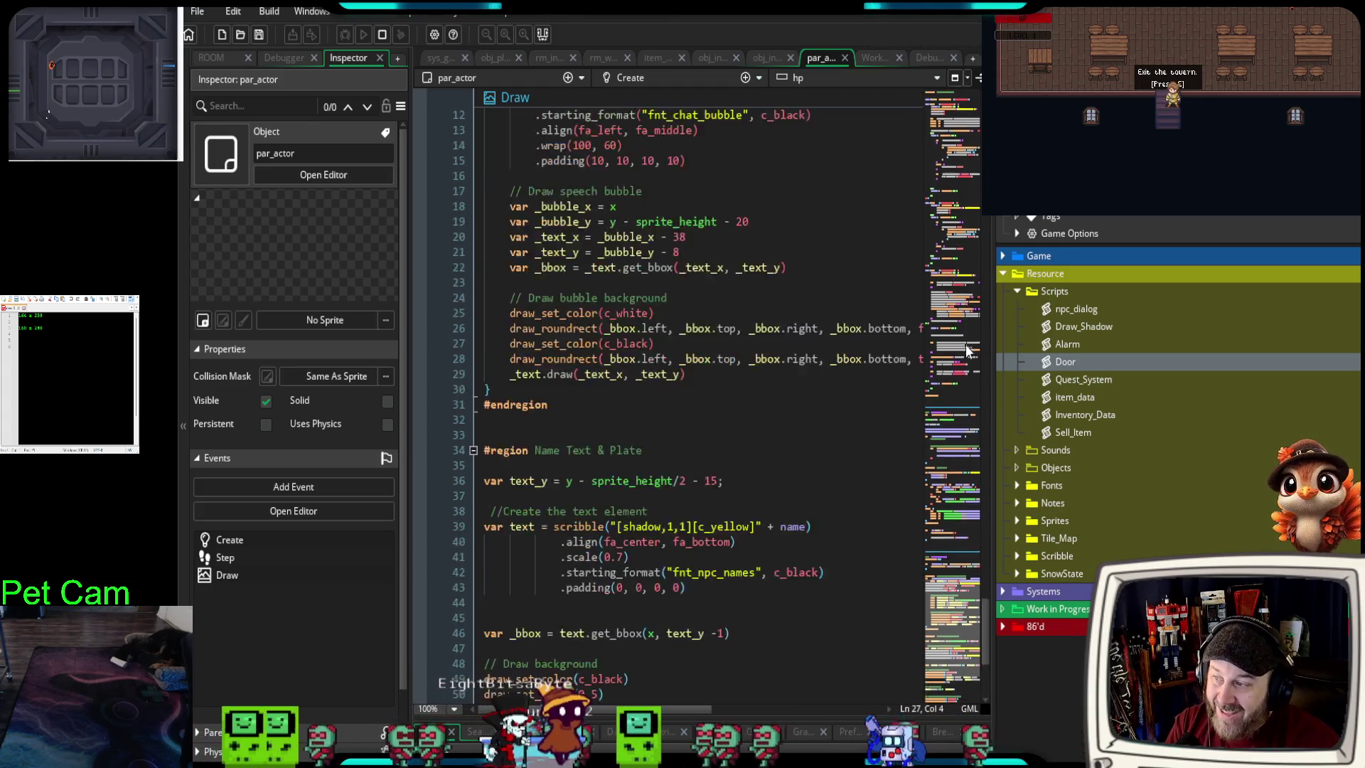
scroll(956, 485, "up", 3)
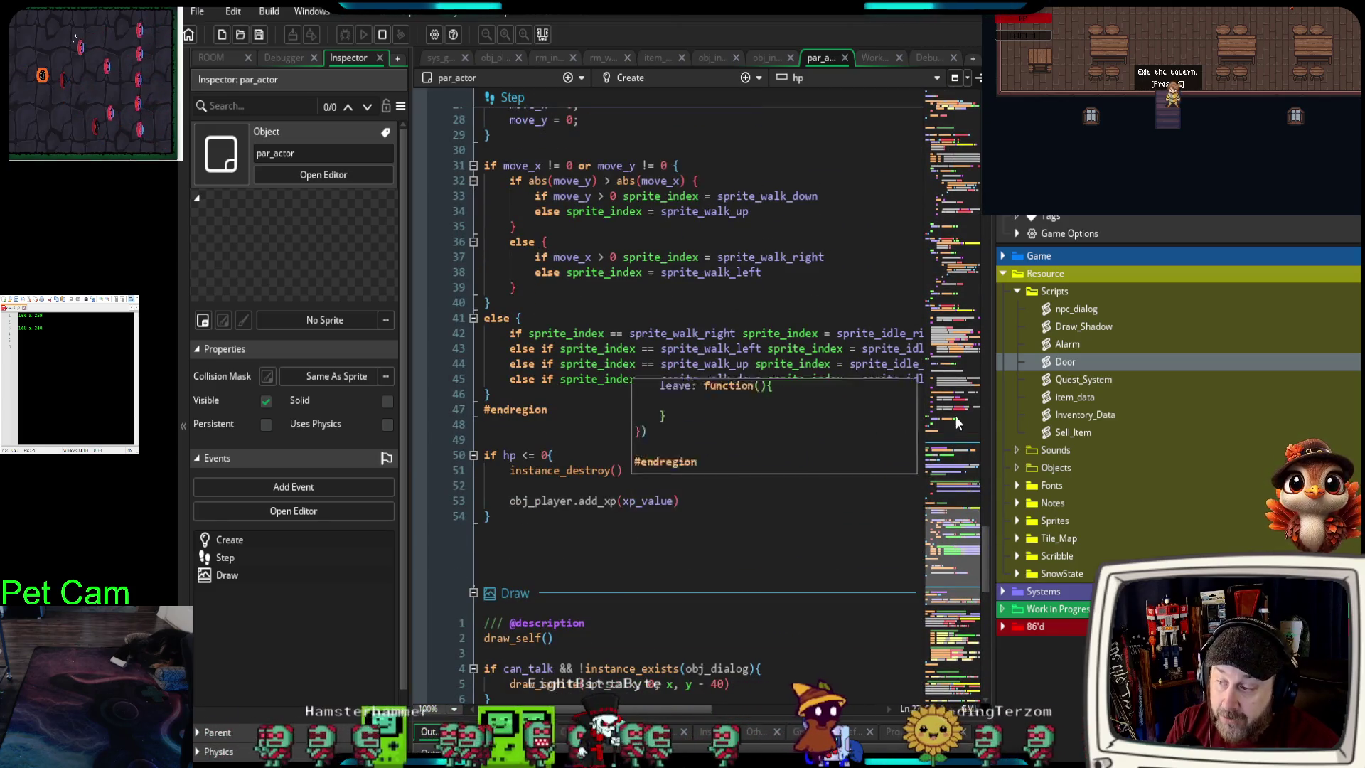
- Scrub through the code to review the STATE_PUB bar logic, then collapse the resource tree
left_click_drag(983, 565, 993, 107)
scroll(952, 398, "down", 3)
mouse_move(995, 177)
left_mouse_down()
mouse_move(994, 339)
mouse_move(968, 442)
left_mouse_up()
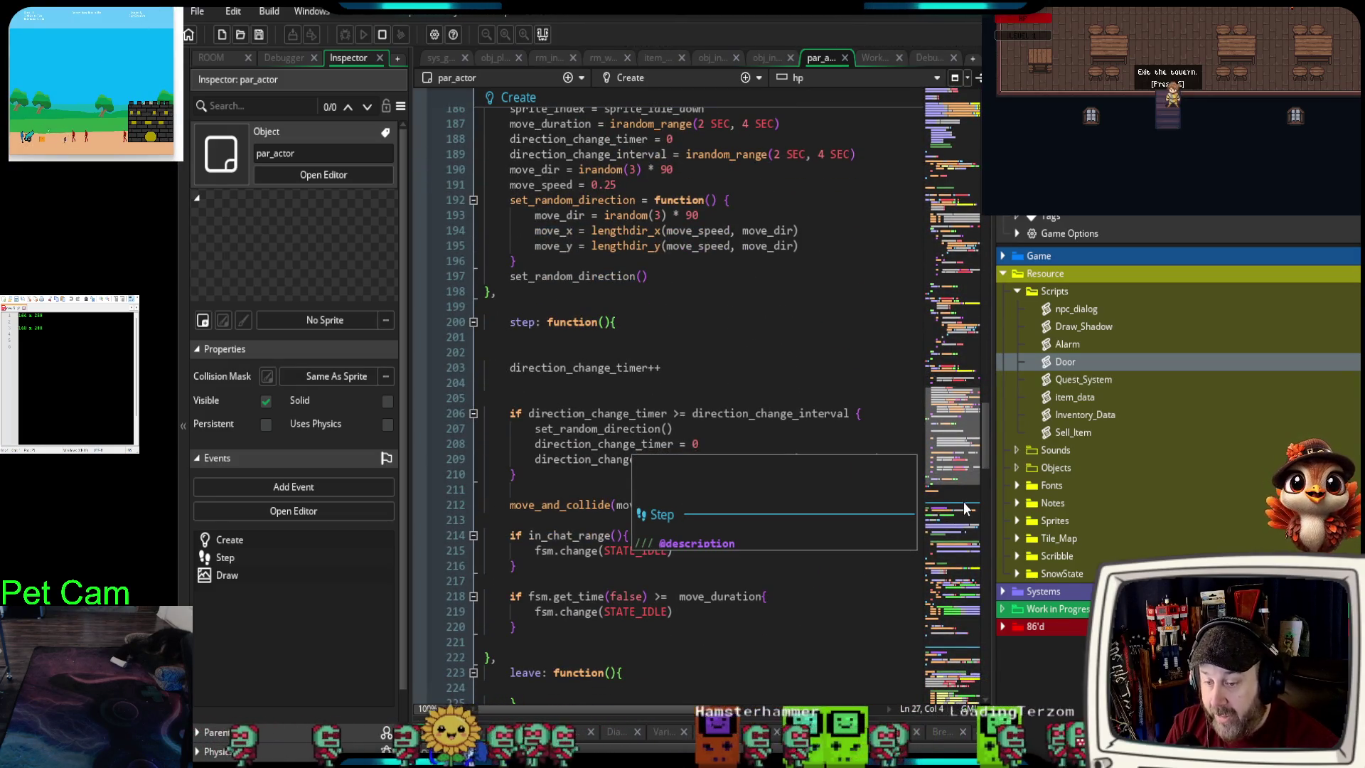
left_click_drag(983, 461, 987, 570)
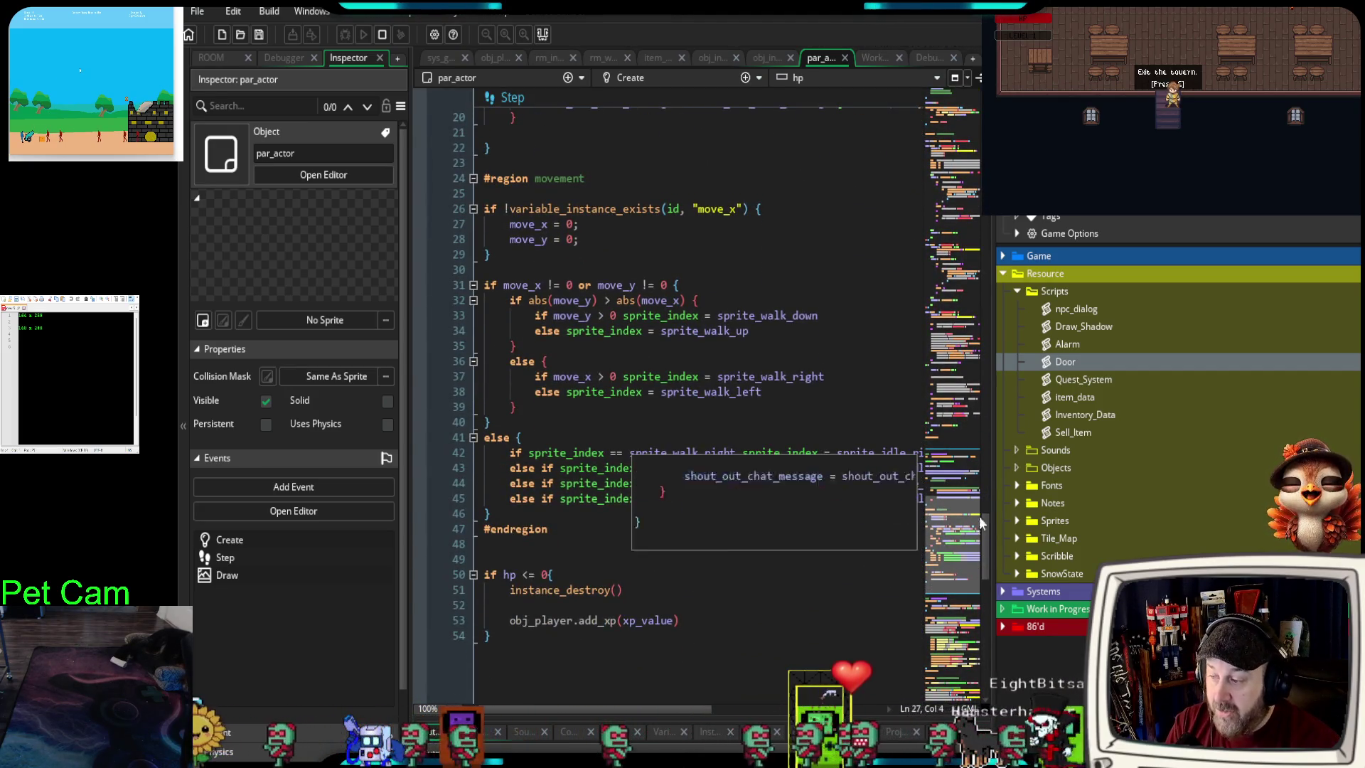
mouse_move(988, 544)
left_mouse_down()
mouse_move(979, 654)
mouse_move(986, 357)
left_mouse_up()
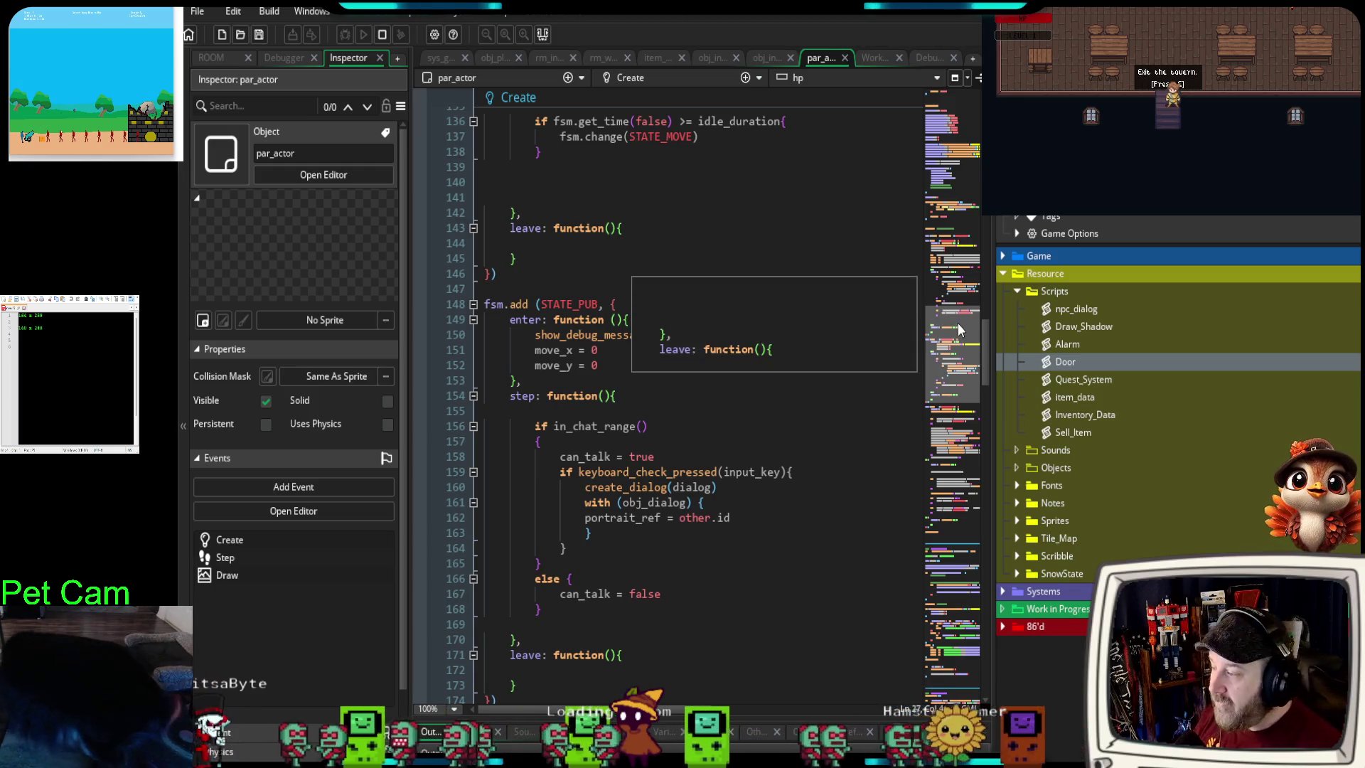
left_click(991, 429)
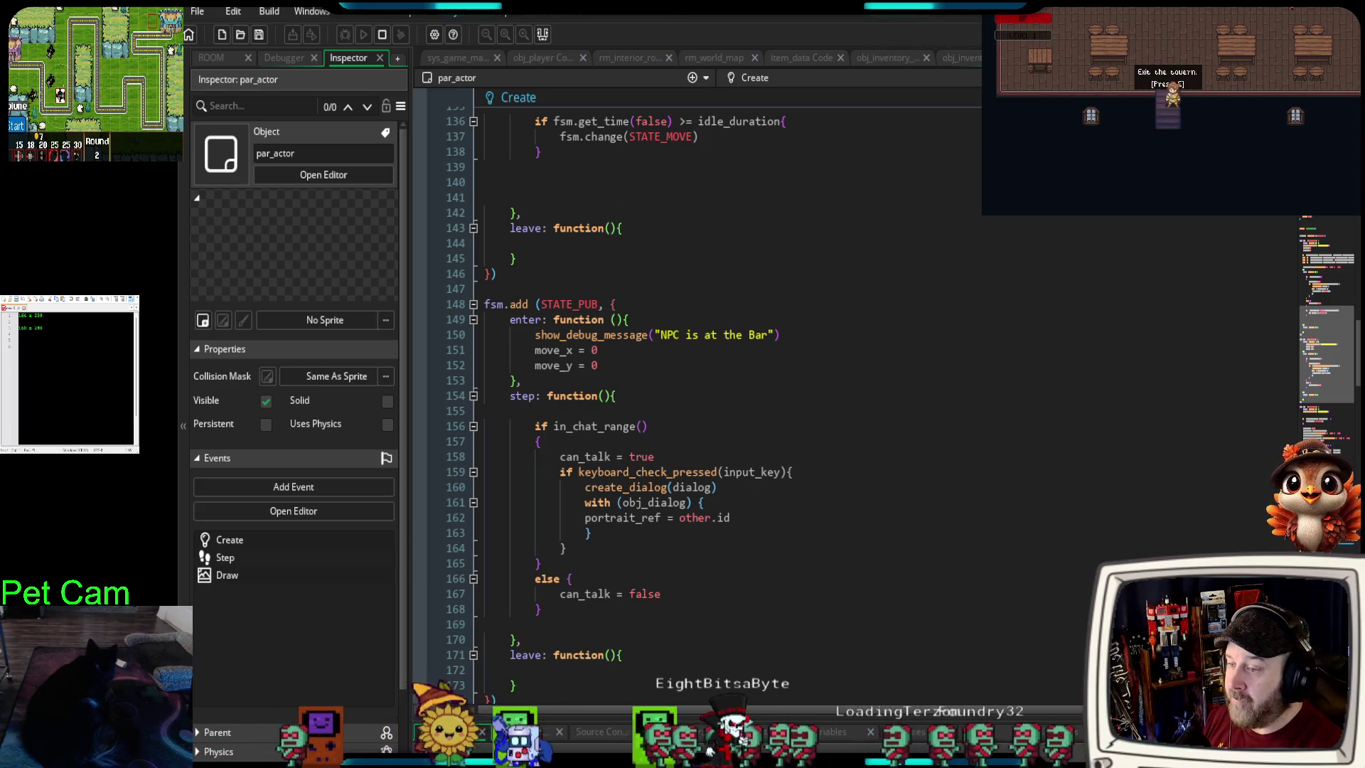
- Scroll the par_actor Create code back up to its first line
scroll(782, 398, "up", 20)
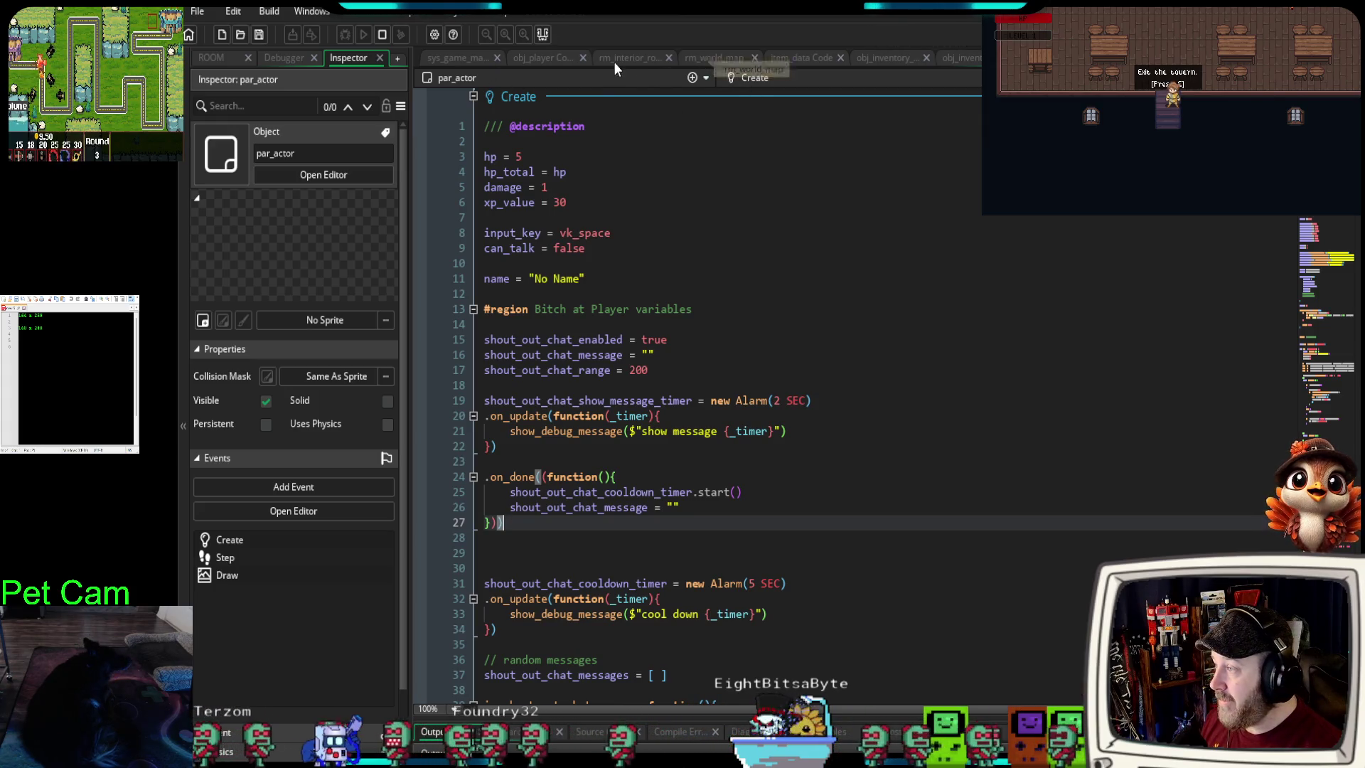
- Switch to rm_world_map, enlarge the room view and zoom out to show the tavern and paths
left_click(715, 59)
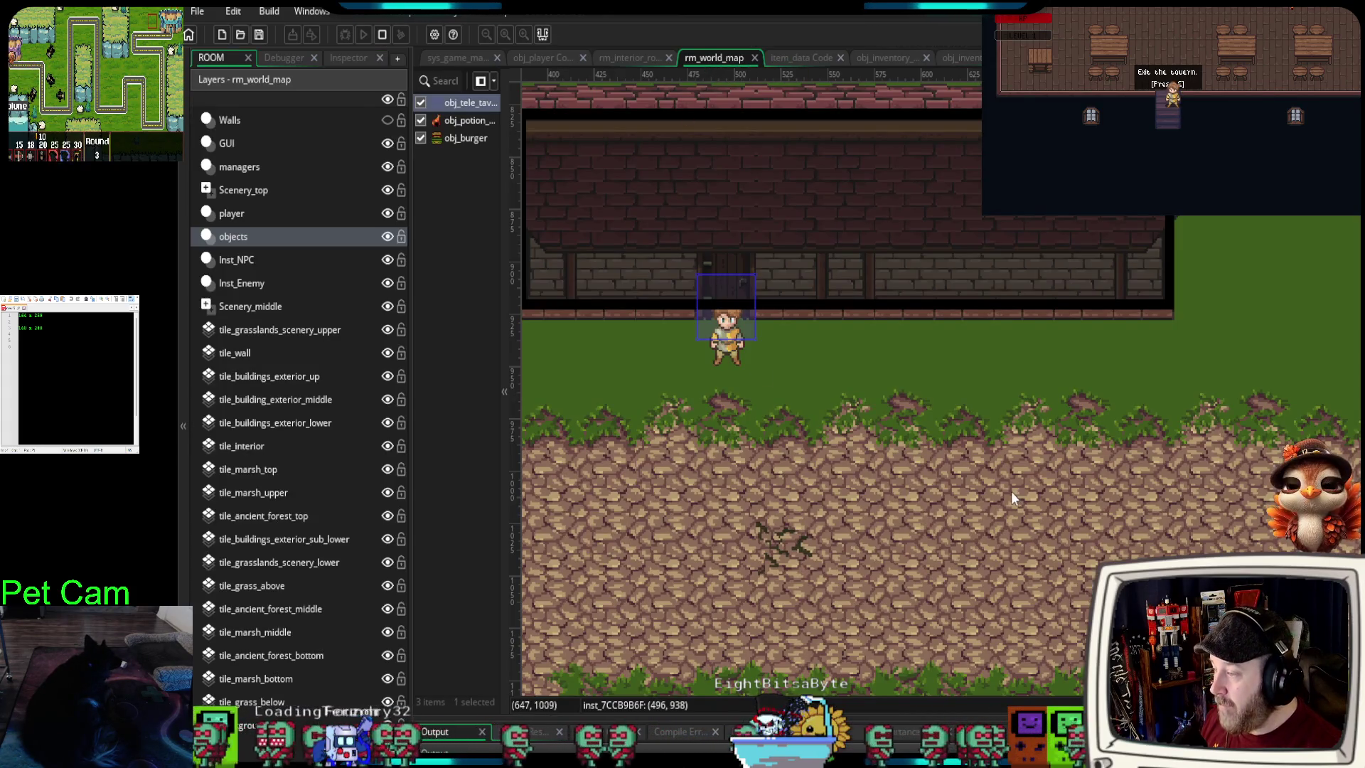
scroll(1004, 488, "down", 2)
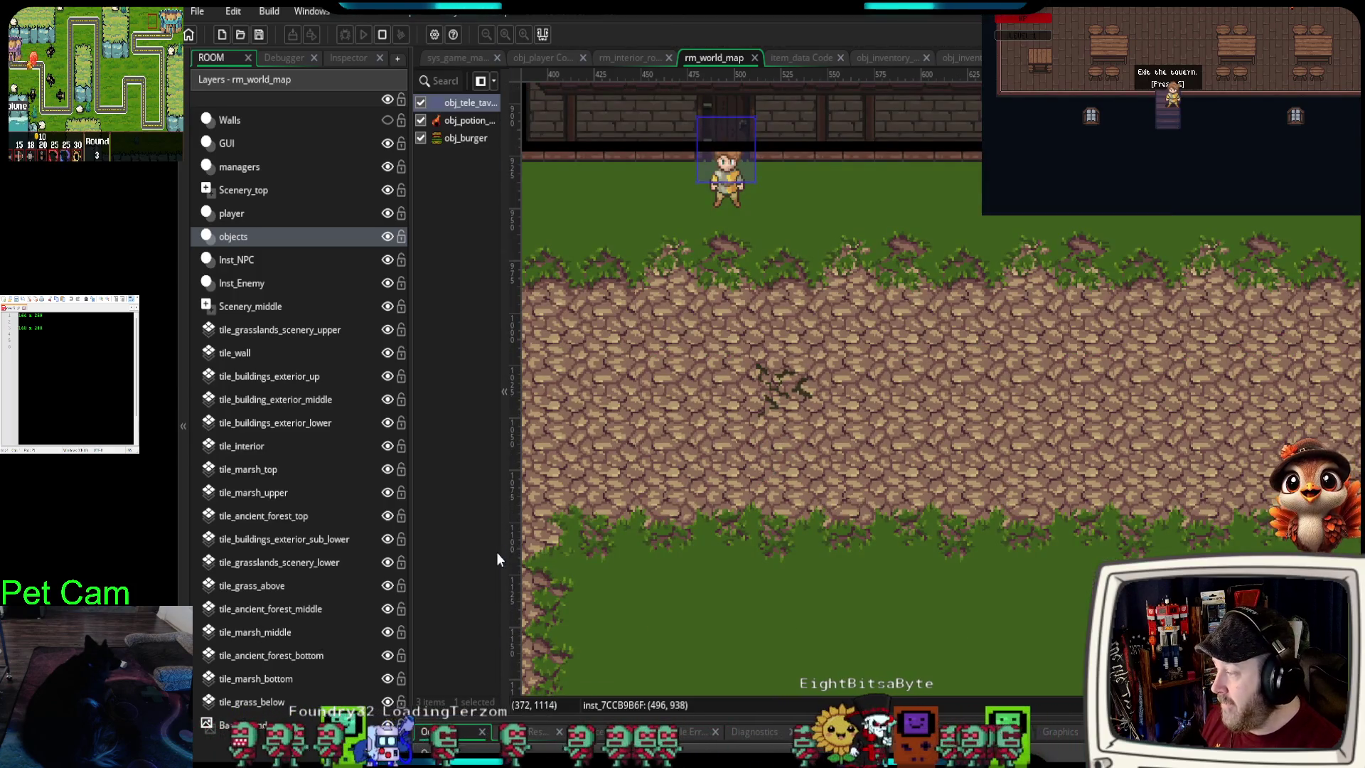
mouse_move(506, 552)
left_mouse_down()
mouse_move(461, 627)
mouse_move(380, 632)
left_mouse_up()
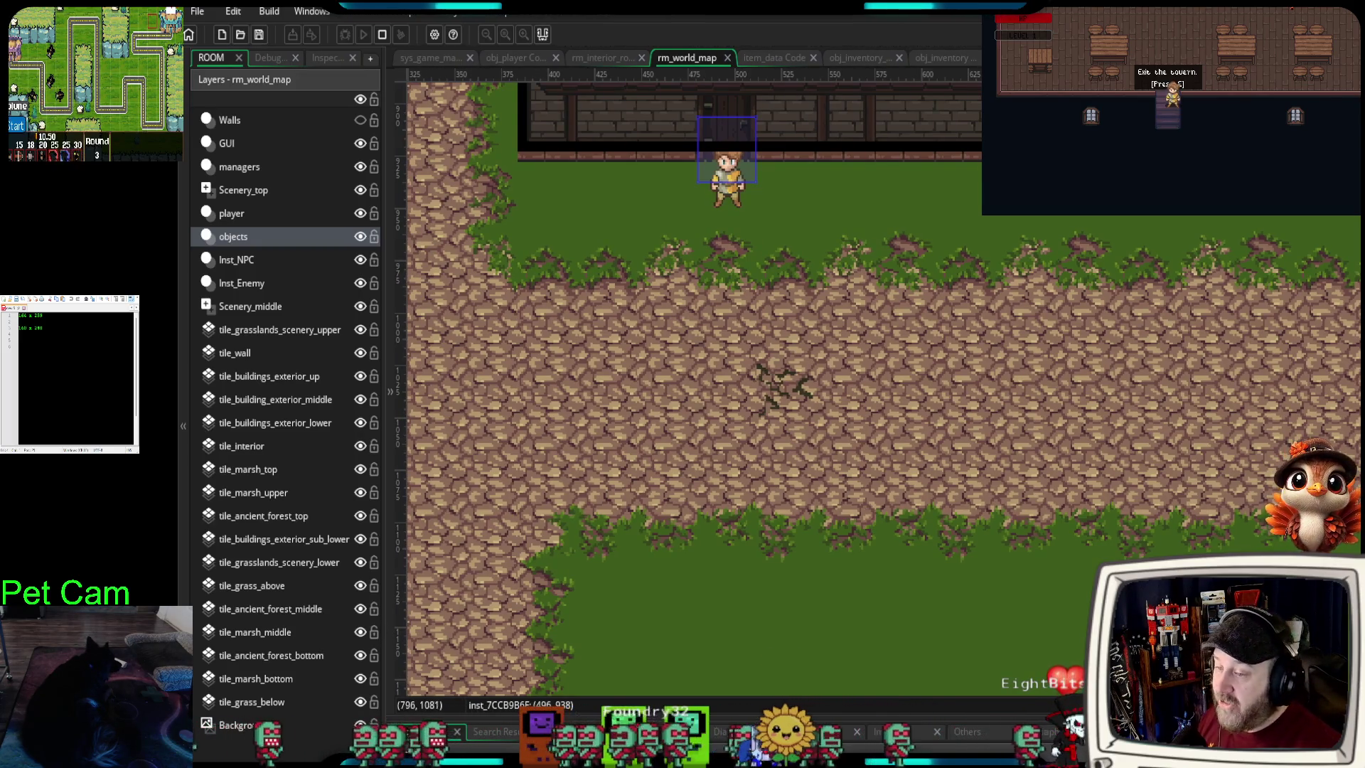
scroll(1171, 494, "down", 2)
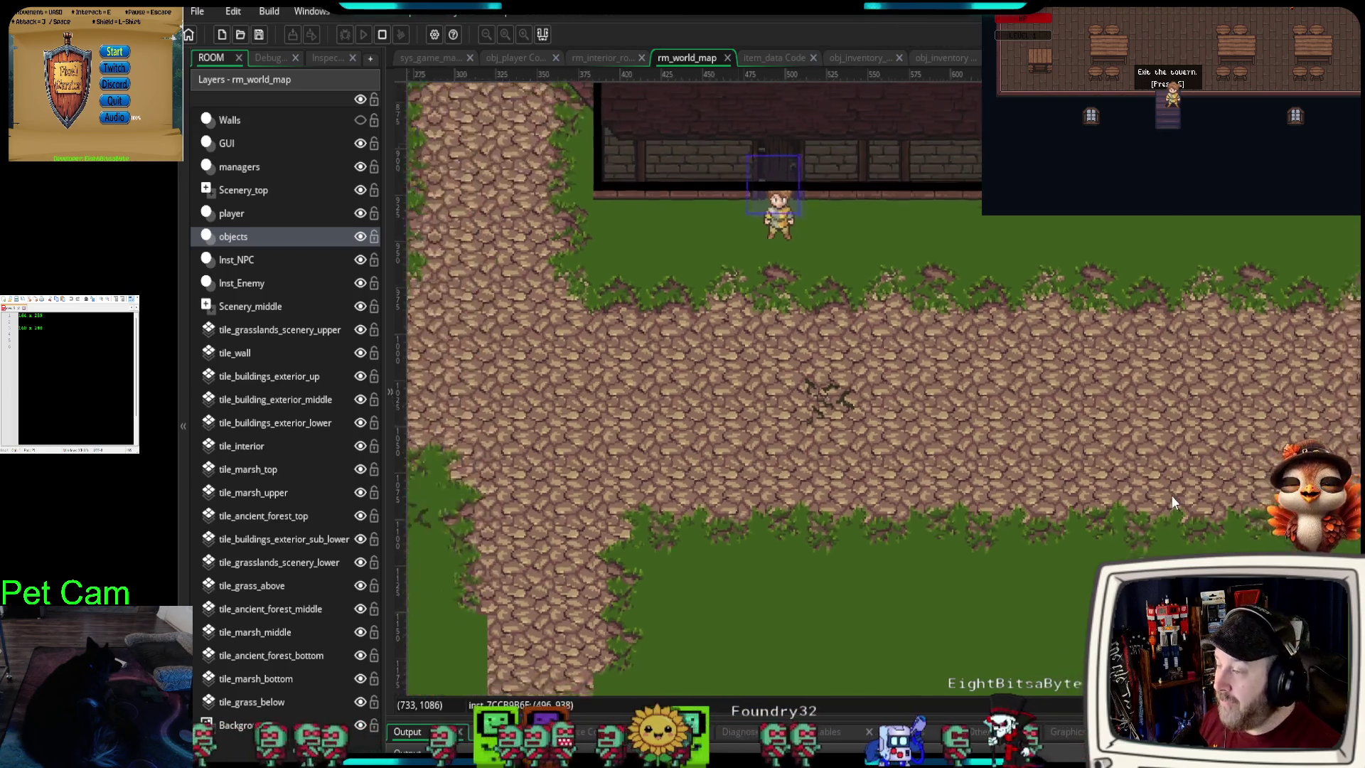
scroll(1182, 488, "down", 2)
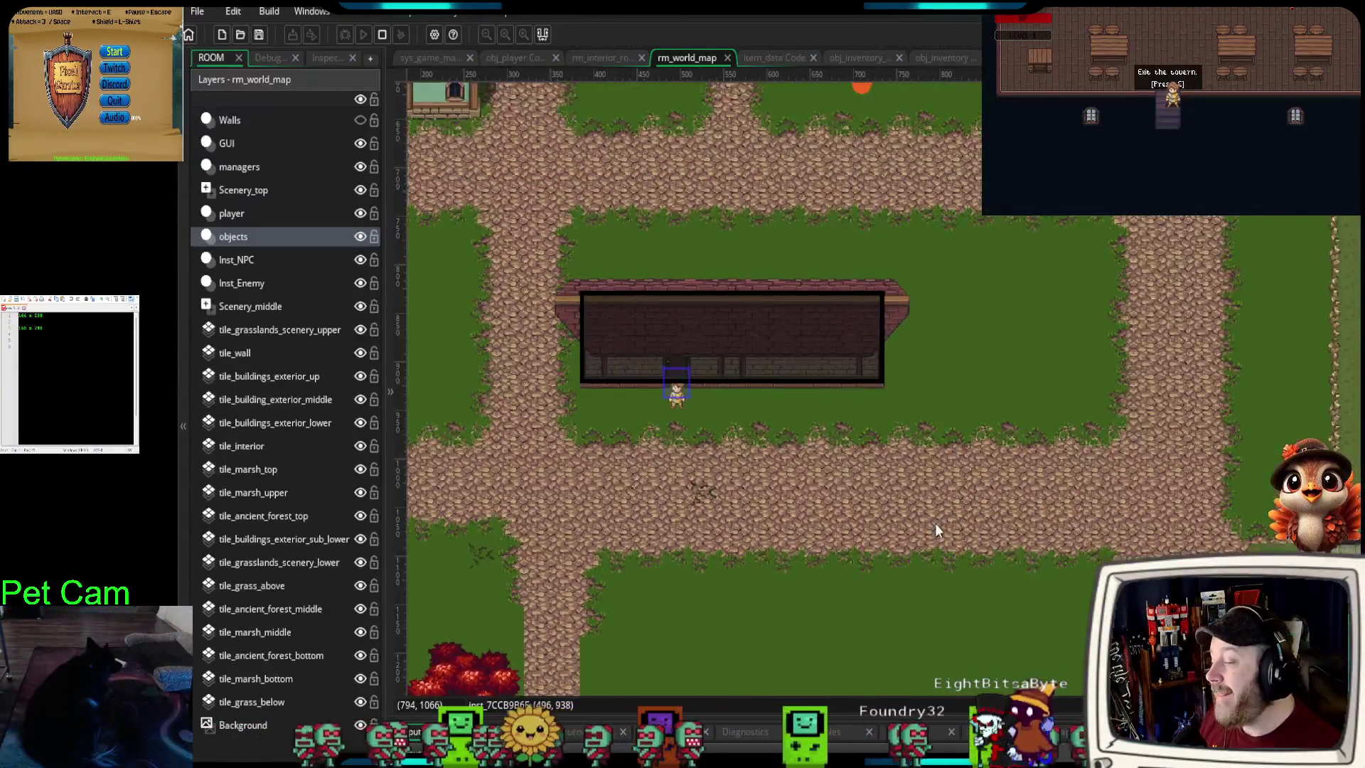
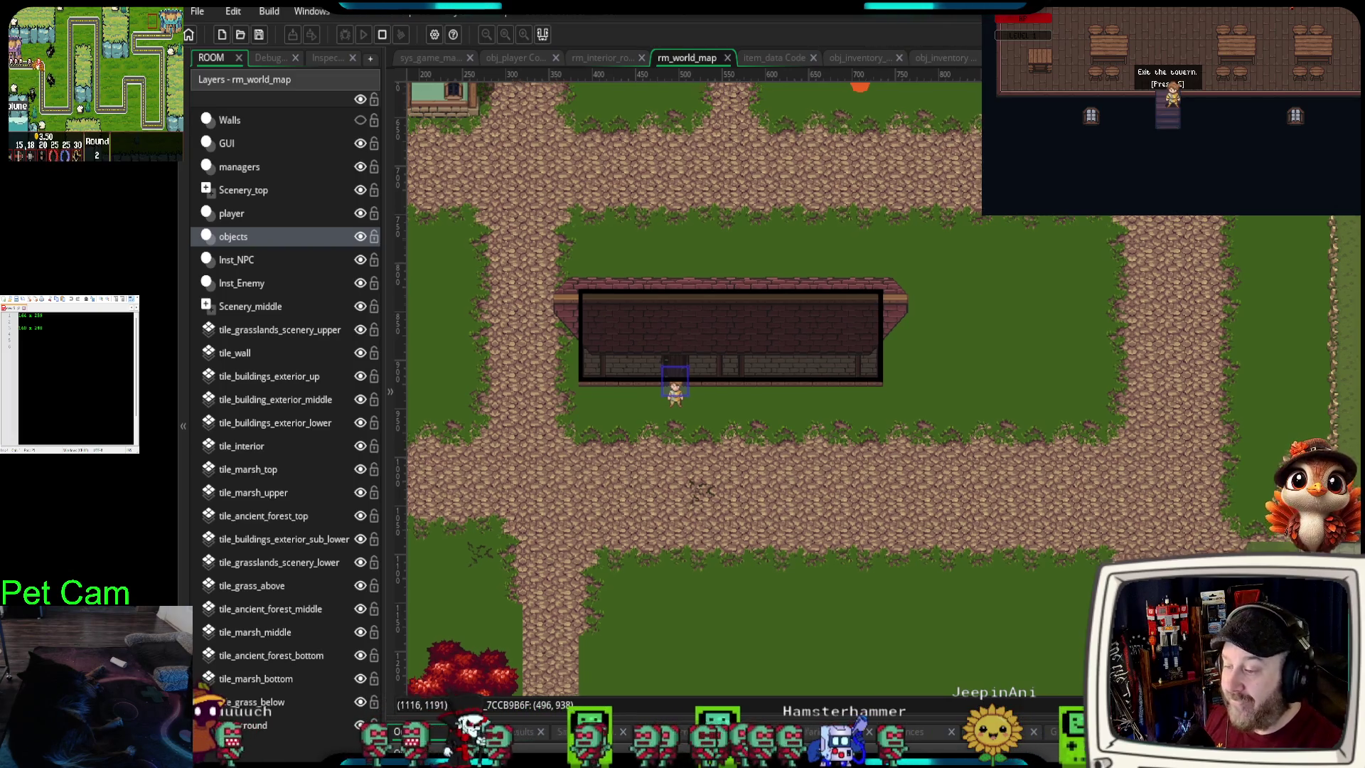
- Zoom out and pan rm_world_map down to the marsh area, then bring the running game forward
scroll(1153, 382, "down", 5)
left_click_drag(1065, 581, 944, 239)
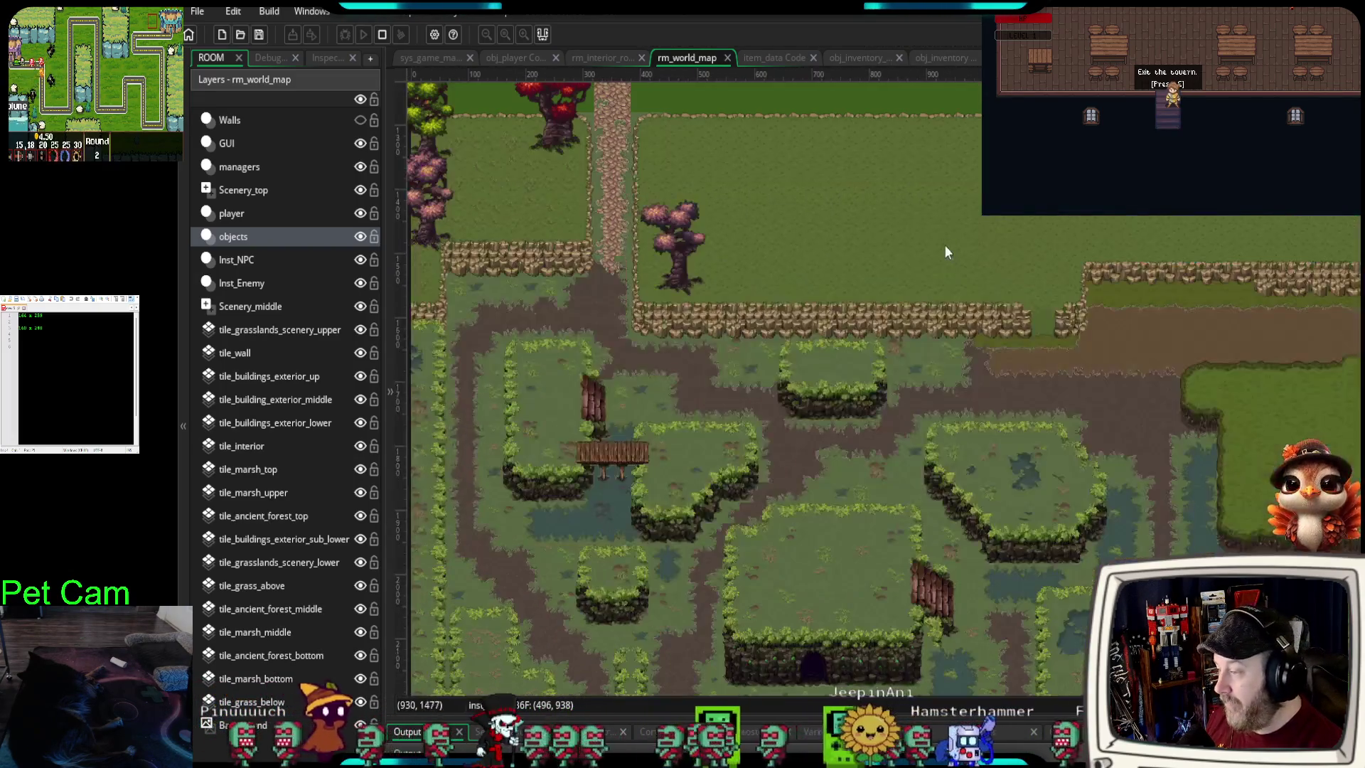
scroll(988, 495, "down", 5)
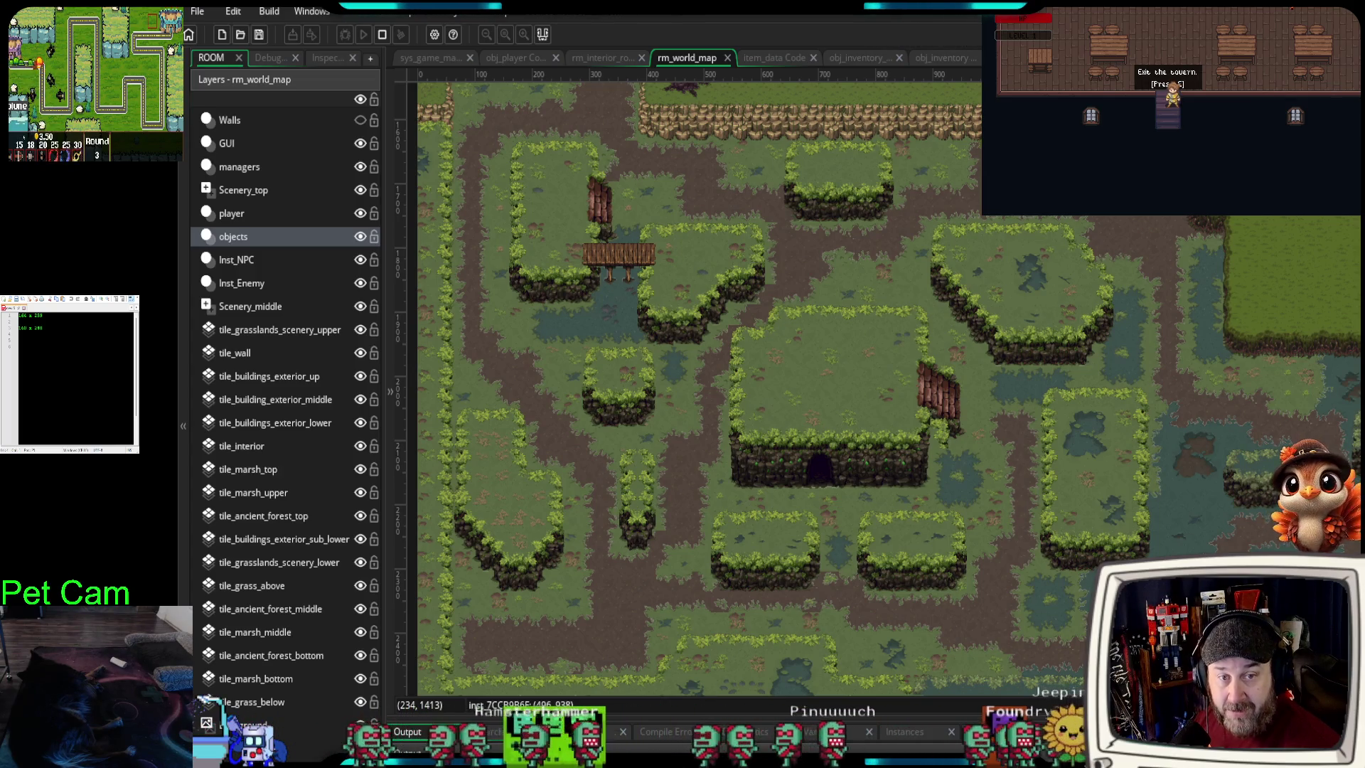
left_click(1128, 24)
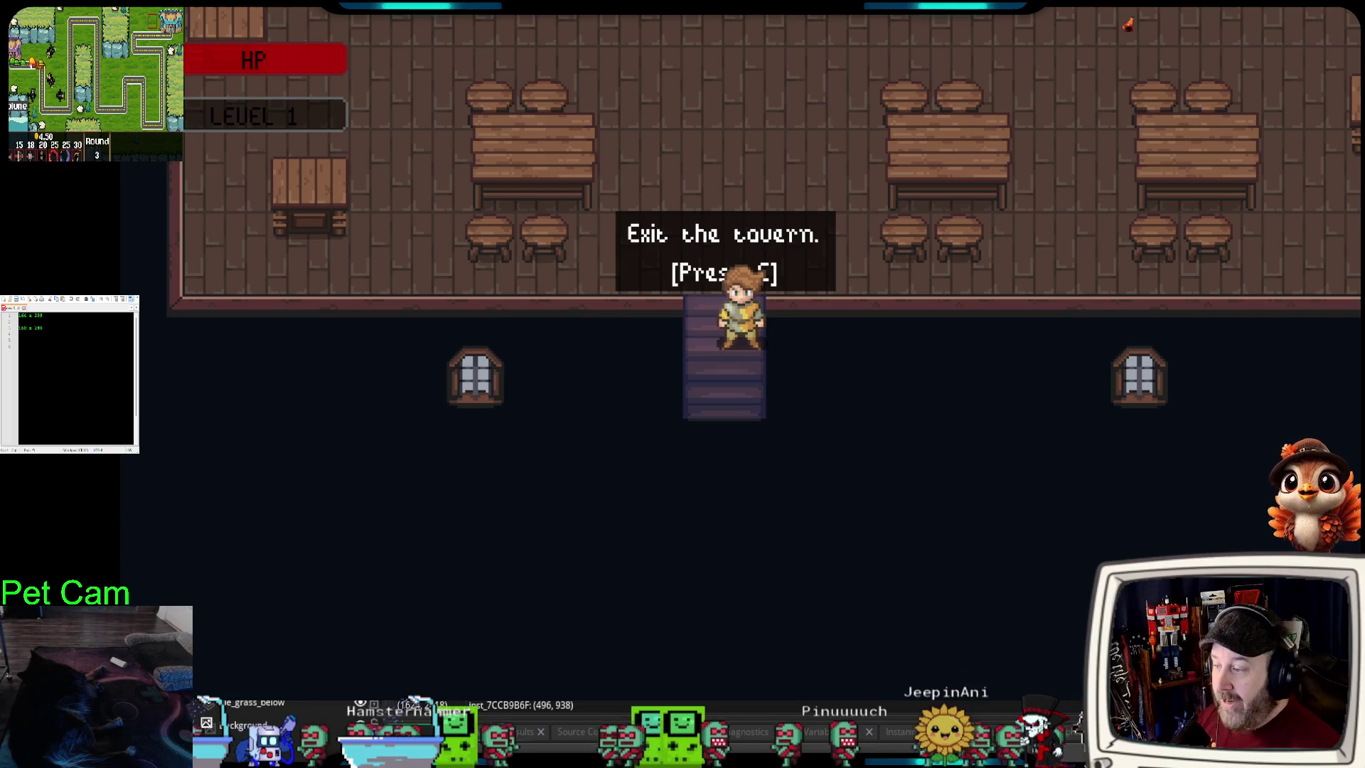
- Walk the hero around the tavern floor, checking the inventory twice along the way
key("w")
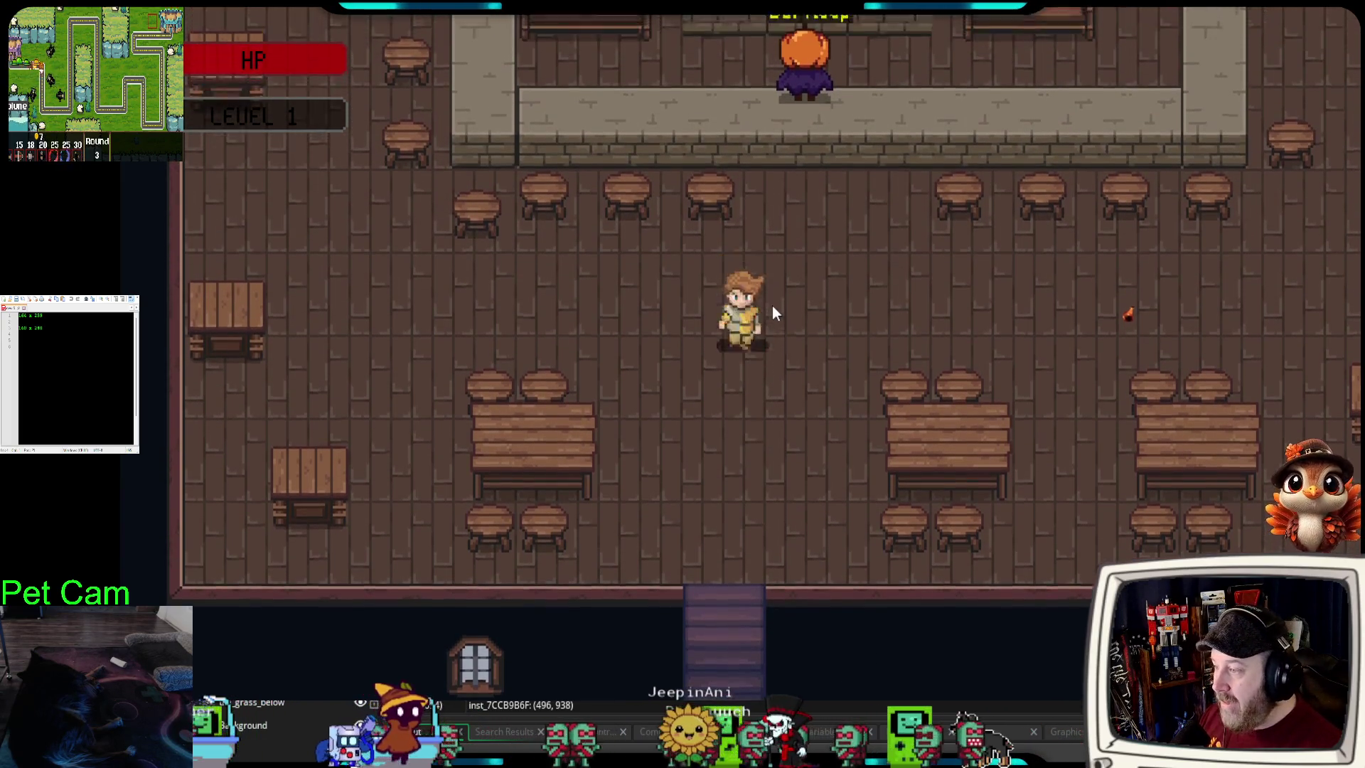
key("i")
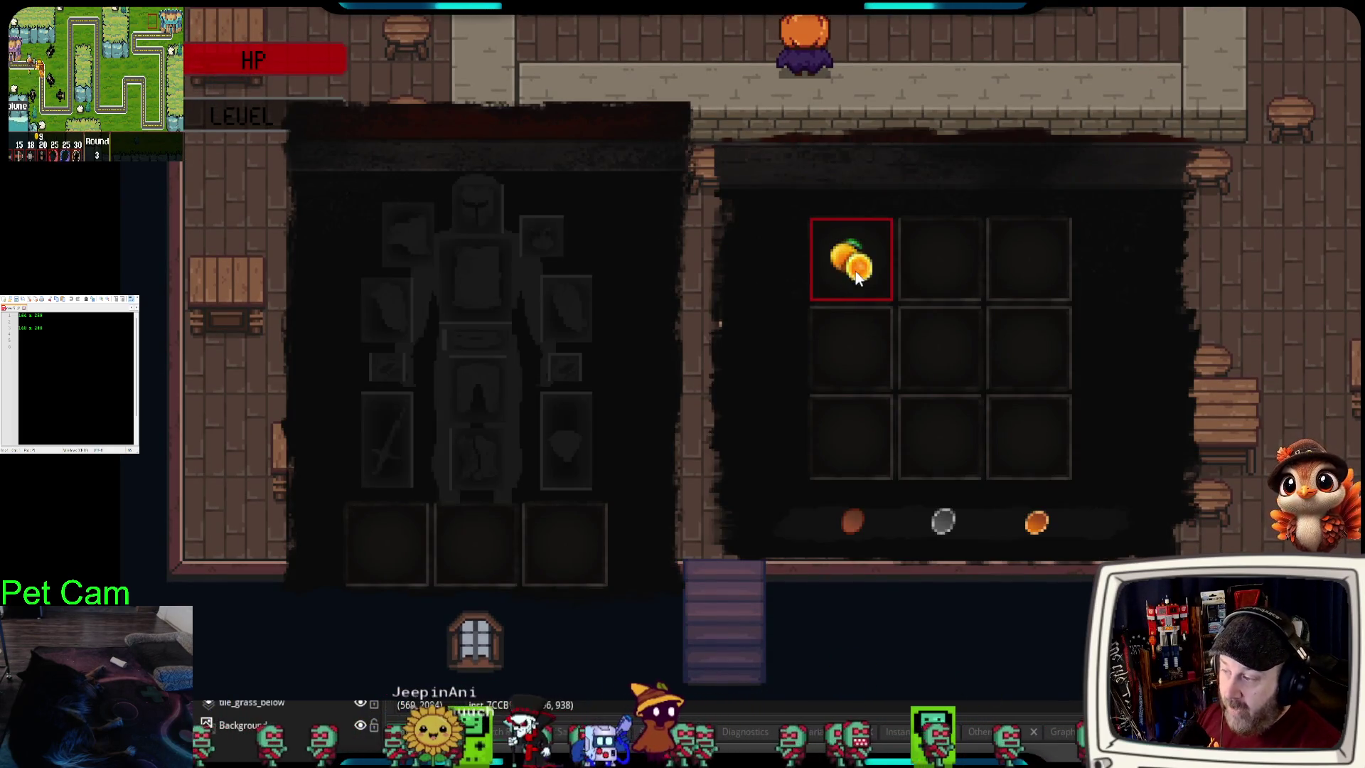
key("i")
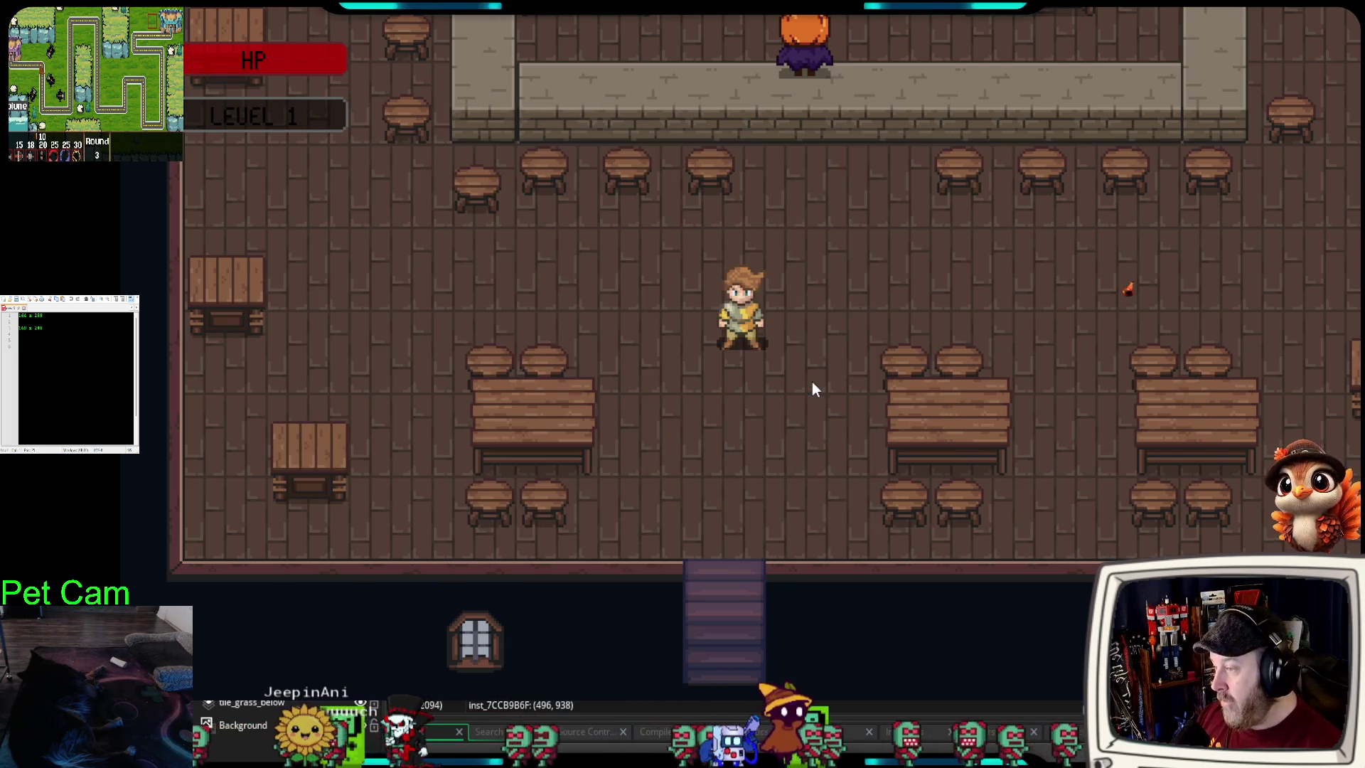
key("d")
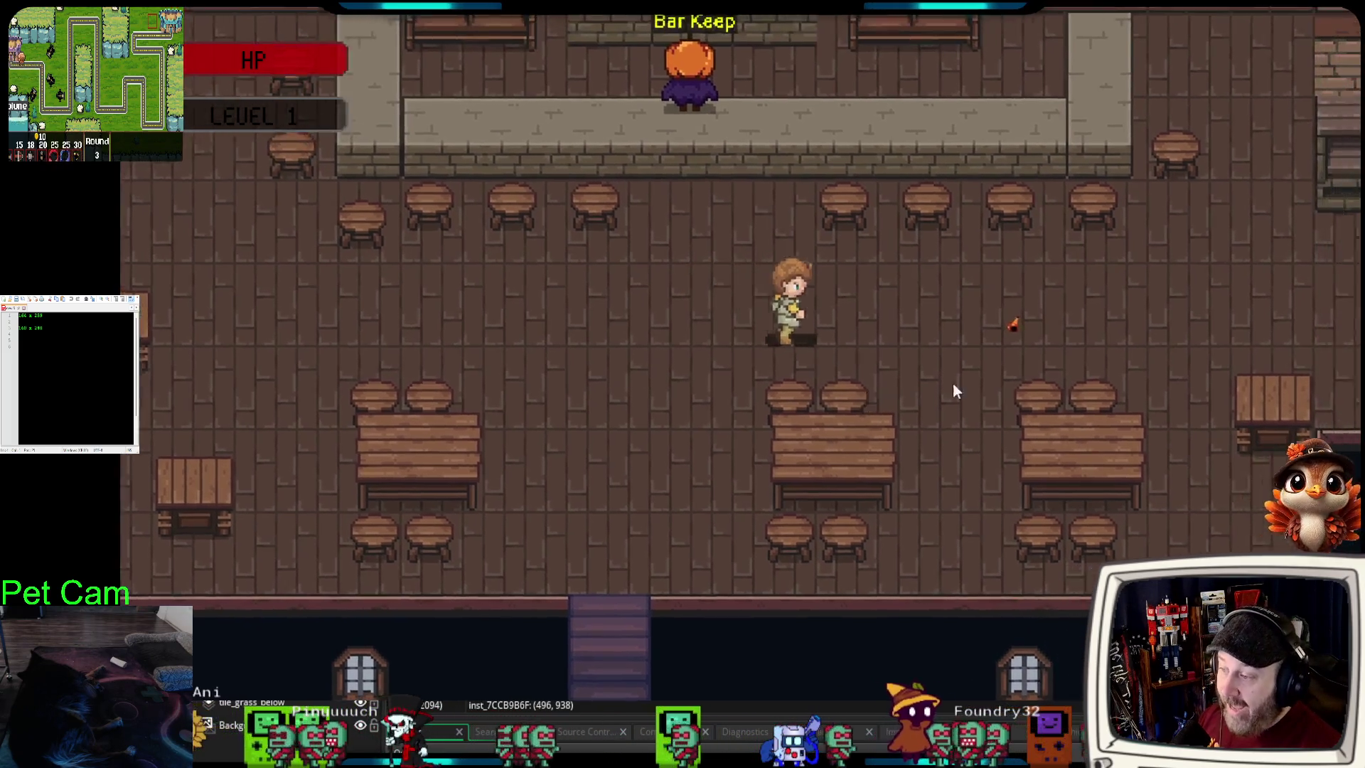
key("a")
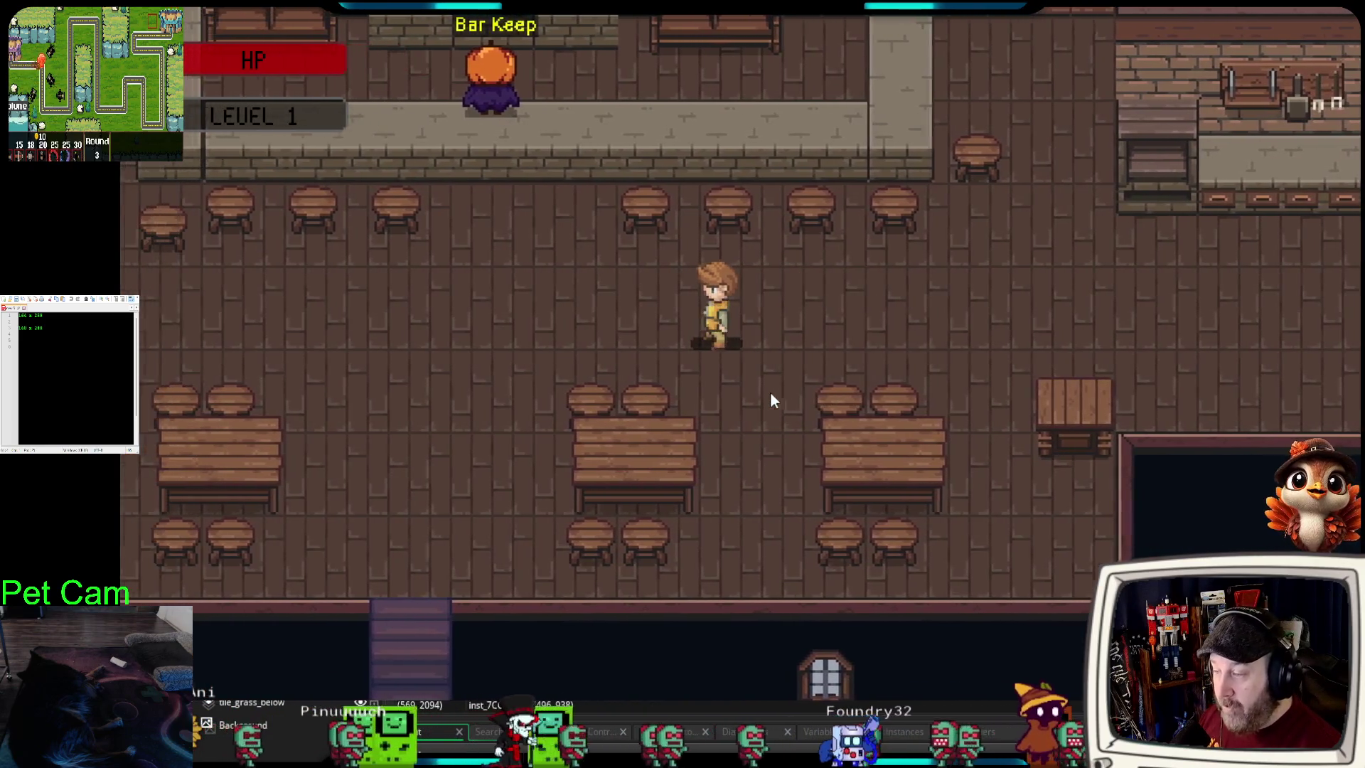
key("s")
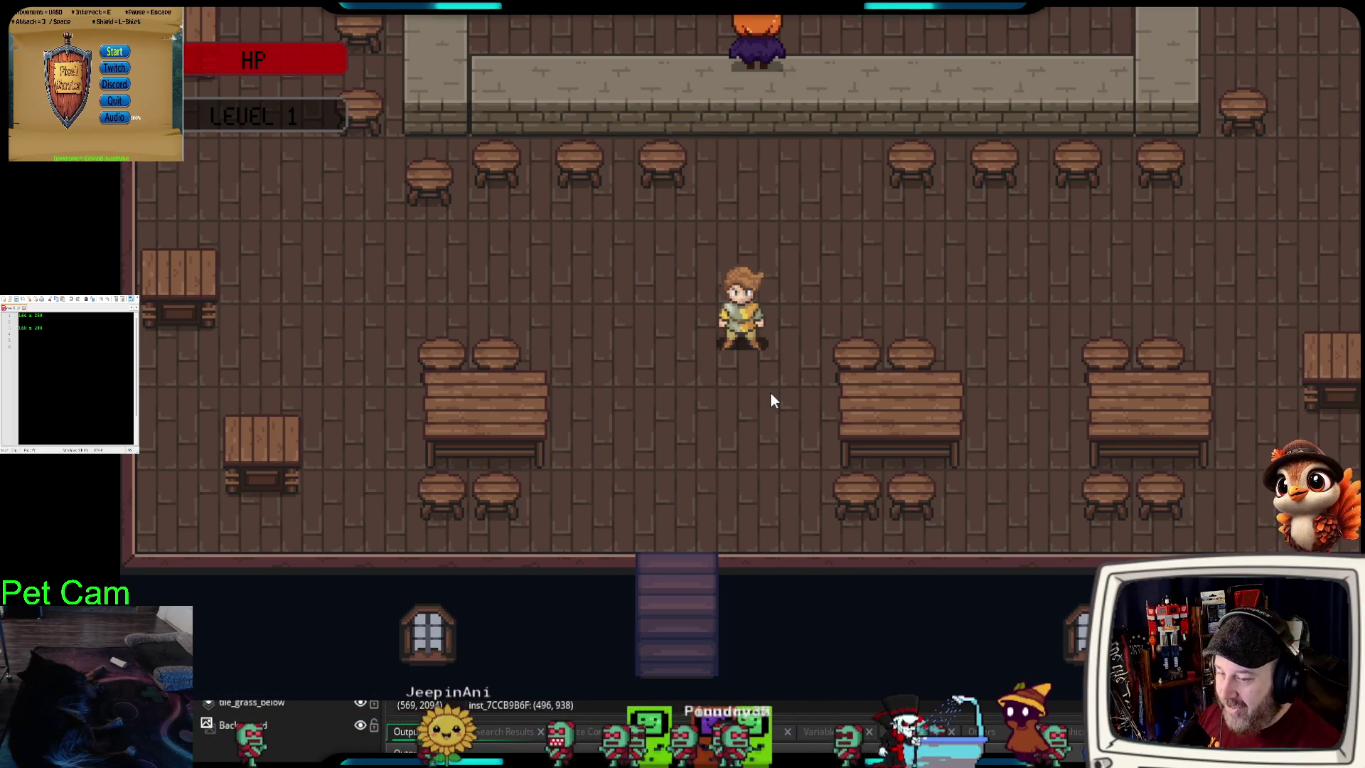
key("i")
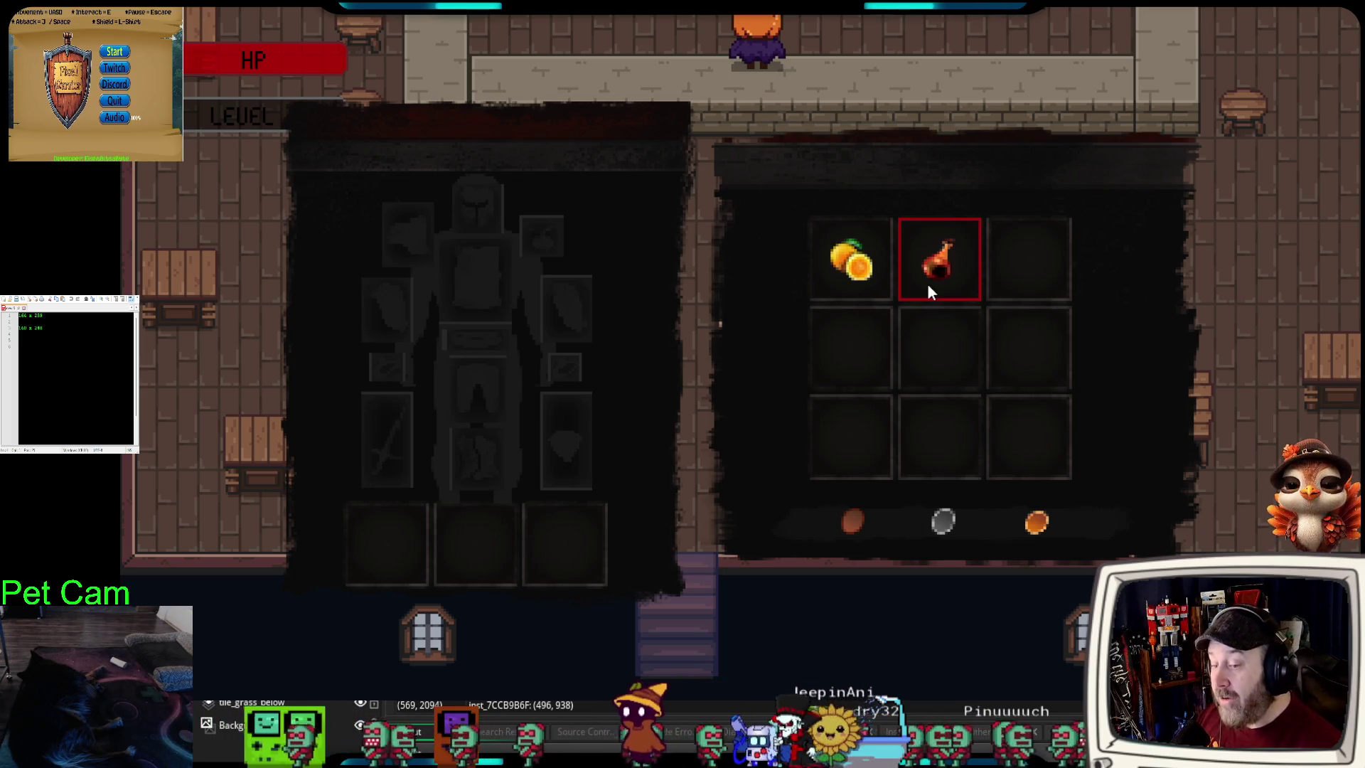
key("i")
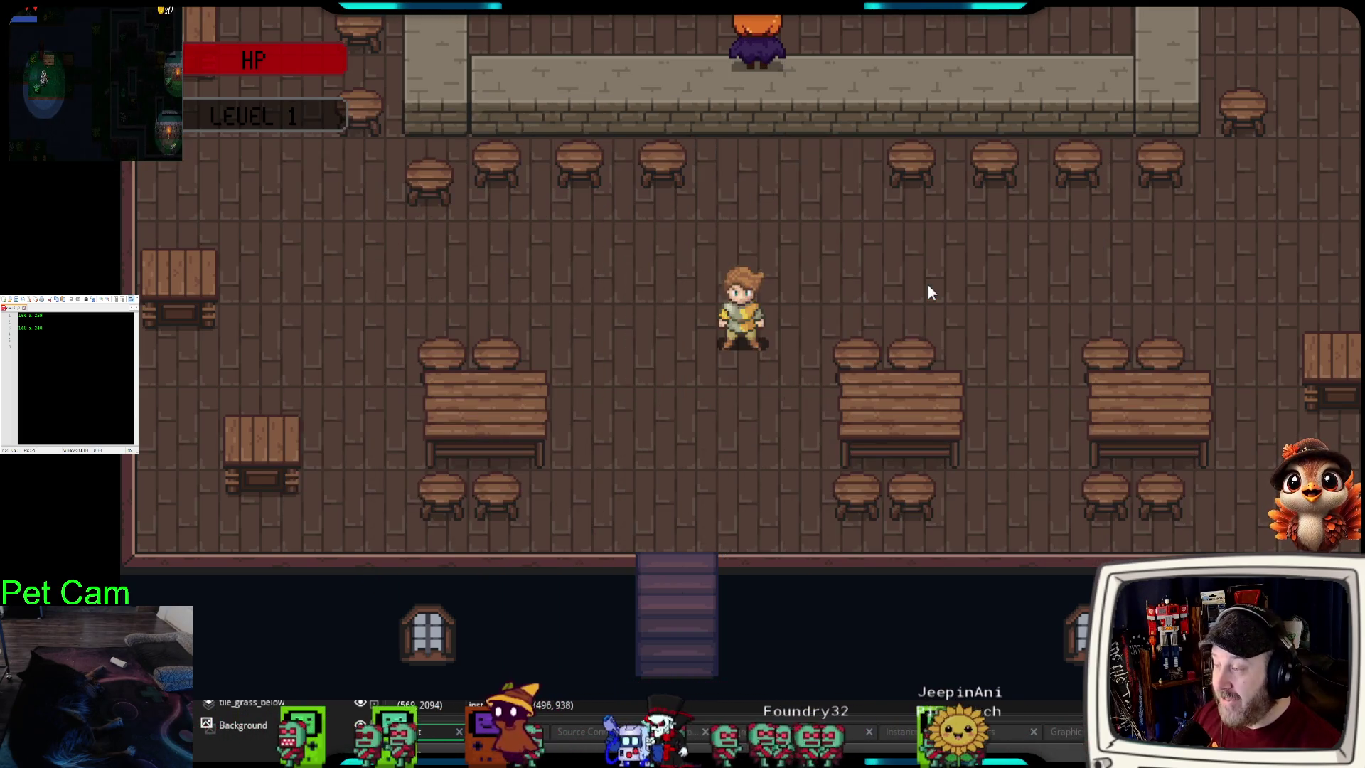
- Walk the hero to the Bar Keep and open his shop
key("w")
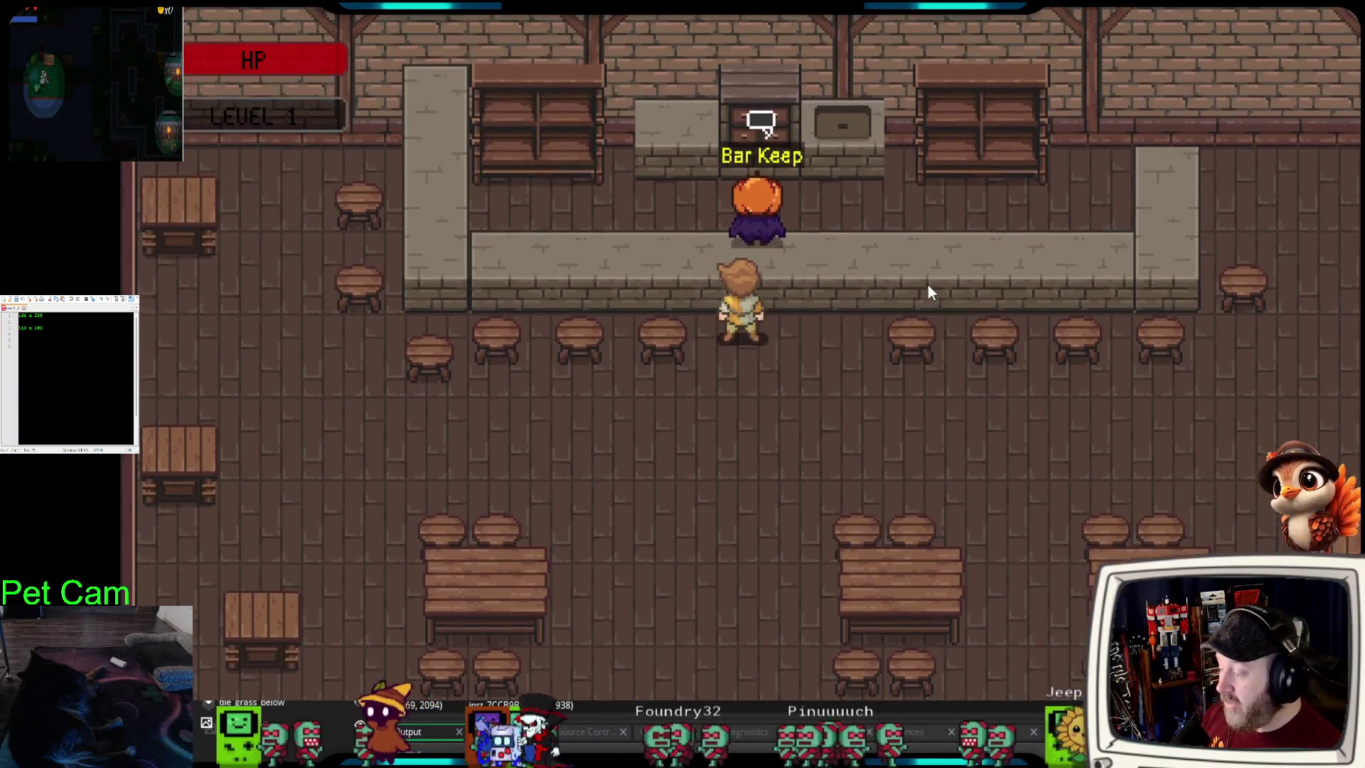
key("s")
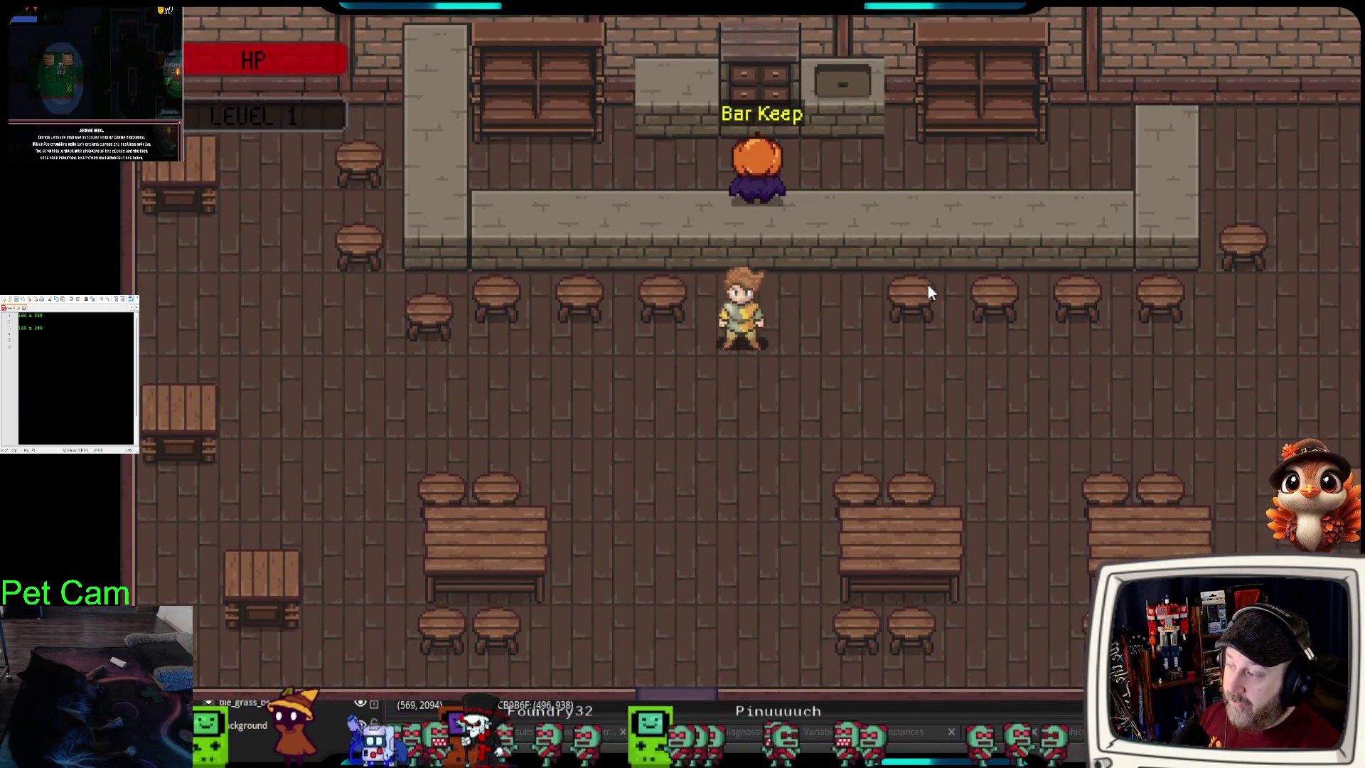
key("a")
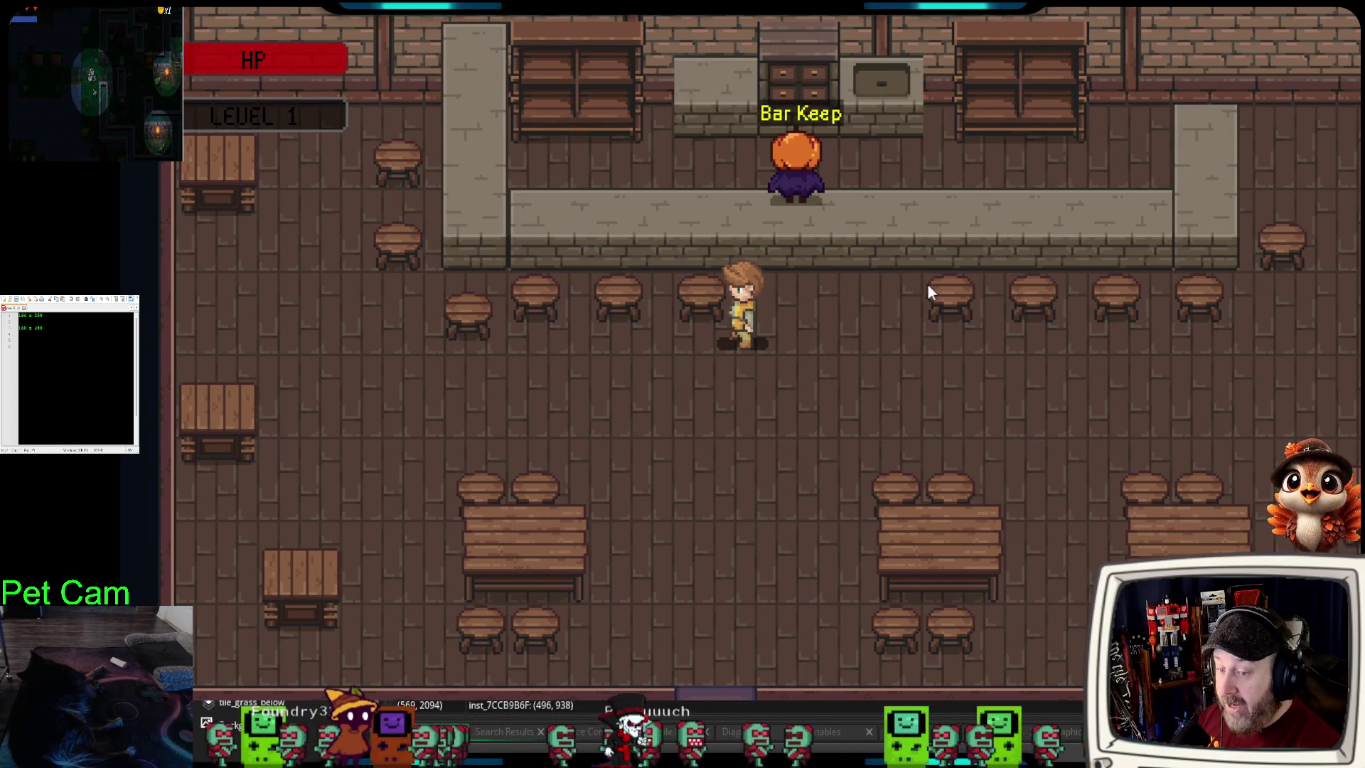
key("e")
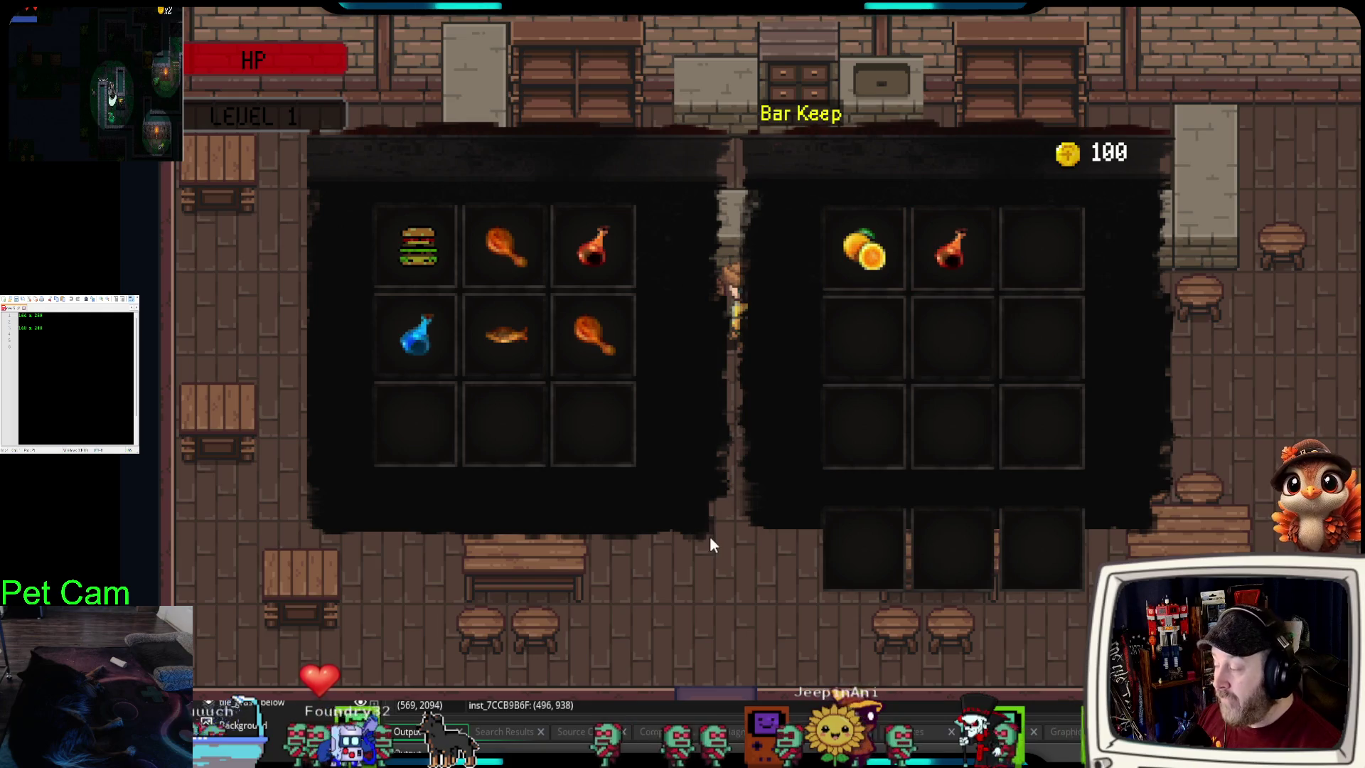
- Buy a Health potion for 20 gold and sell the oranges to the Bar Keep
left_click(600, 249)
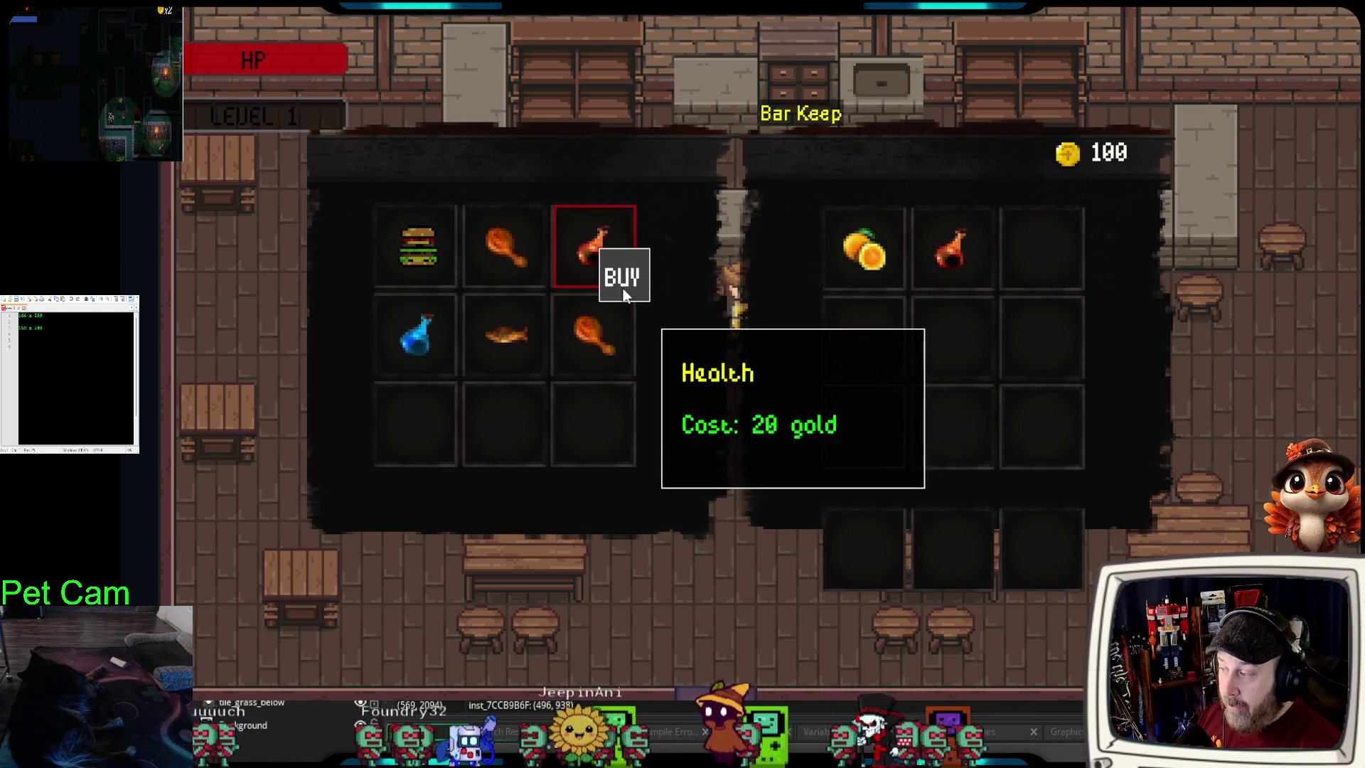
left_click(622, 276)
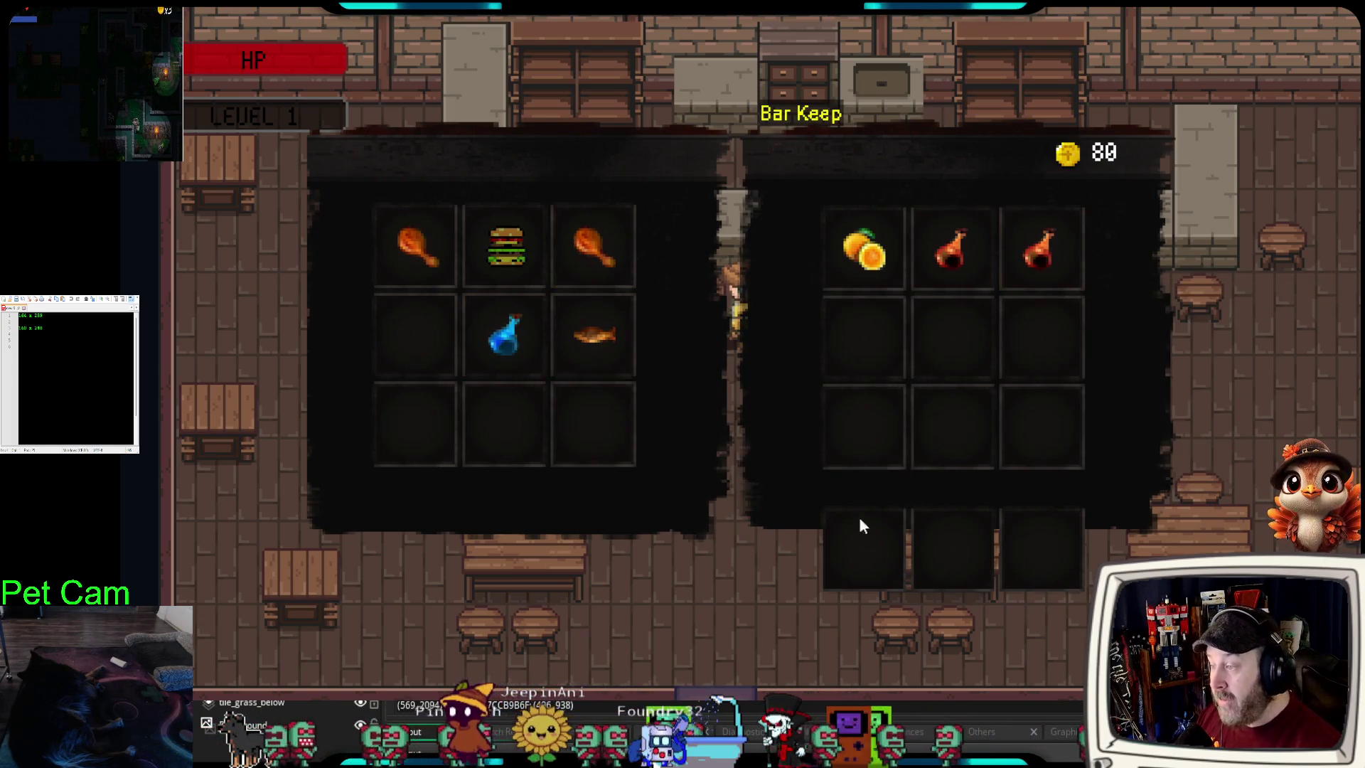
left_click(890, 242)
left_click(941, 276)
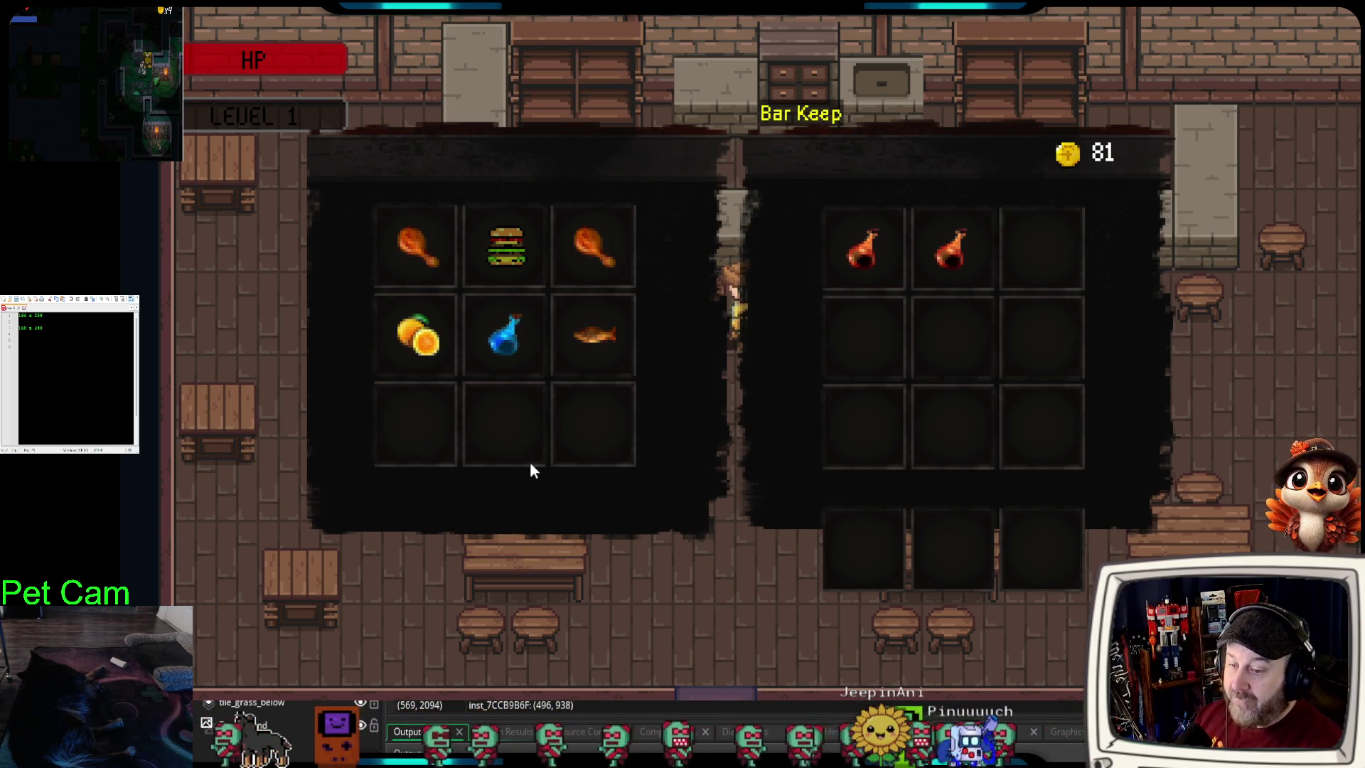
- Buy the Swamp Burger, the fish, the blue potion and two Turkeys
mouse_move(487, 279)
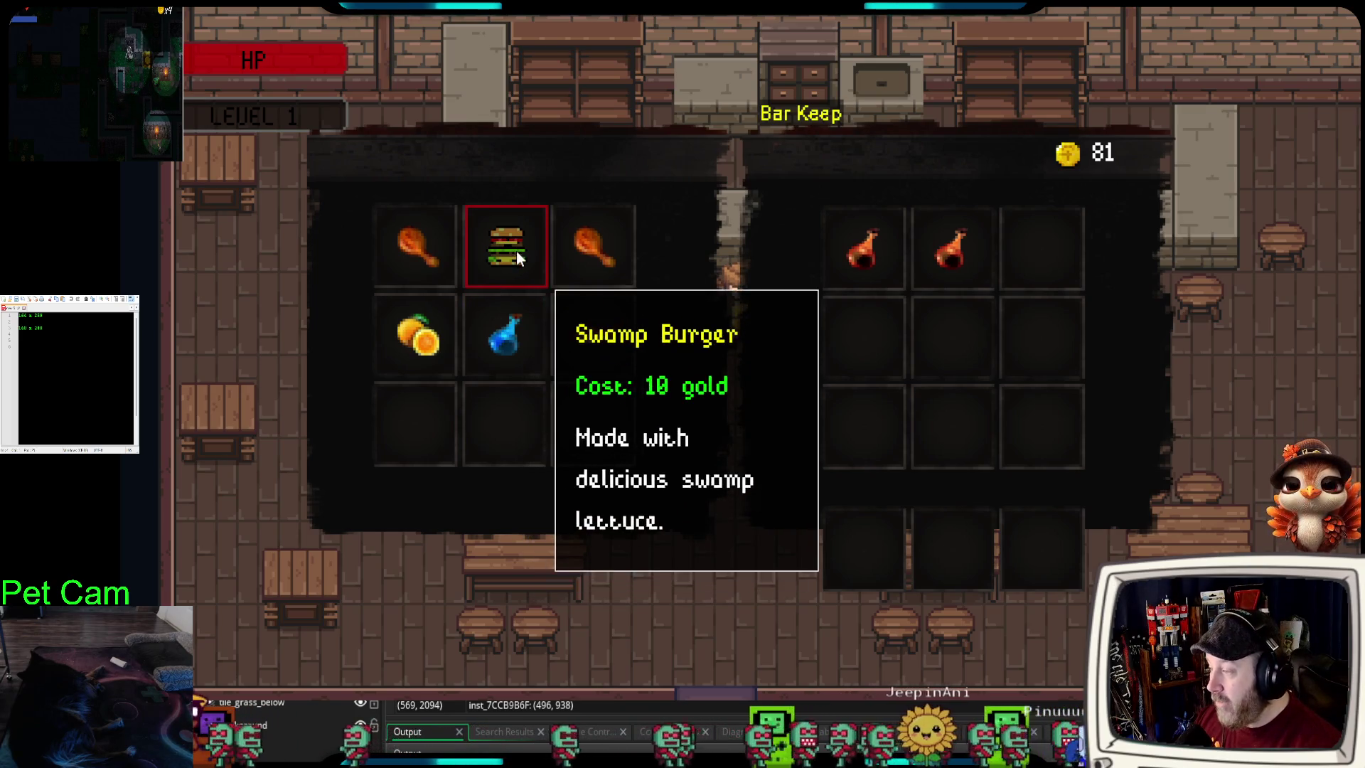
left_click(516, 250)
left_click(535, 278)
left_click(450, 253)
left_click(474, 282)
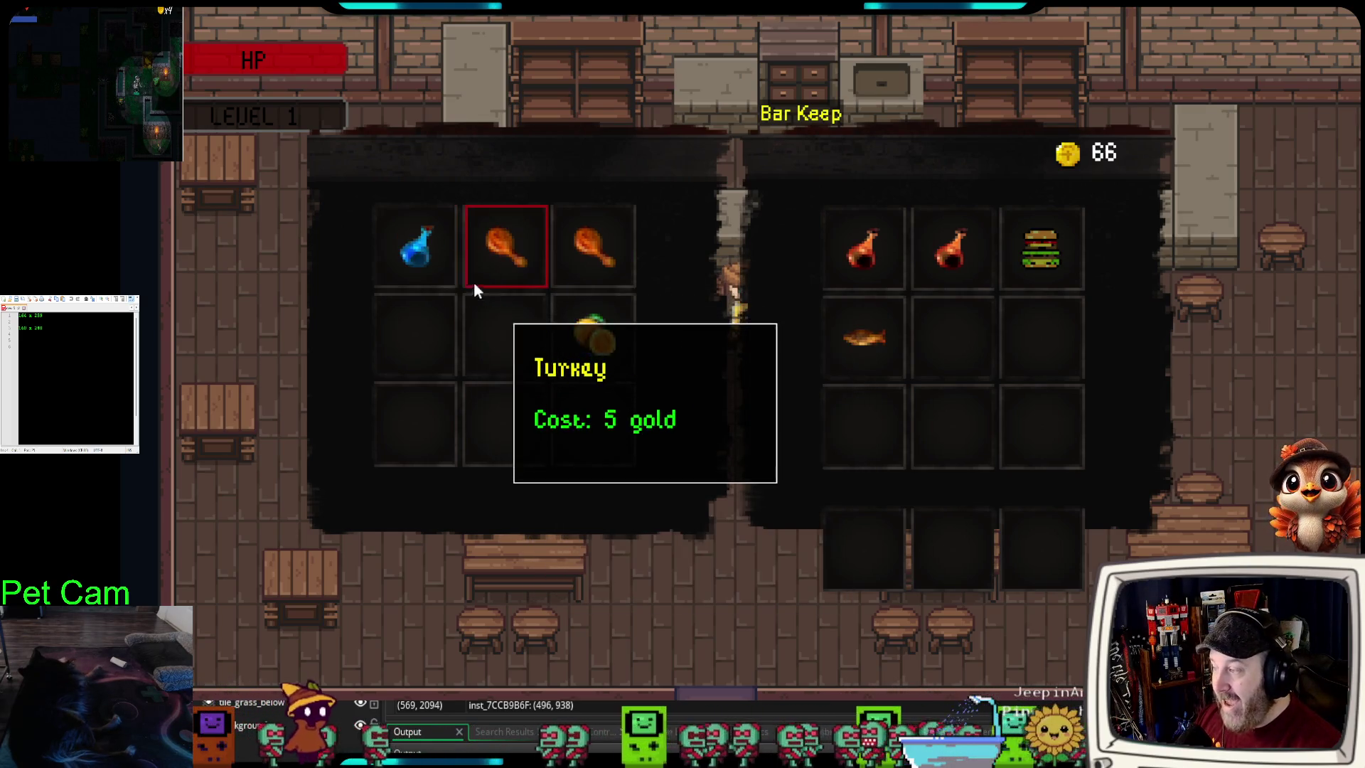
left_click(444, 284)
left_click(430, 284)
left_click(515, 267)
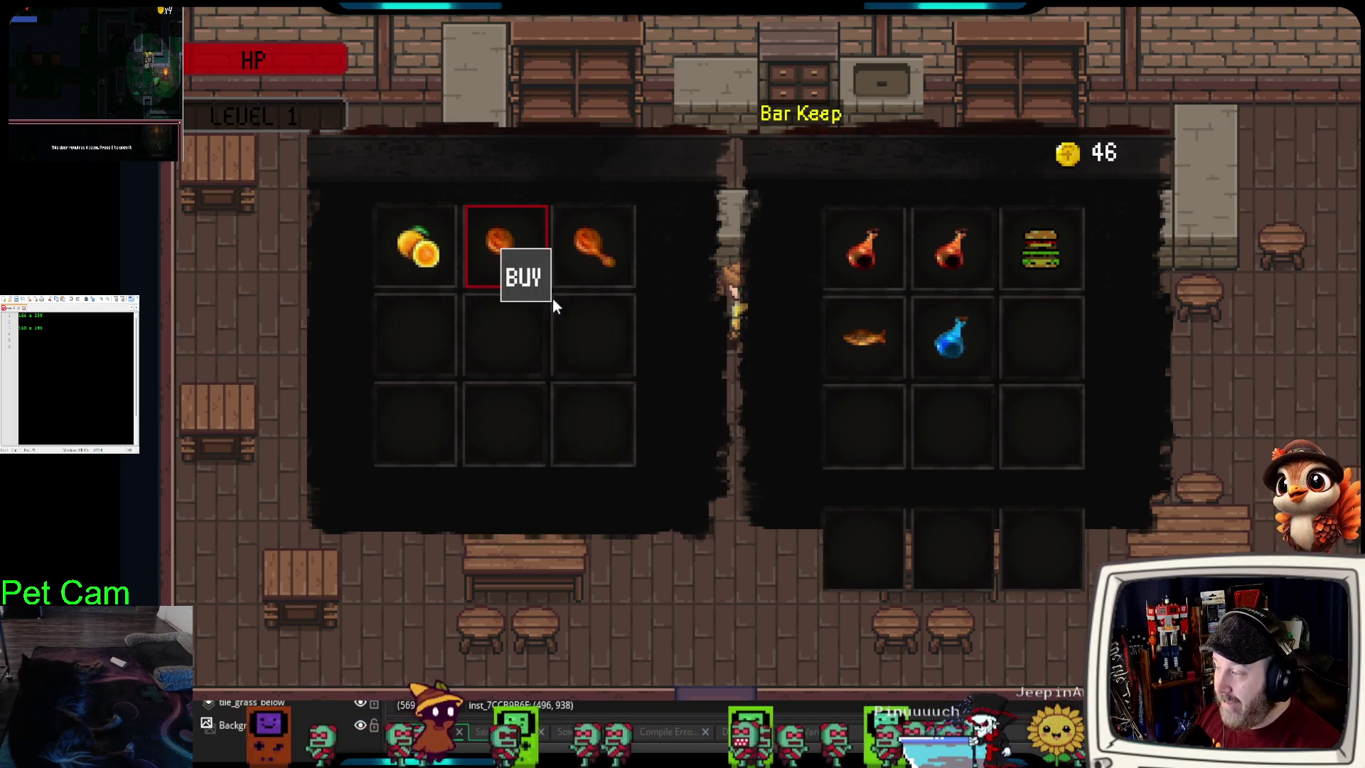
left_click(546, 292)
left_click(621, 252)
left_click(650, 279)
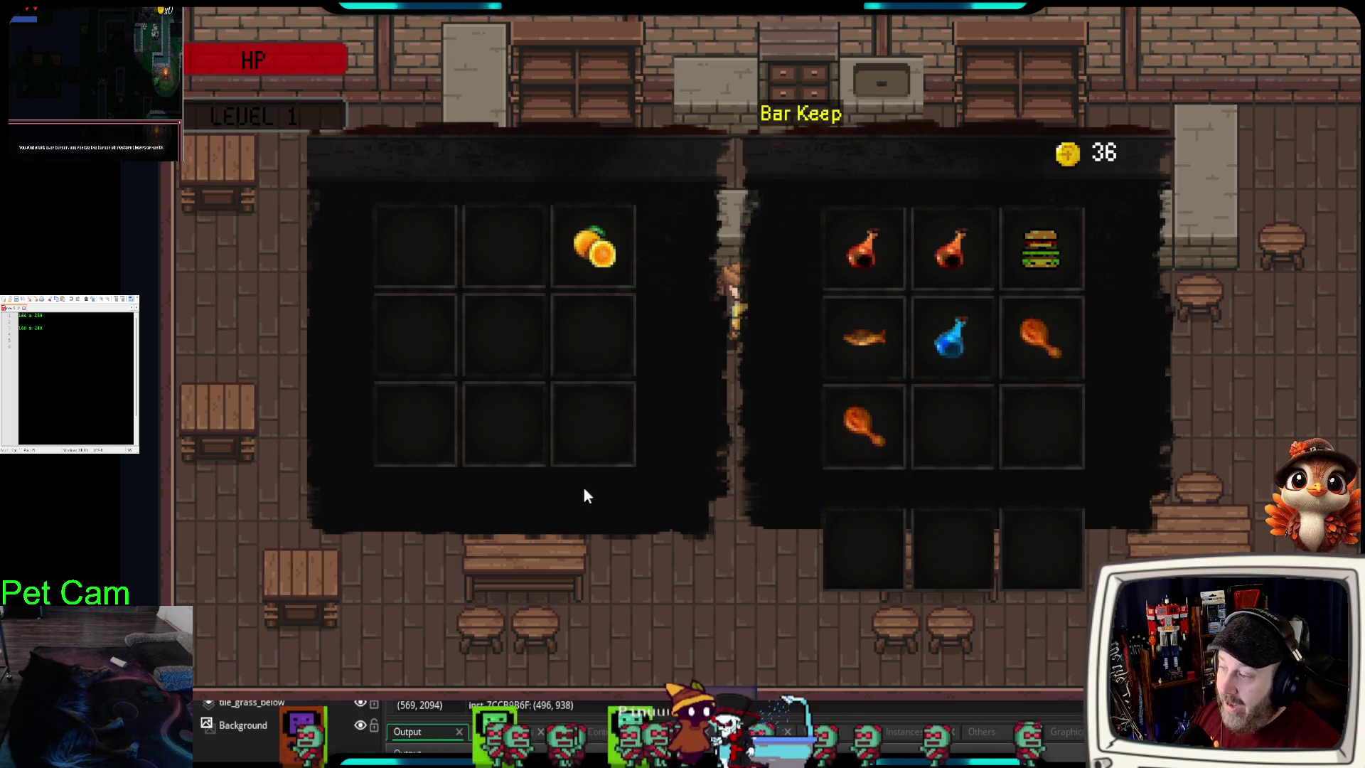
- Sell both Health potions and one Turkey back to the shop
left_click(845, 281)
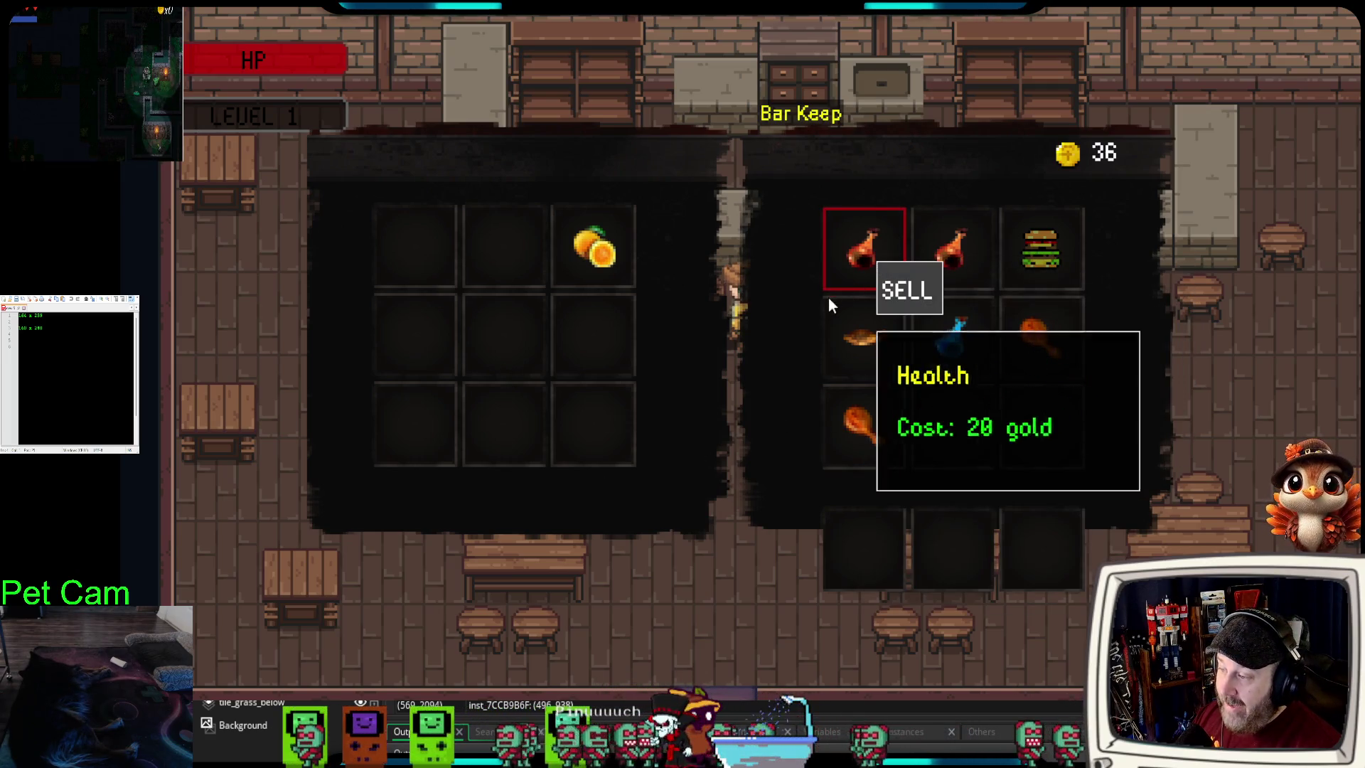
left_click(920, 290)
left_click(864, 254)
left_click(889, 281)
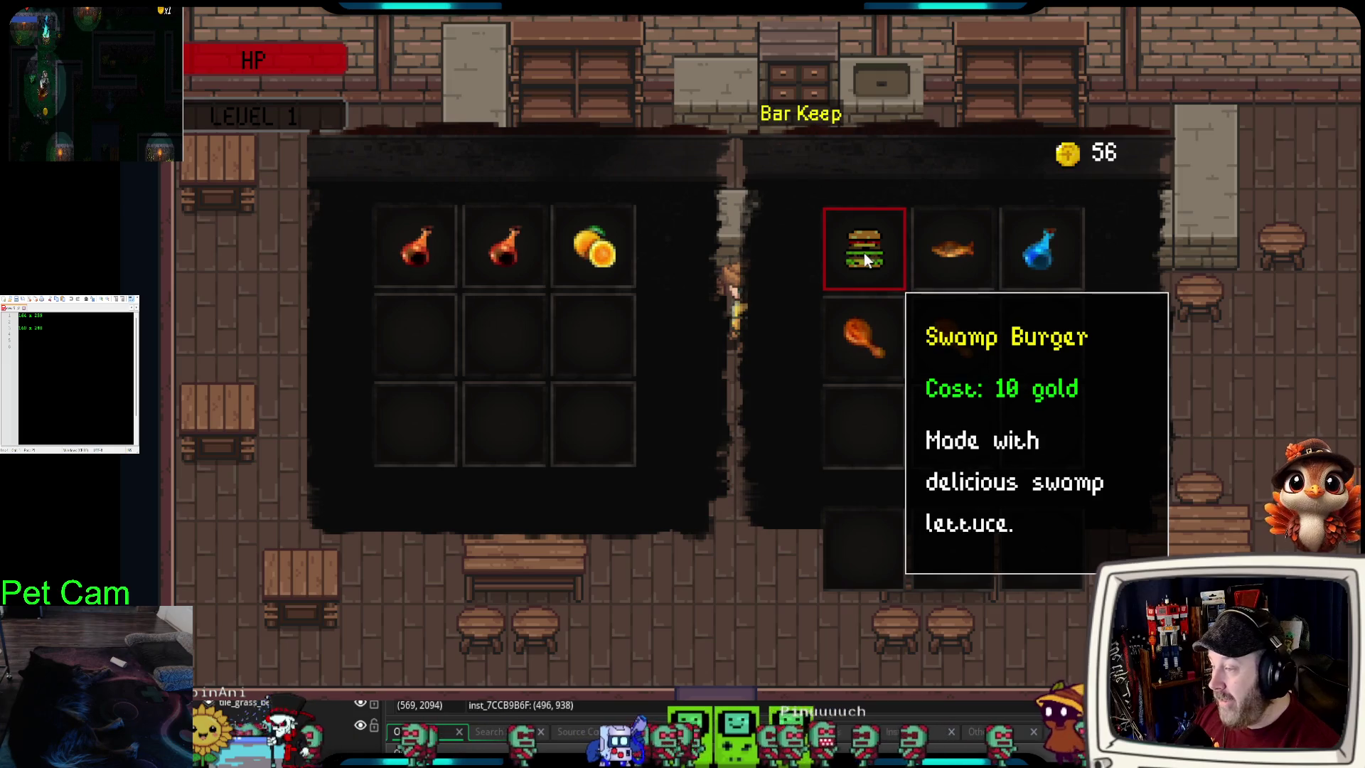
left_click(853, 344)
left_click(870, 364)
left_click(875, 371)
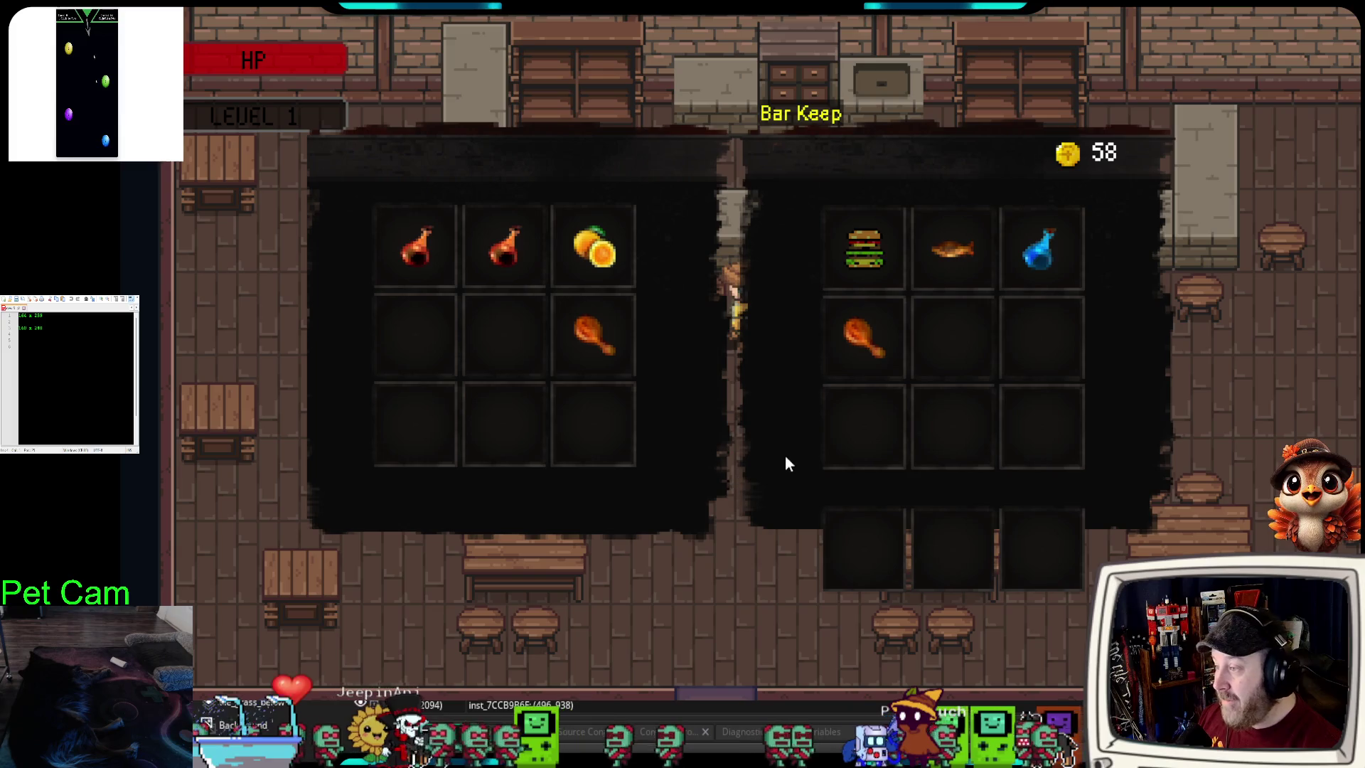
- Close the shop, check the inventory's purchases, and reopen the Bar Keep's shop
key("Escape")
key("i")
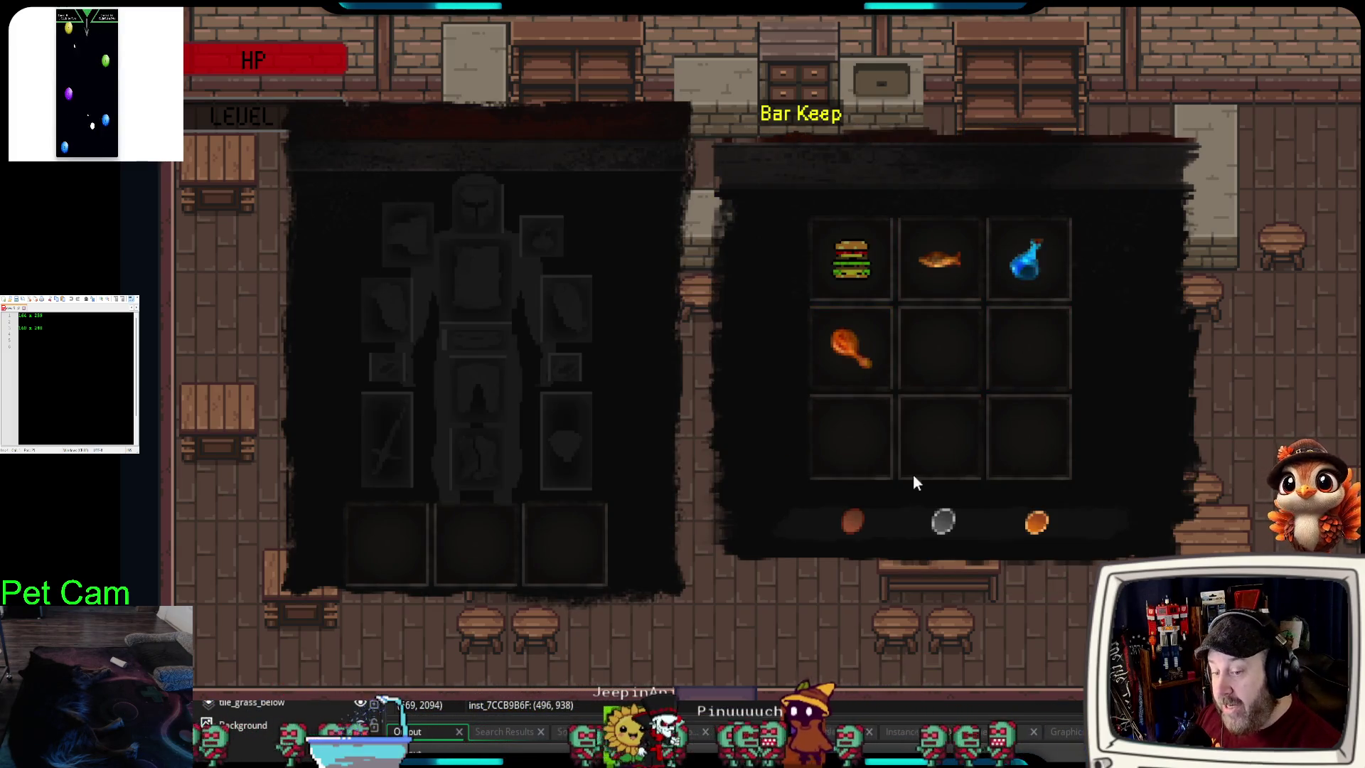
key("i")
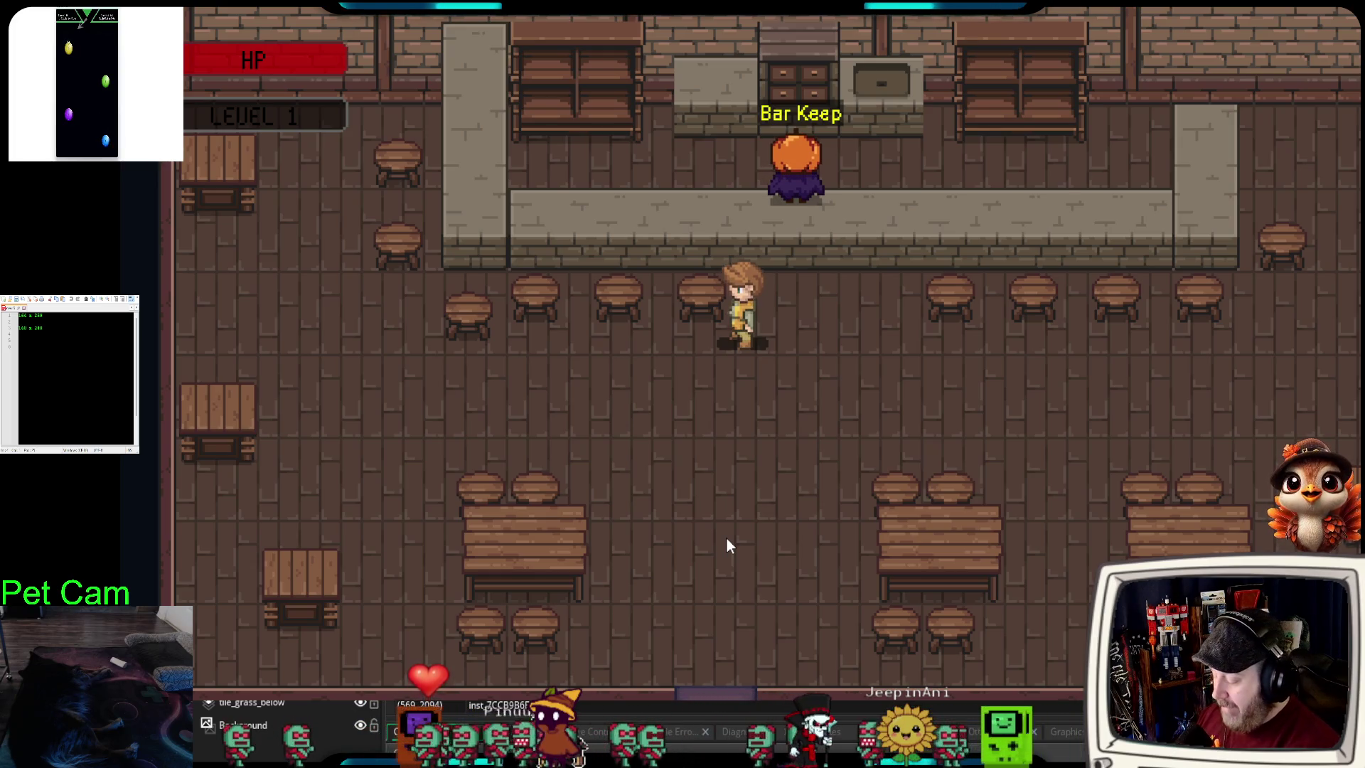
key("e")
key("e")
key("e")
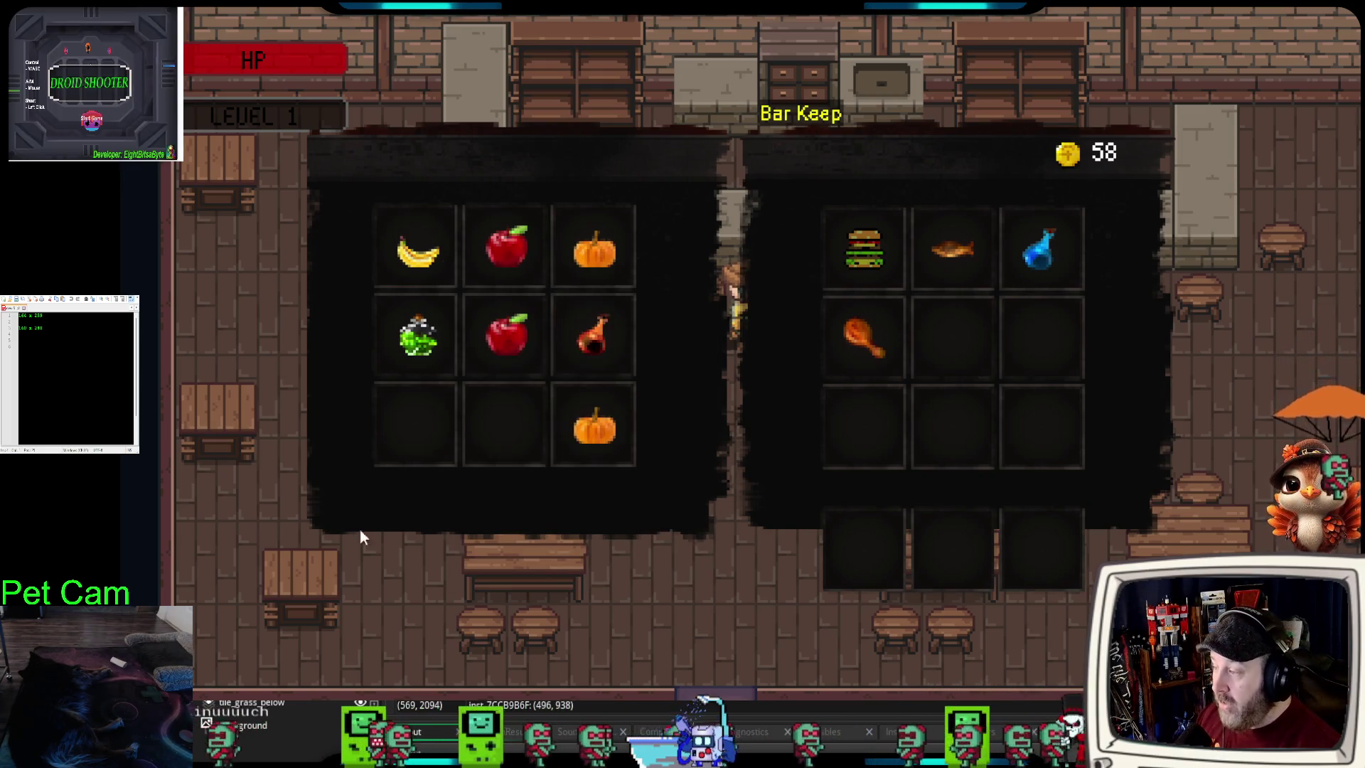
- Drag a pumpkin into the empty third-row shop slot, restock the shop, then close it
mouse_move(518, 330)
mouse_move(433, 339)
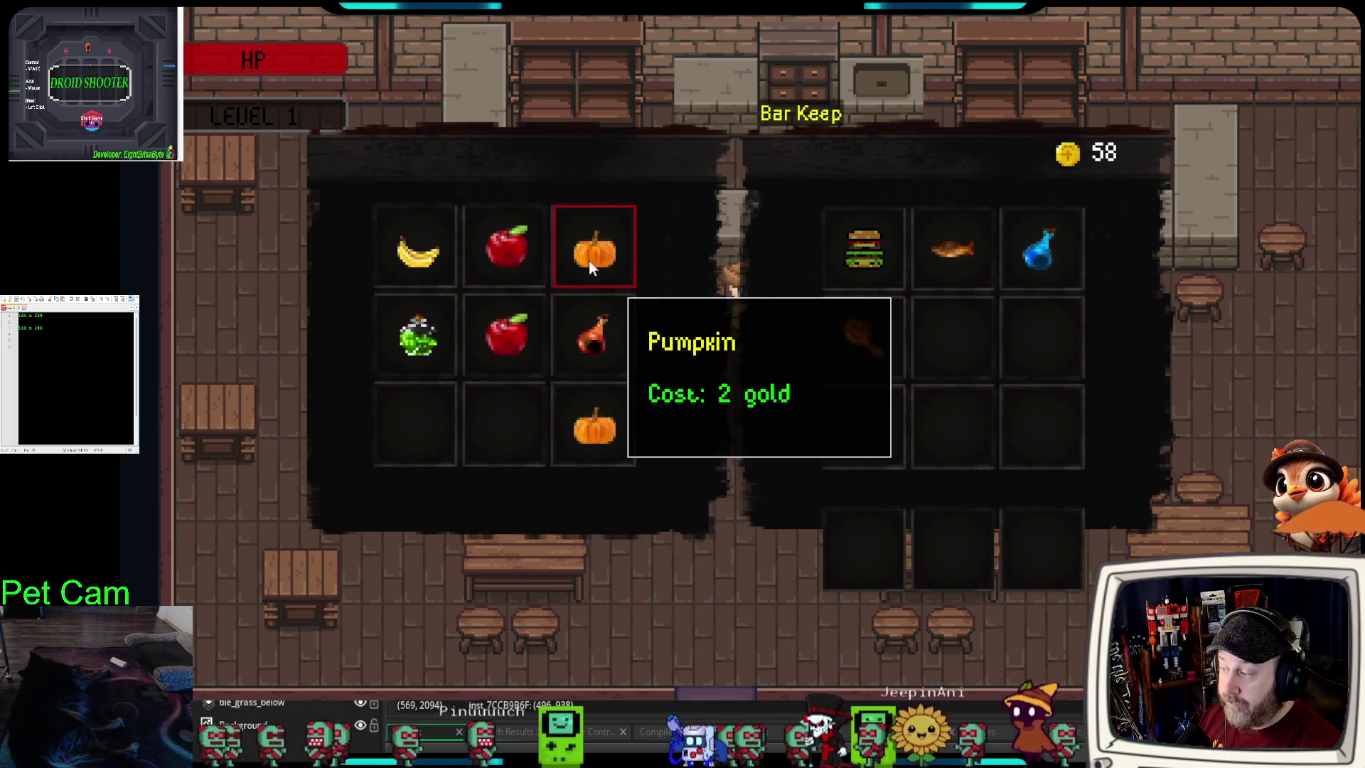
left_click_drag(588, 258, 594, 427)
key("e")
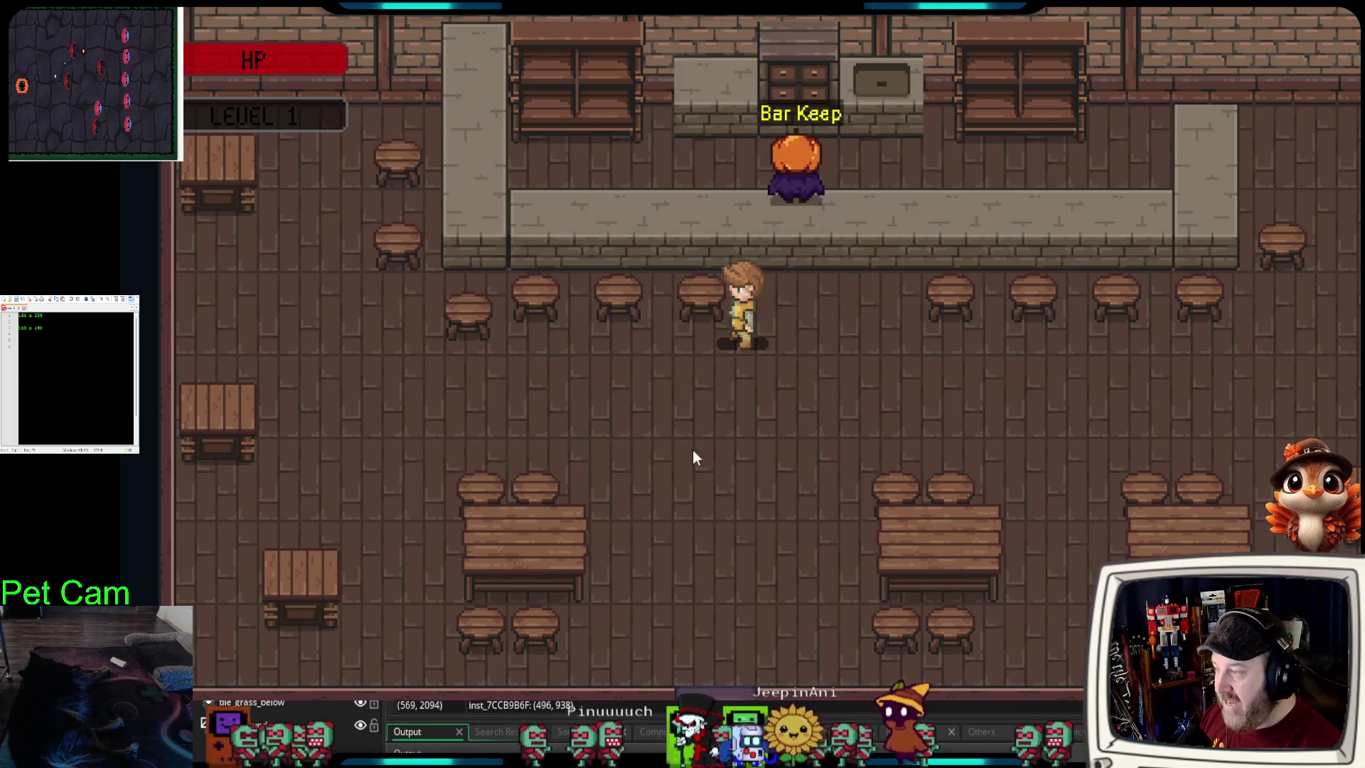
key("e")
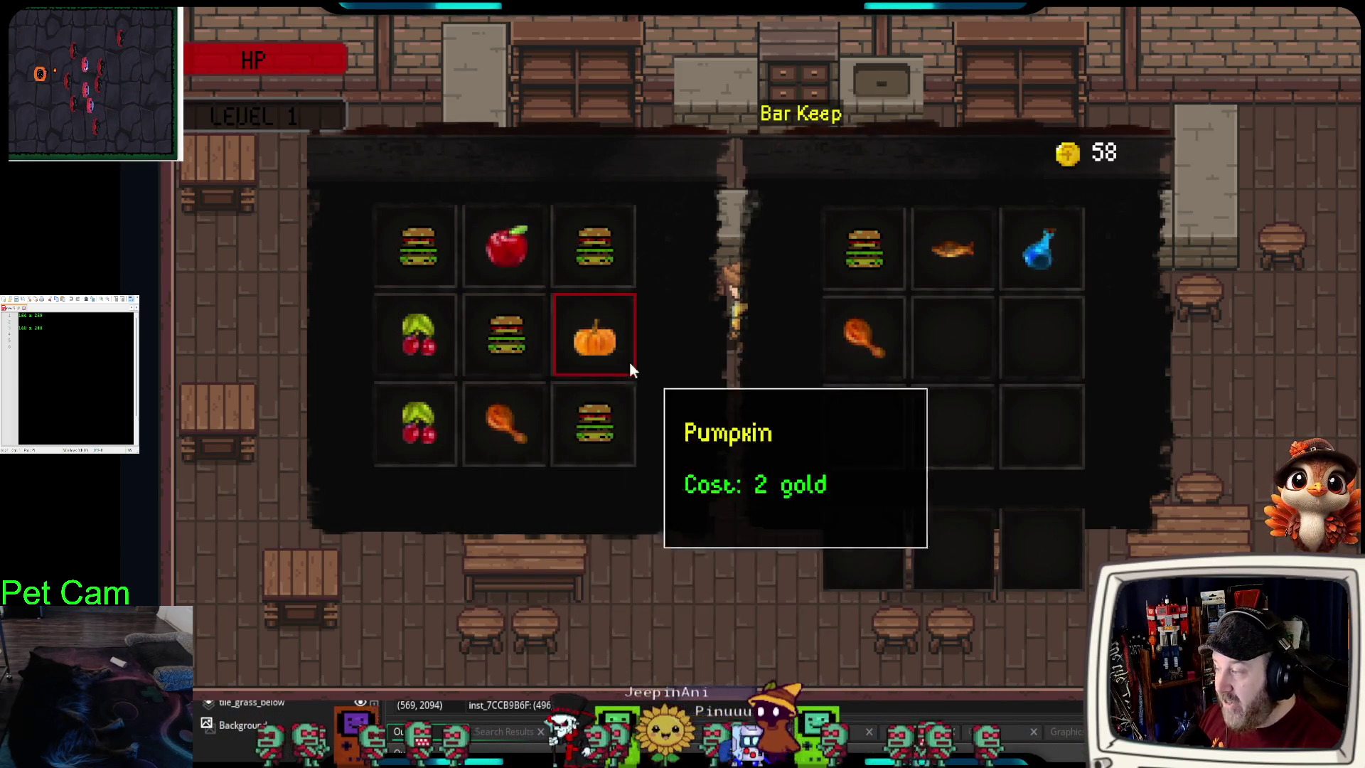
key("e")
key("e")
key("e")
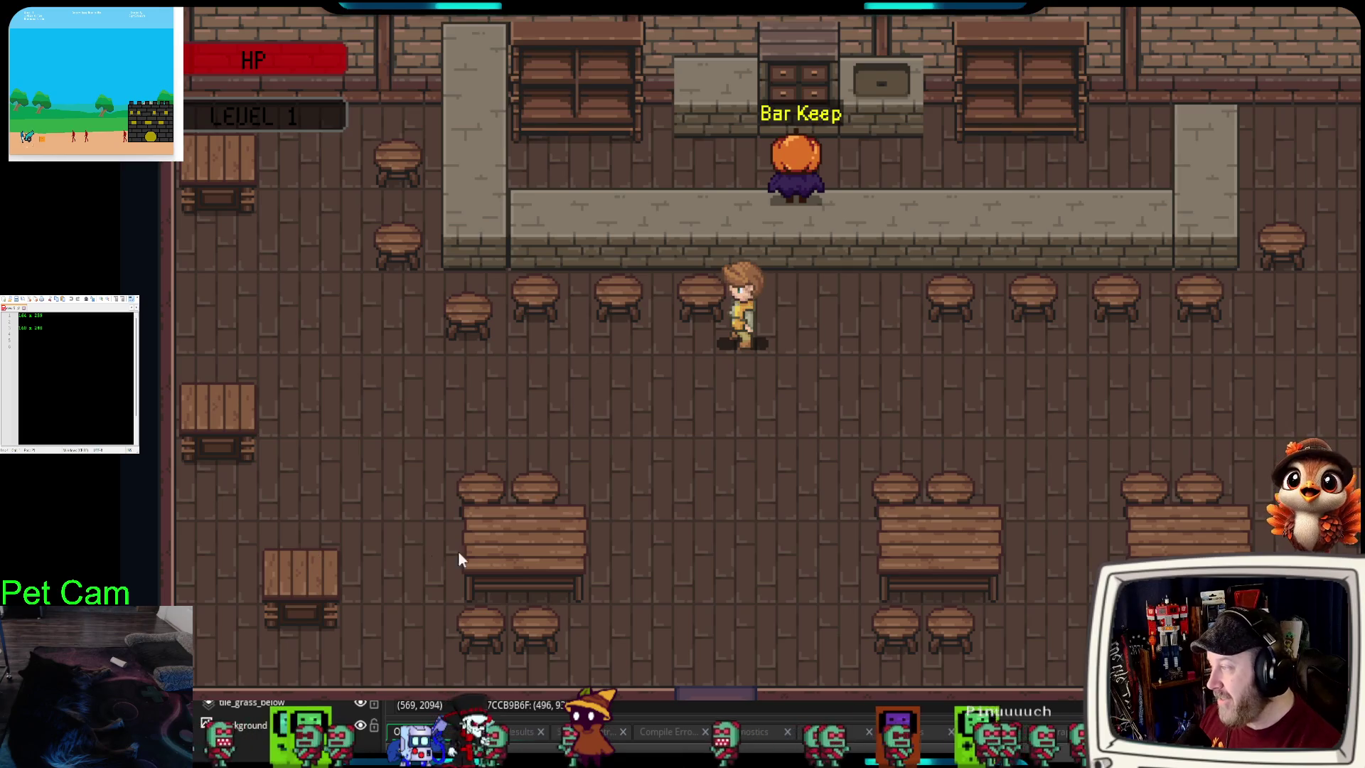
- Walk the player down, view the inventory and equipment, then exit fullscreen to reveal rm_world_map
key("Down")
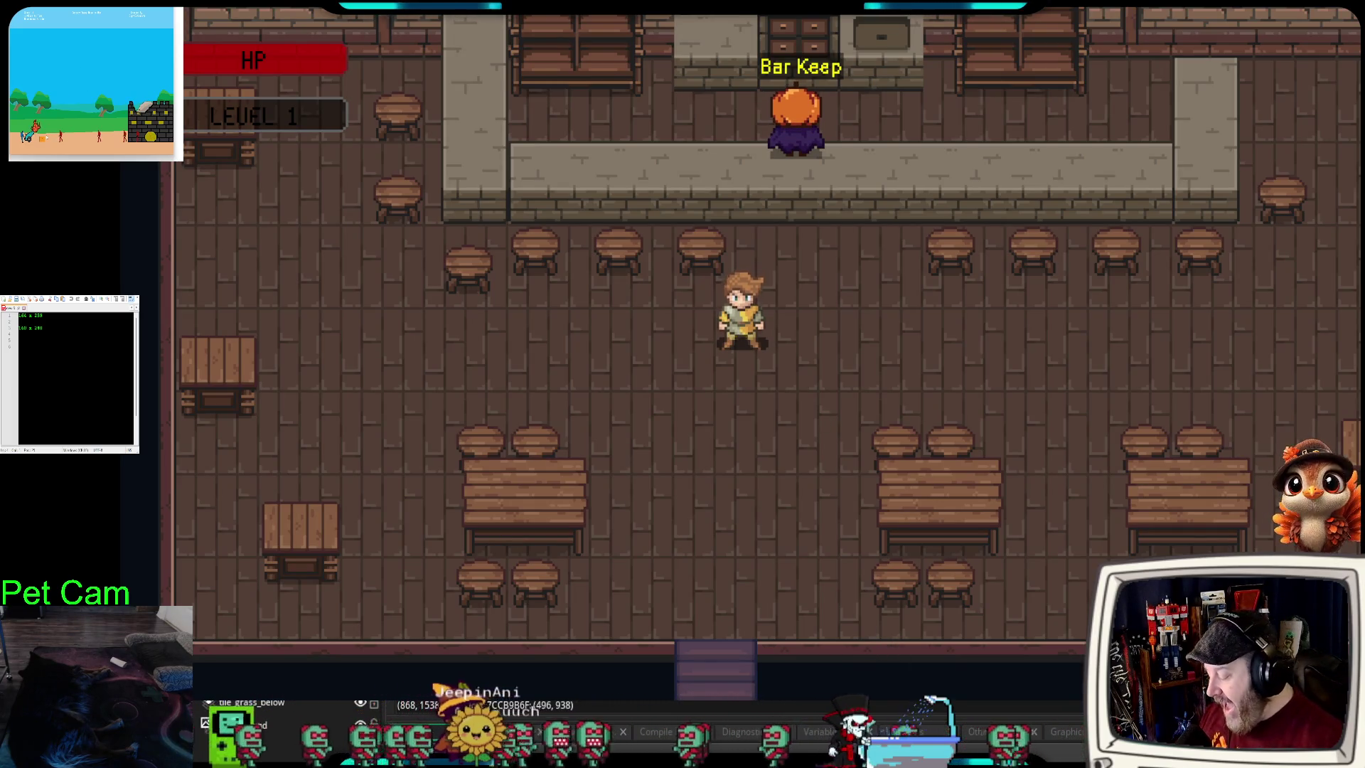
key("i")
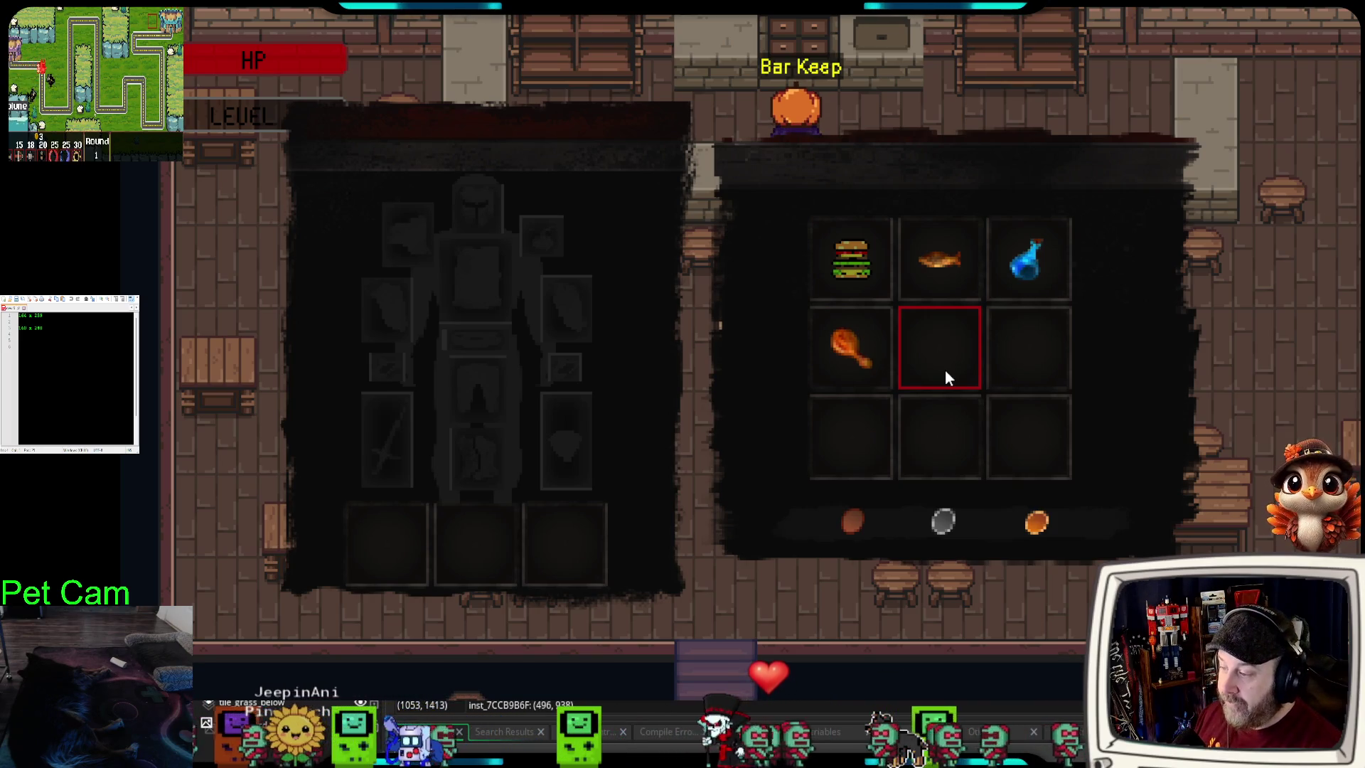
key("Escape")
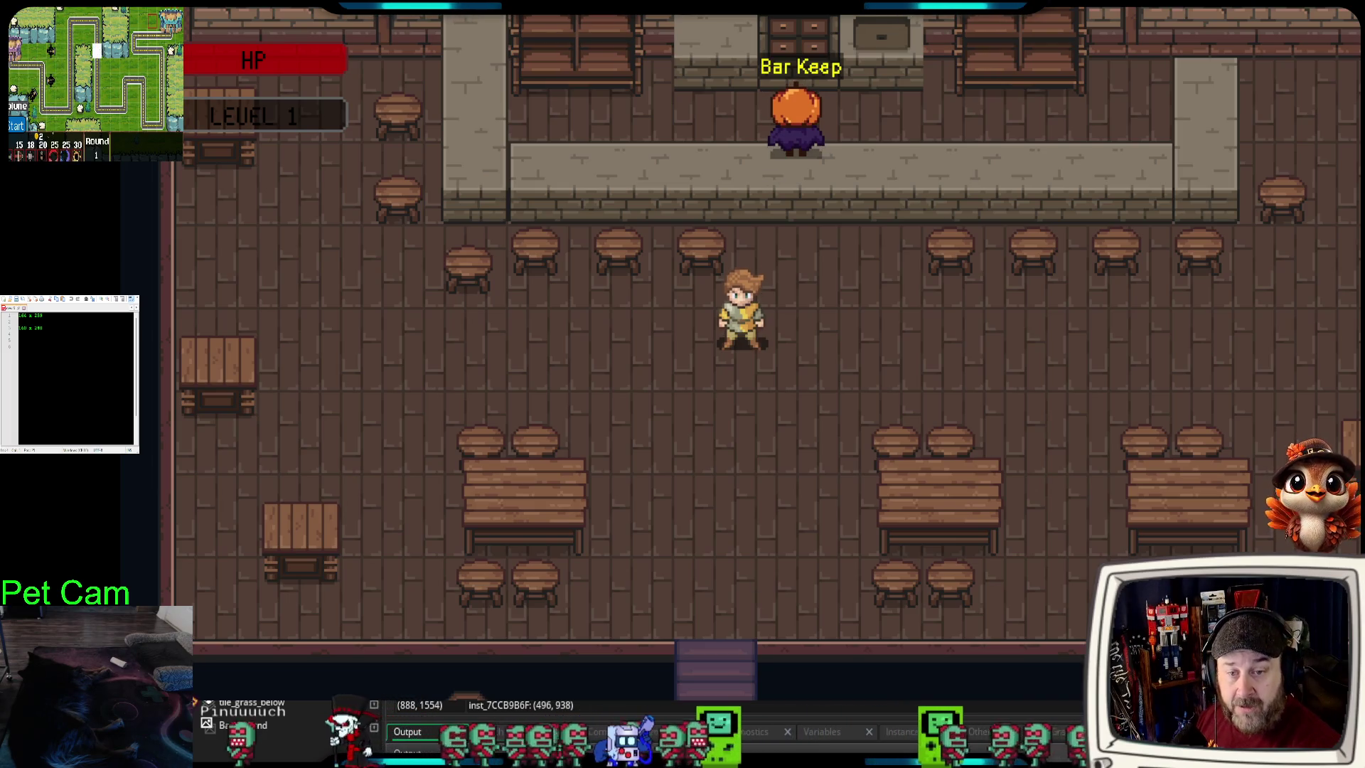
key("F11")
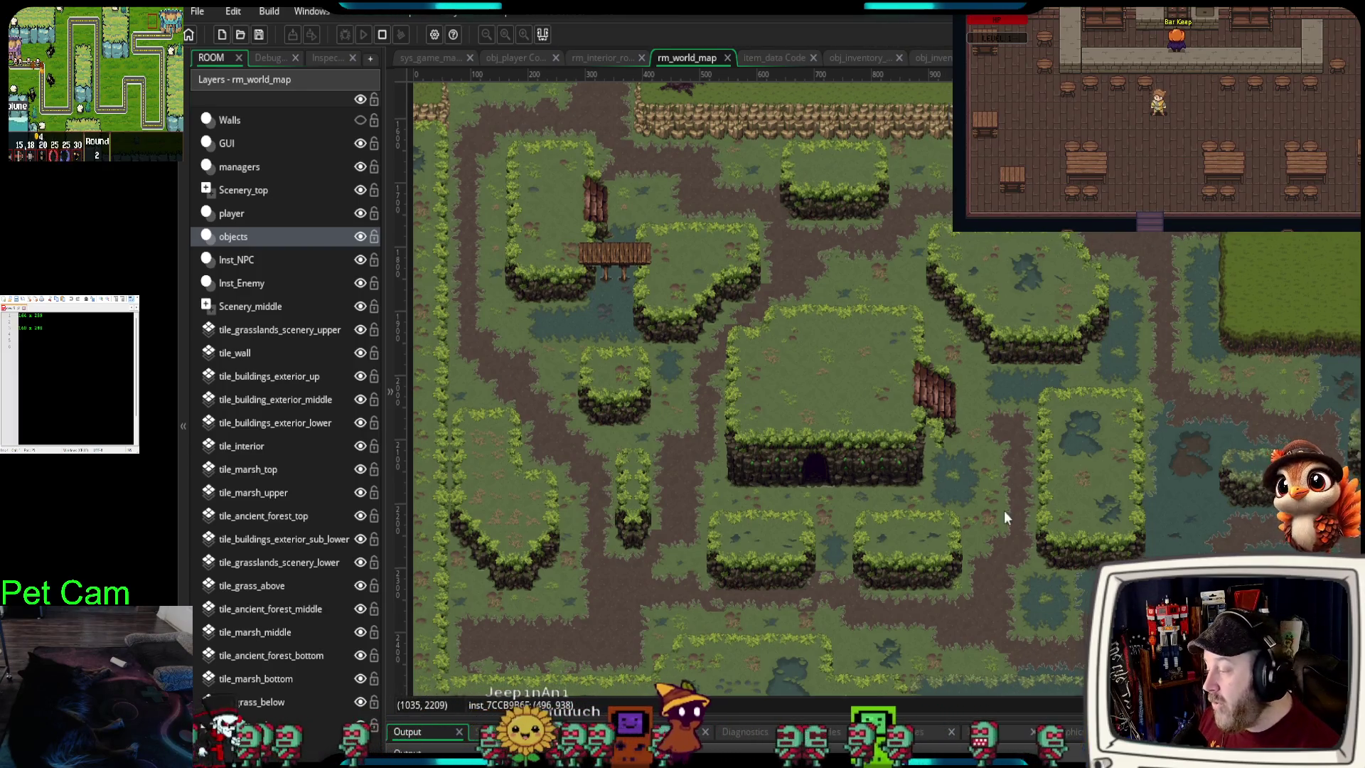
- Zoom out and pan across the whole world map, from its left edge to the eastern marsh
scroll(924, 498, "down", 5)
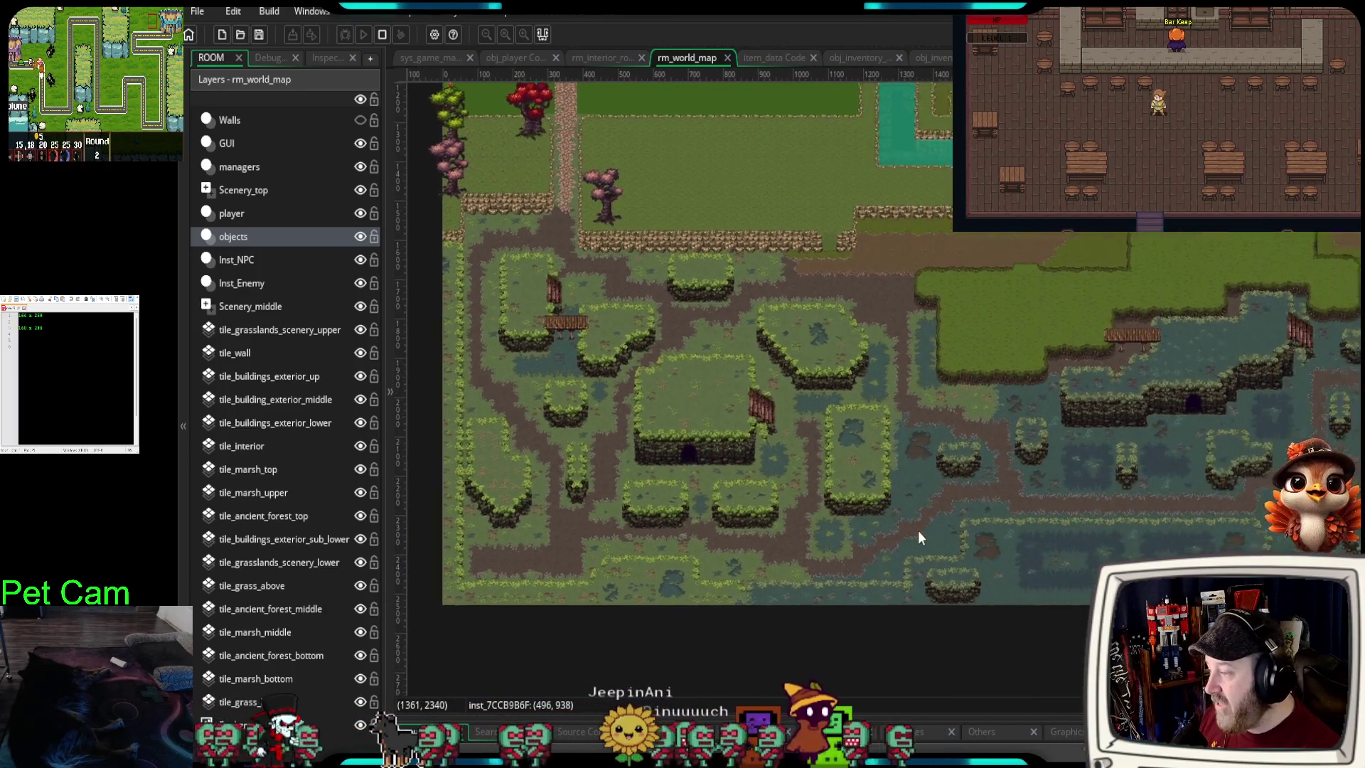
scroll(919, 531, "down", 1)
scroll(903, 530, "down", 1)
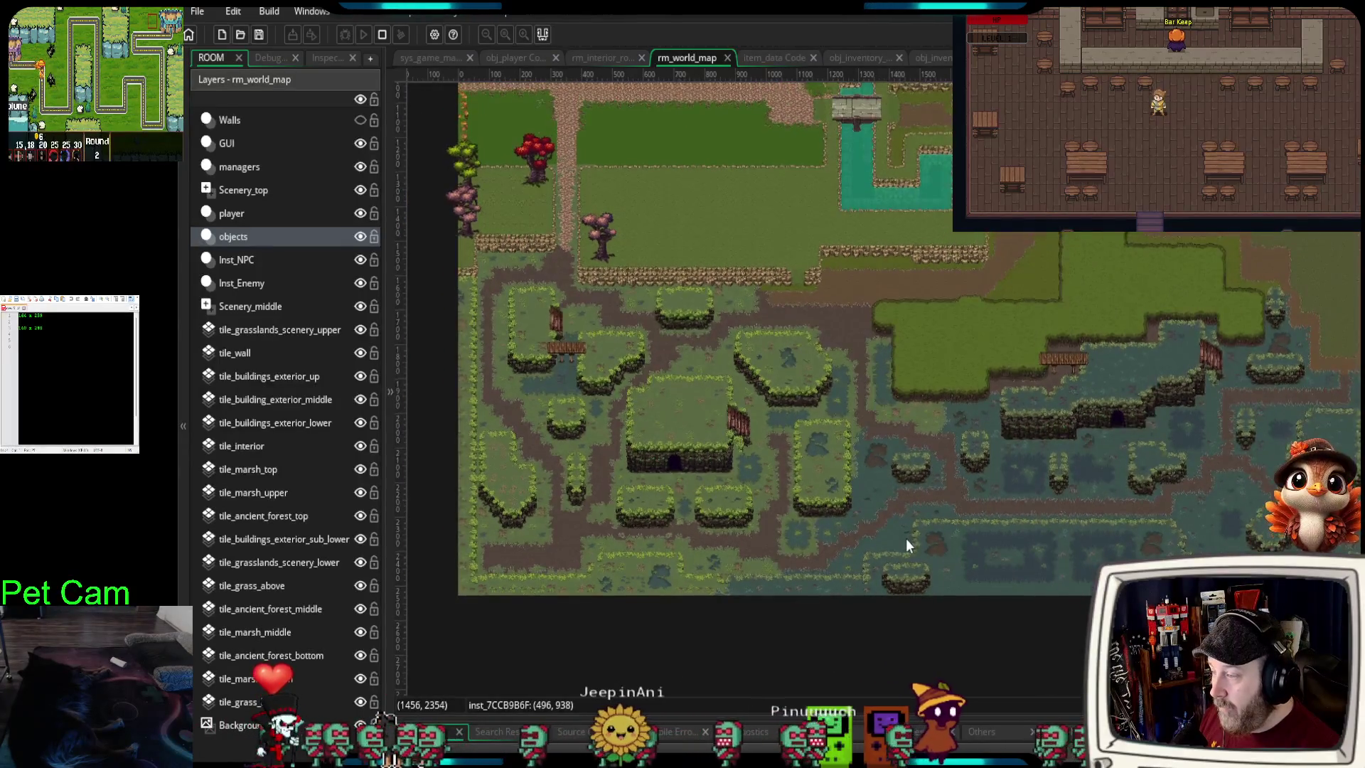
left_click_drag(906, 536, 887, 574)
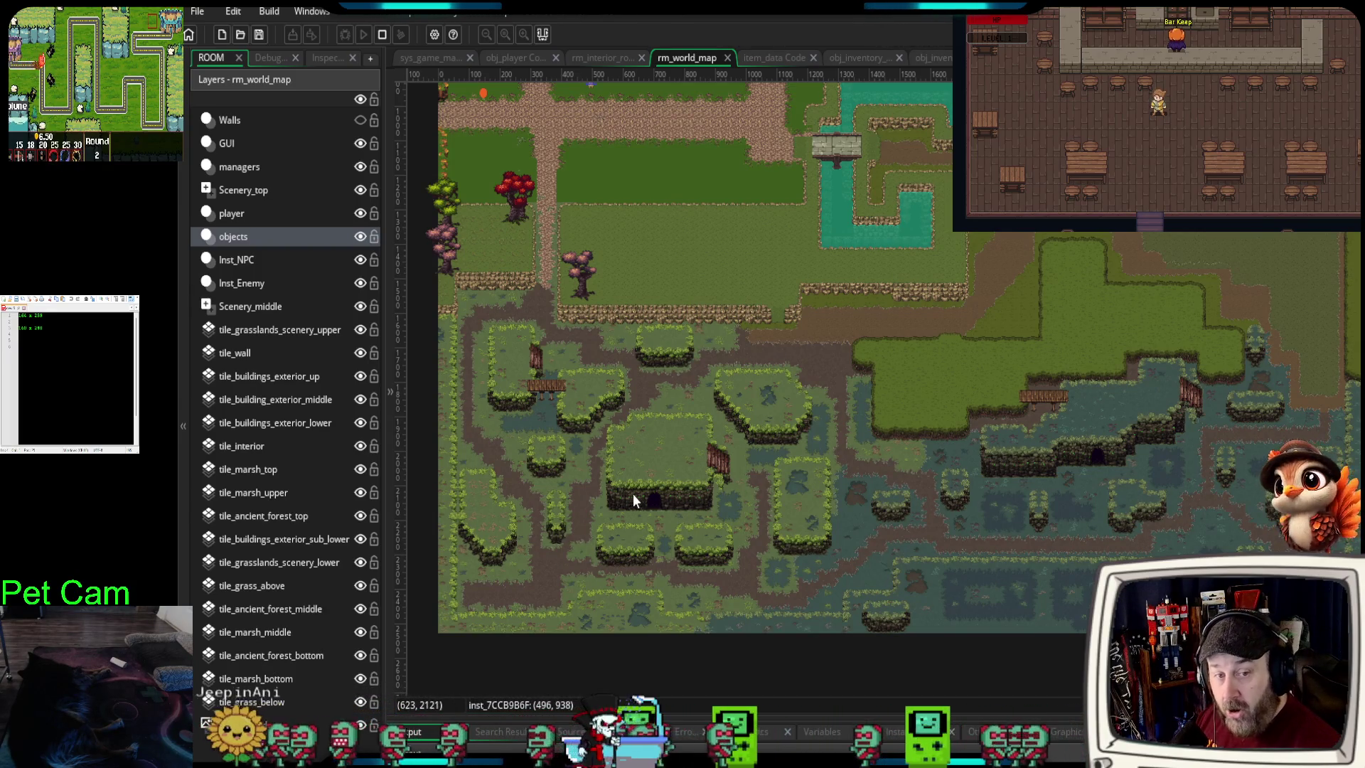
left_click_drag(983, 494, 956, 494)
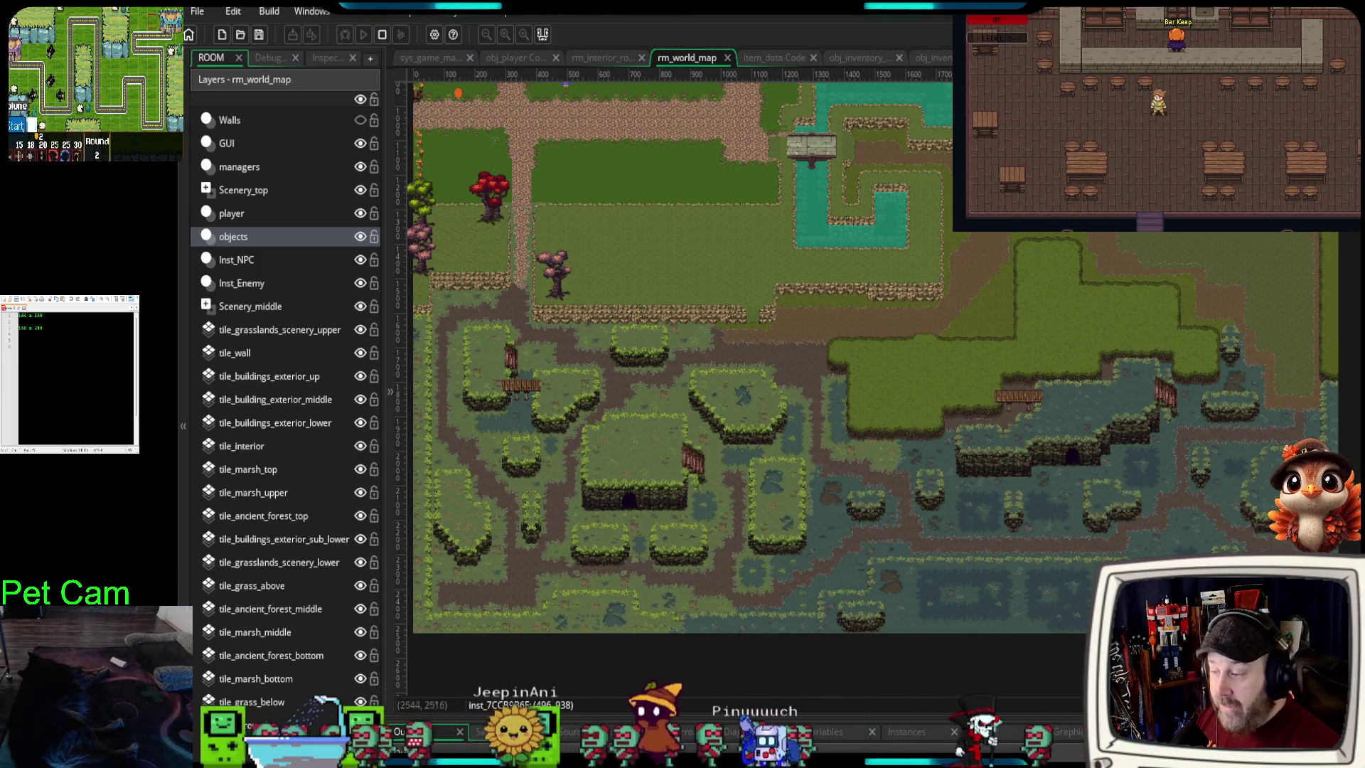
scroll(661, 526, "up", 4)
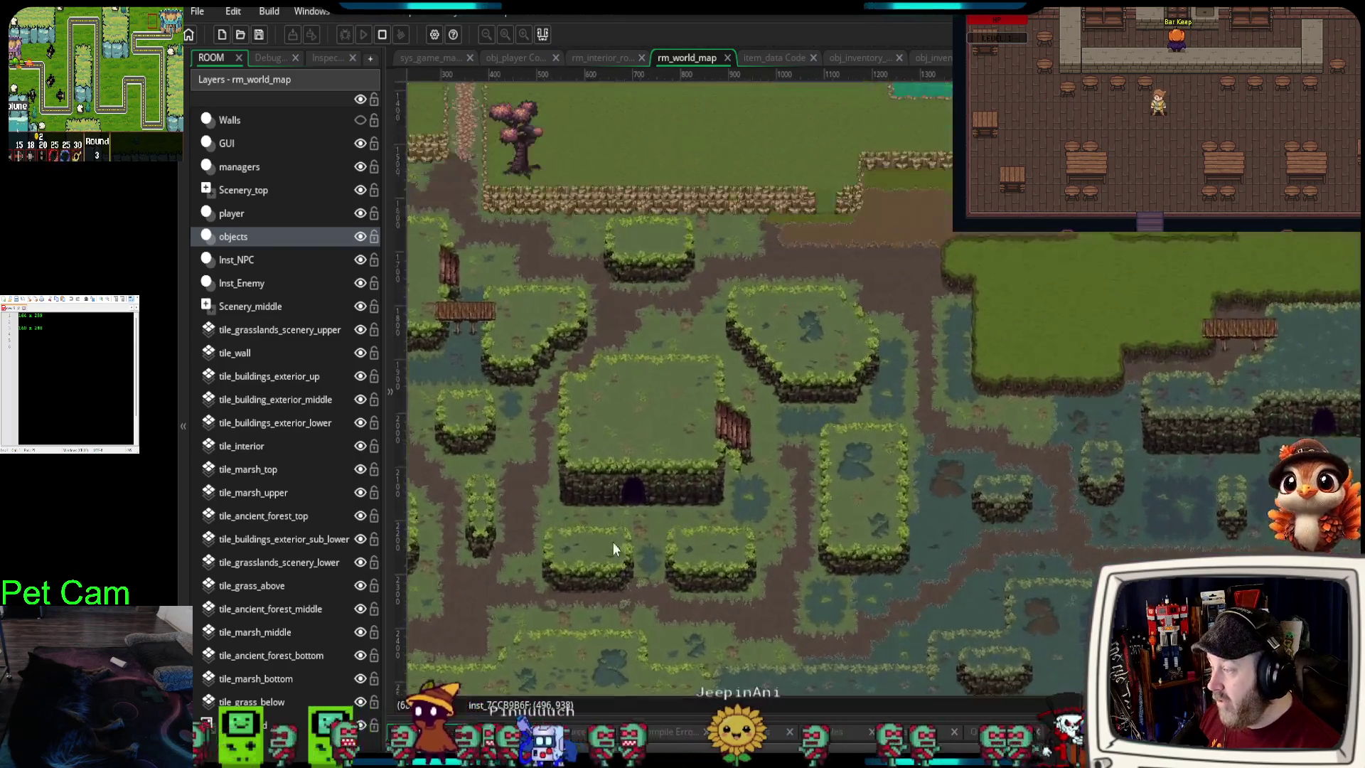
left_click_drag(613, 542, 847, 518)
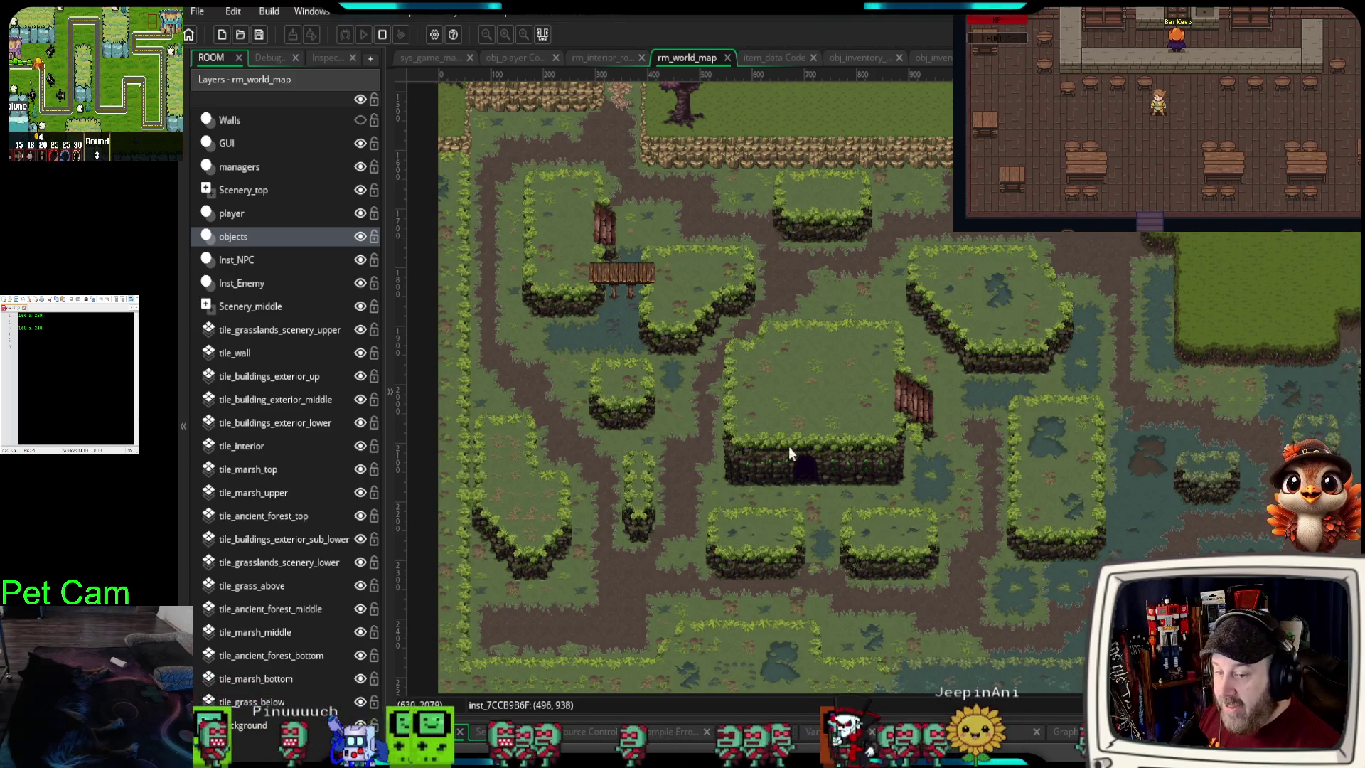
left_click_drag(947, 509, 556, 492)
left_click_drag(1081, 498, 866, 496)
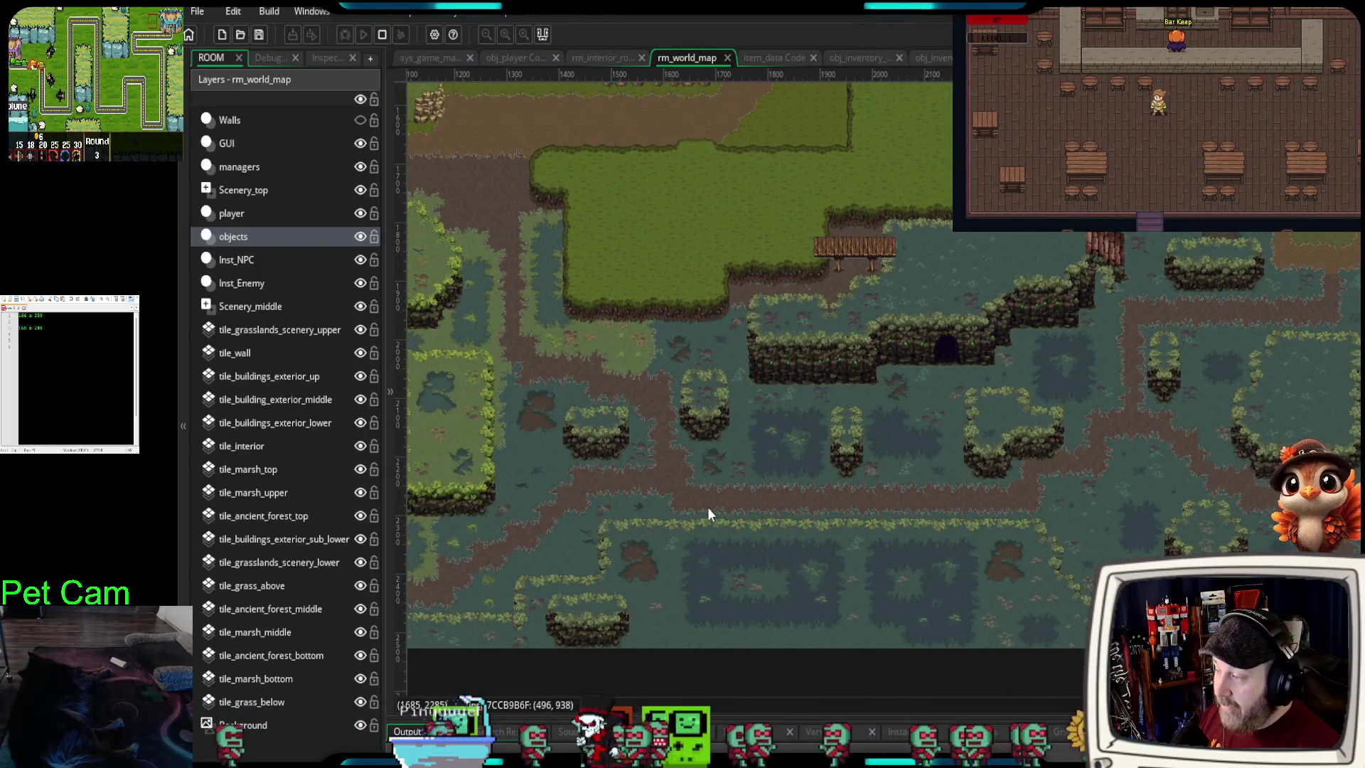
left_click_drag(708, 512, 759, 514)
scroll(892, 459, "down", 2)
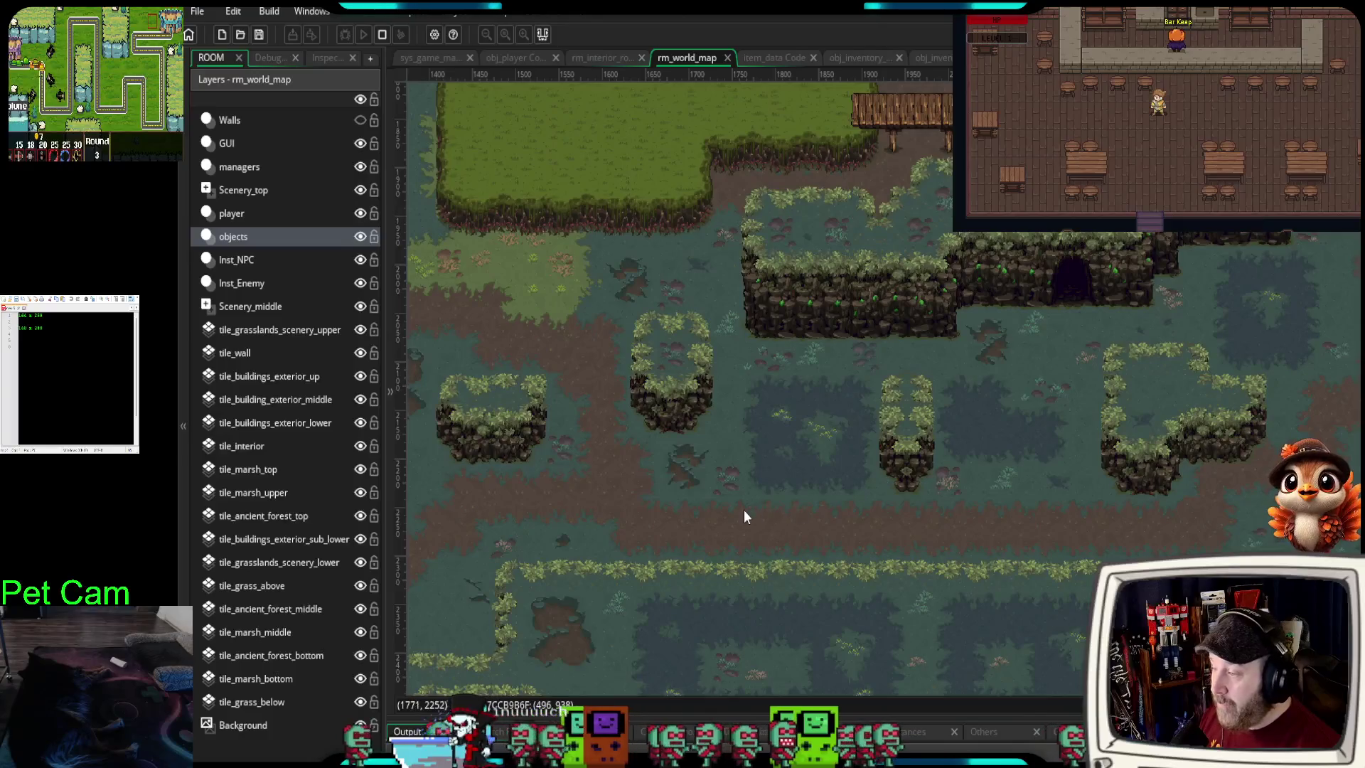
scroll(740, 510, "up", 2)
scroll(737, 511, "down", 2)
left_click_drag(663, 447, 979, 621)
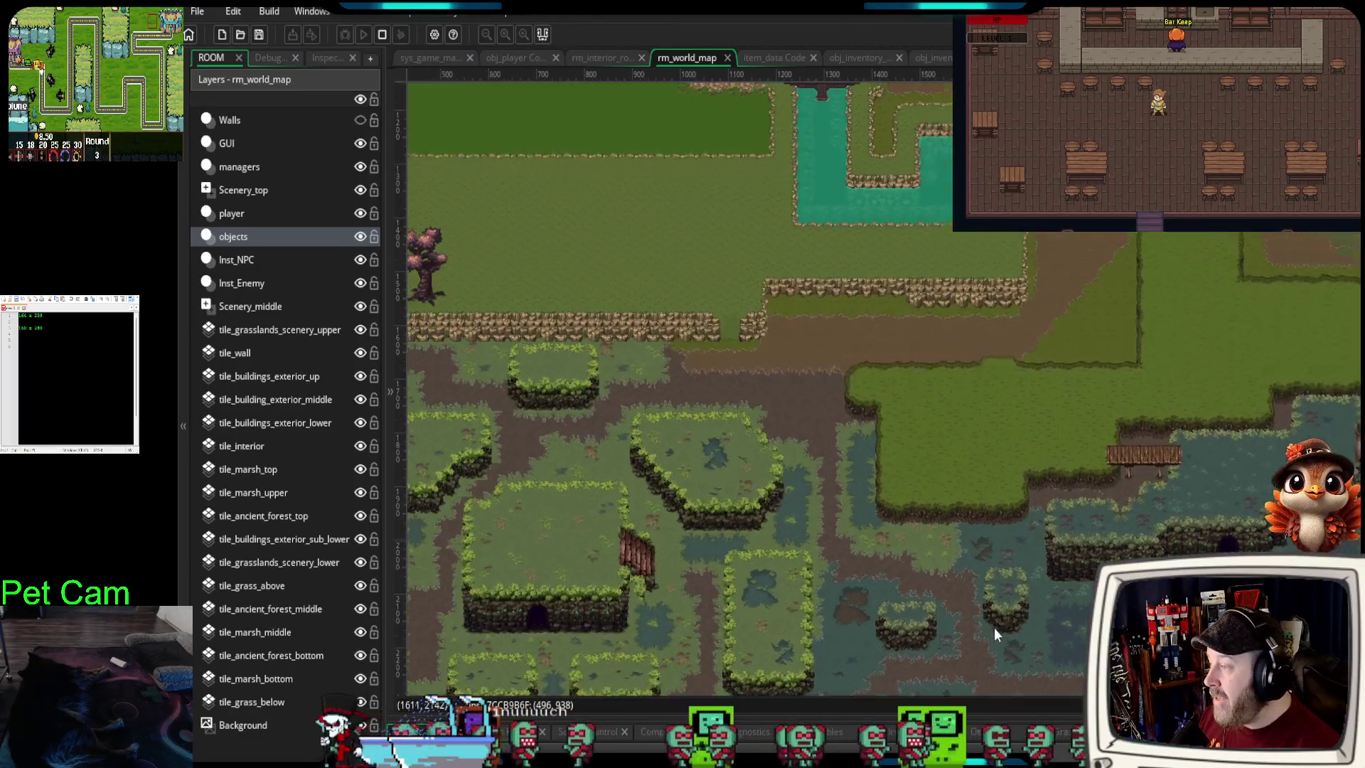
scroll(720, 514, "down", 2)
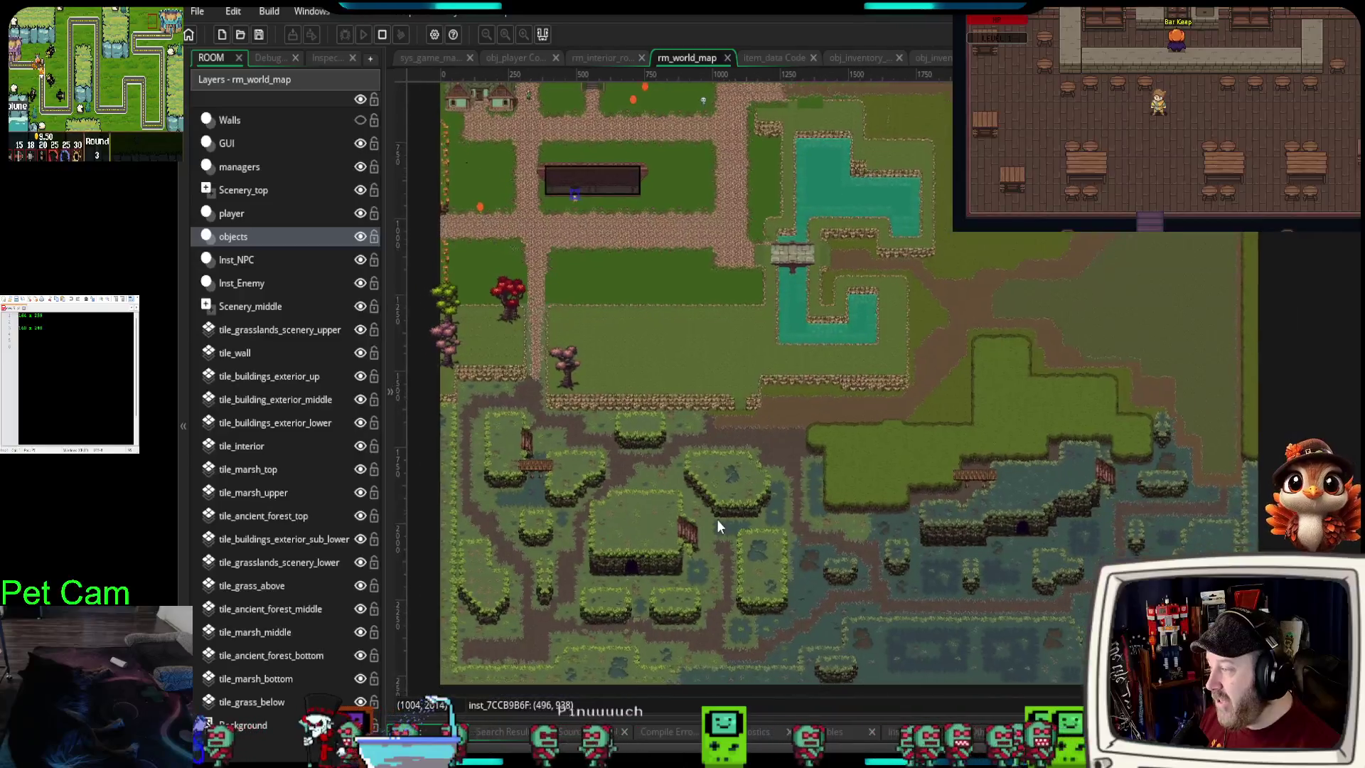
scroll(731, 477, "up", 2)
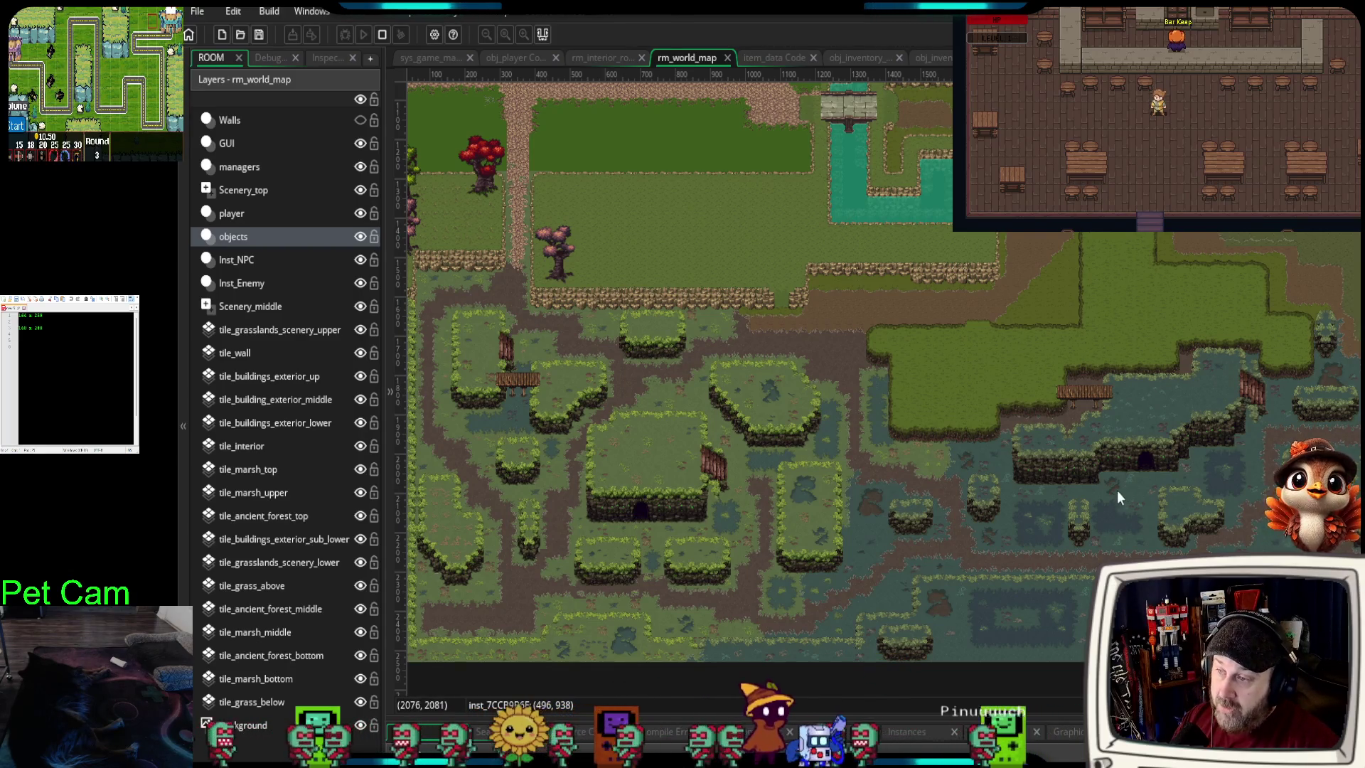
- Zoom in centered on the marsh cave and its paths, and select the tile_marsh_middle layer
left_click_drag(1122, 487, 881, 711)
scroll(996, 445, "up", 3)
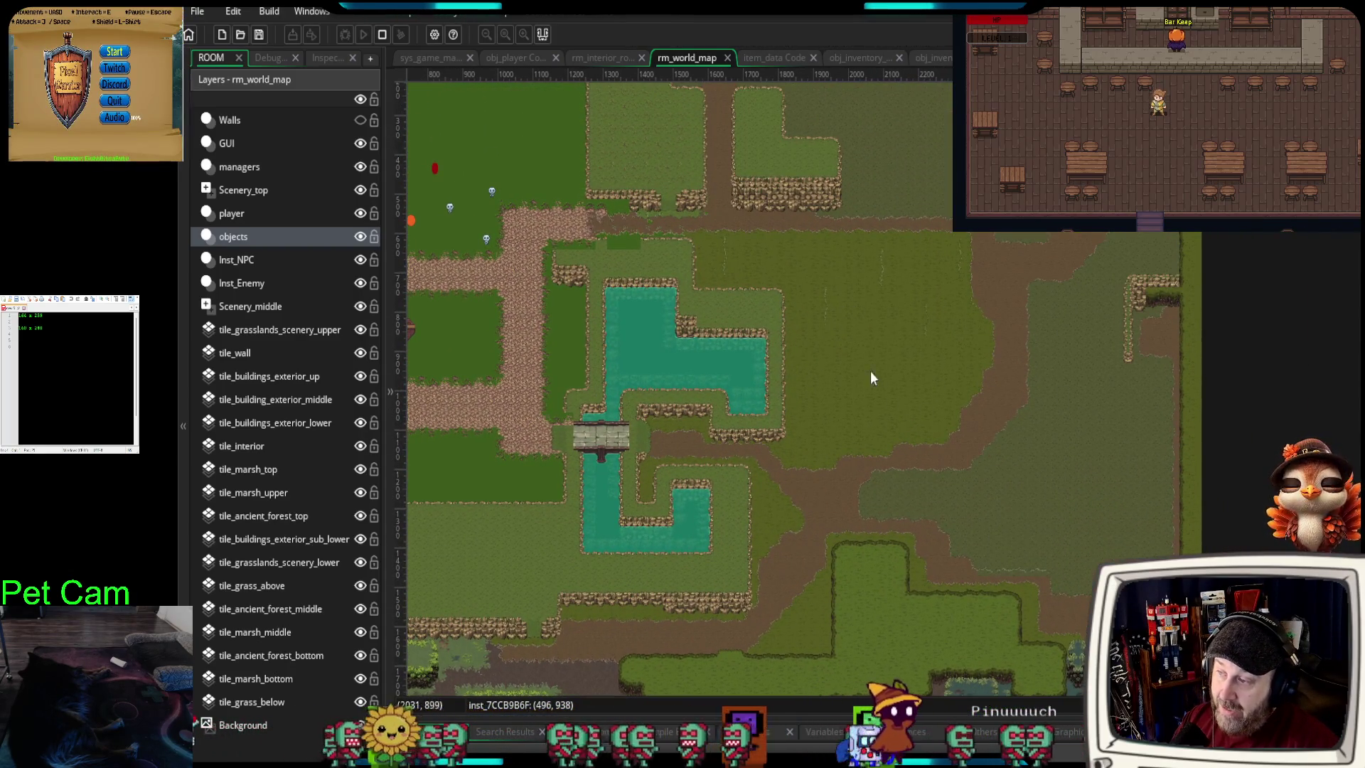
scroll(933, 386, "left", 15)
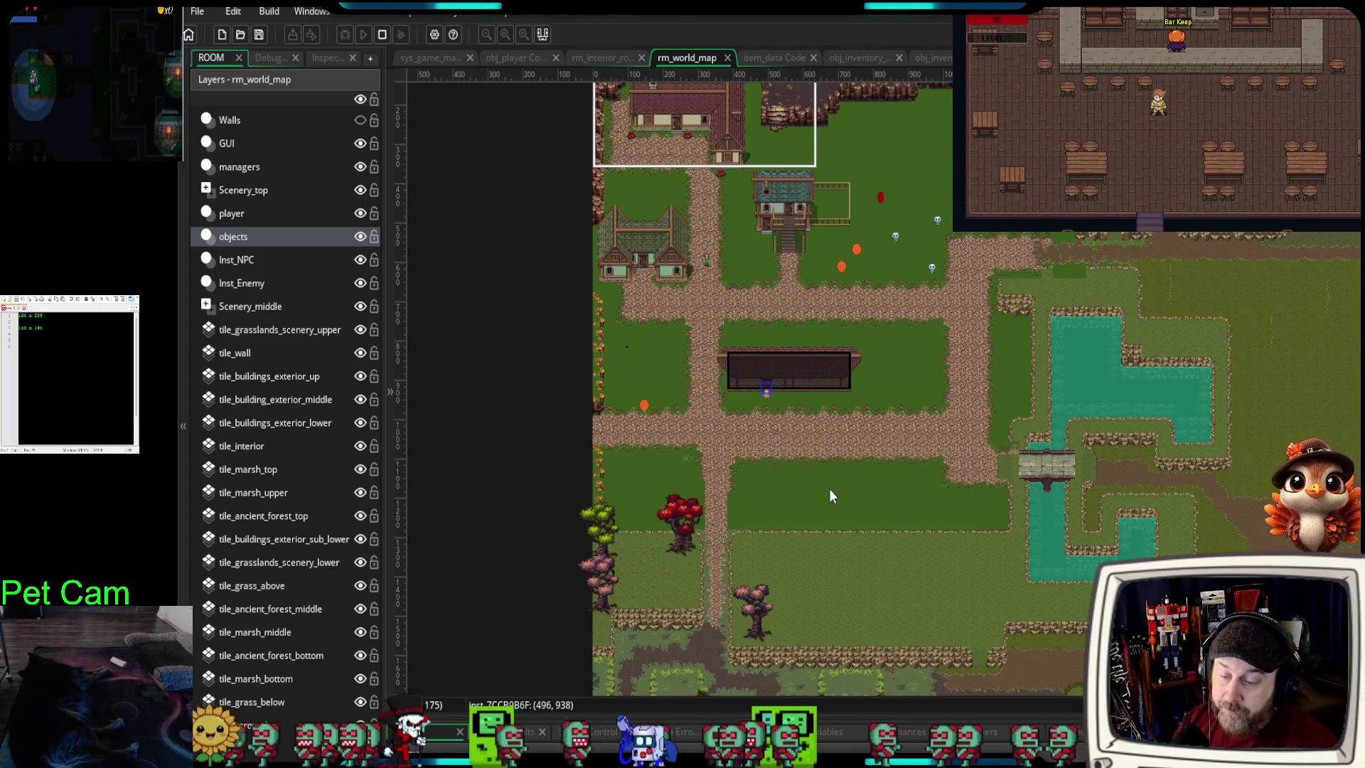
scroll(860, 514, "down", 11)
scroll(859, 515, "right", 8)
left_click_drag(860, 507, 1030, 434)
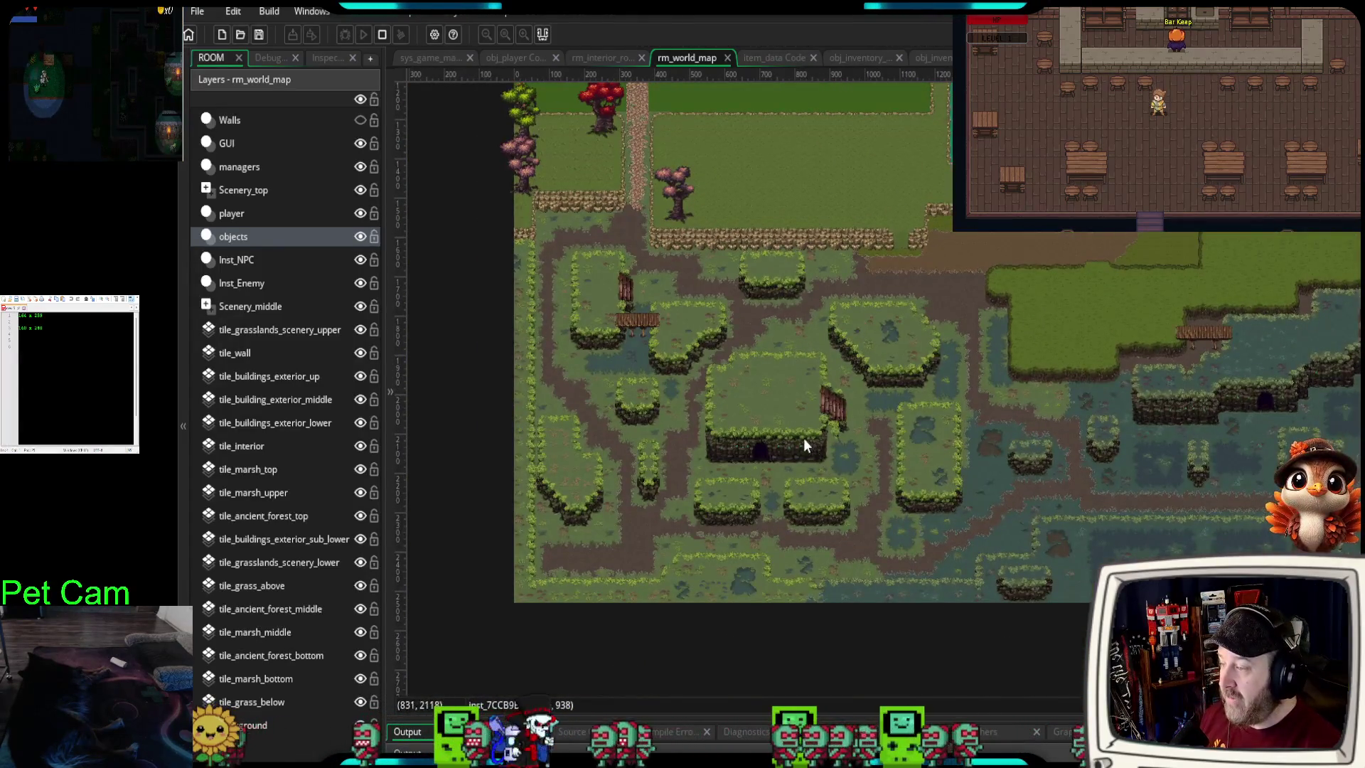
scroll(791, 454, "up", 6)
left_click_drag(695, 549, 1034, 422)
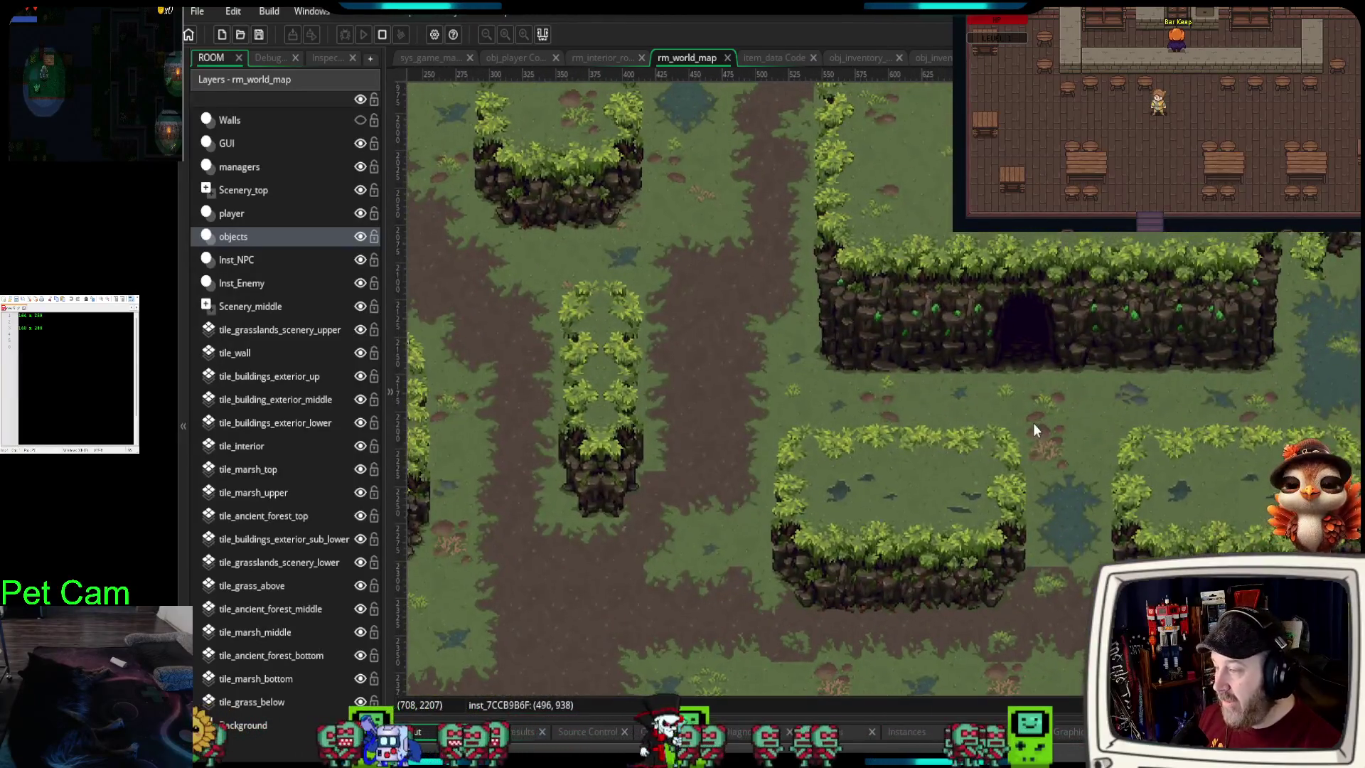
left_click_drag(1014, 519, 949, 500)
scroll(945, 506, "up", 2)
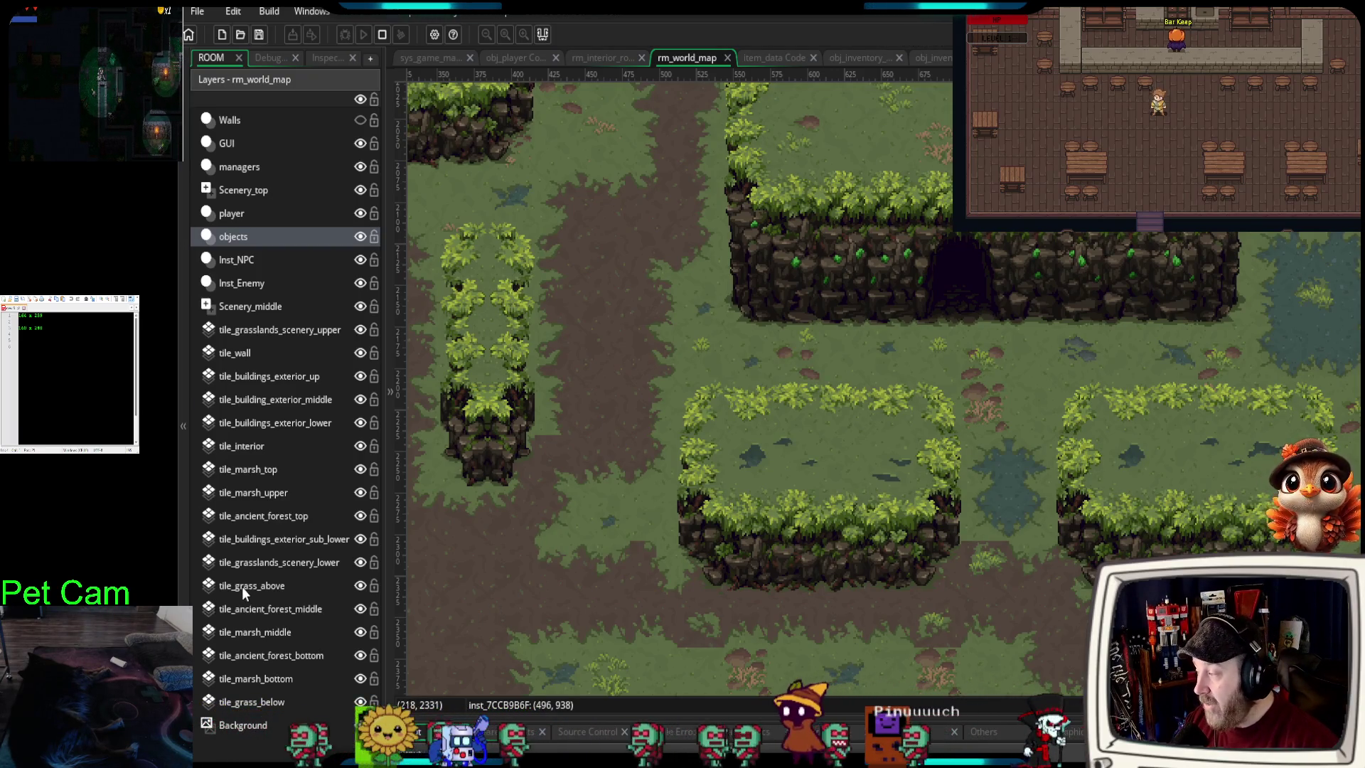
left_click(254, 633)
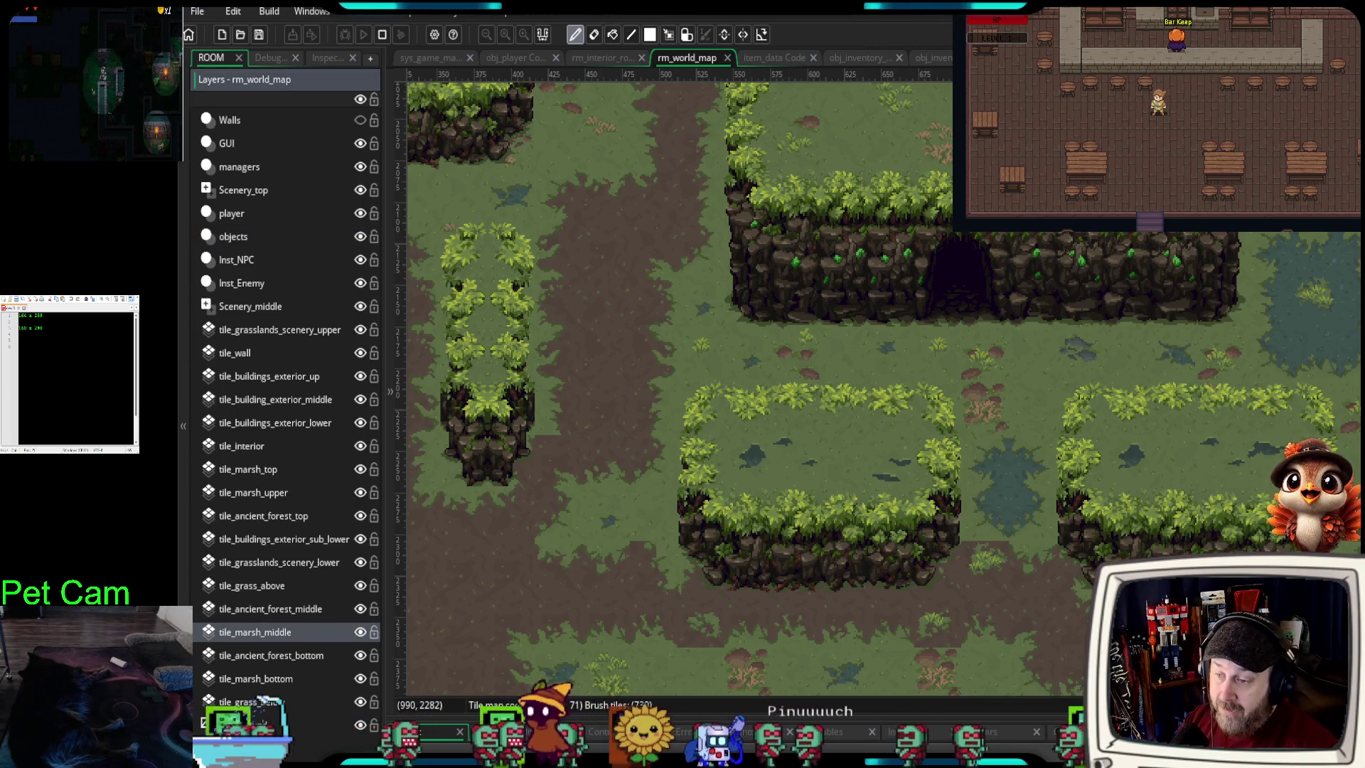
- Resize the panels and pan over the marsh and forest area, then switch to the Glare Engine page
left_click_drag(877, 539, 728, 538)
scroll(1042, 488, "up", 5)
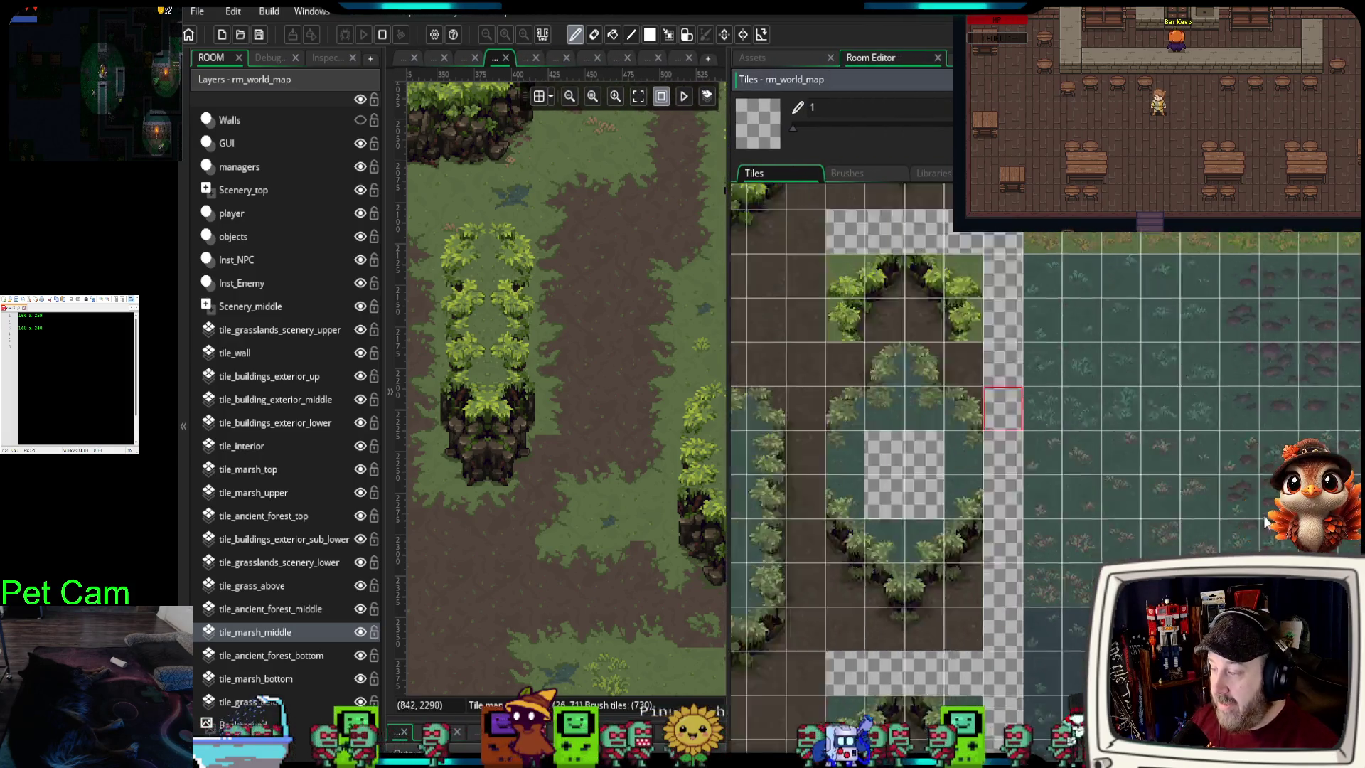
scroll(1039, 488, "down", 6)
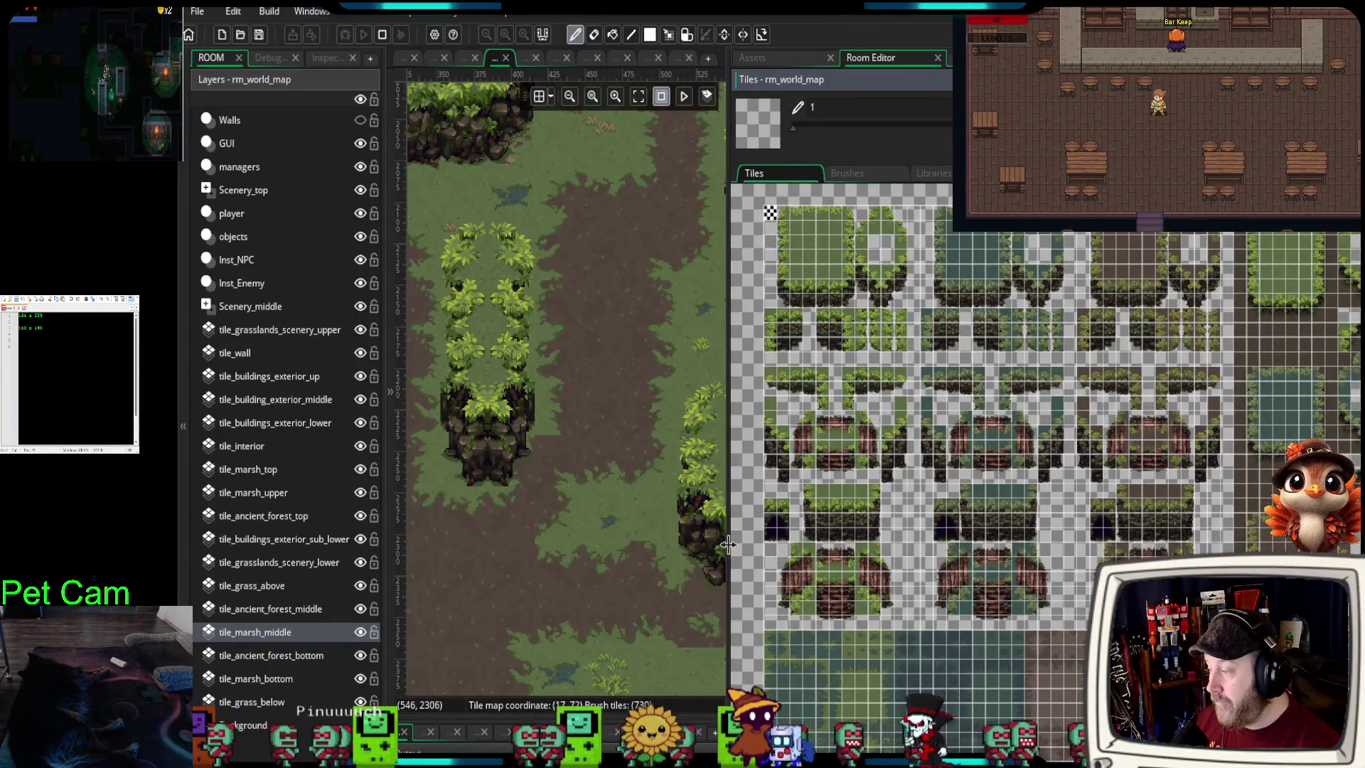
left_click_drag(728, 544, 1357, 545)
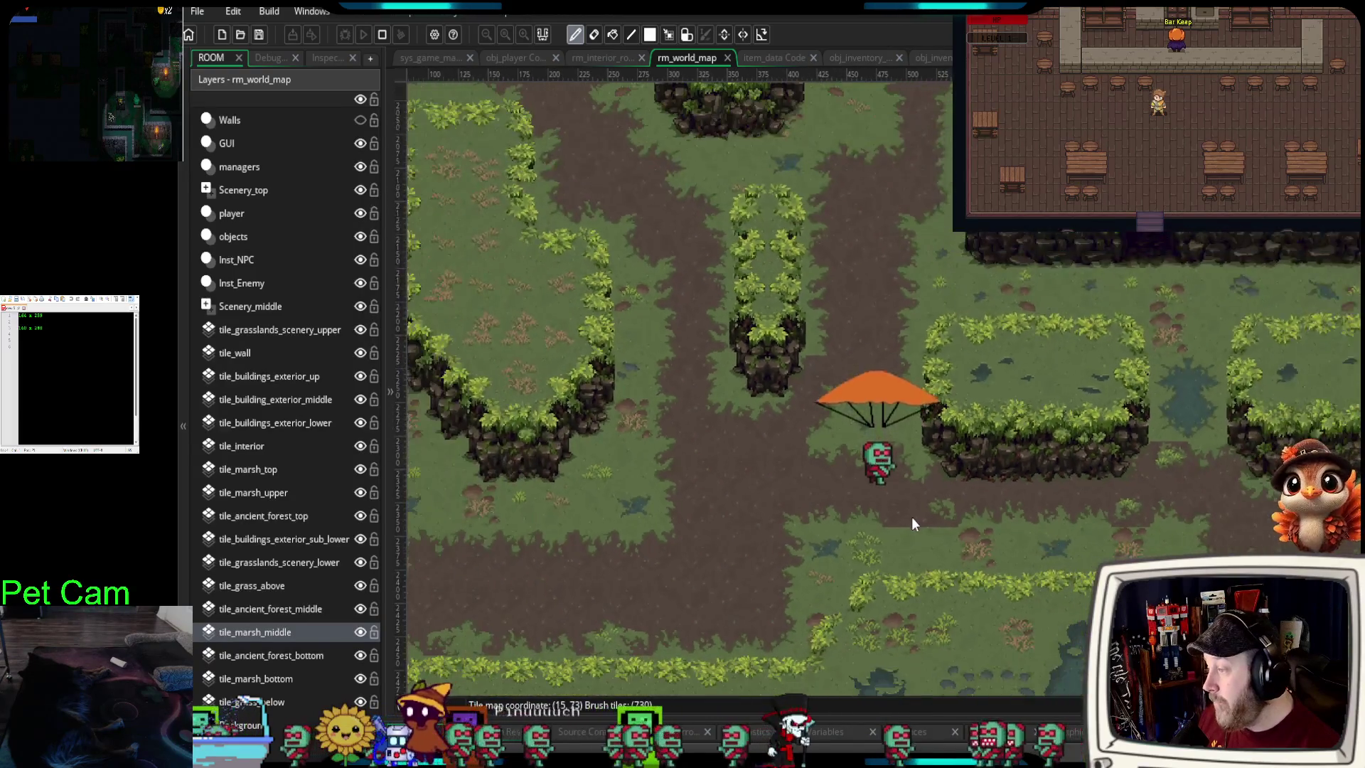
scroll(912, 517, "down", 5)
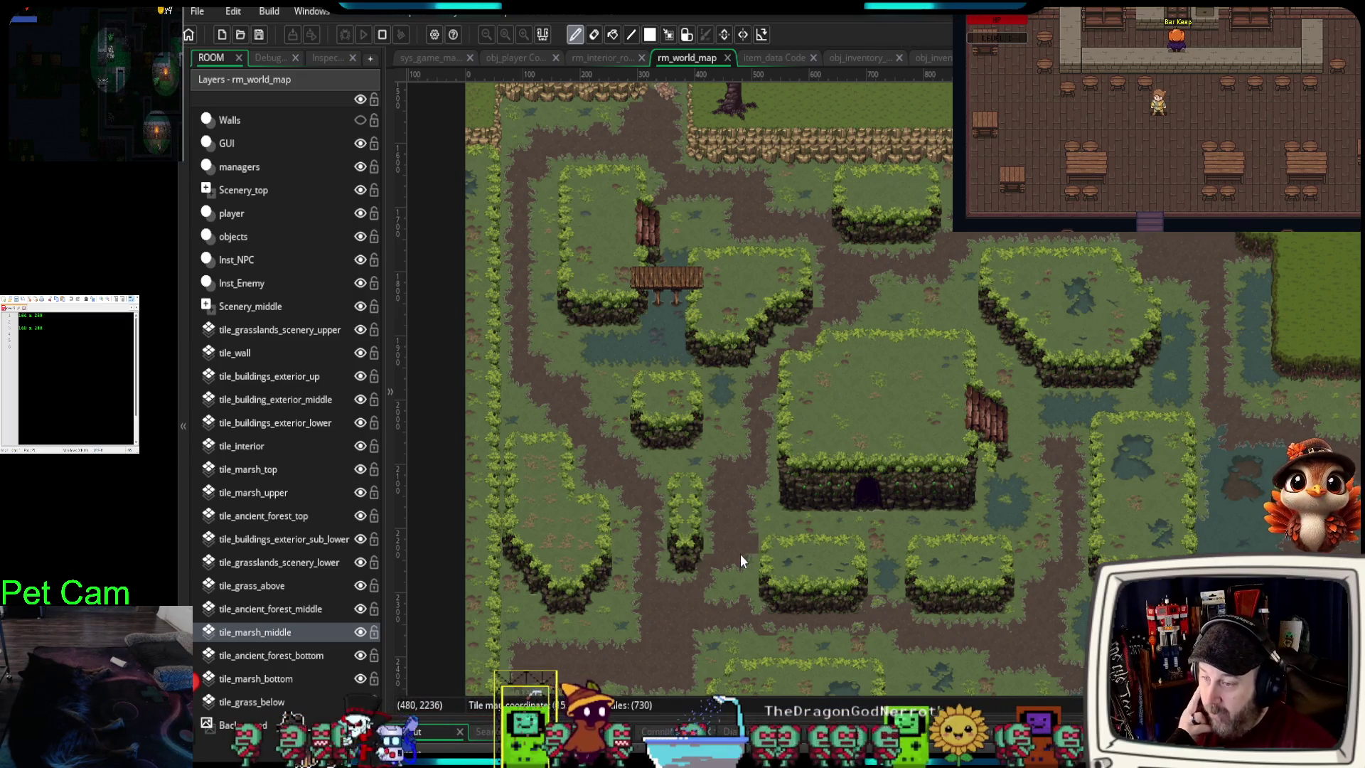
left_click_drag(1106, 583, 971, 611)
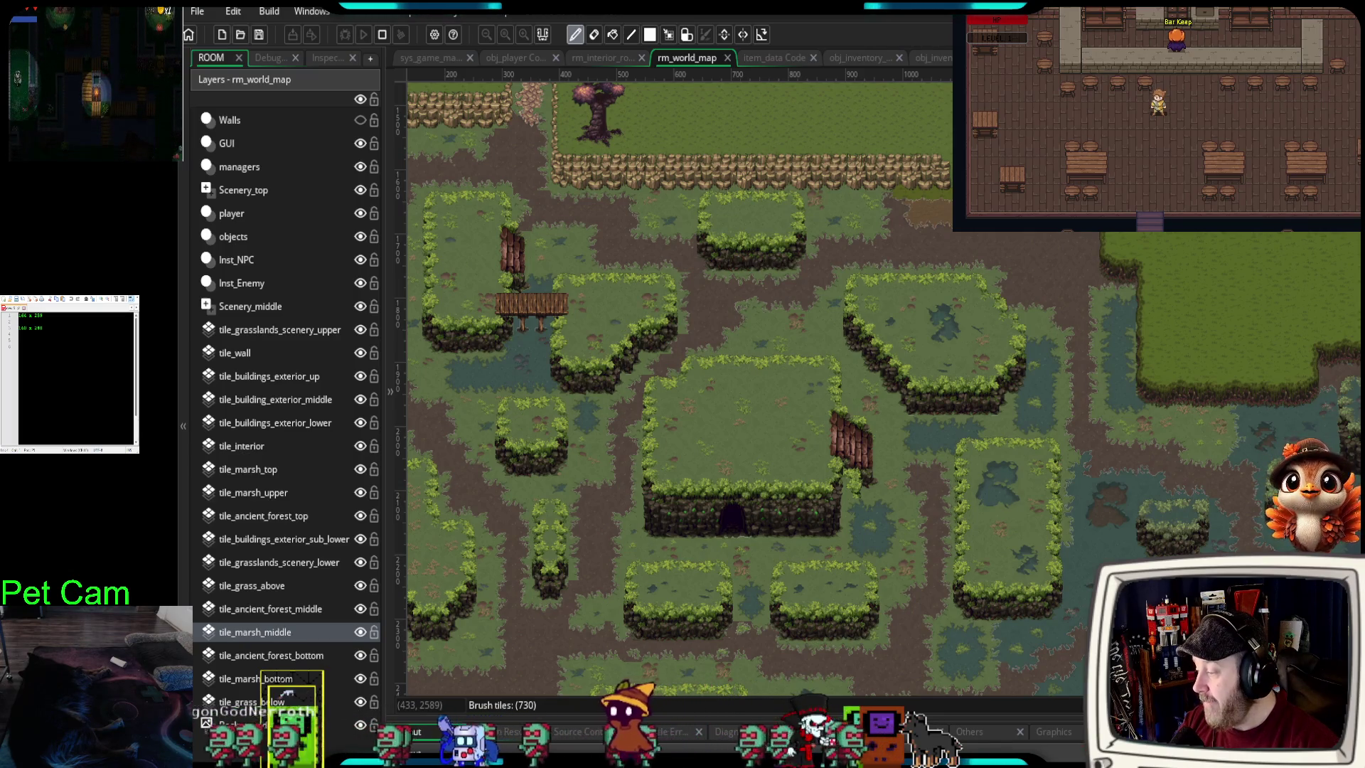
key("alt+Tab")
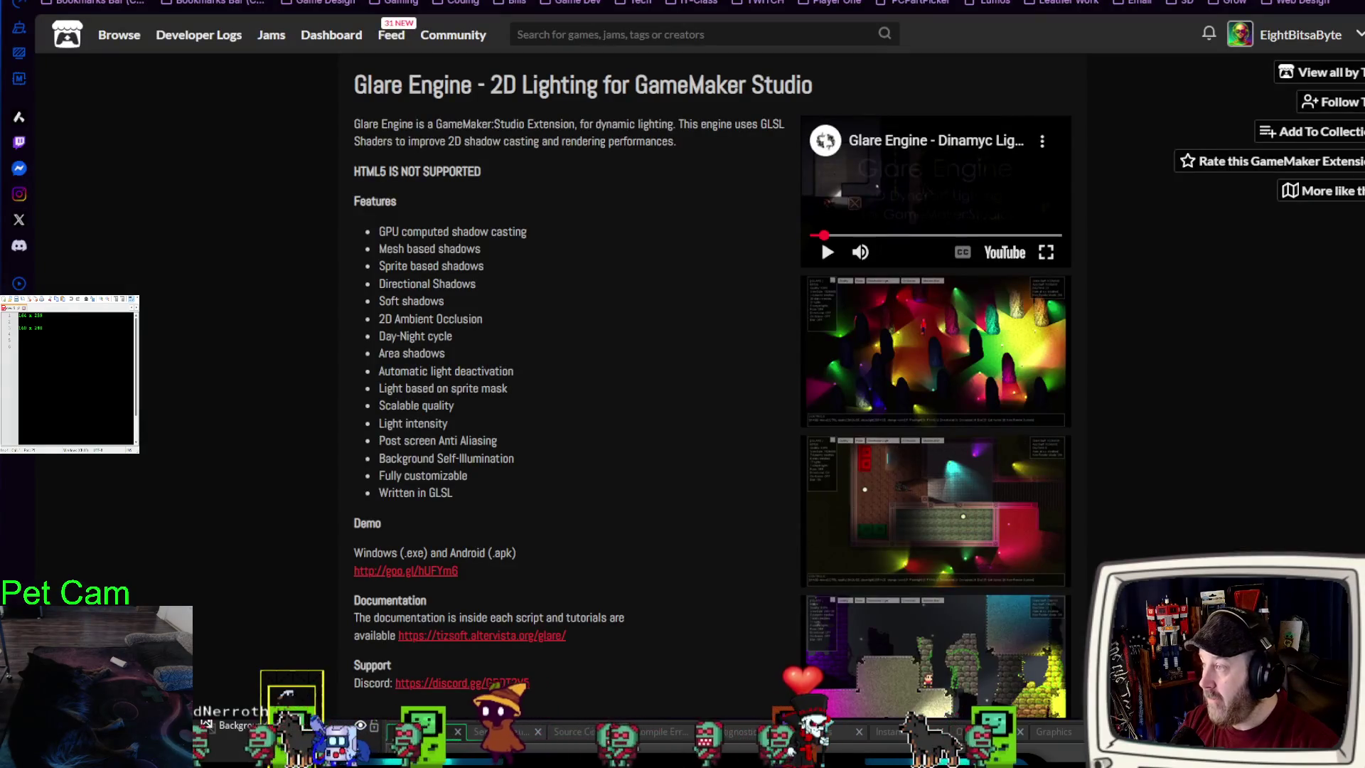
- Open a new browser tab showing the start page shortcuts
key("alt+Tab")
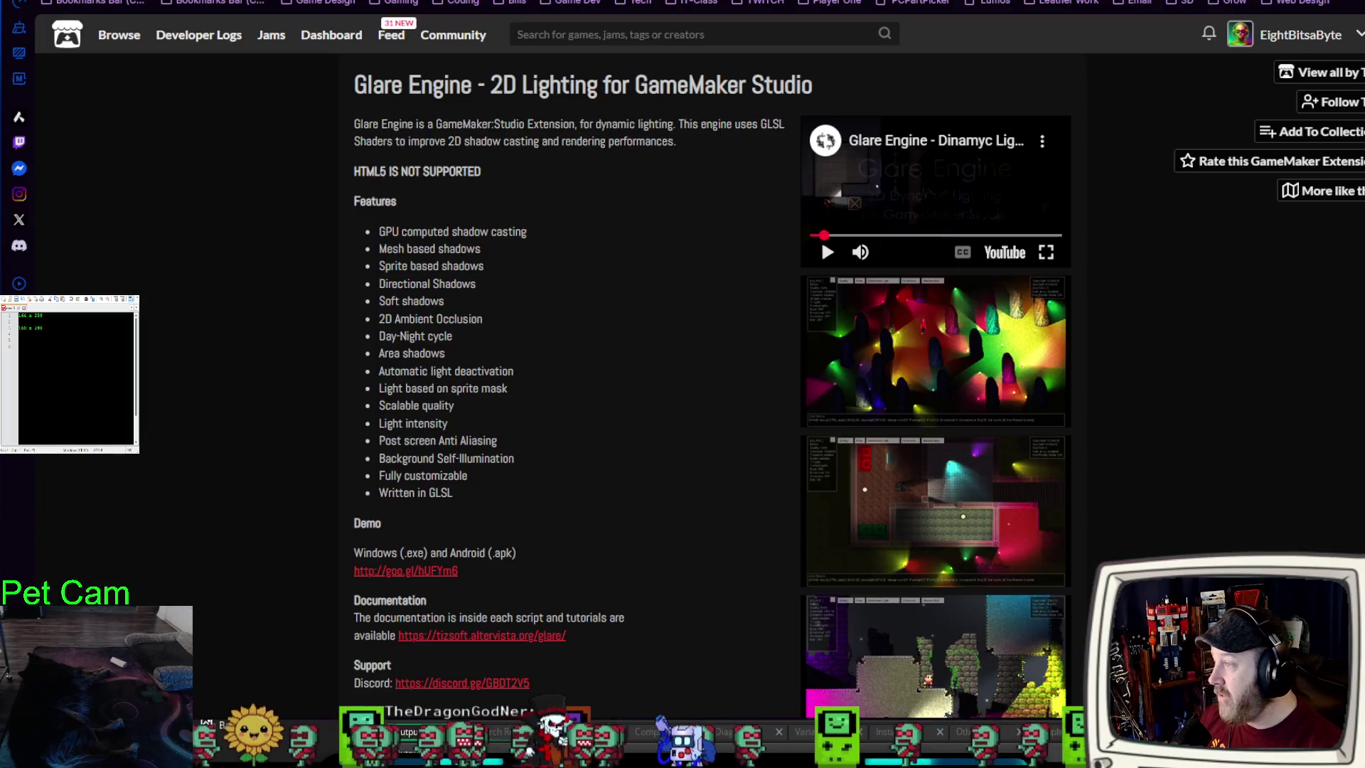
key("ctrl+t")
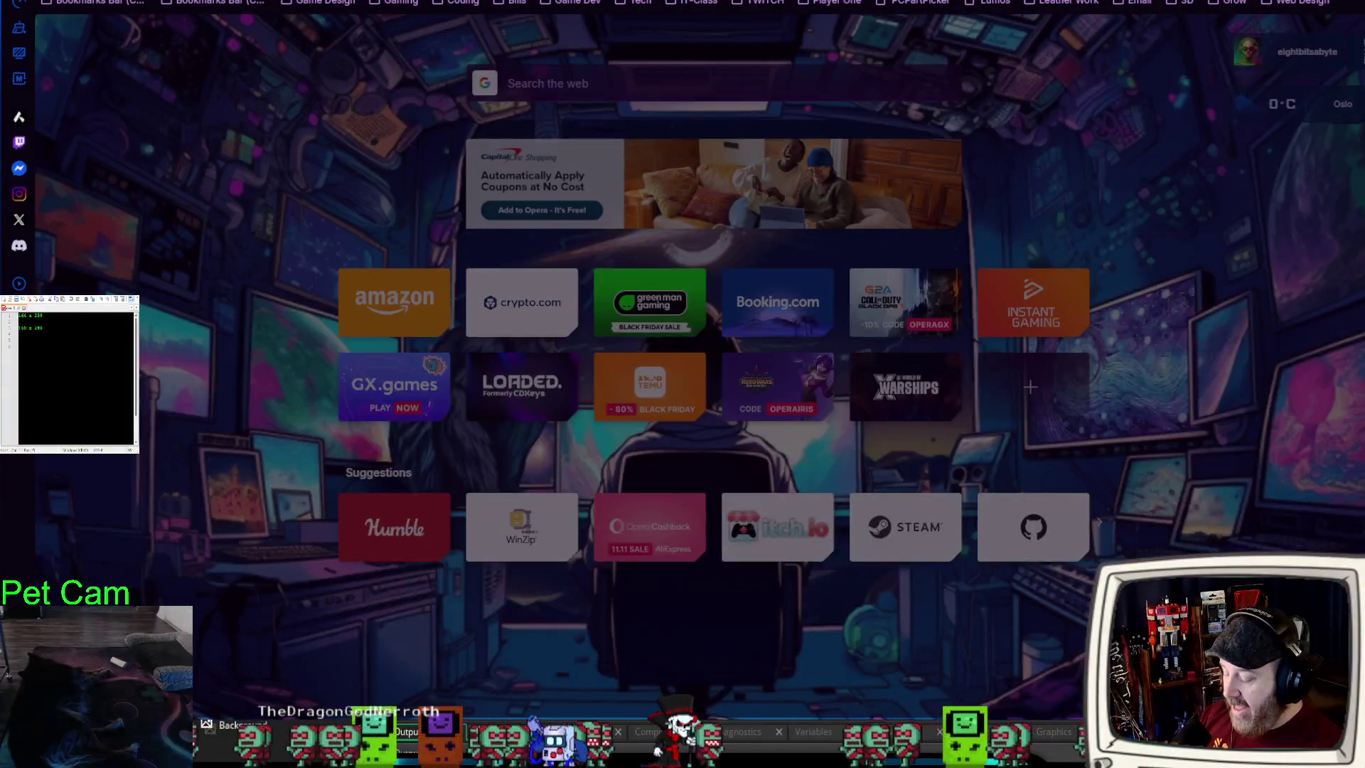
- Open itch.io's Szadi art page and scroll down through its tileset catalogue
left_click(755, 4)
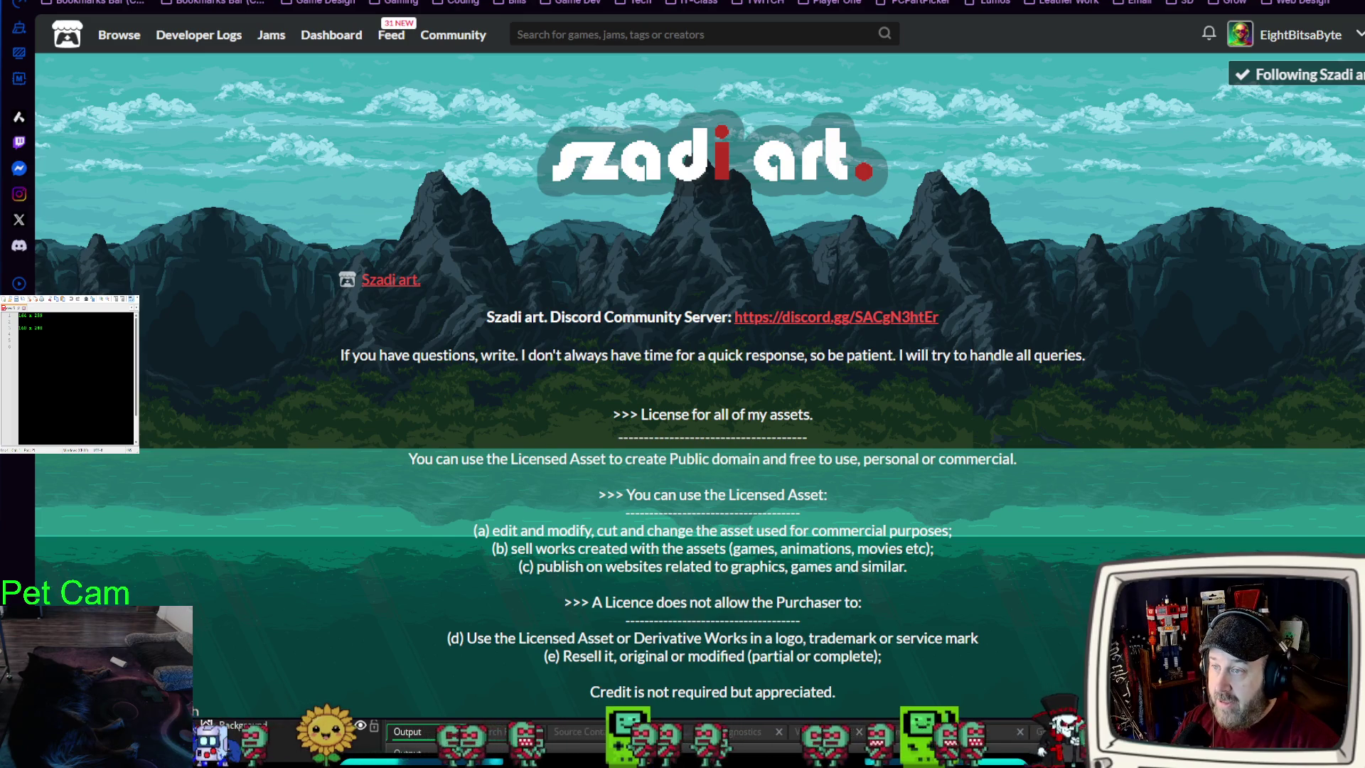
scroll(1166, 333, "down", 8)
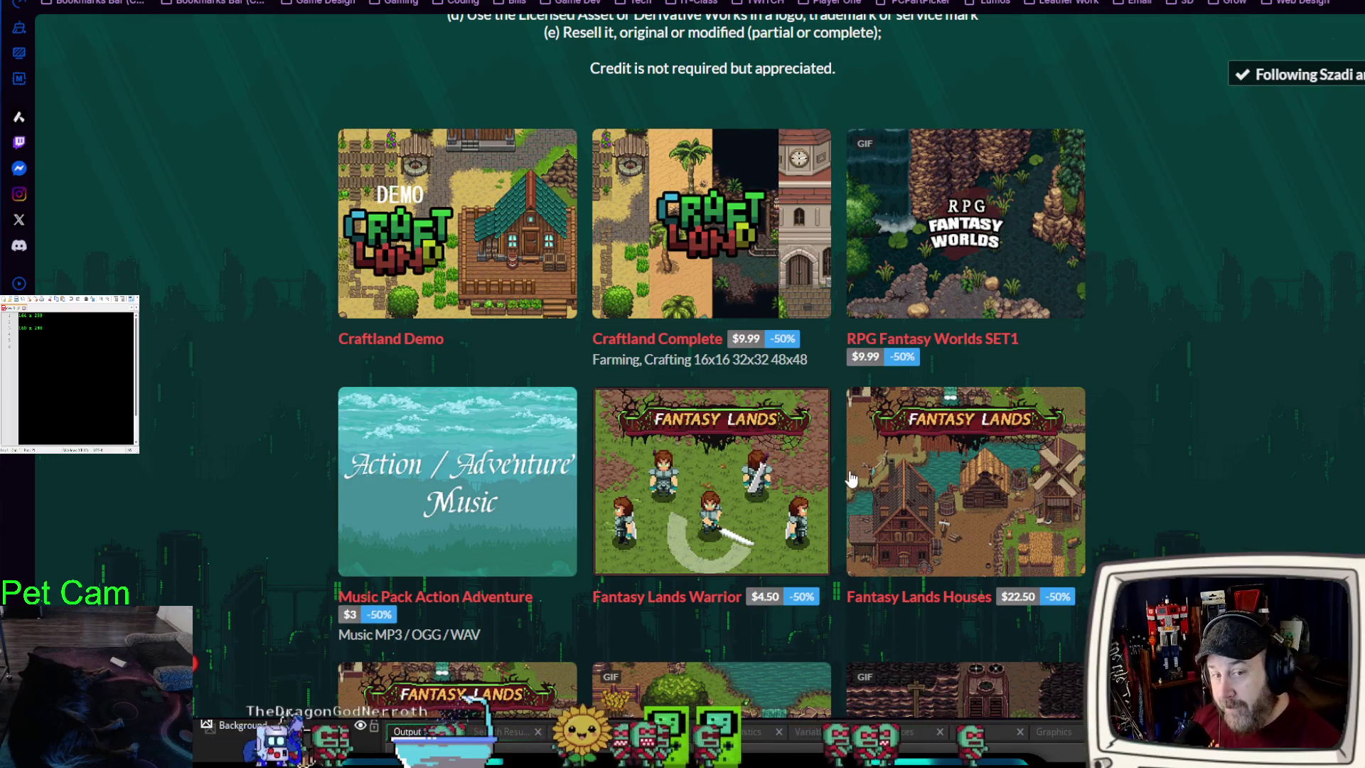
scroll(852, 478, "down", 3)
scroll(845, 495, "down", 3)
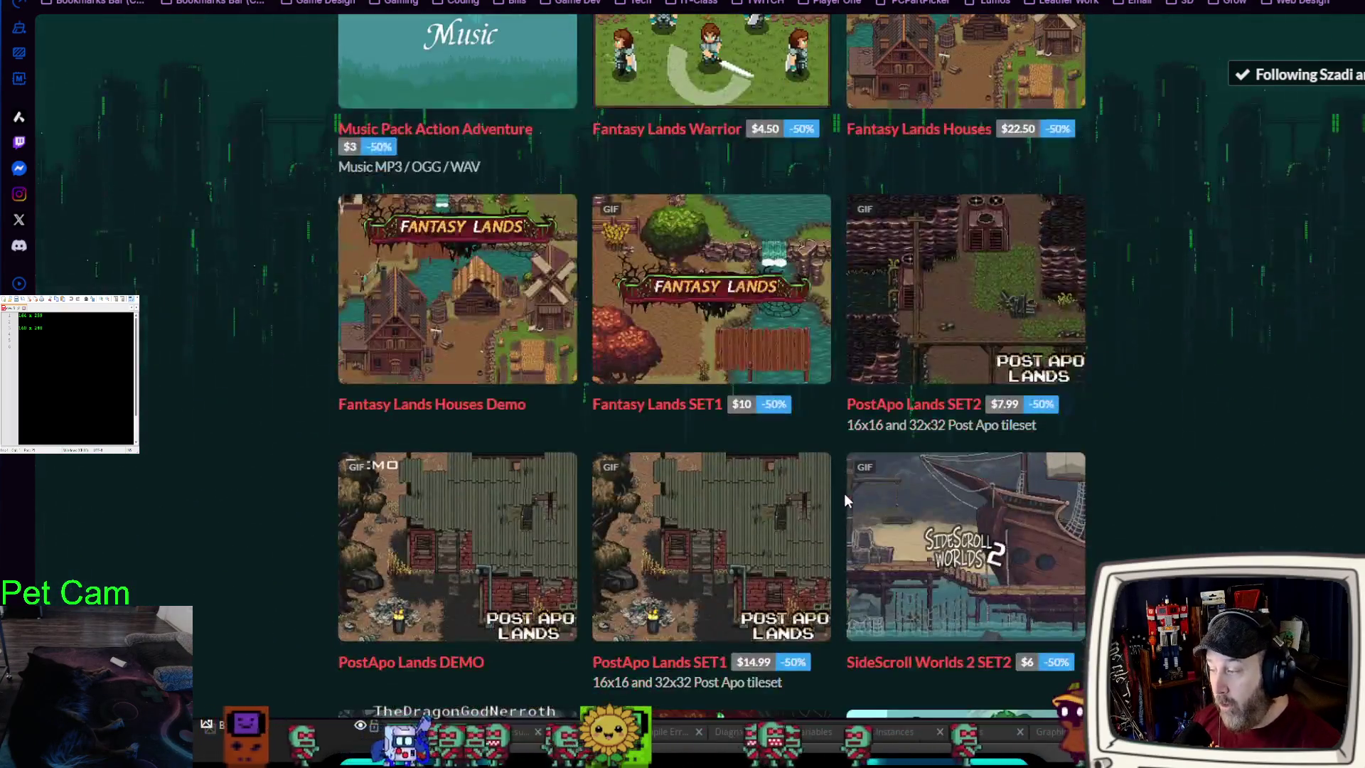
scroll(845, 490, "up", 5)
scroll(843, 483, "down", 5)
scroll(841, 494, "down", 11)
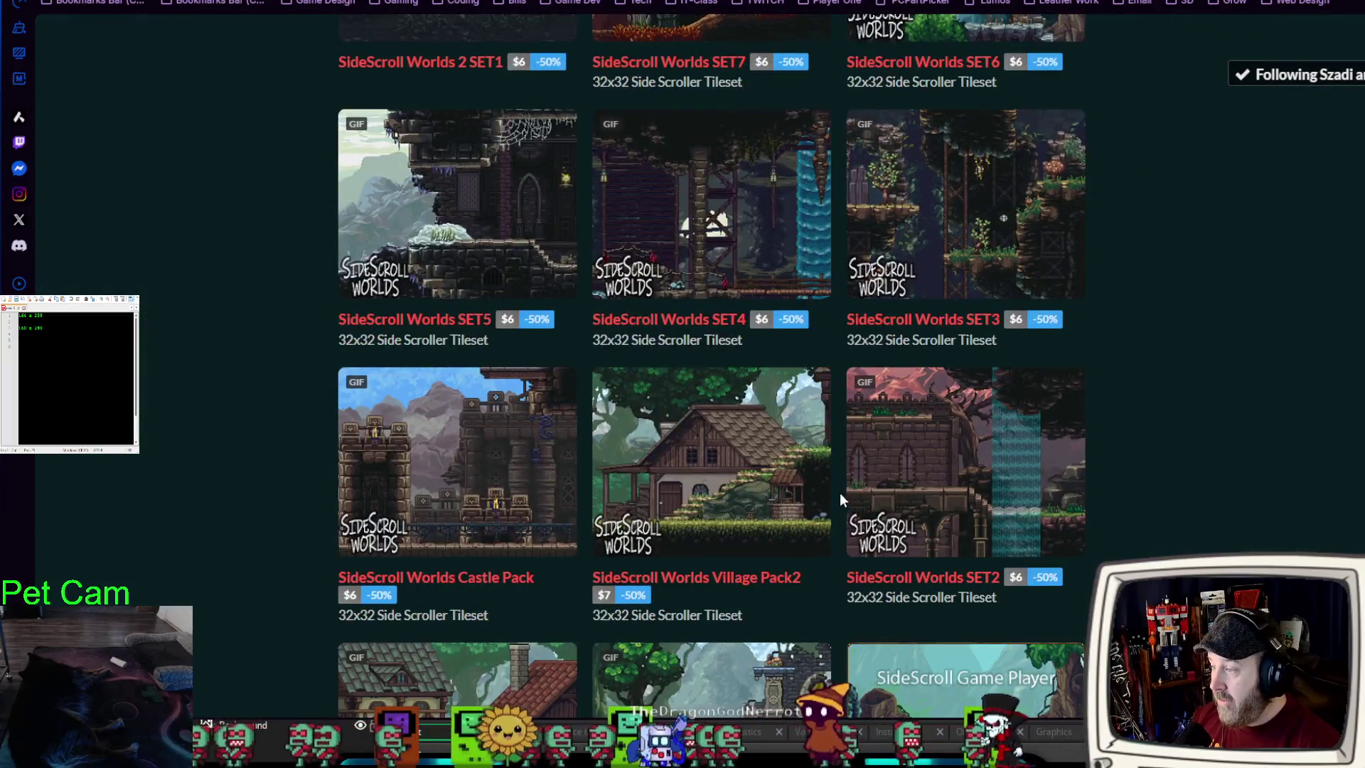
scroll(839, 493, "down", 12)
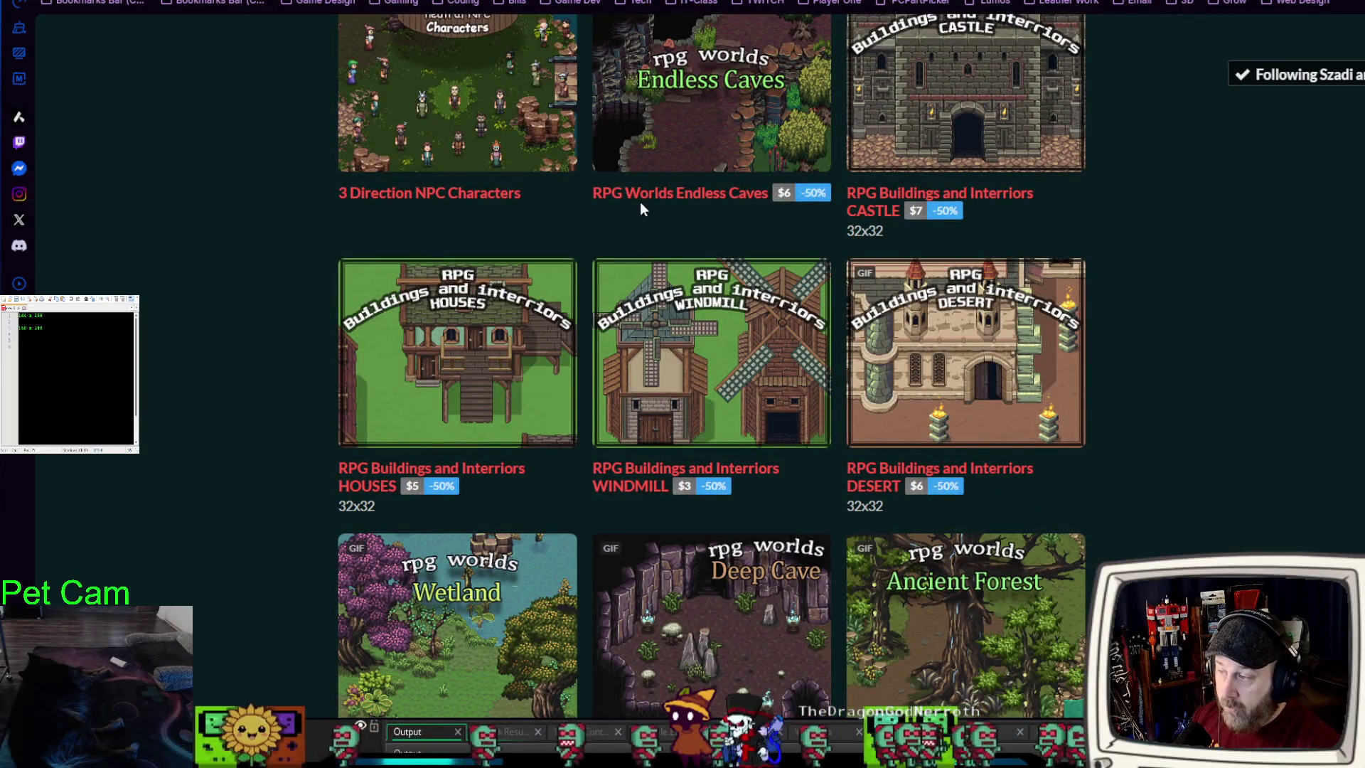
scroll(705, 421, "down", 3)
scroll(706, 420, "down", 3)
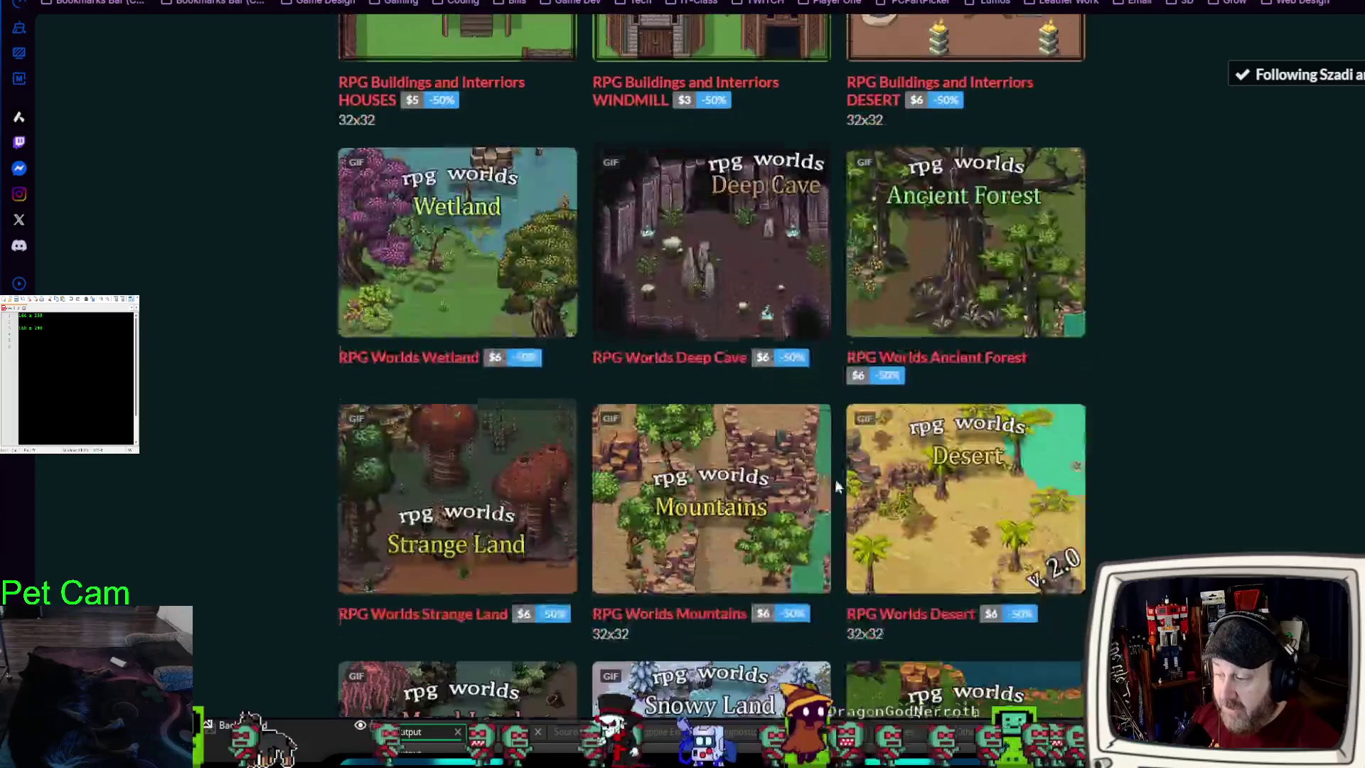
scroll(785, 506, "down", 4)
scroll(785, 506, "down", 12)
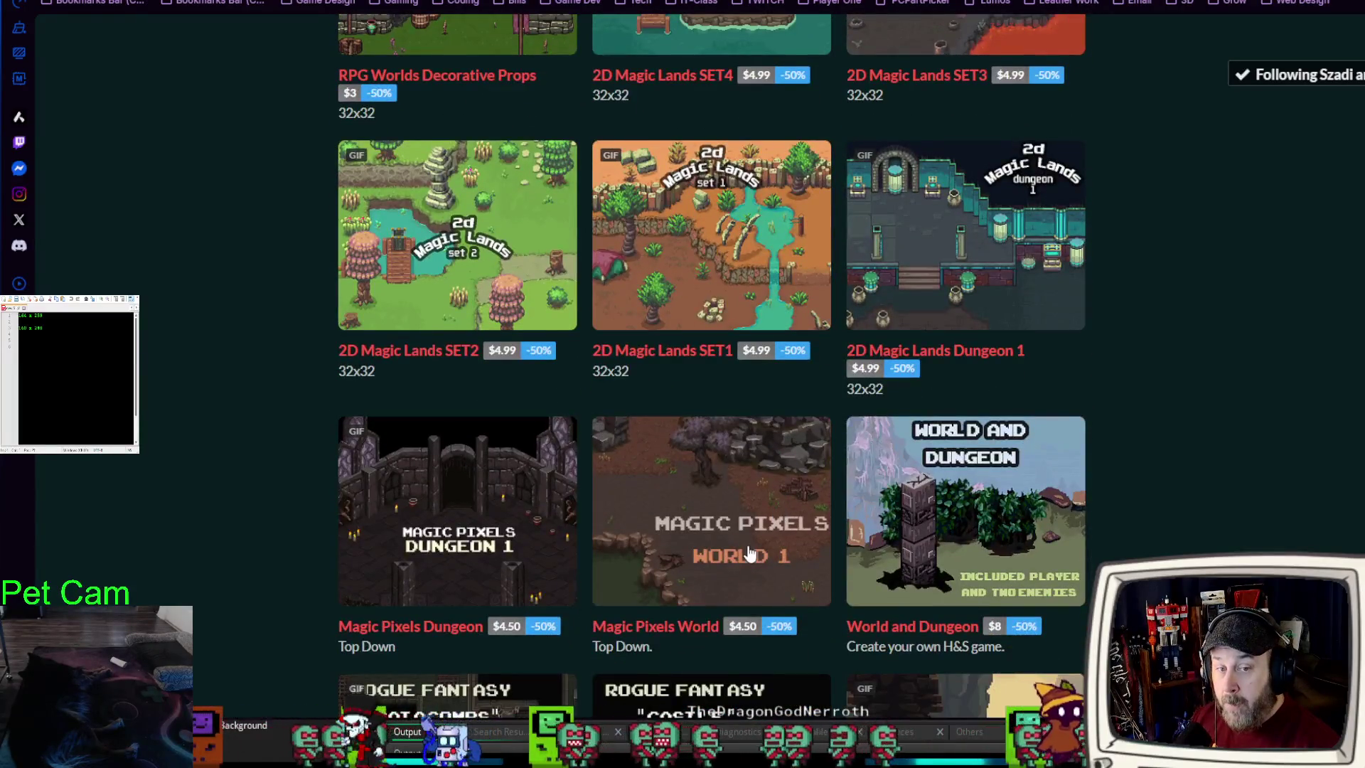
- Scroll back up to the licence terms at the top of the Szadi art page
scroll(742, 553, "up", 7)
scroll(740, 548, "down", 10)
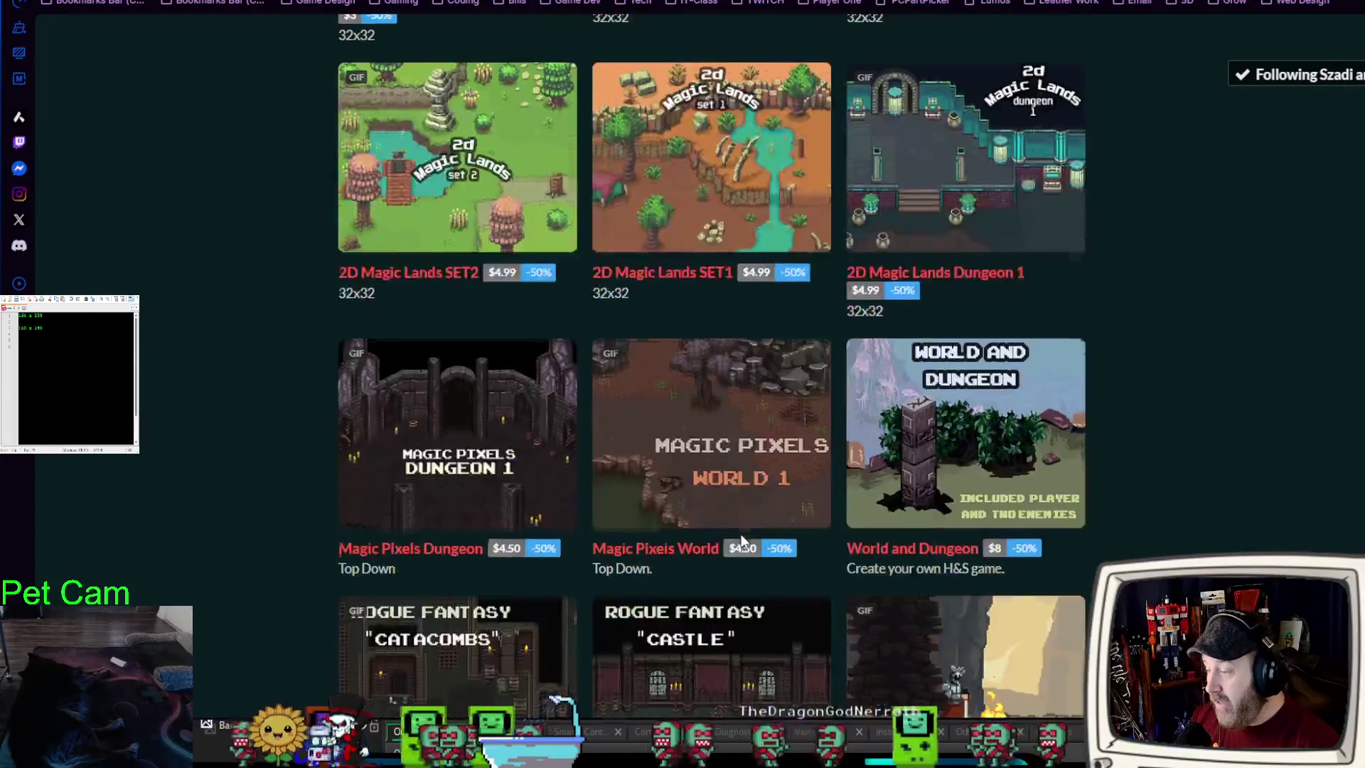
scroll(620, 208, "up", 2)
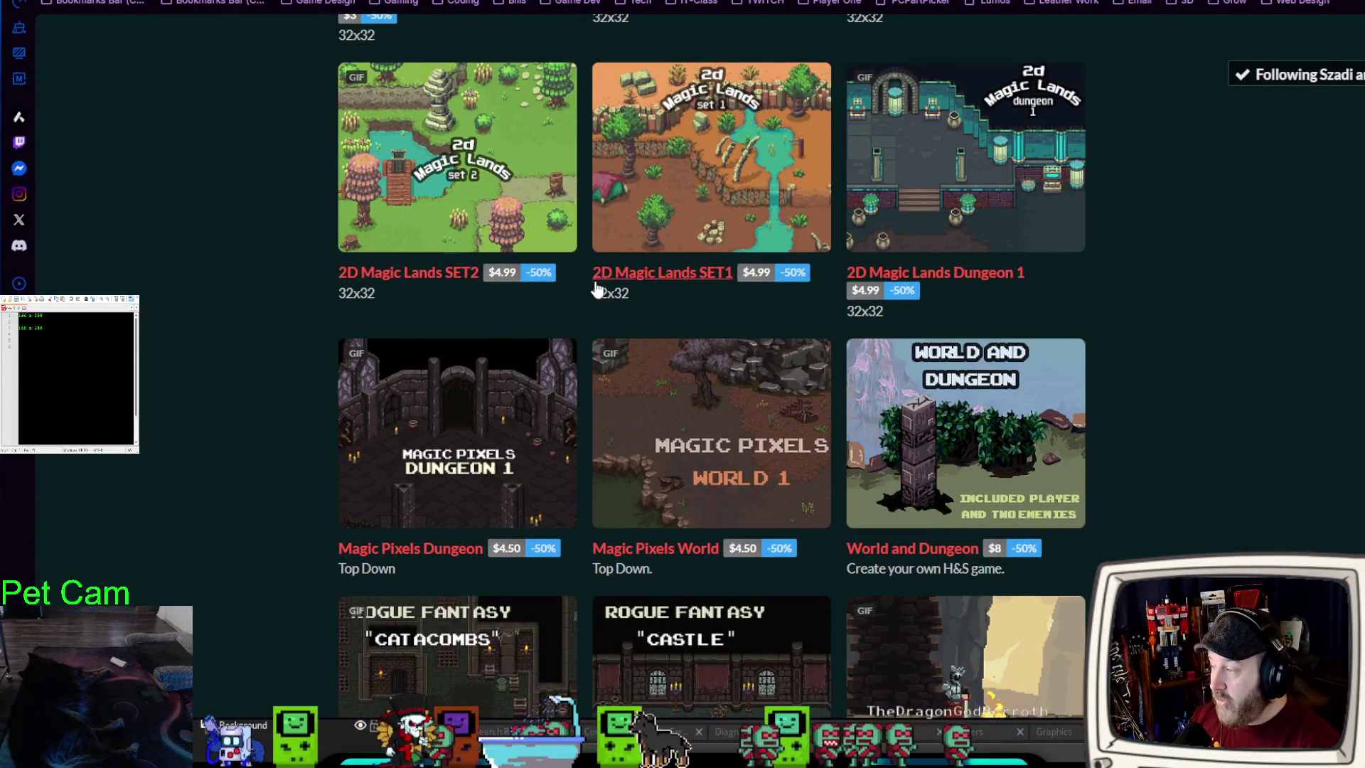
scroll(649, 284, "up", 18)
scroll(628, 302, "up", 15)
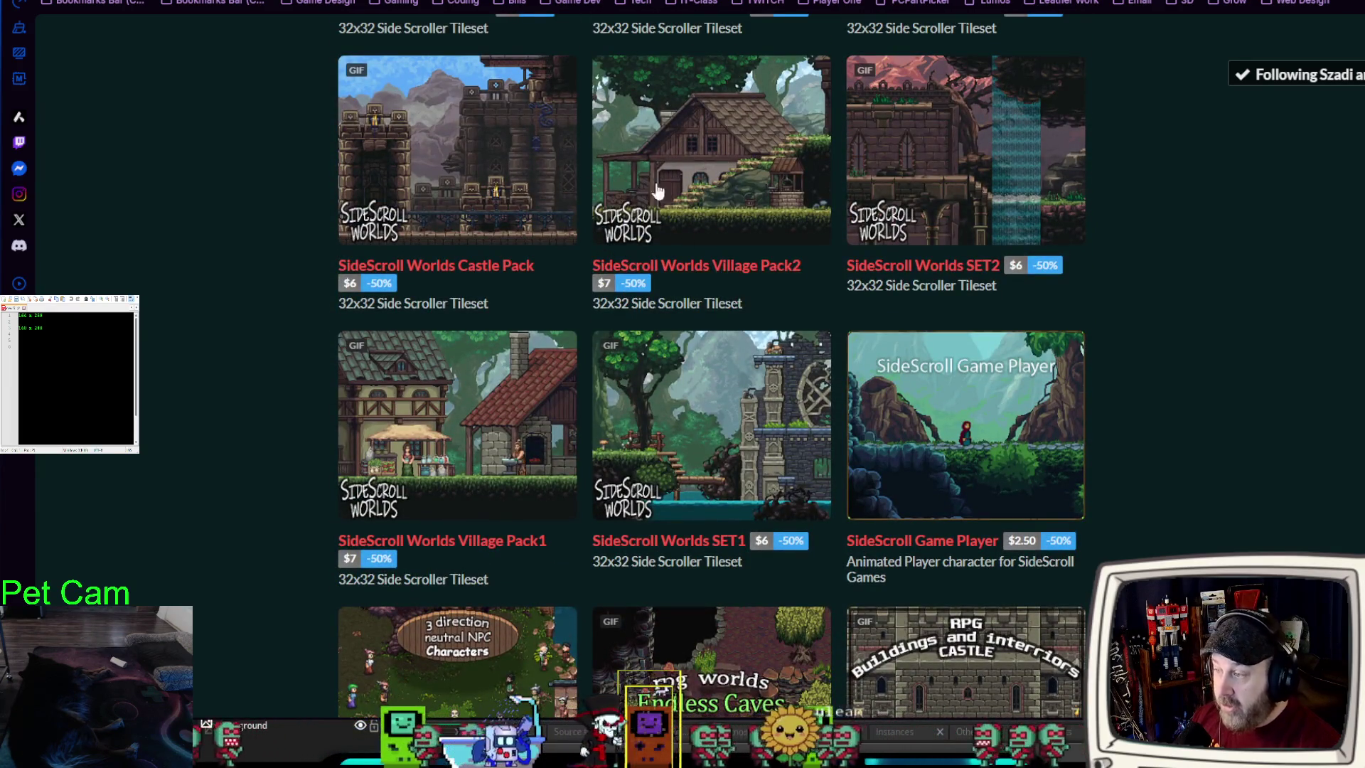
scroll(730, 497, "down", 6)
scroll(568, 427, "up", 10)
scroll(432, 287, "up", 20)
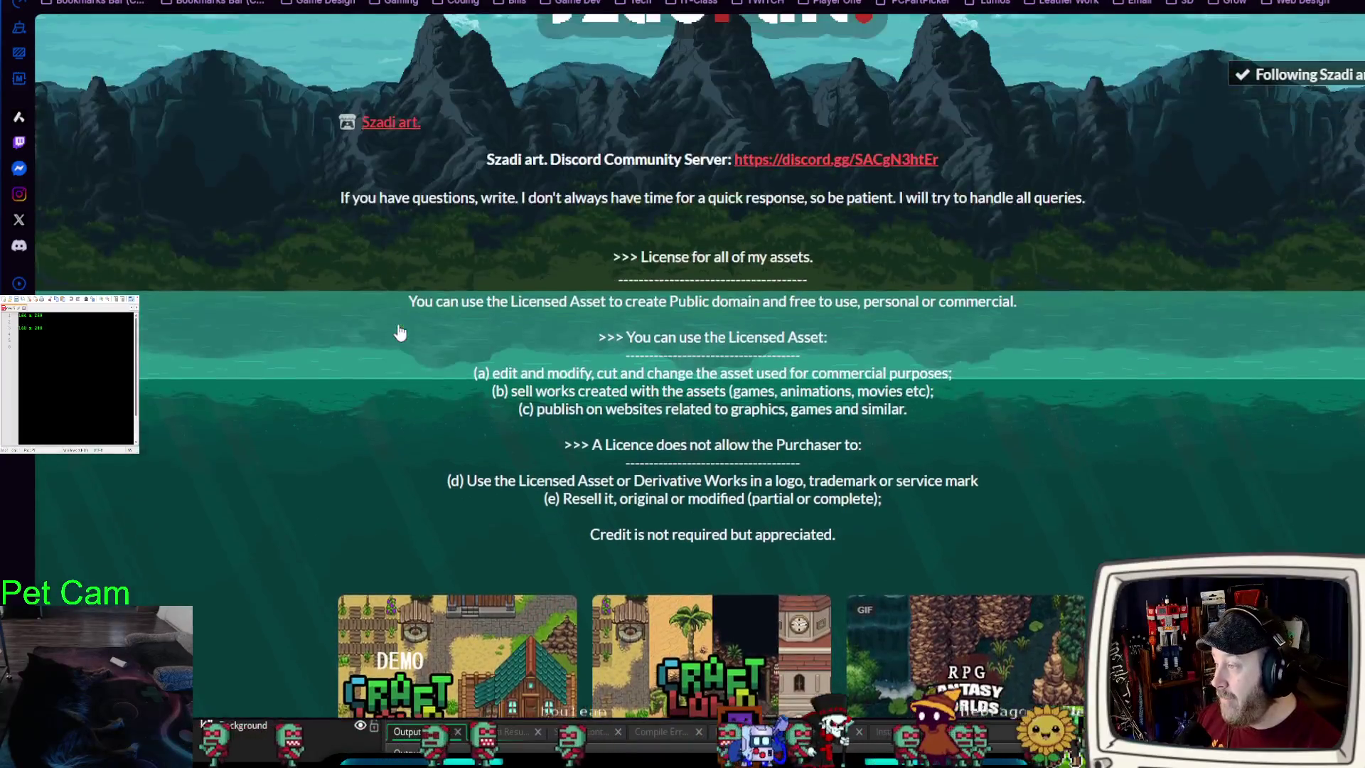
scroll(399, 332, "up", 3)
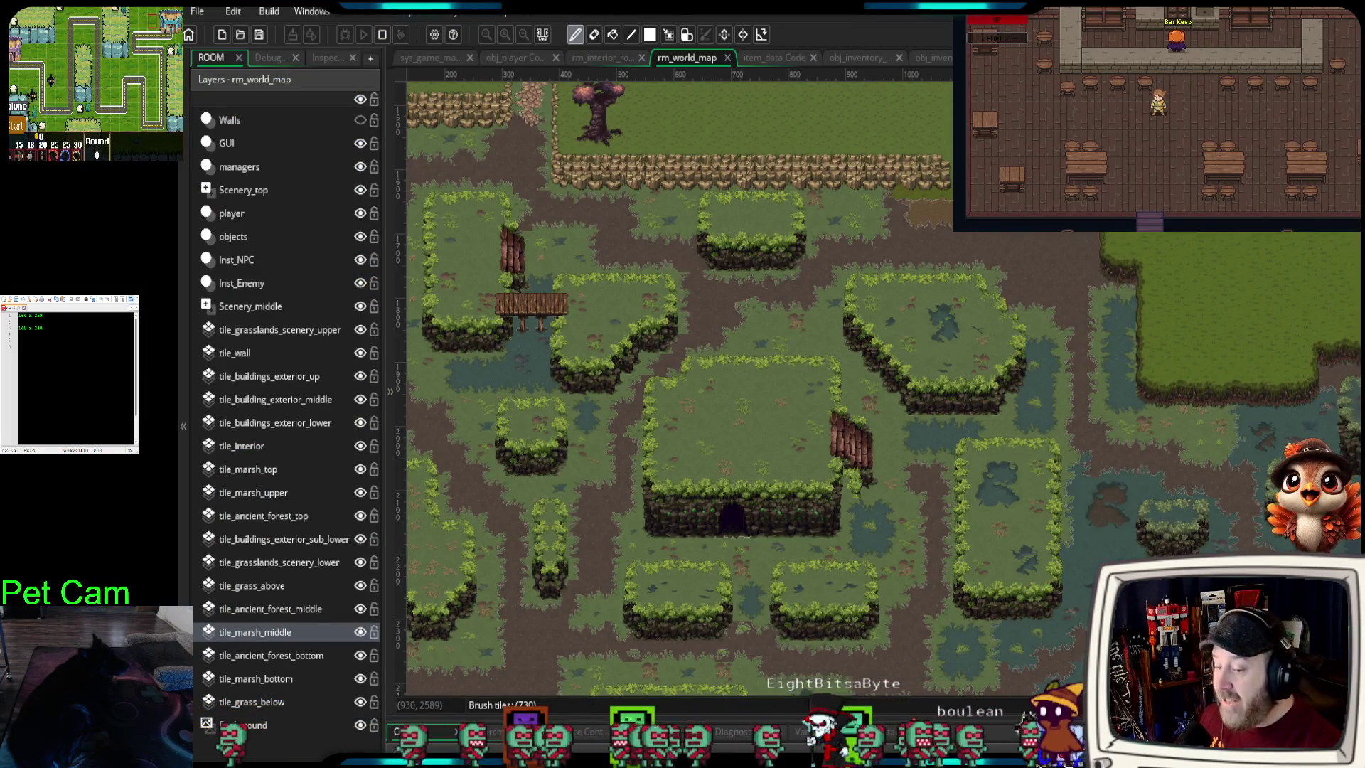
- Zoom out on rm_world_map to see the entire room
scroll(747, 391, "down", 5)
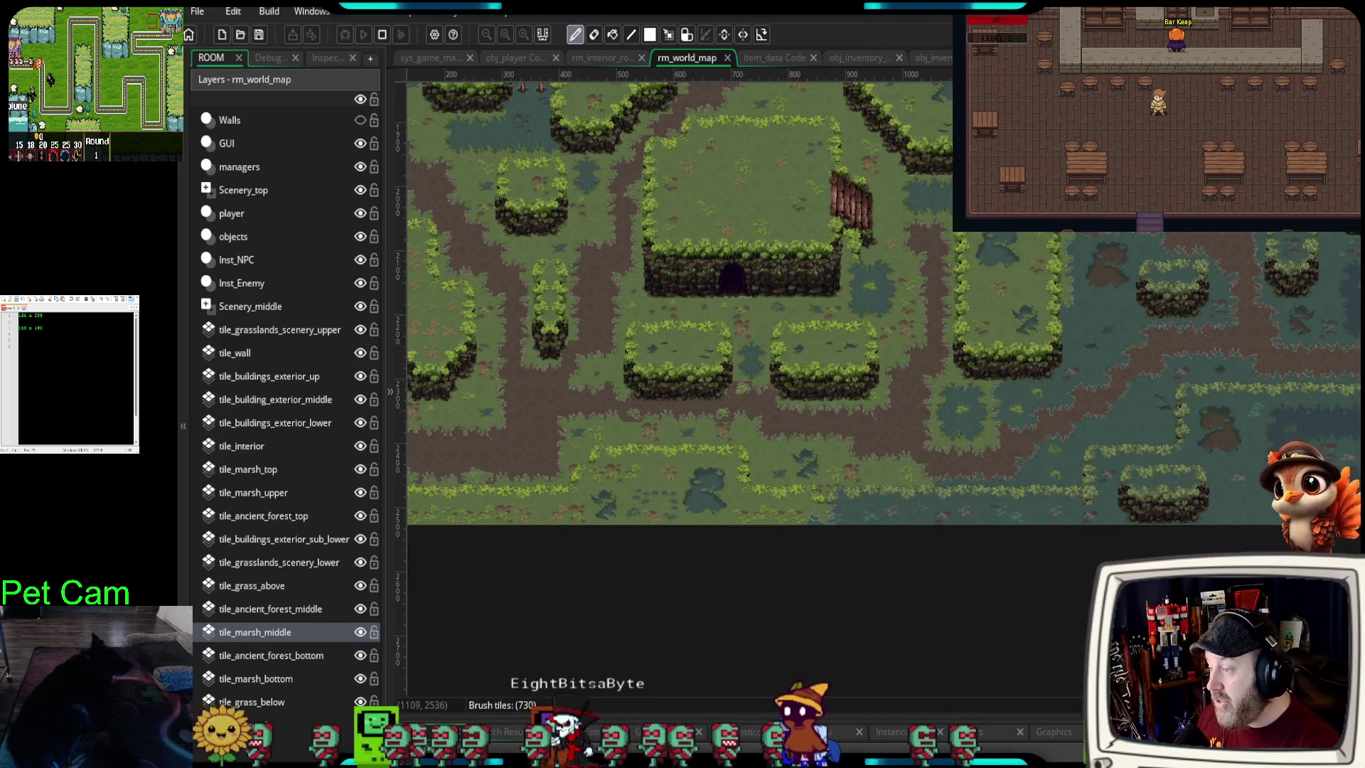
scroll(1016, 490, "down", 6)
scroll(995, 484, "up", 11)
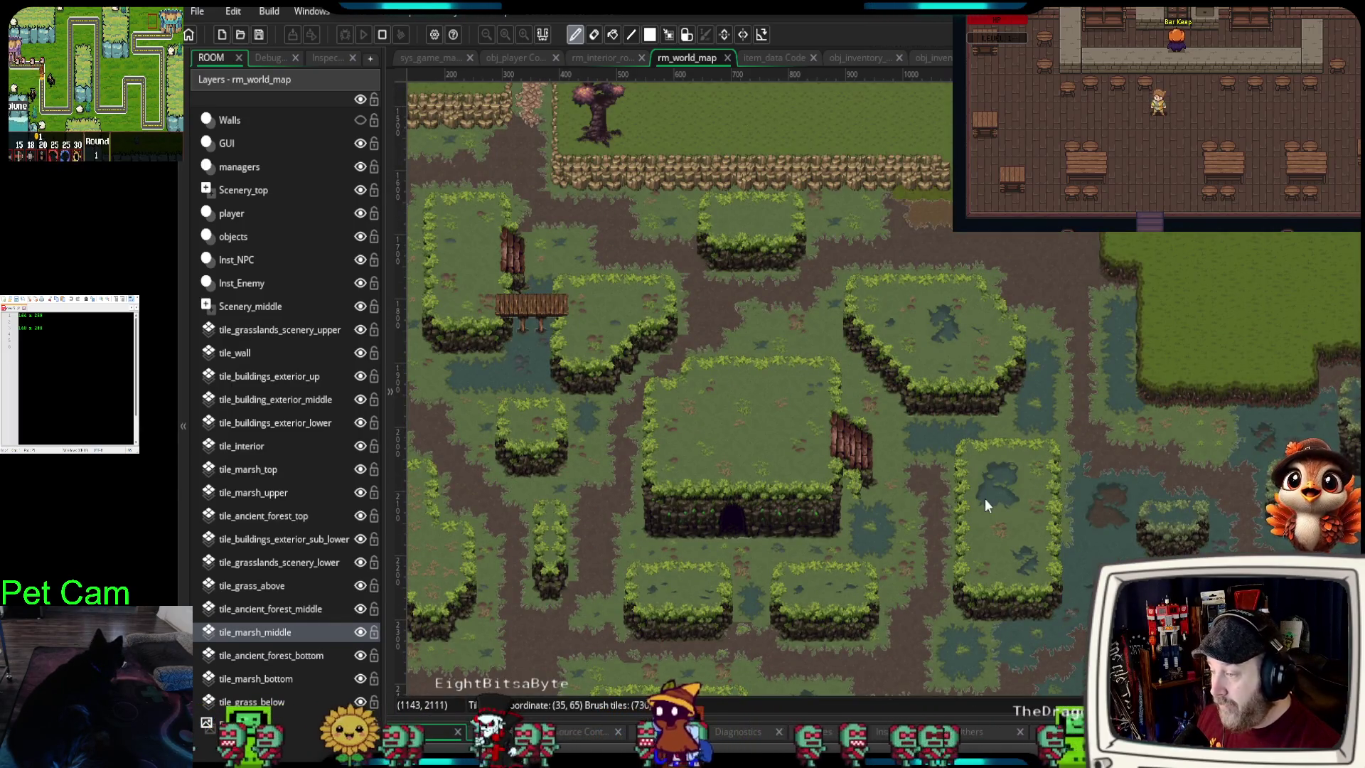
scroll(983, 498, "down", 5)
scroll(1111, 441, "down", 1)
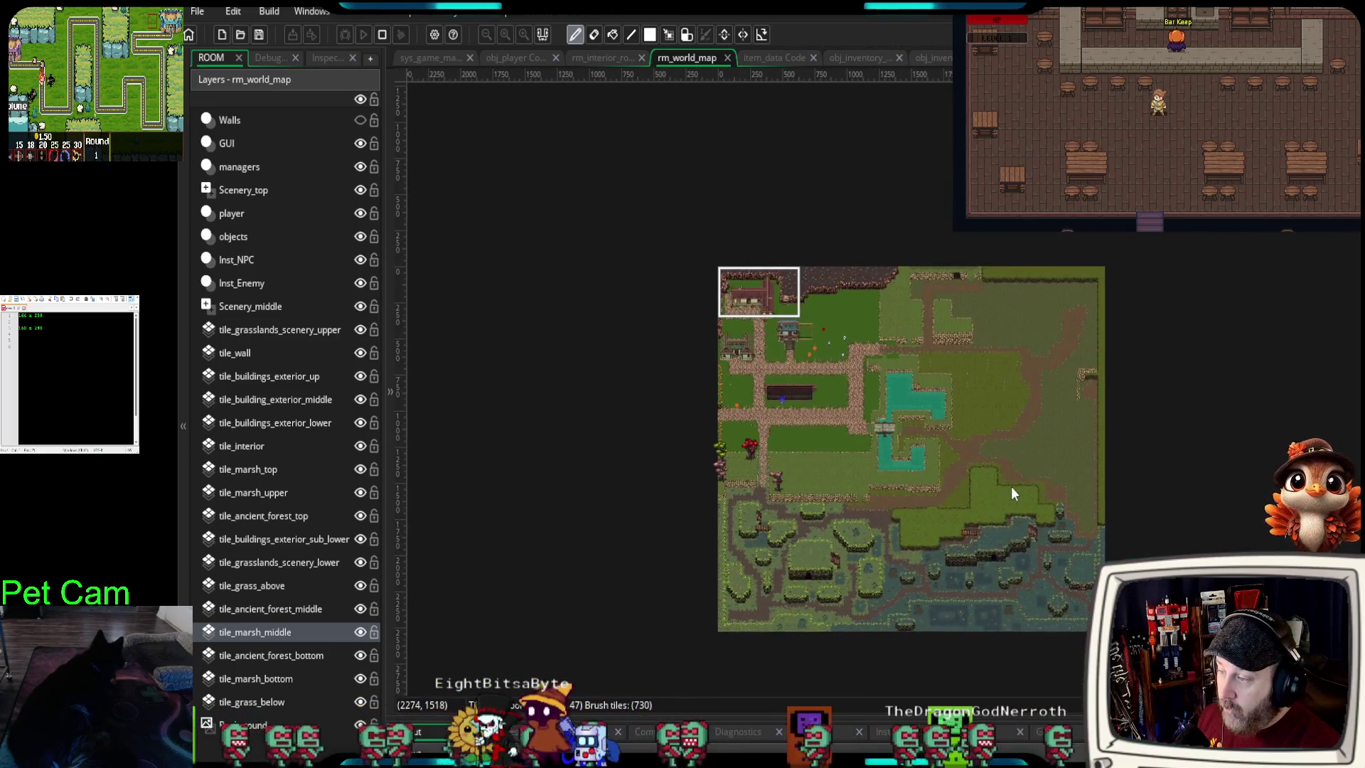
scroll(1011, 486, "up", 4)
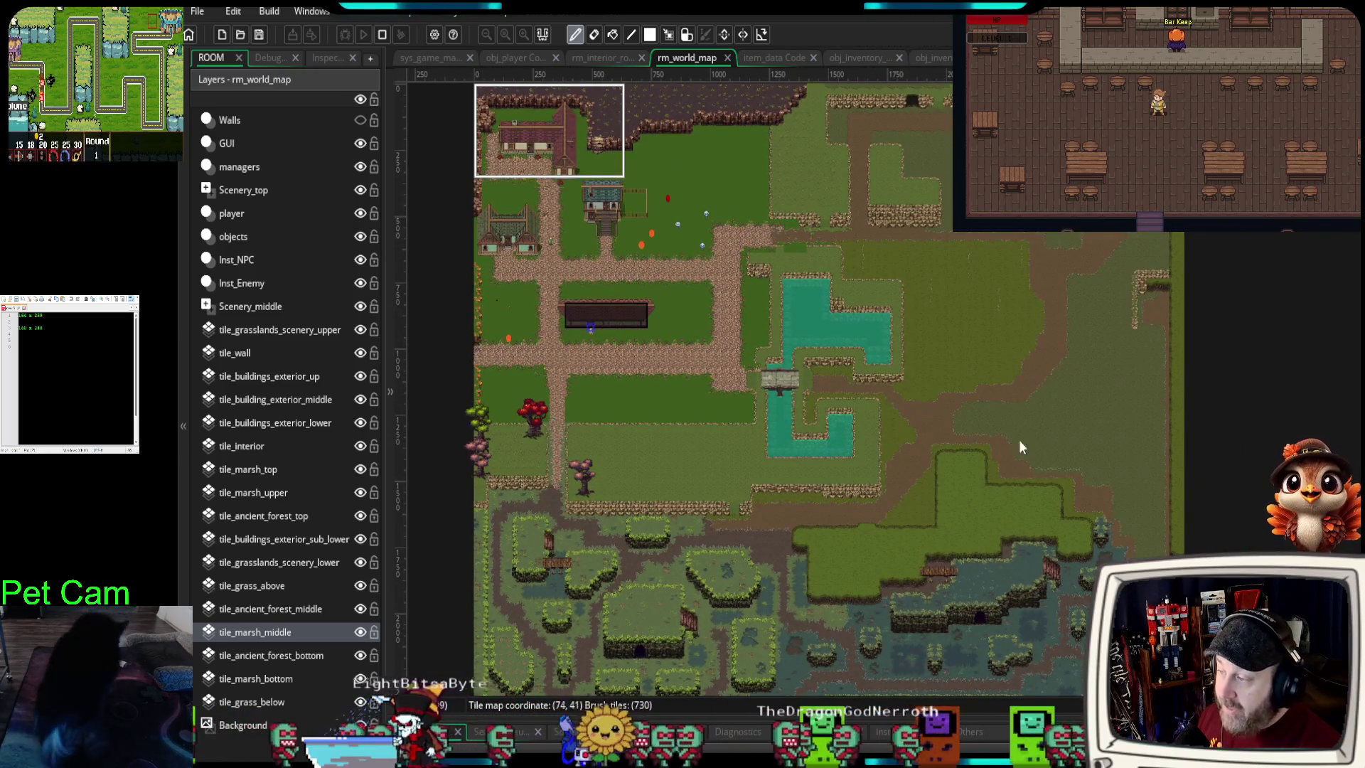
scroll(1030, 439, "left", 3)
scroll(939, 462, "right", 3)
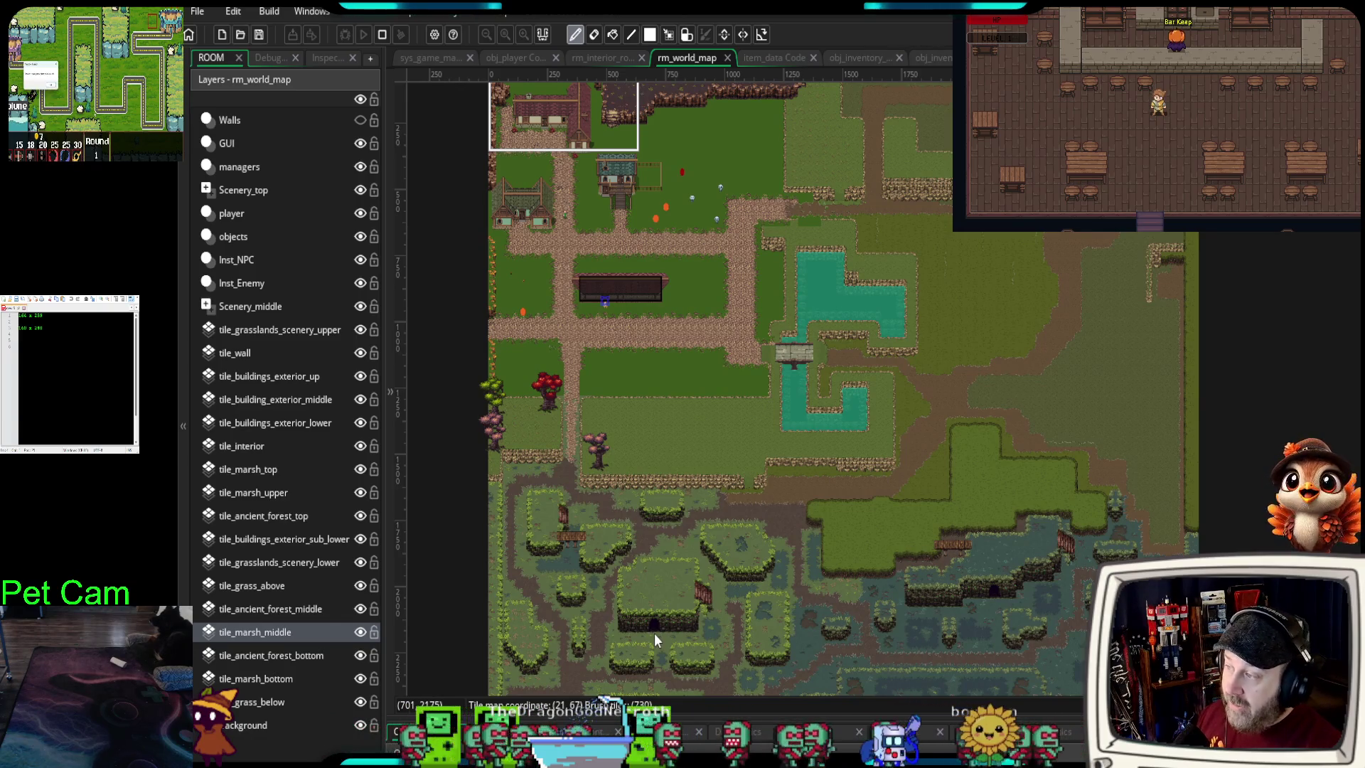
- Zoom into the village with its houses and pond in the map's top-left
left_click_drag(718, 280, 786, 364)
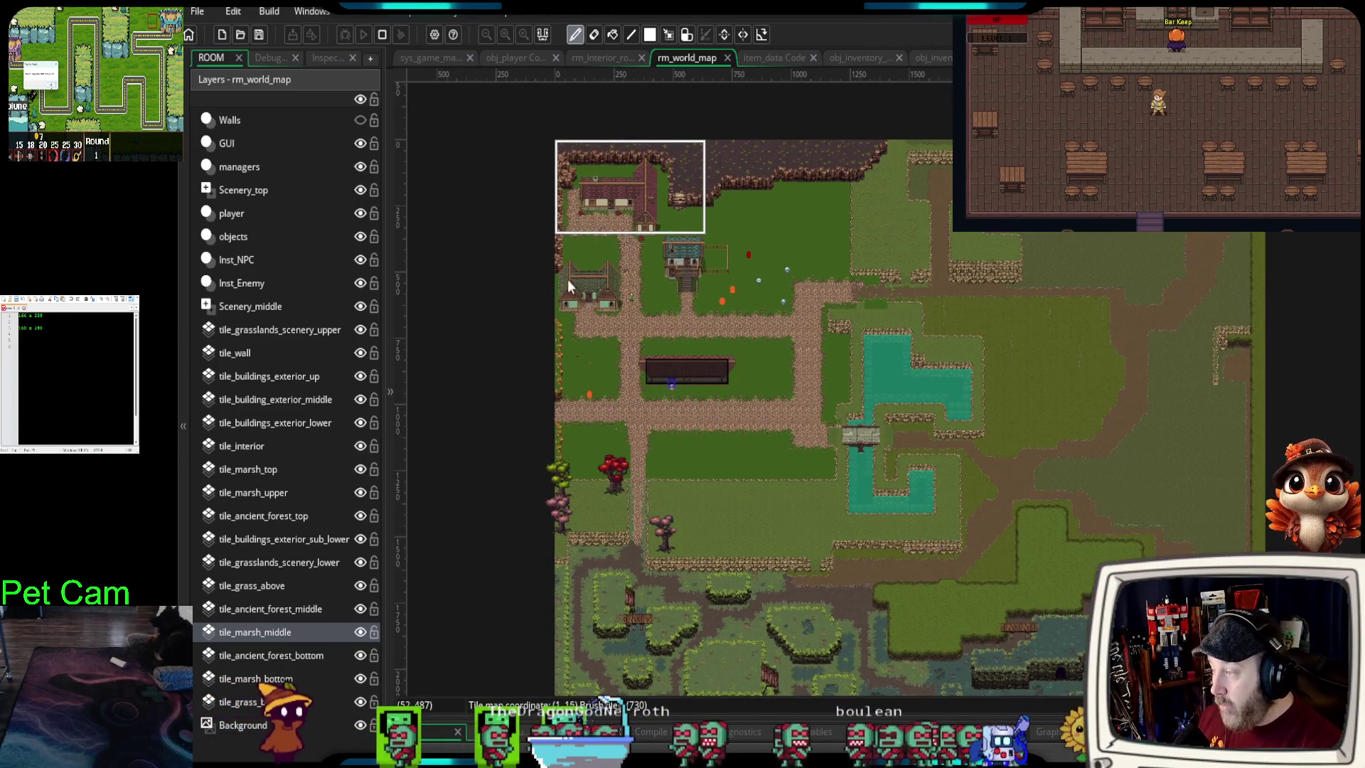
scroll(573, 289, "up", 4)
mouse_move(688, 312)
left_mouse_down()
mouse_move(661, 333)
mouse_move(664, 399)
left_mouse_up()
scroll(661, 332, "up", 2)
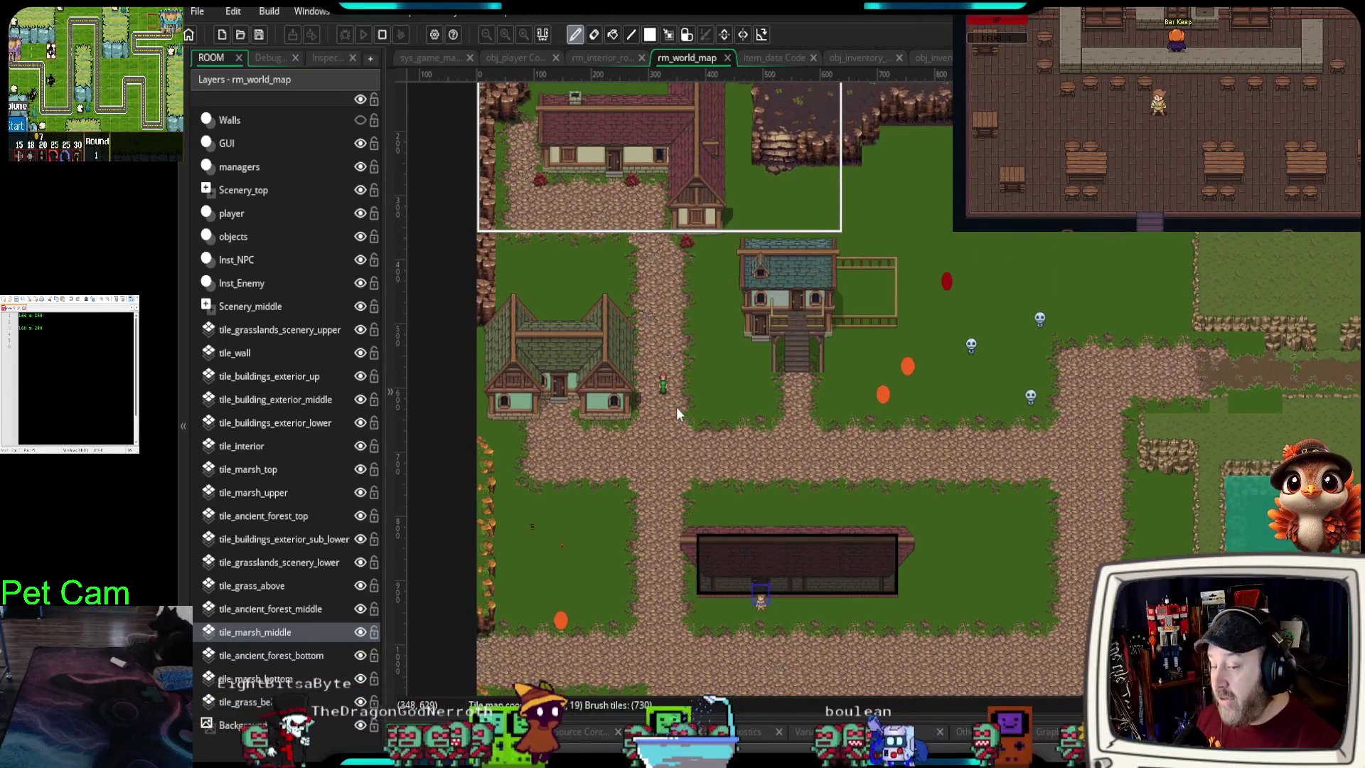
- Switch to rm_interior_rooms and expand the Tiles panel, widening it across the room view
left_click(605, 51)
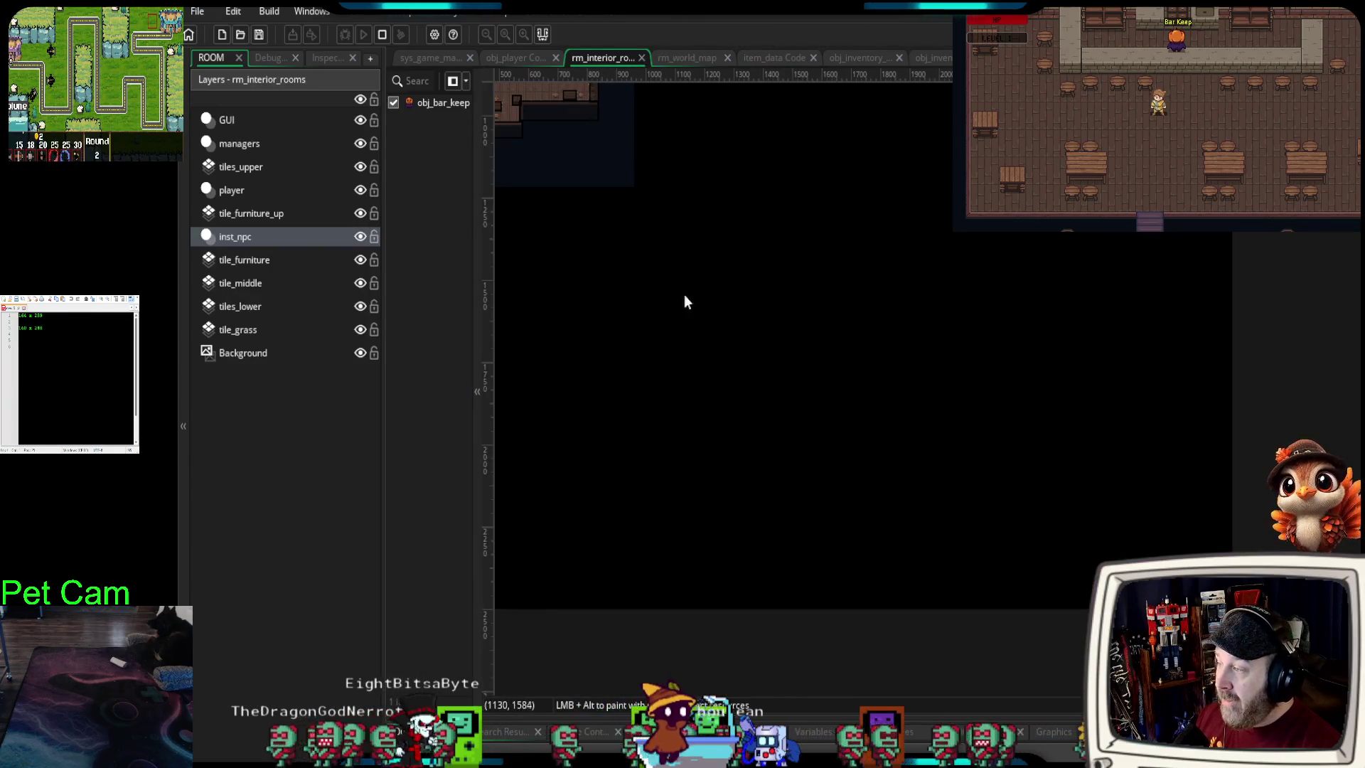
scroll(706, 328, "up", 6)
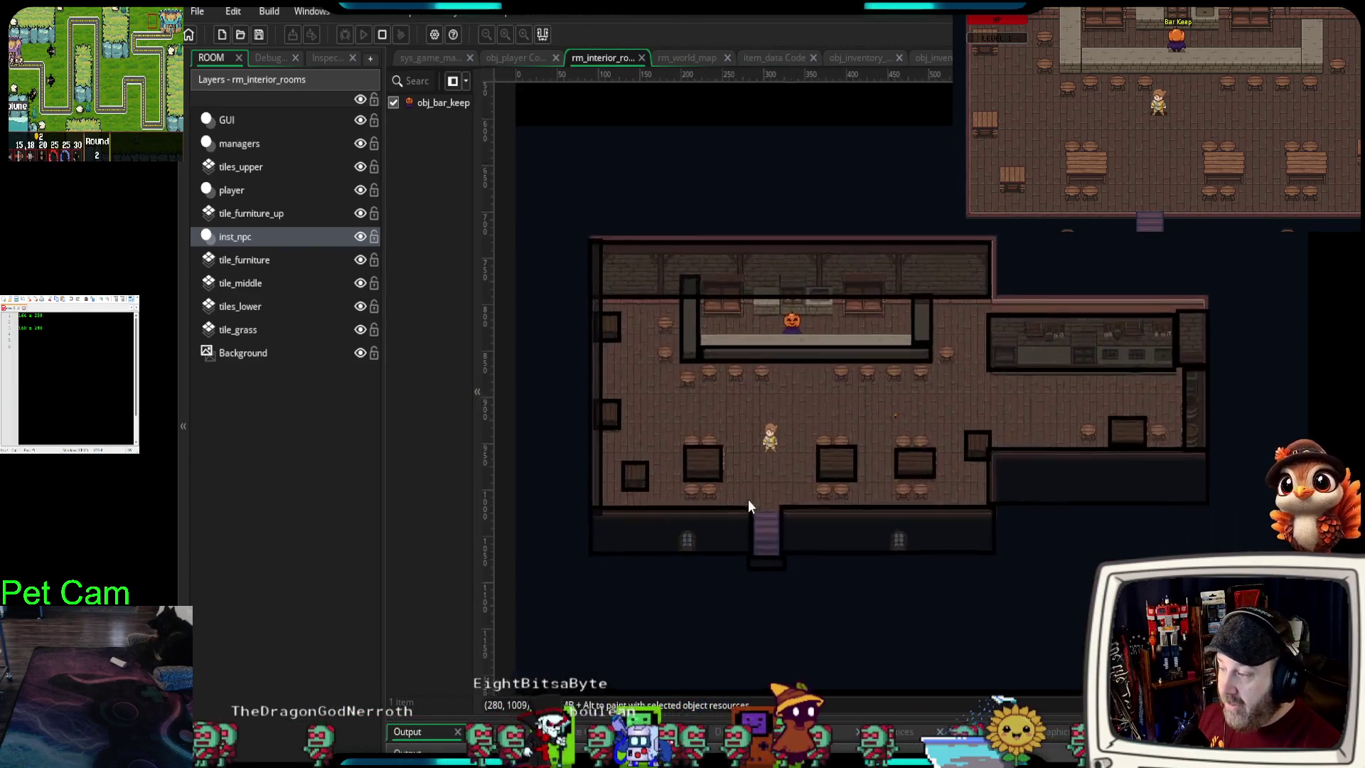
scroll(1042, 498, "down", 2)
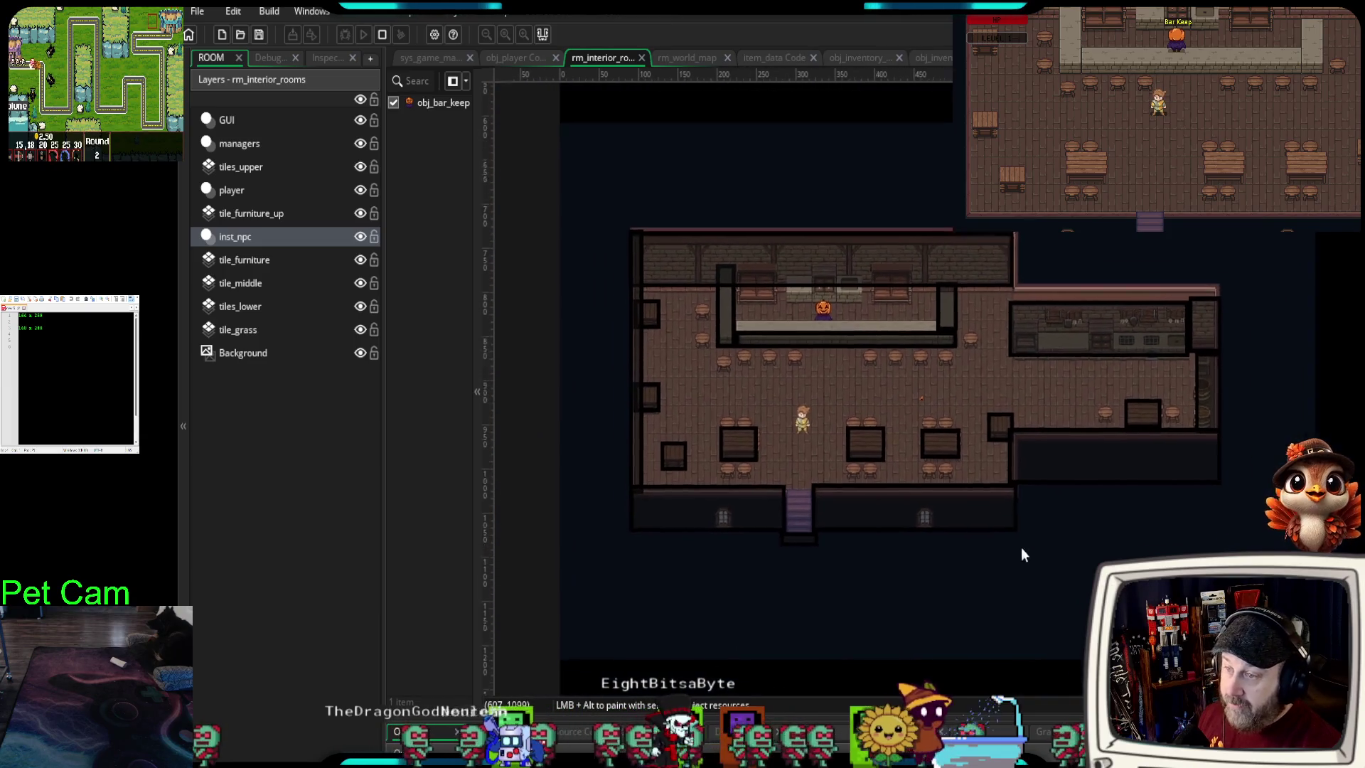
left_click(1360, 406)
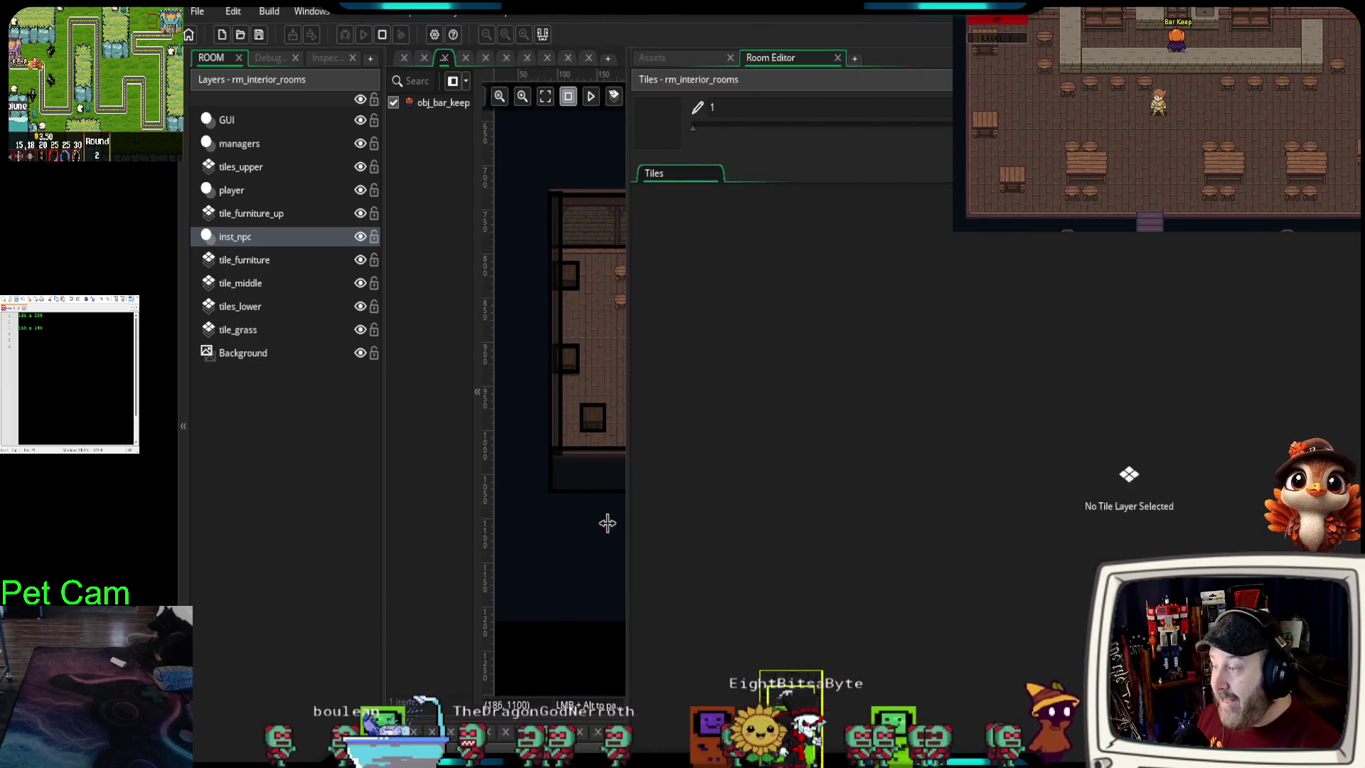
left_click_drag(630, 518, 515, 536)
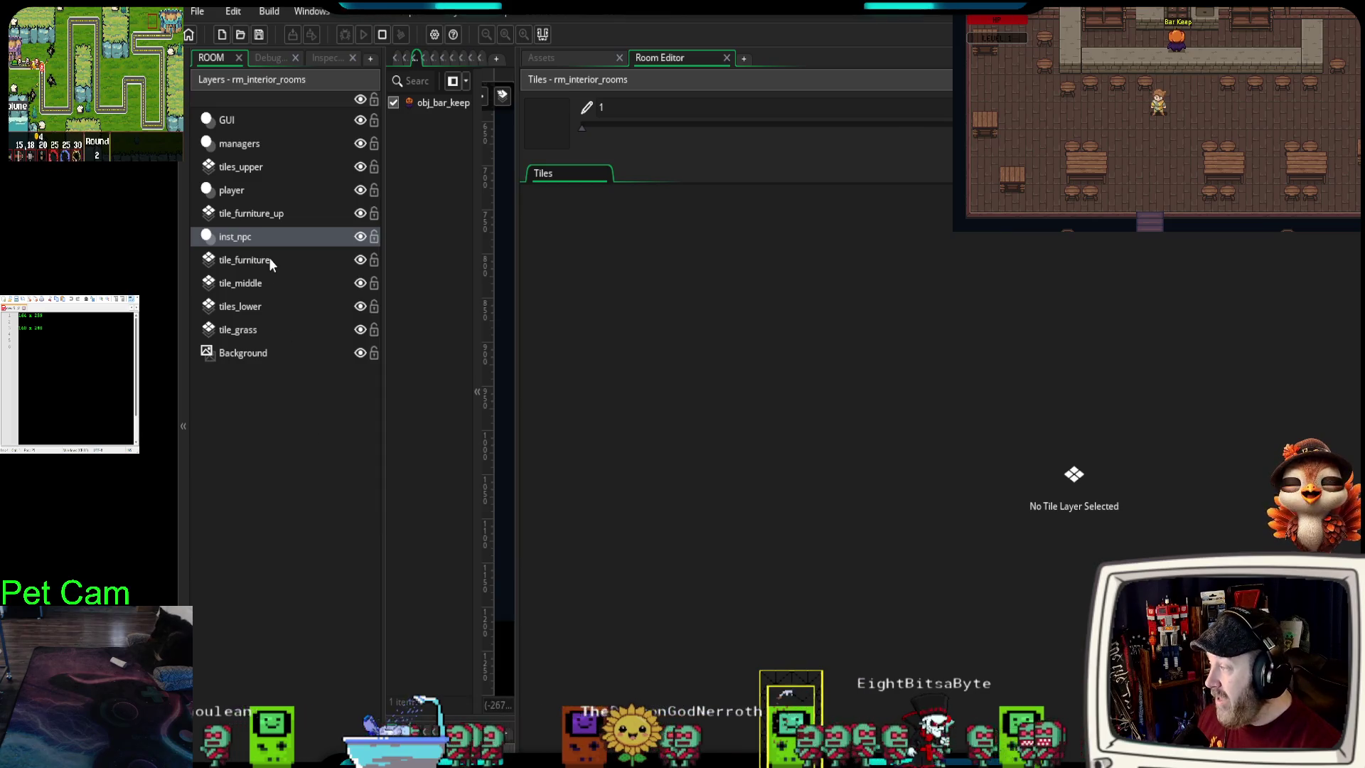
- Browse the tile_furniture and tiles_lower wall tilesets, then tuck the asset browser dock away
left_click(244, 264)
mouse_move(732, 377)
left_mouse_down()
mouse_move(815, 456)
mouse_move(800, 501)
left_mouse_up()
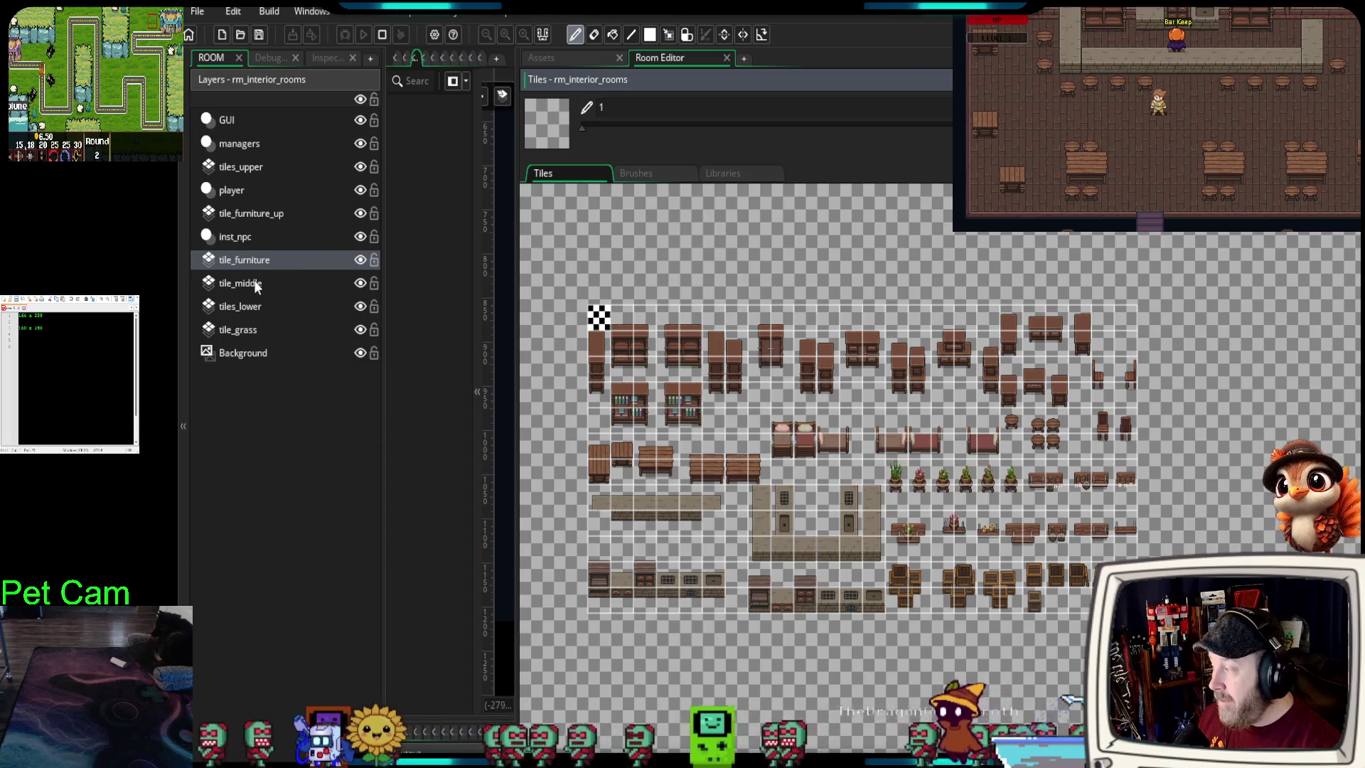
left_click(249, 313)
left_click_drag(771, 462, 889, 436)
scroll(888, 436, "down", 4)
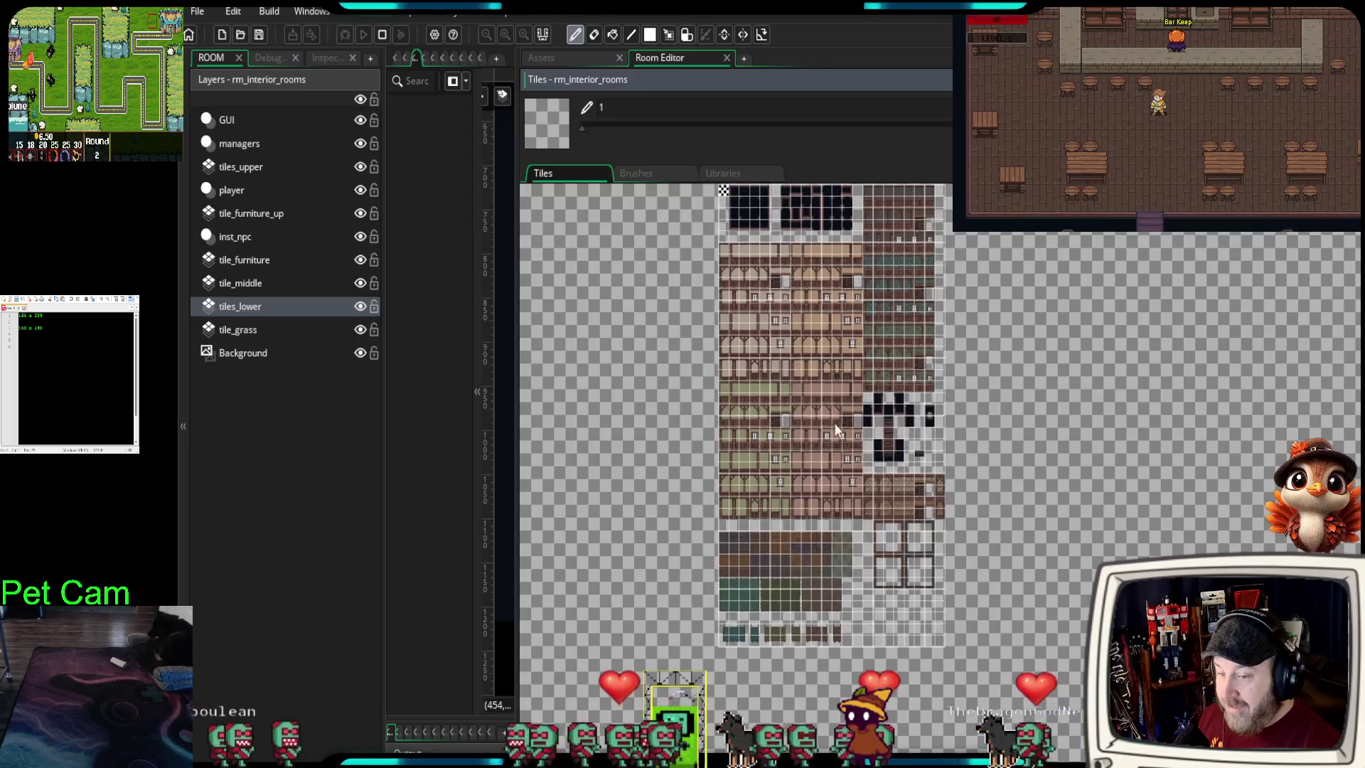
scroll(829, 416, "up", 5)
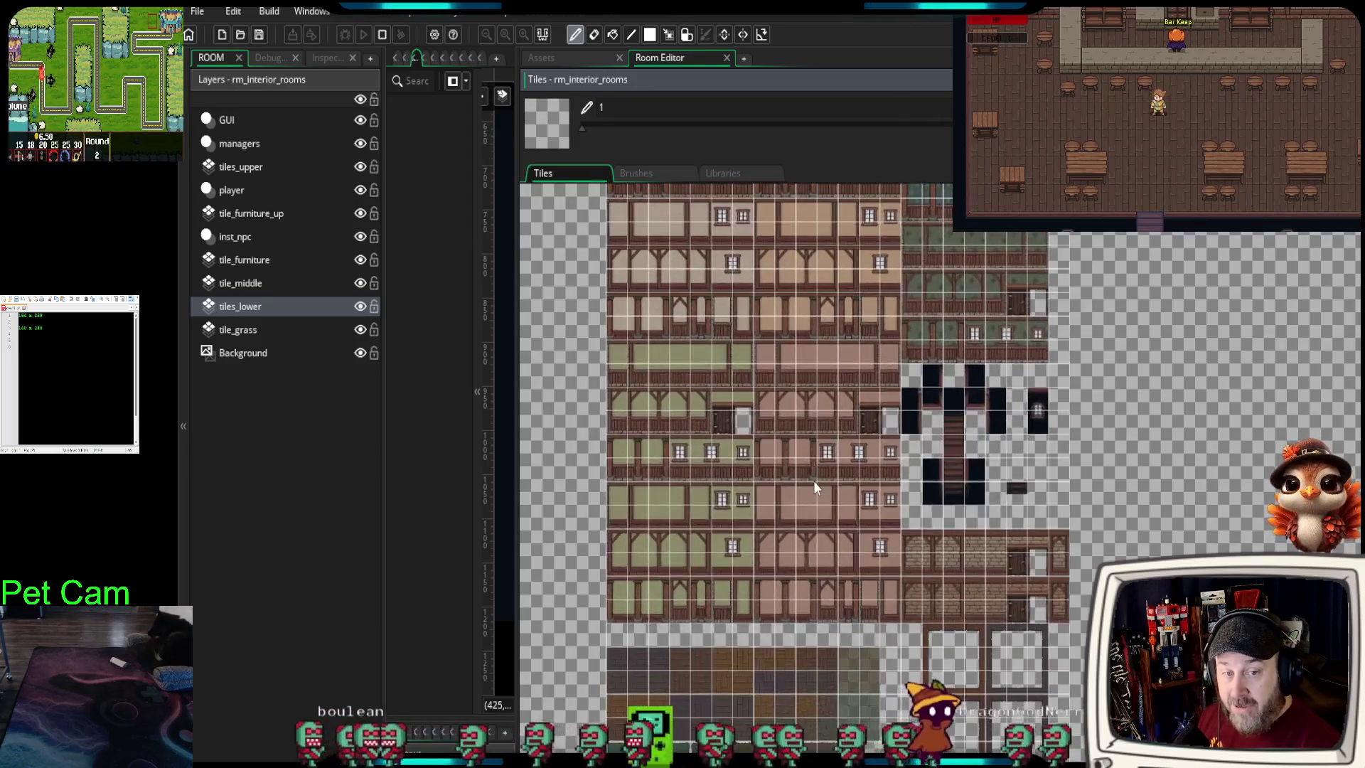
scroll(810, 479, "up", 5)
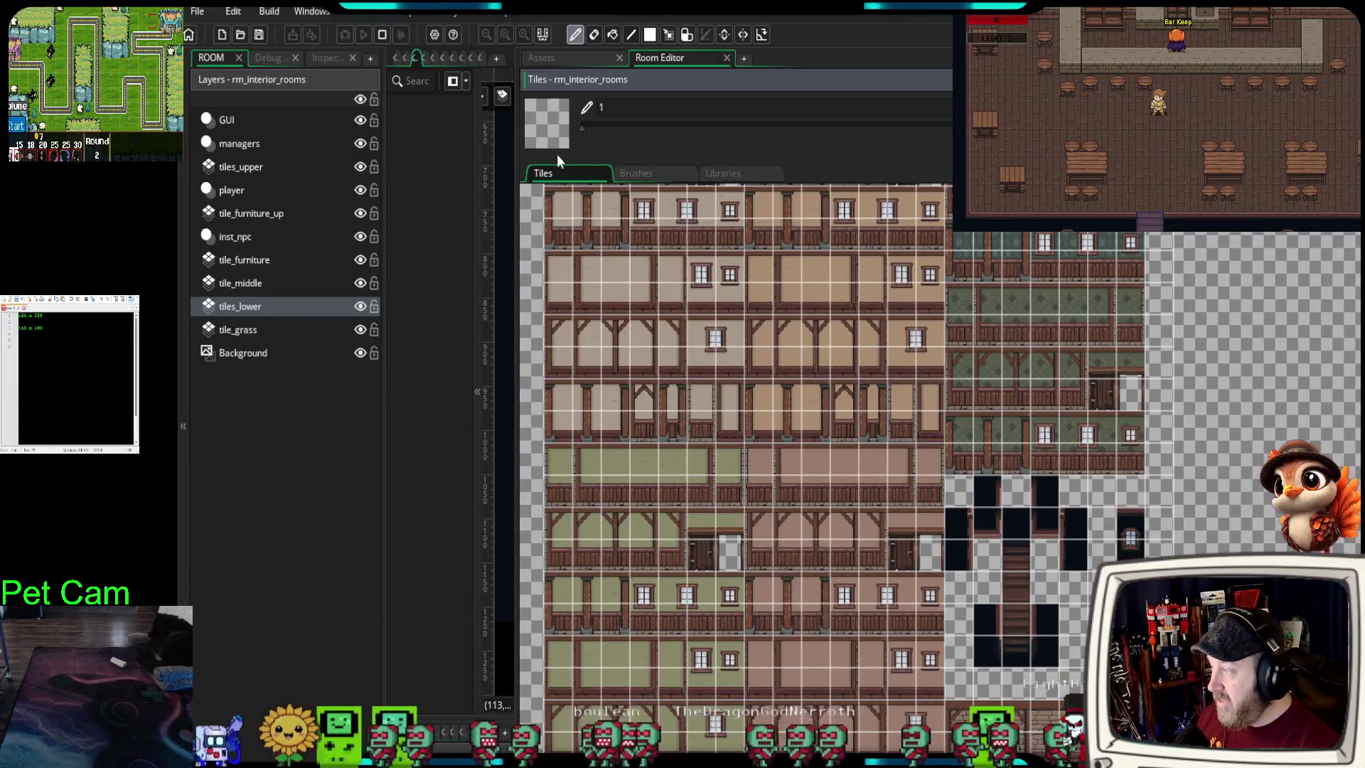
left_click(564, 63)
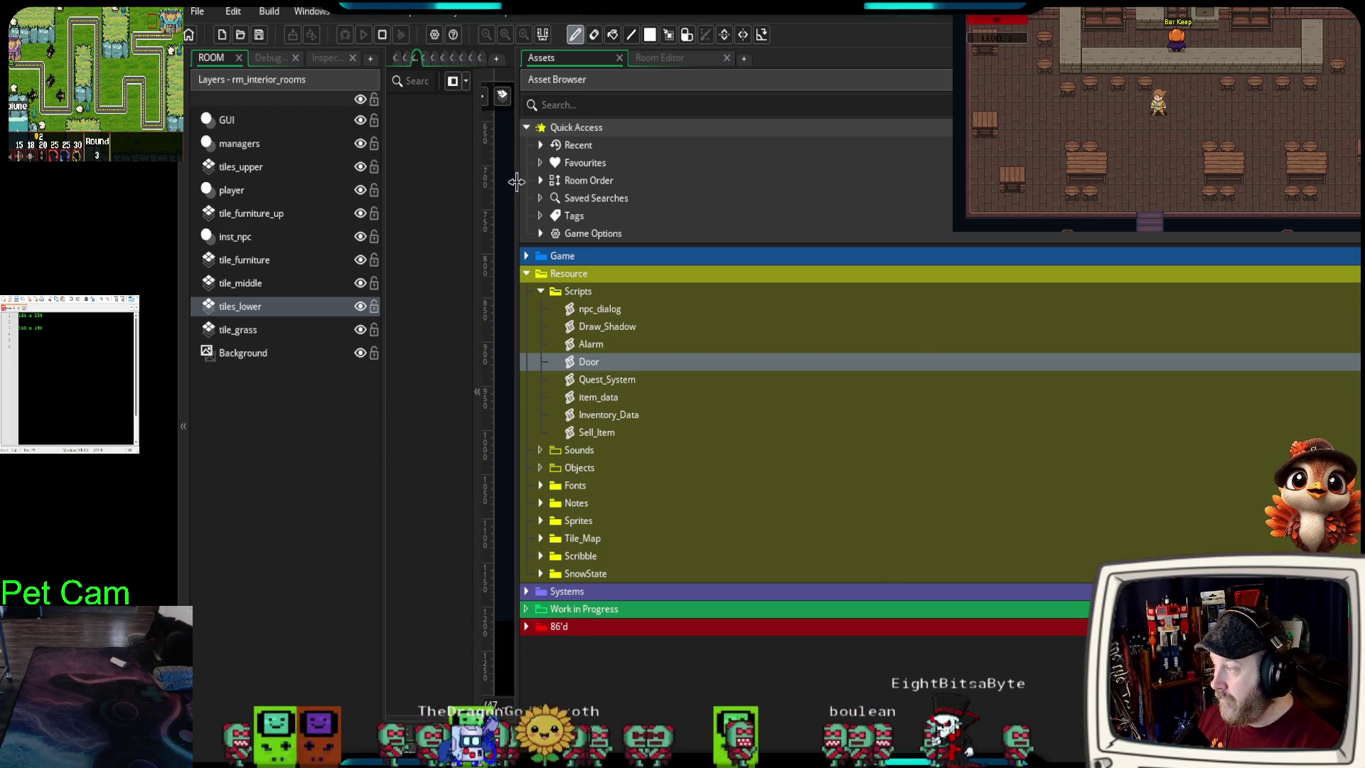
left_click_drag(517, 182, 1180, 182)
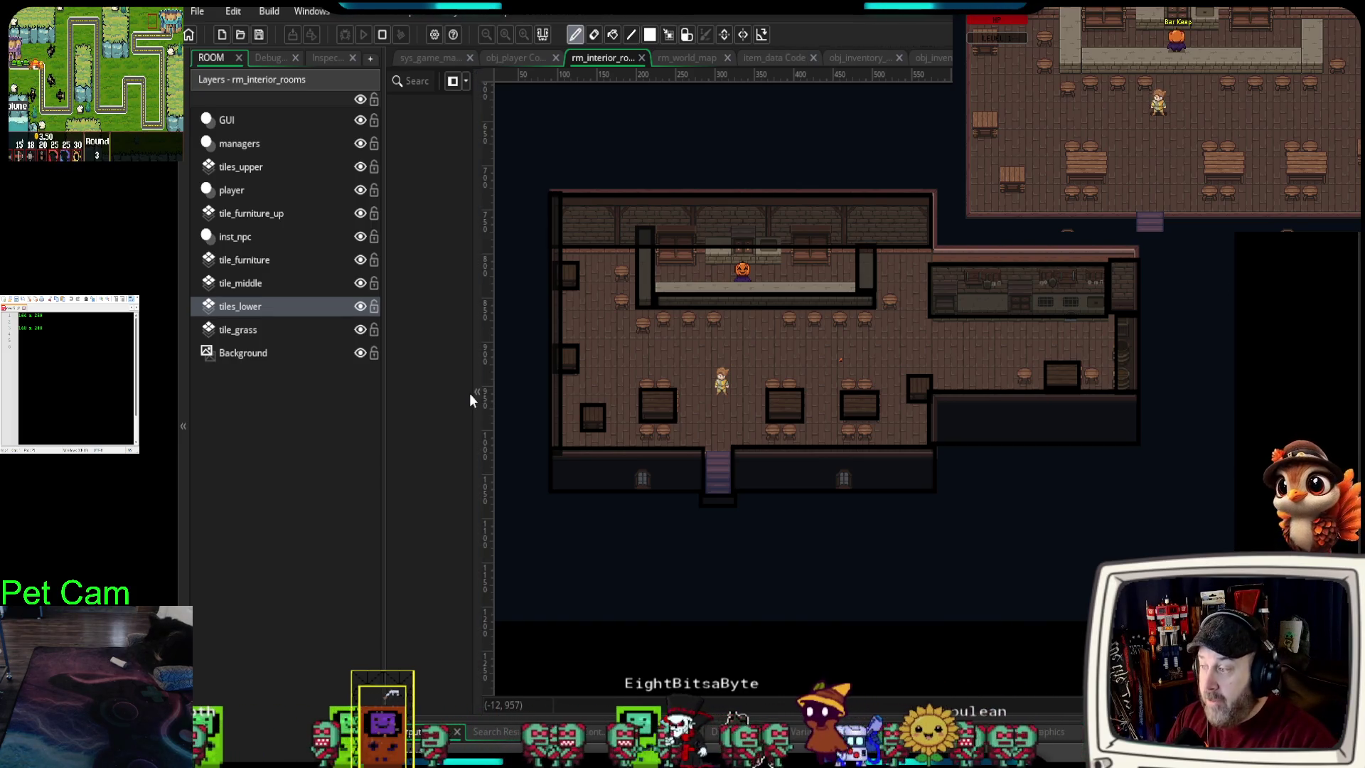
- Collapse the instance search panel beside the Layers list to widen the tavern room
scroll(717, 480, "up", 1)
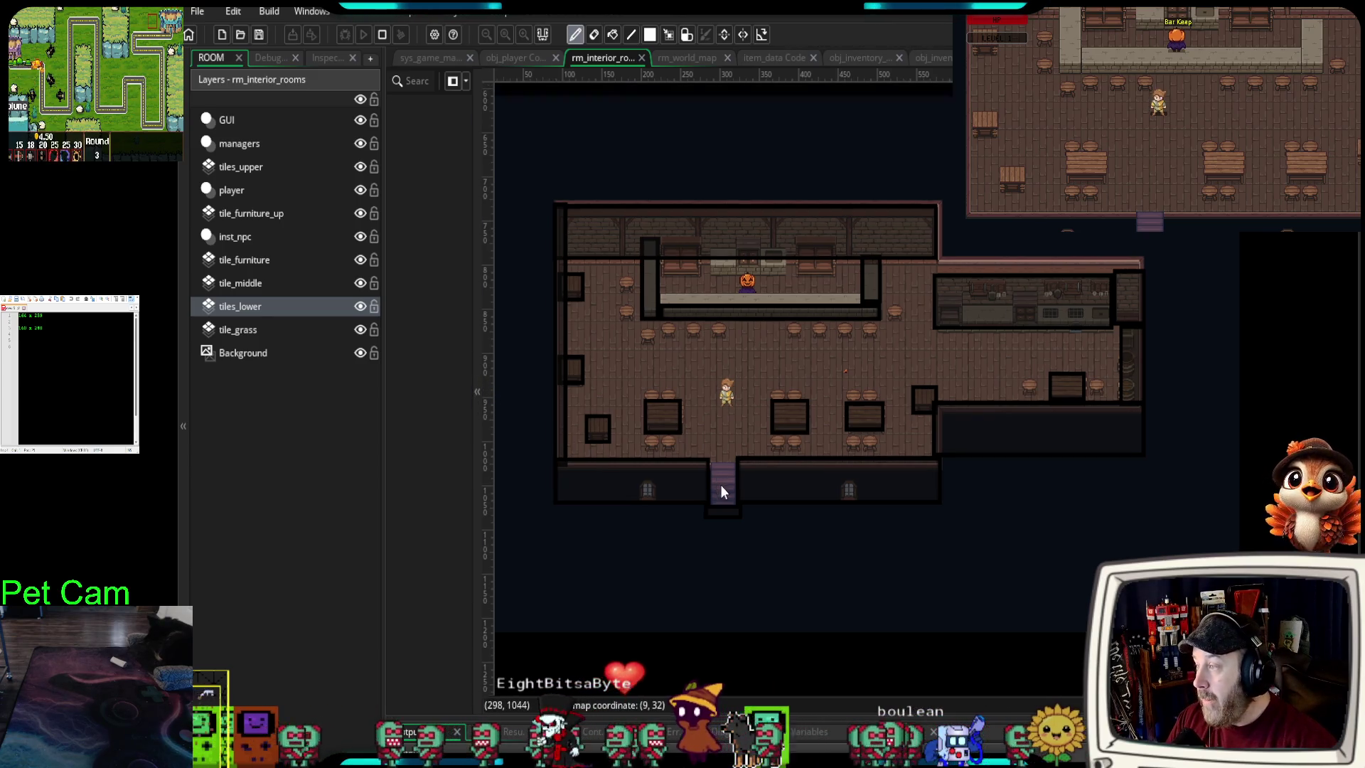
left_click(476, 498)
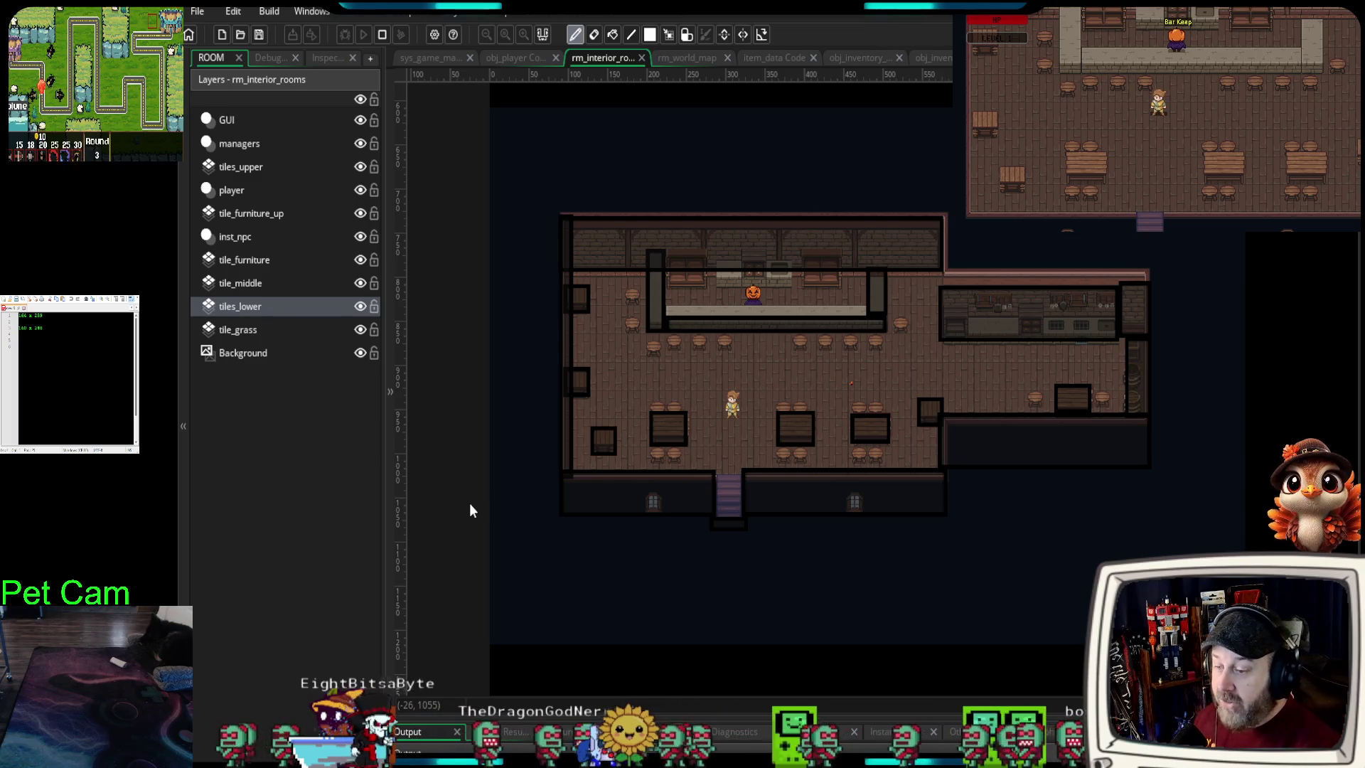
- Open rm_world_map, pan to the marsh cliff mounds, and select the Scenery_middle layer
left_click(676, 58)
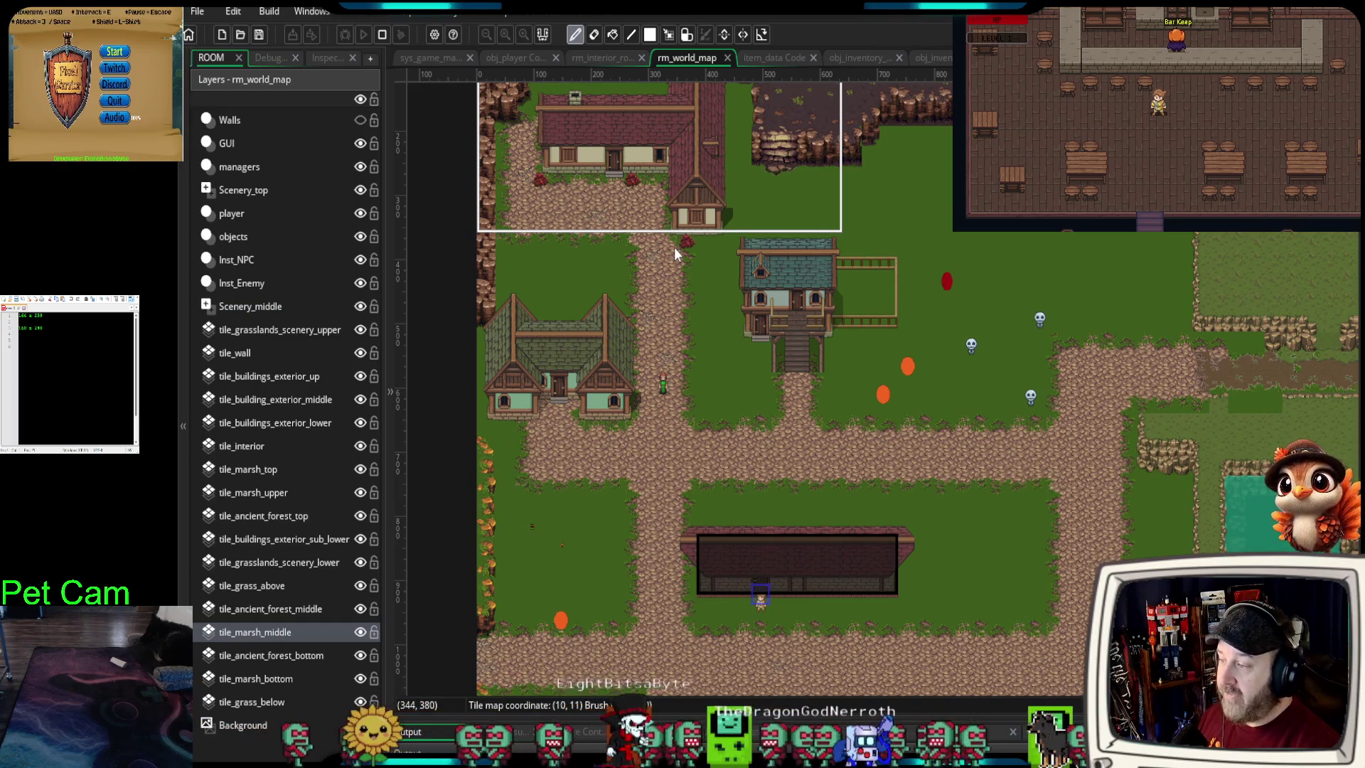
scroll(744, 513, "down", 5)
scroll(744, 513, "right", 3)
scroll(899, 475, "down", 3)
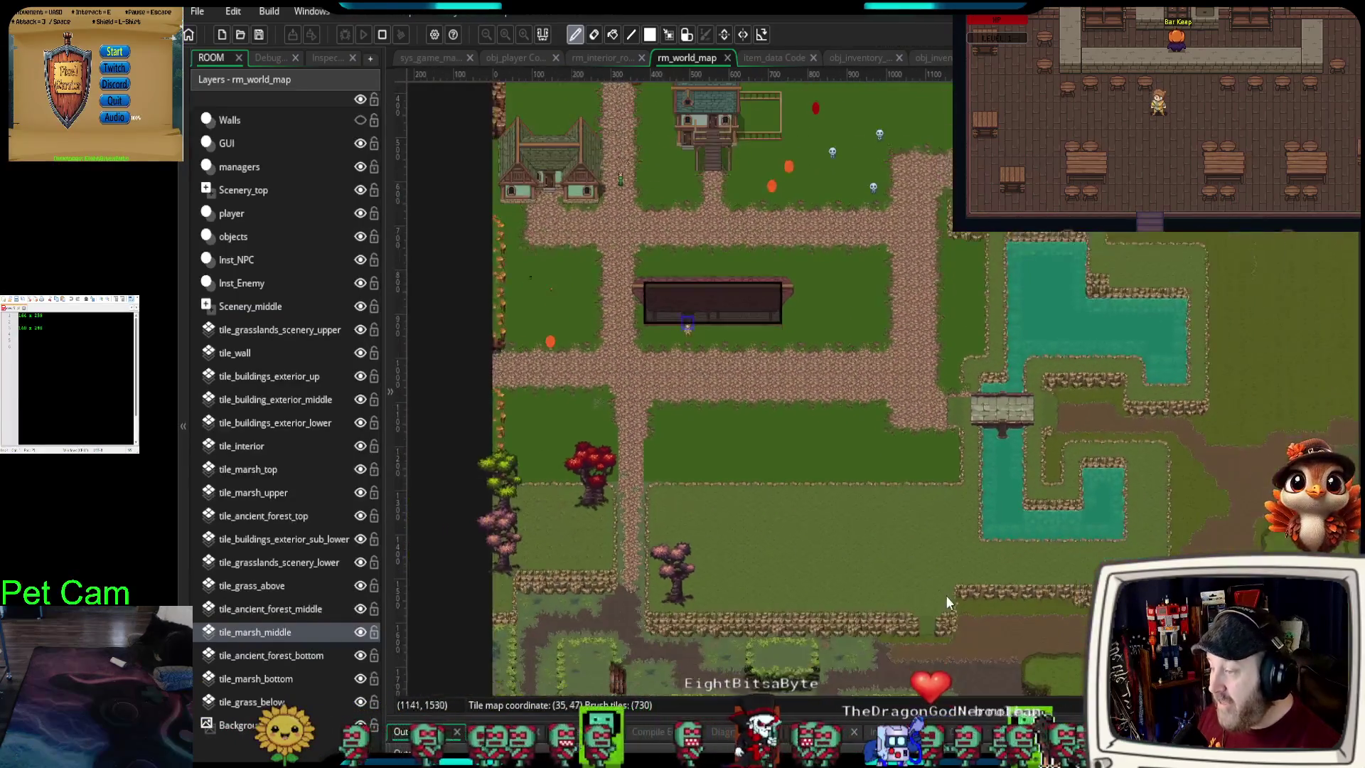
scroll(816, 334, "down", 5)
scroll(752, 460, "up", 3)
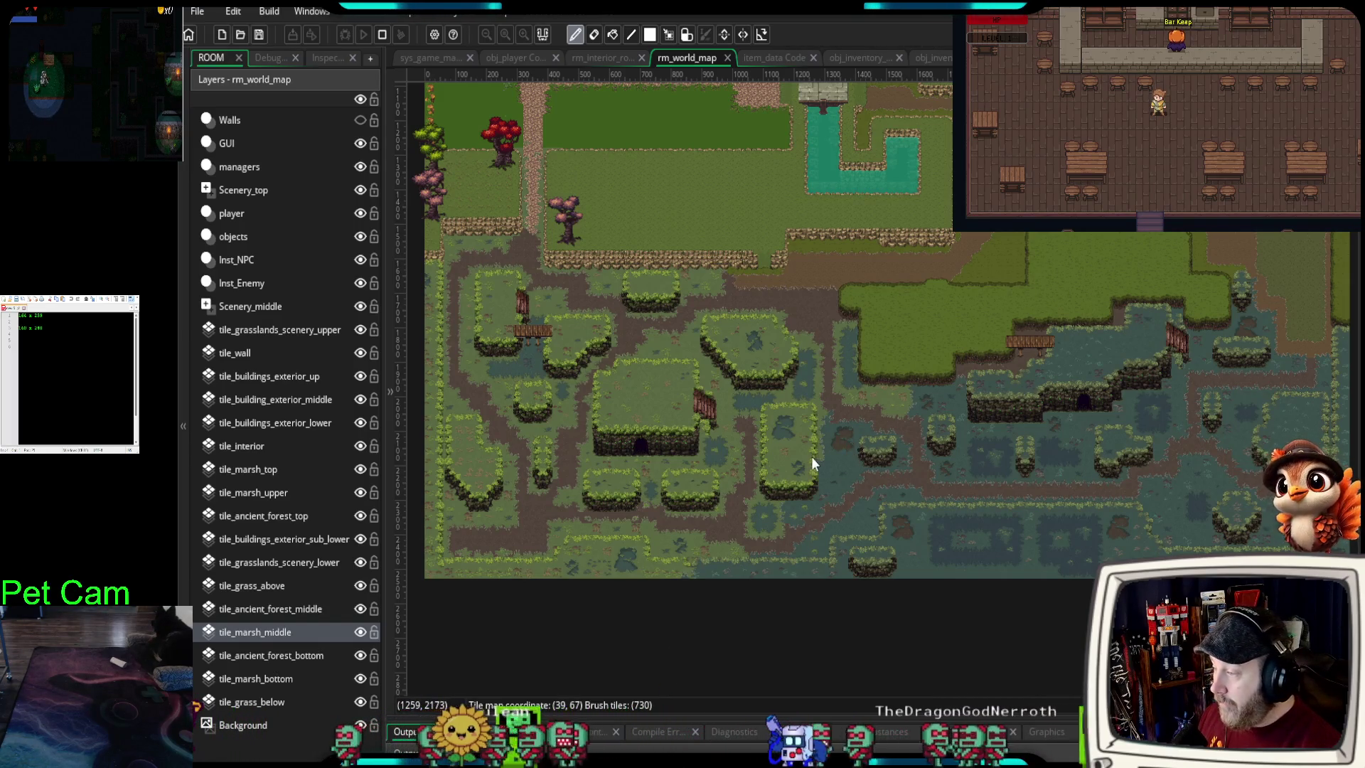
scroll(808, 455, "up", 4)
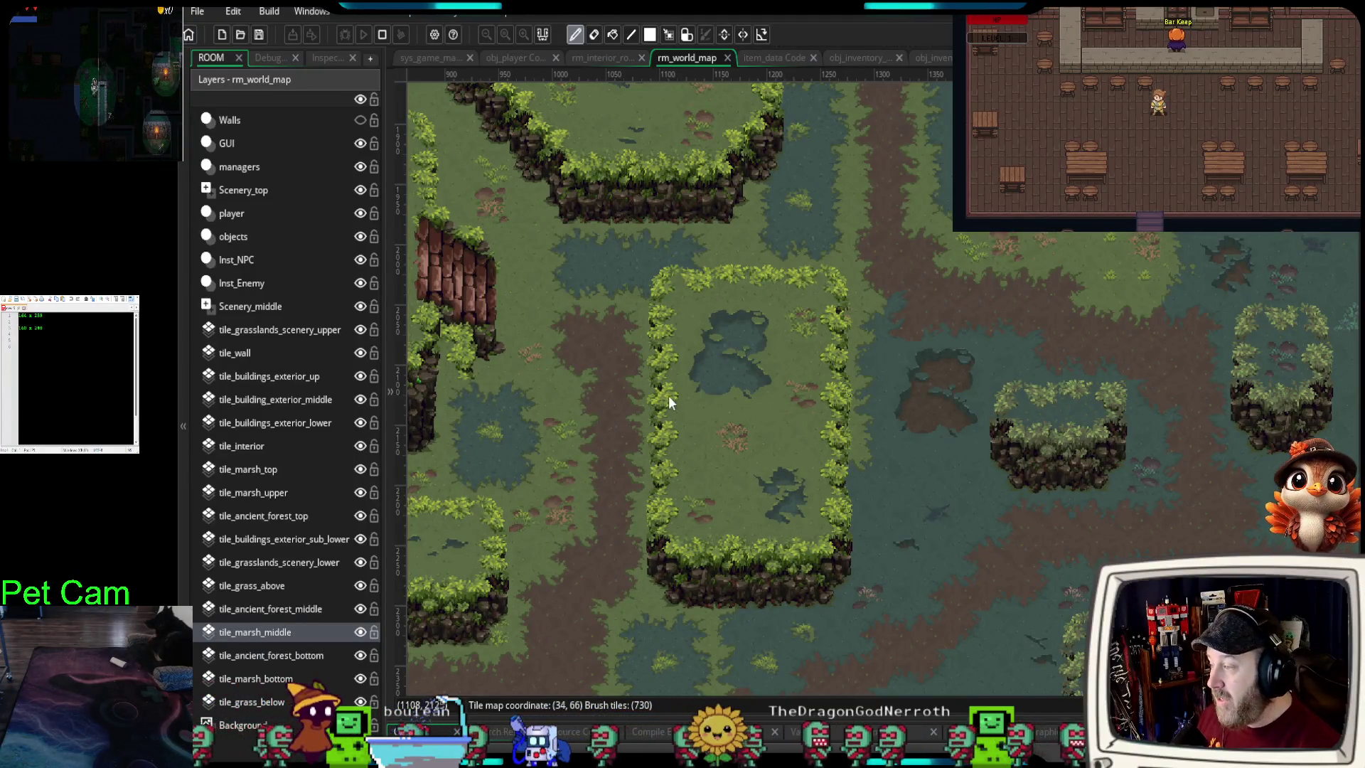
left_click_drag(668, 395, 986, 441)
scroll(924, 443, "down", 1)
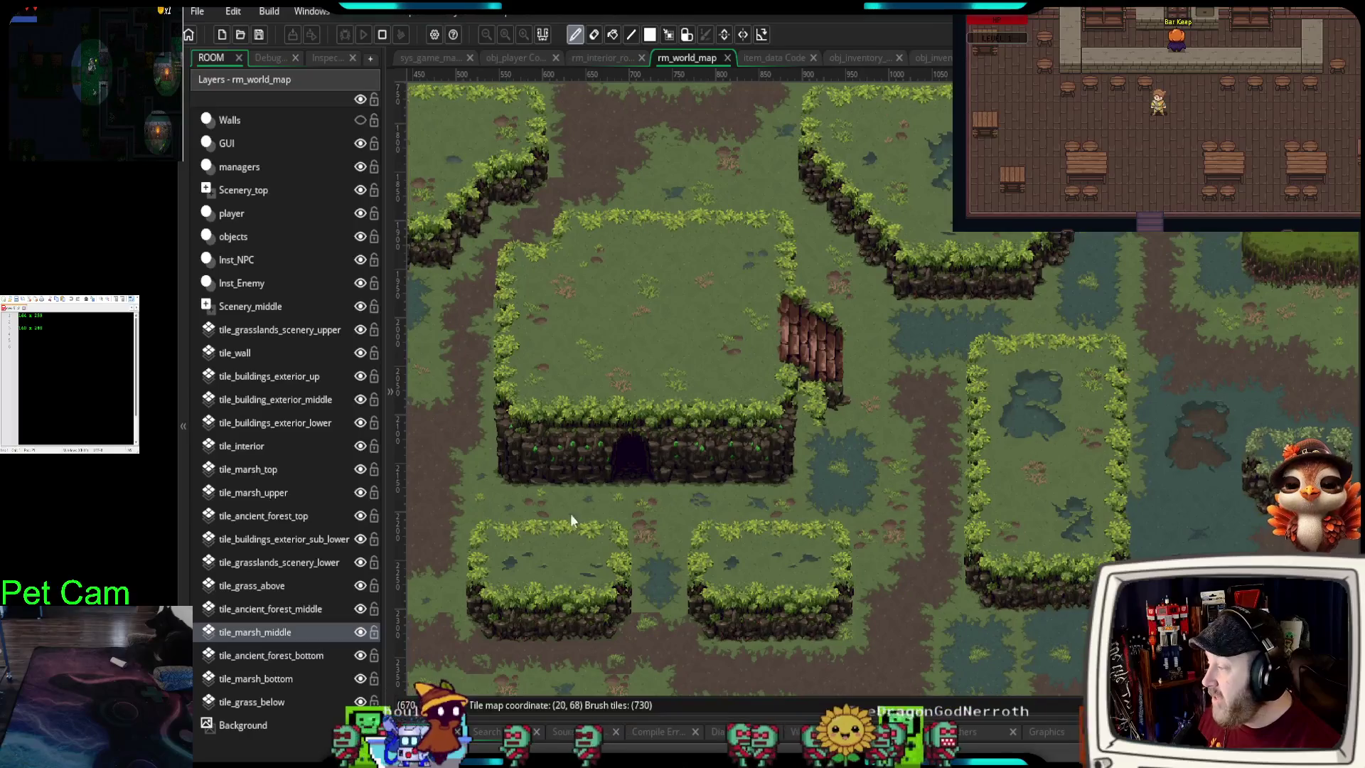
left_click(267, 313)
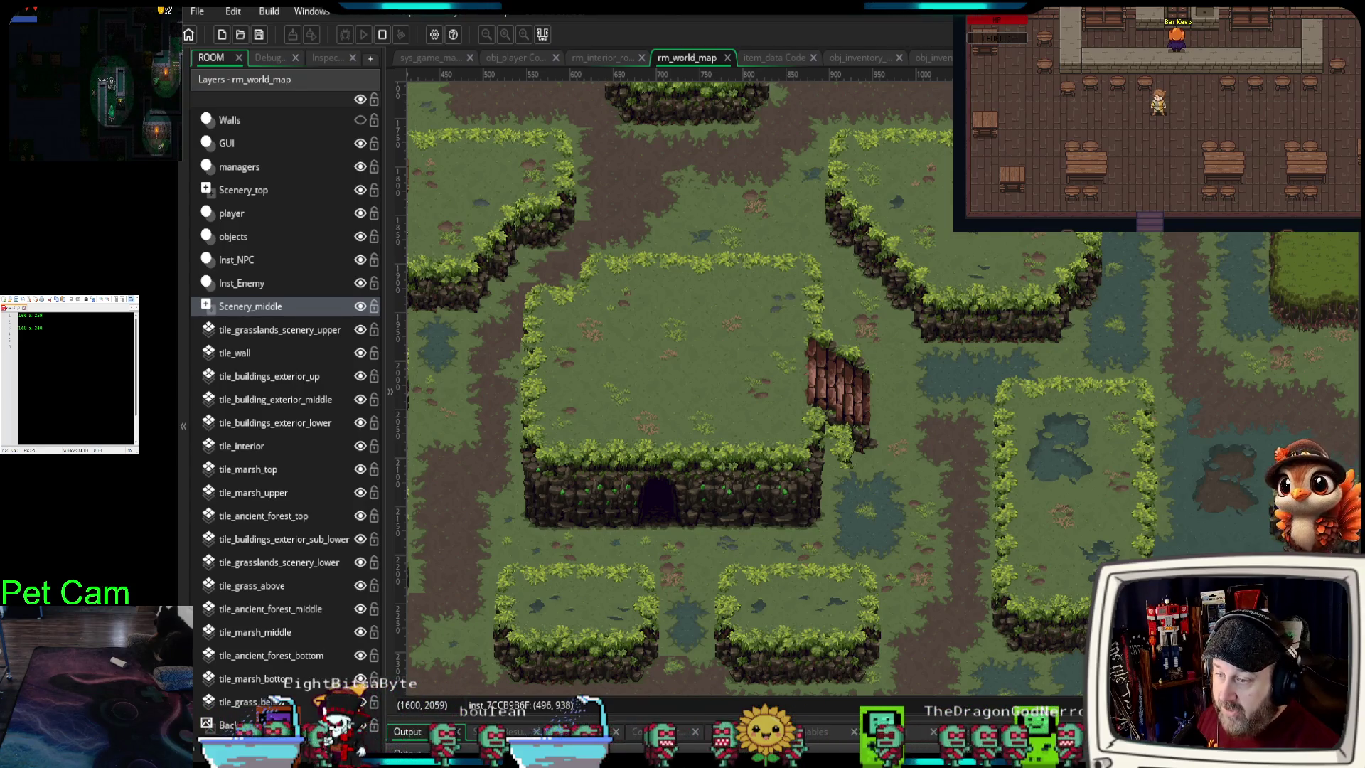
- Bring a dead tree sprite into the room and place it on the central cliff mound
mouse_move(1364, 455)
left_mouse_down()
mouse_move(1251, 469)
mouse_move(1038, 441)
mouse_move(1130, 490)
mouse_move(1173, 365)
mouse_move(1184, 384)
left_mouse_up()
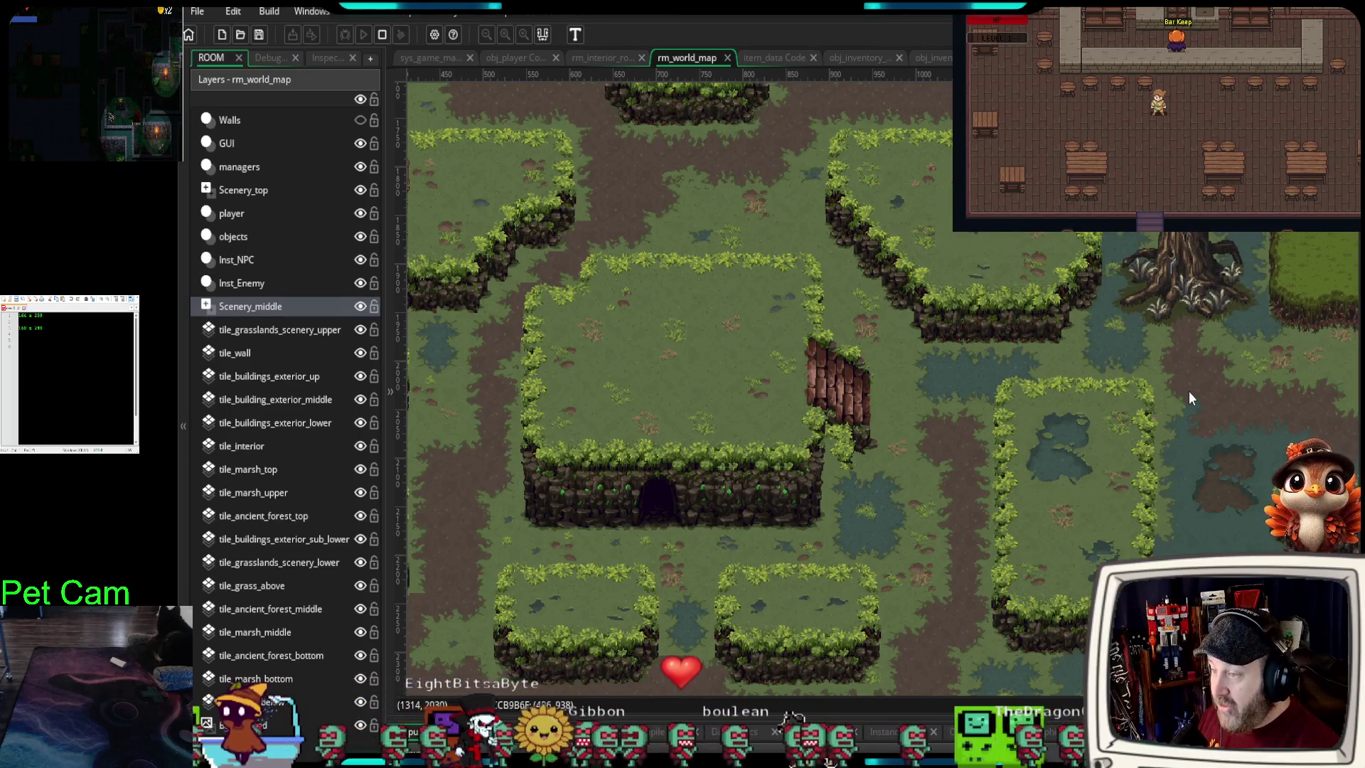
scroll(1188, 391, "down", 2)
scroll(1154, 421, "down", 4)
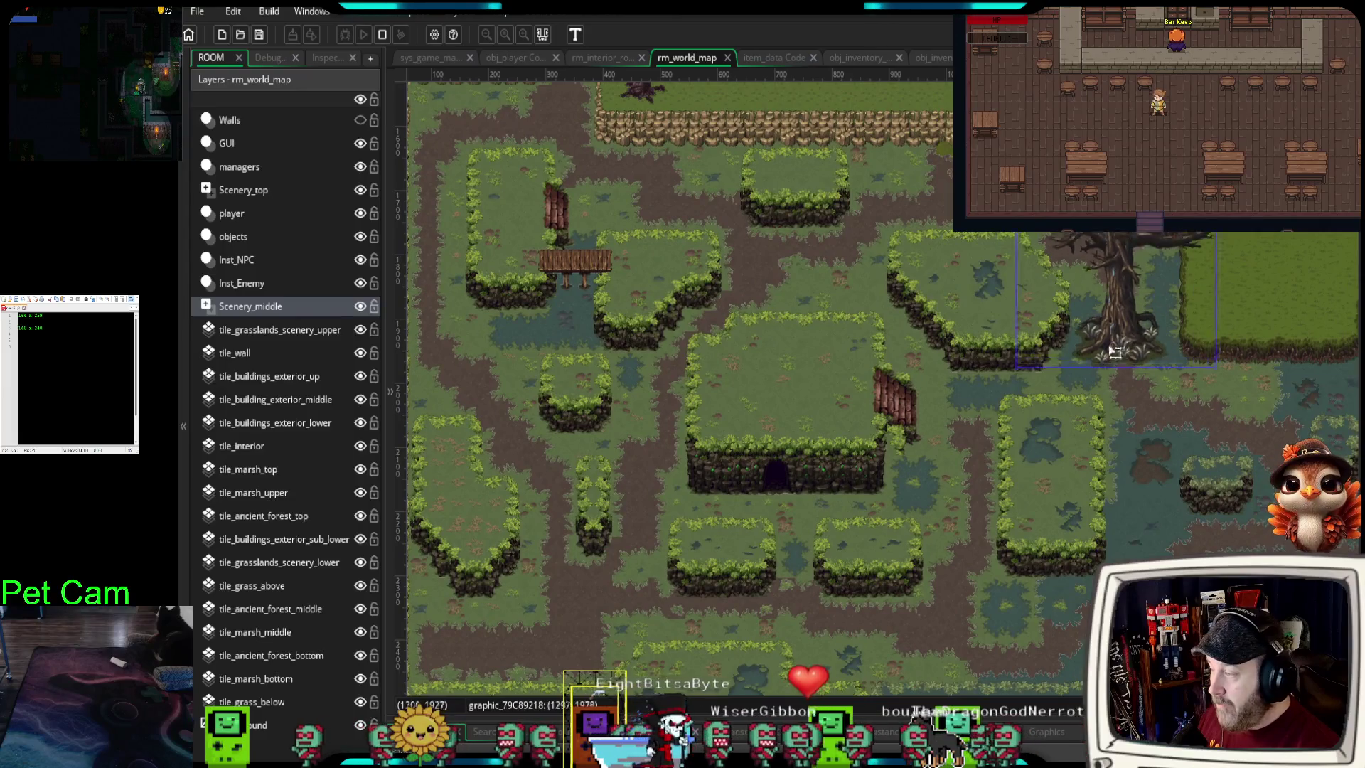
left_click_drag(1115, 353, 770, 396)
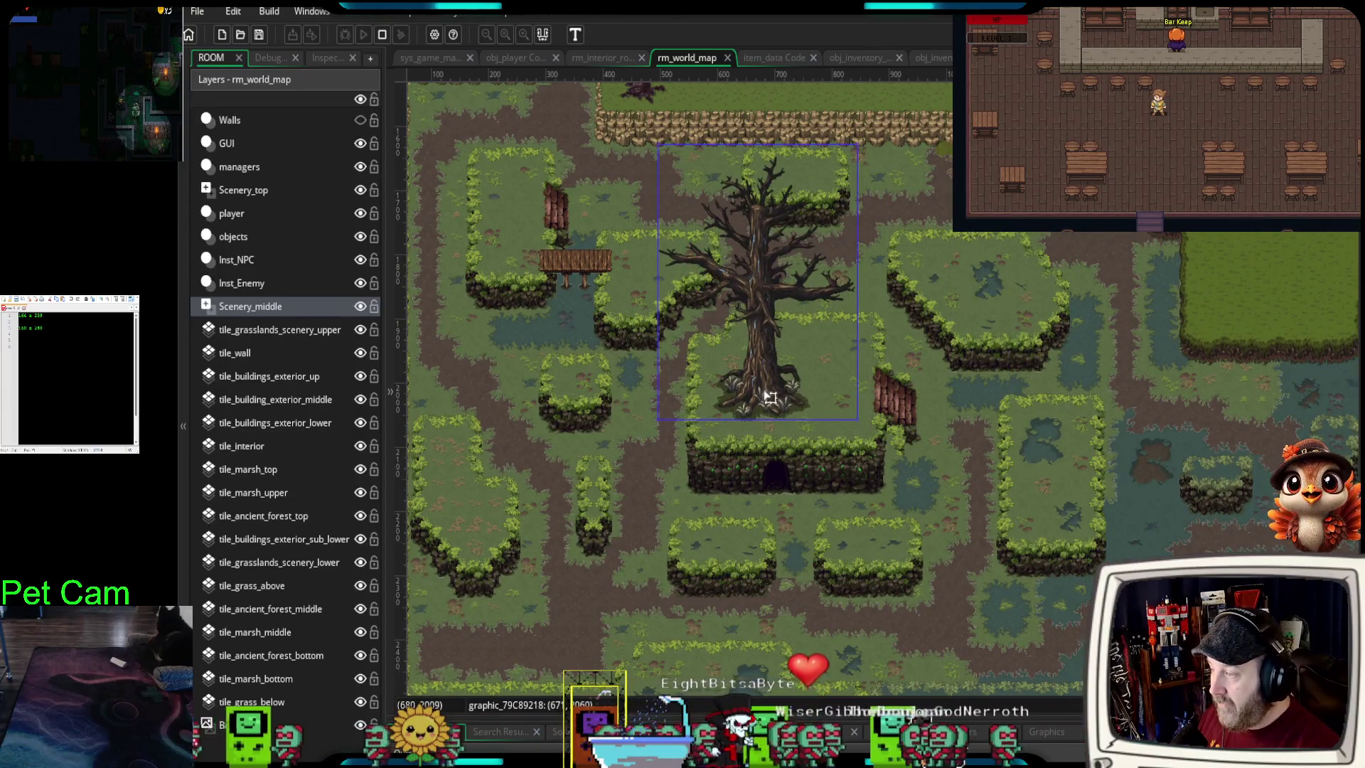
- Add a right-centre tree, a pink tree and a green willow, then delete the big dead tree
mouse_move(1059, 441)
left_mouse_down()
mouse_move(1004, 384)
mouse_move(980, 328)
left_mouse_up()
mouse_move(1354, 604)
left_mouse_down()
mouse_move(1138, 586)
mouse_move(1079, 509)
mouse_move(1082, 548)
left_mouse_up()
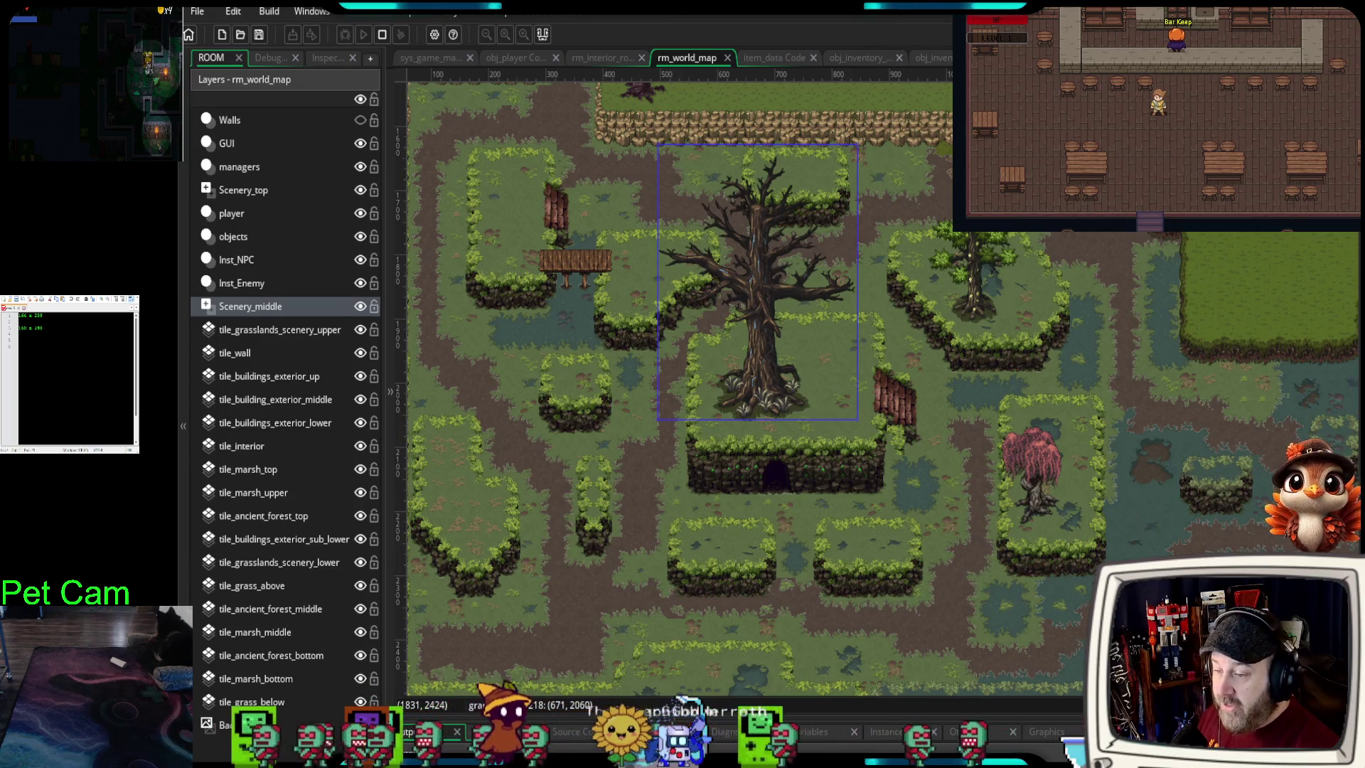
left_click_drag(1354, 569, 846, 565)
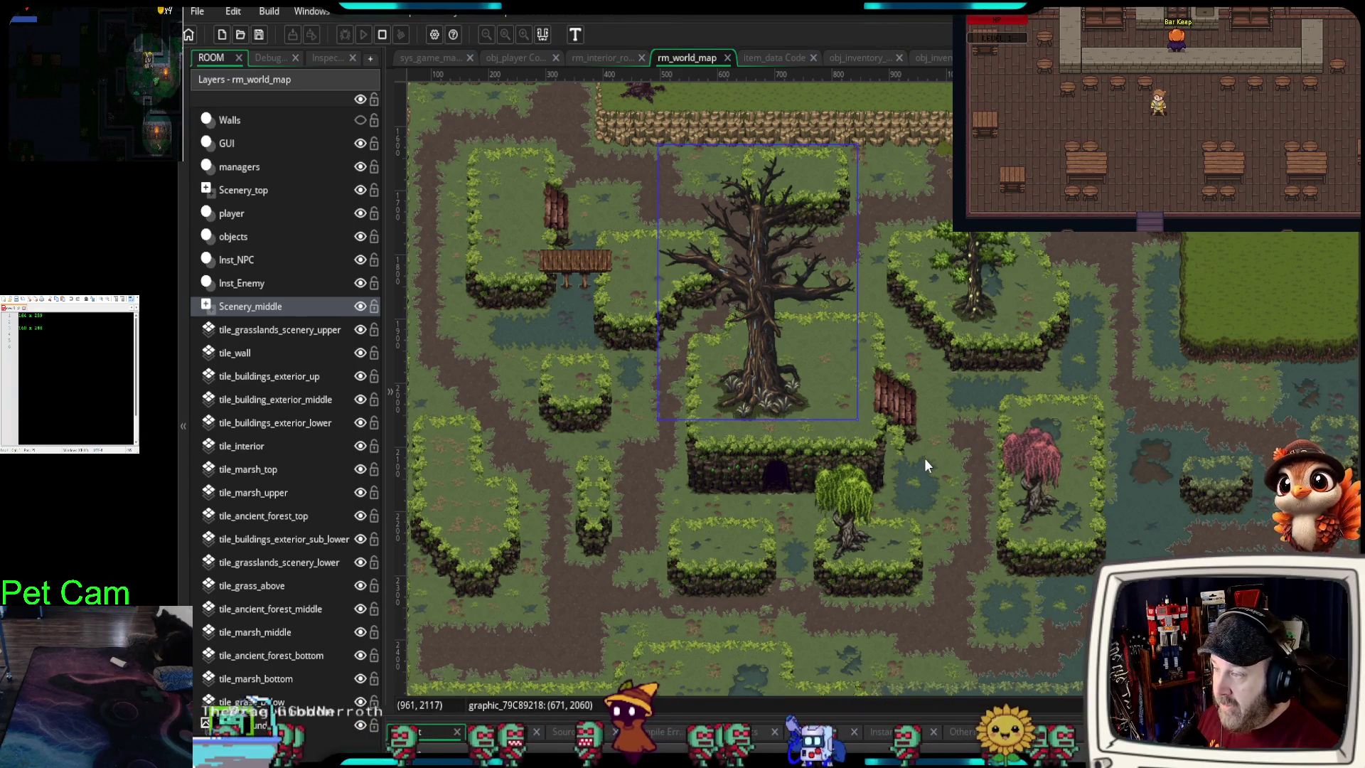
scroll(924, 458, "up", 3)
scroll(924, 466, "up", 1)
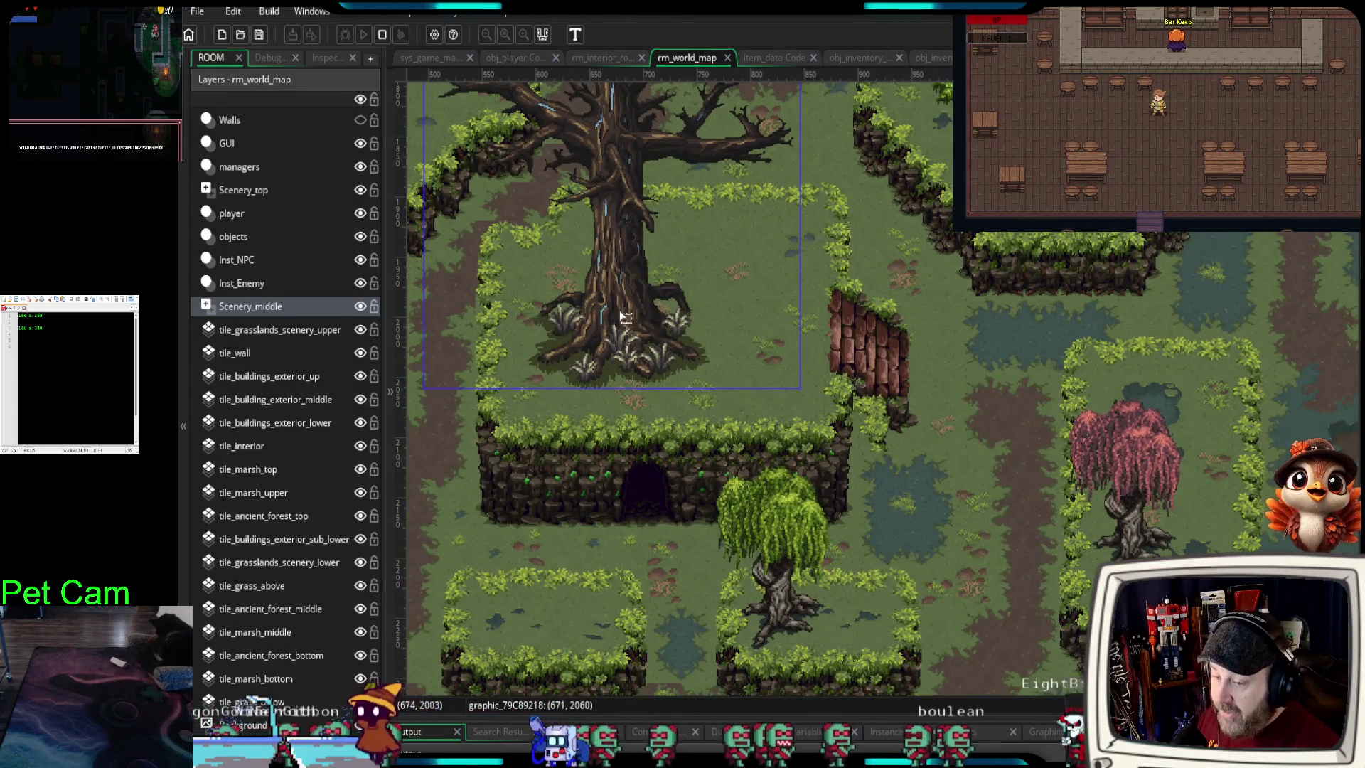
scroll(864, 591, "up", 2)
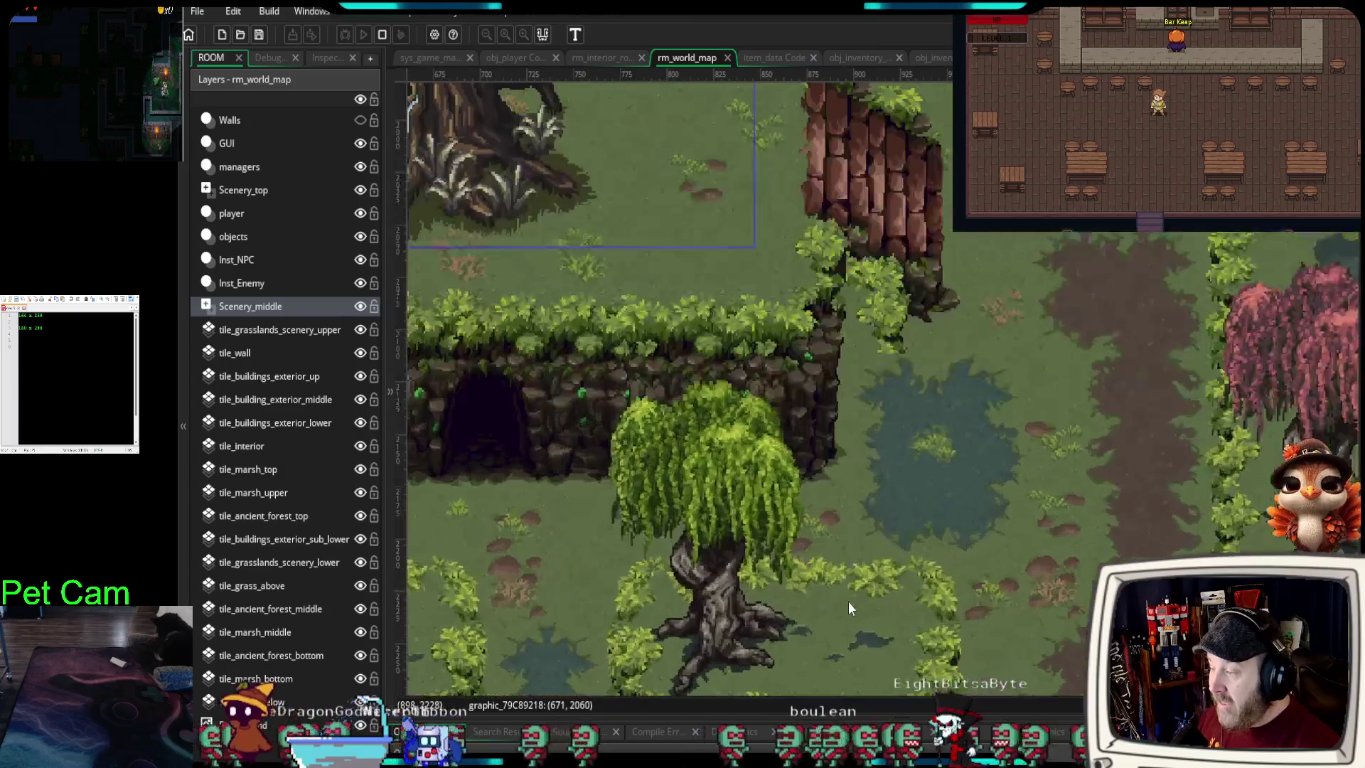
scroll(925, 458, "down", 4)
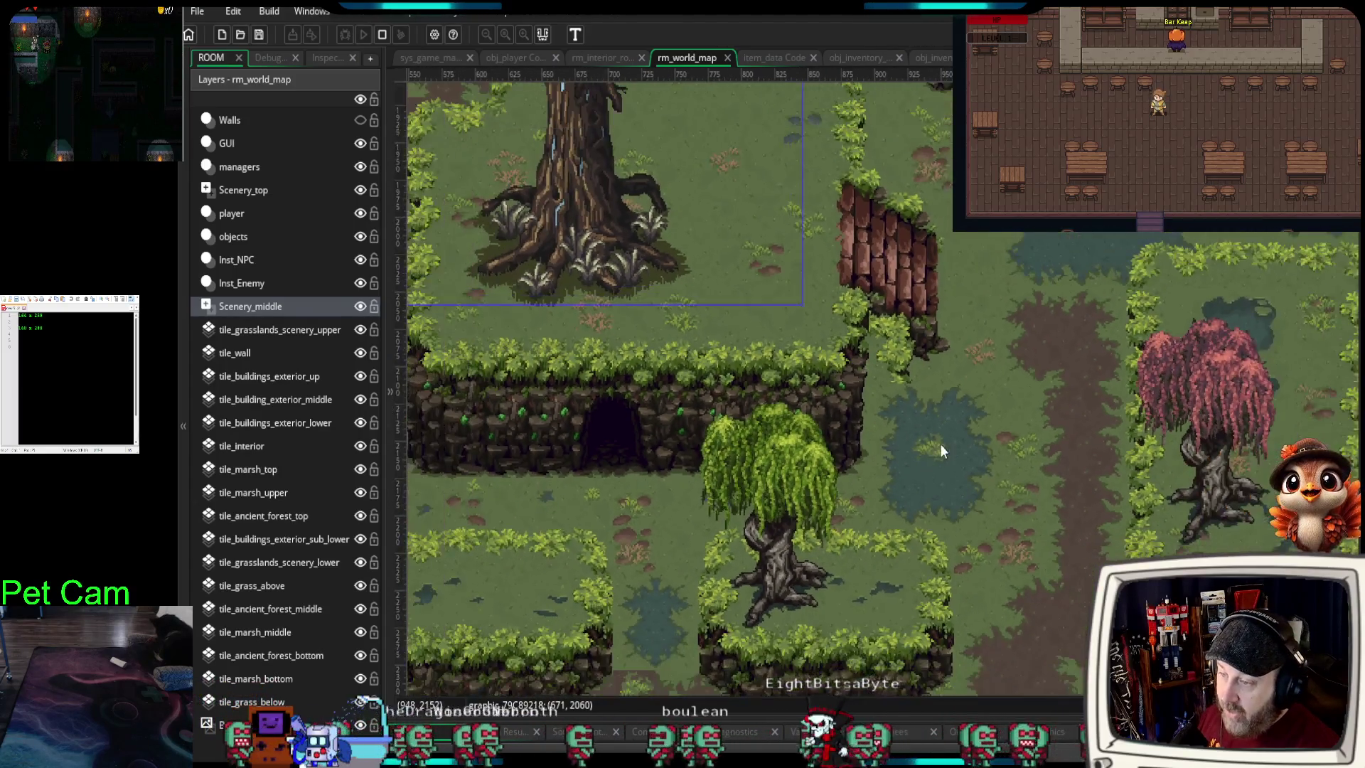
scroll(936, 446, "down", 1)
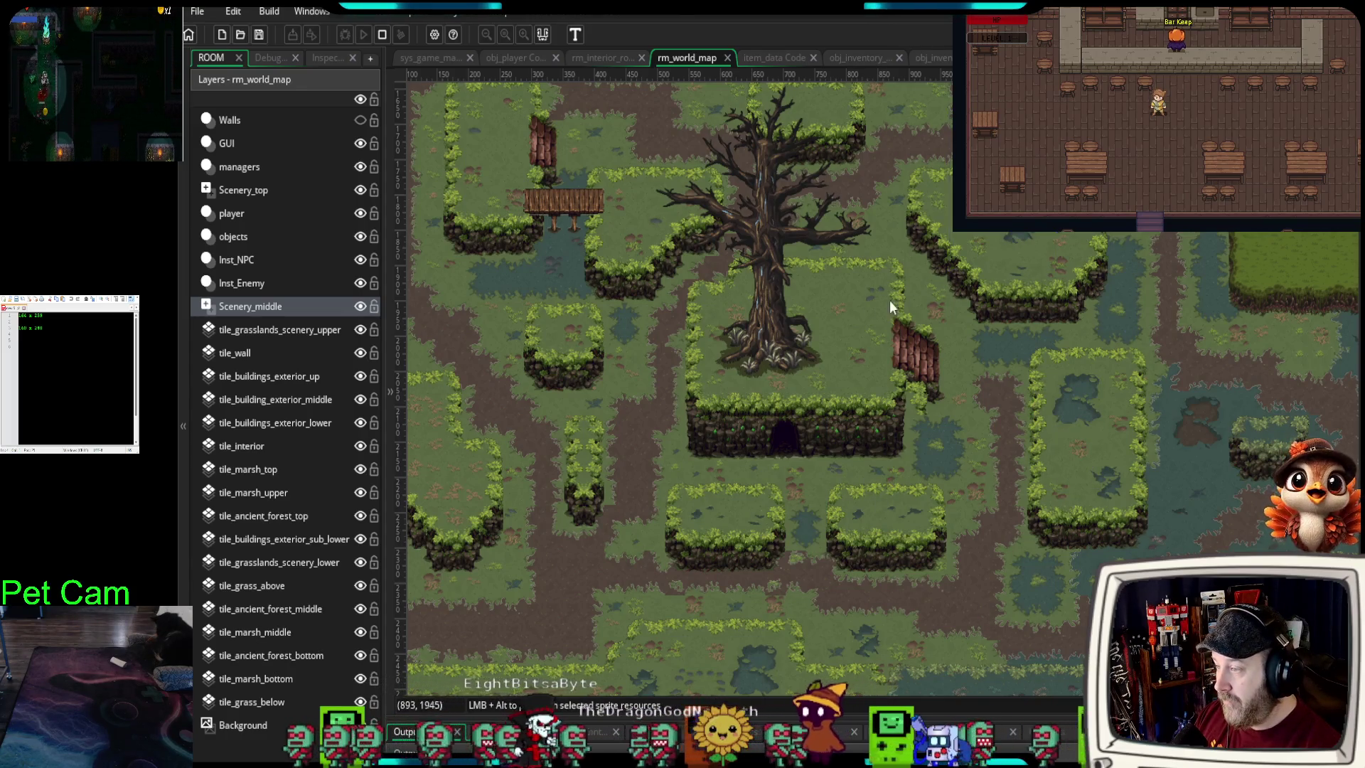
left_click(775, 341)
key("Delete")
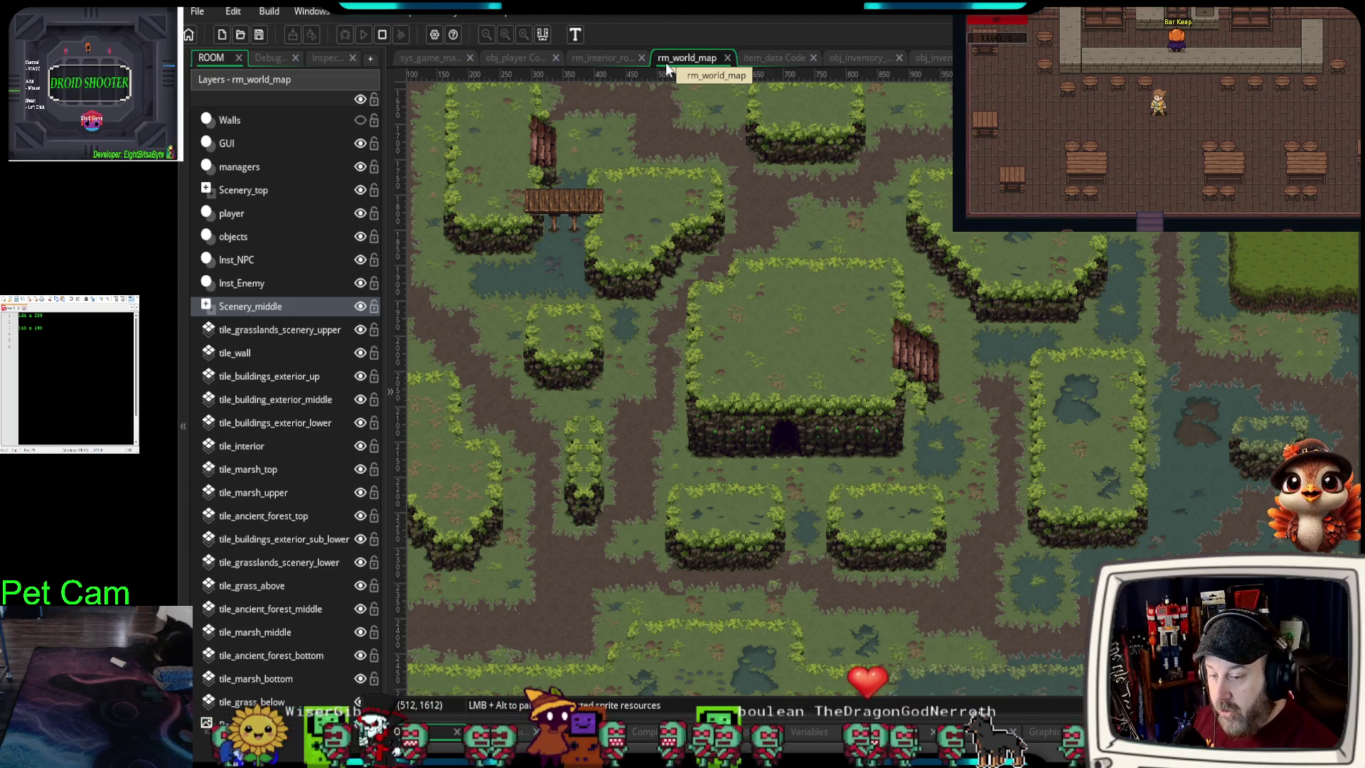
- Zoom in on the now-bare central cliff mound
scroll(769, 386, "up", 4)
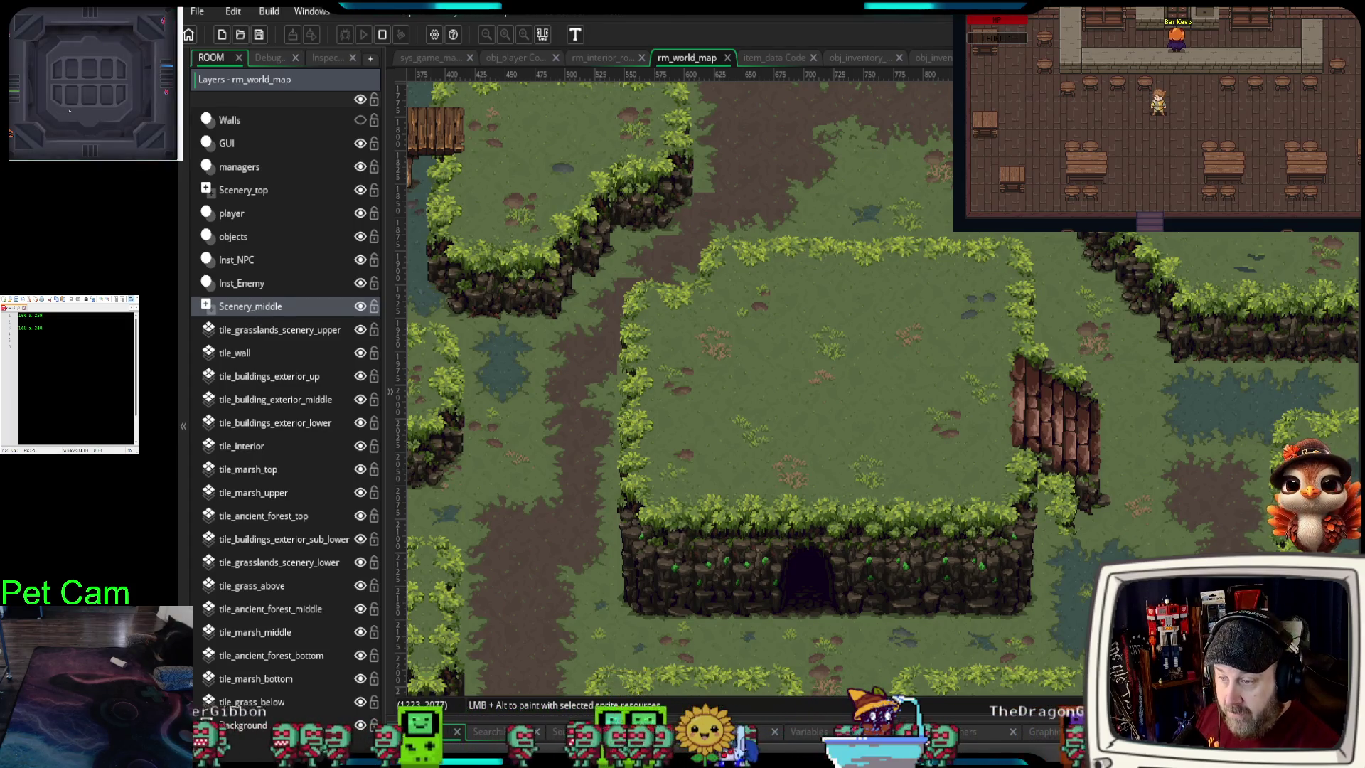
left_click(798, 505)
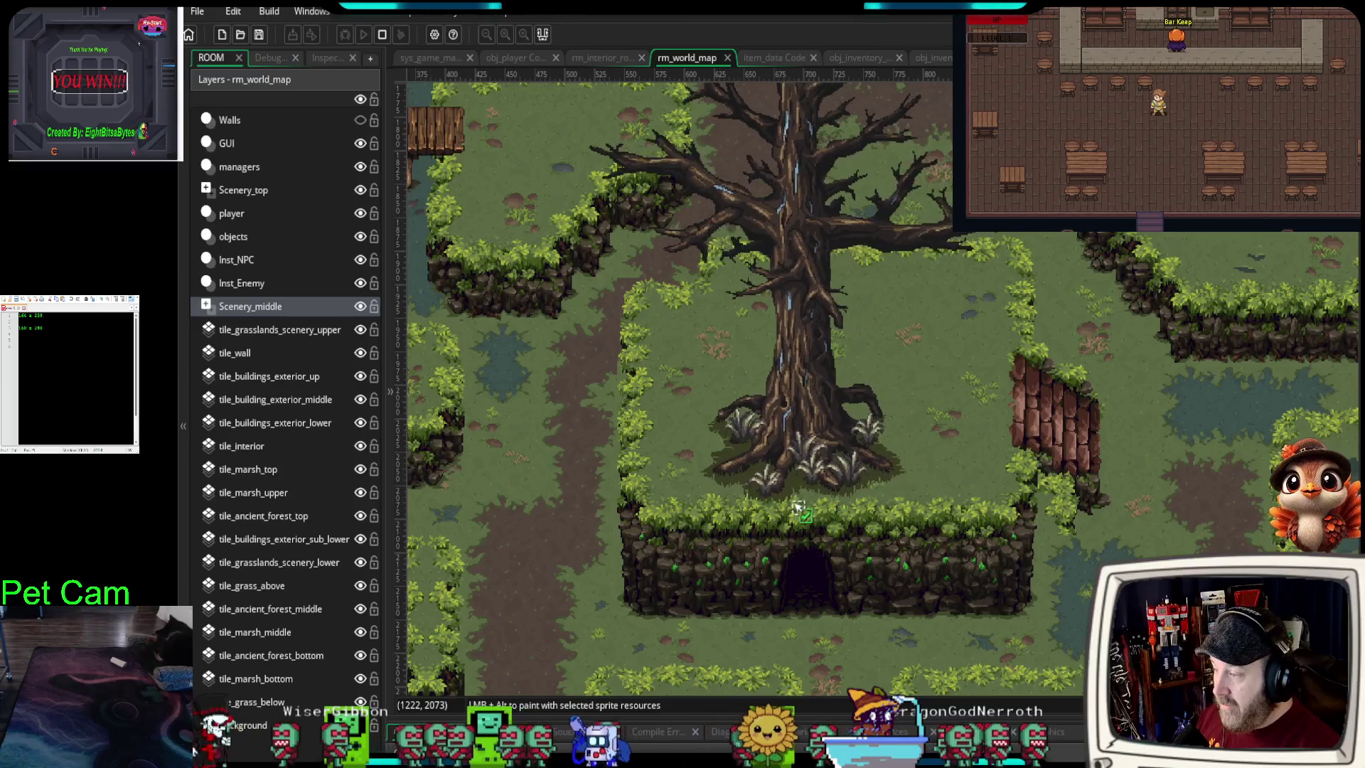
scroll(1005, 508, "up", 3)
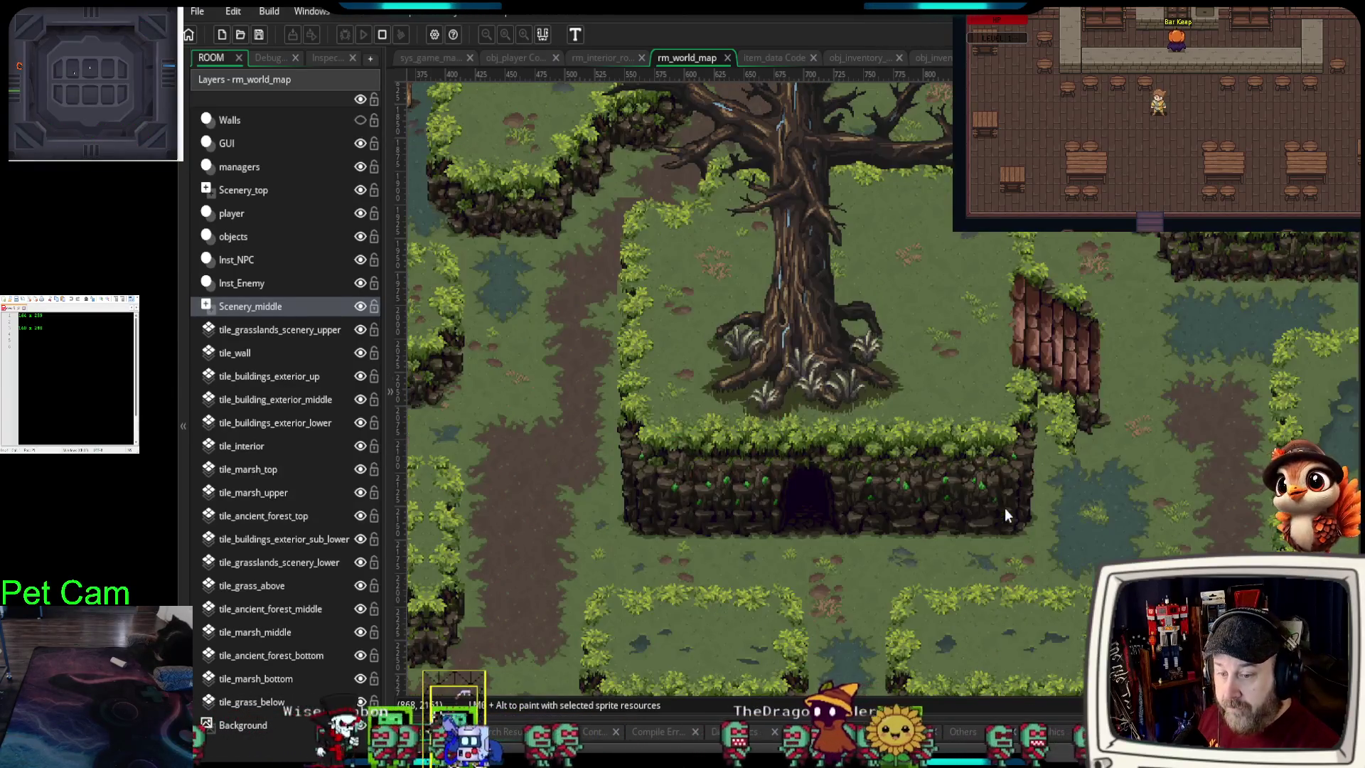
scroll(1003, 509, "down", 2)
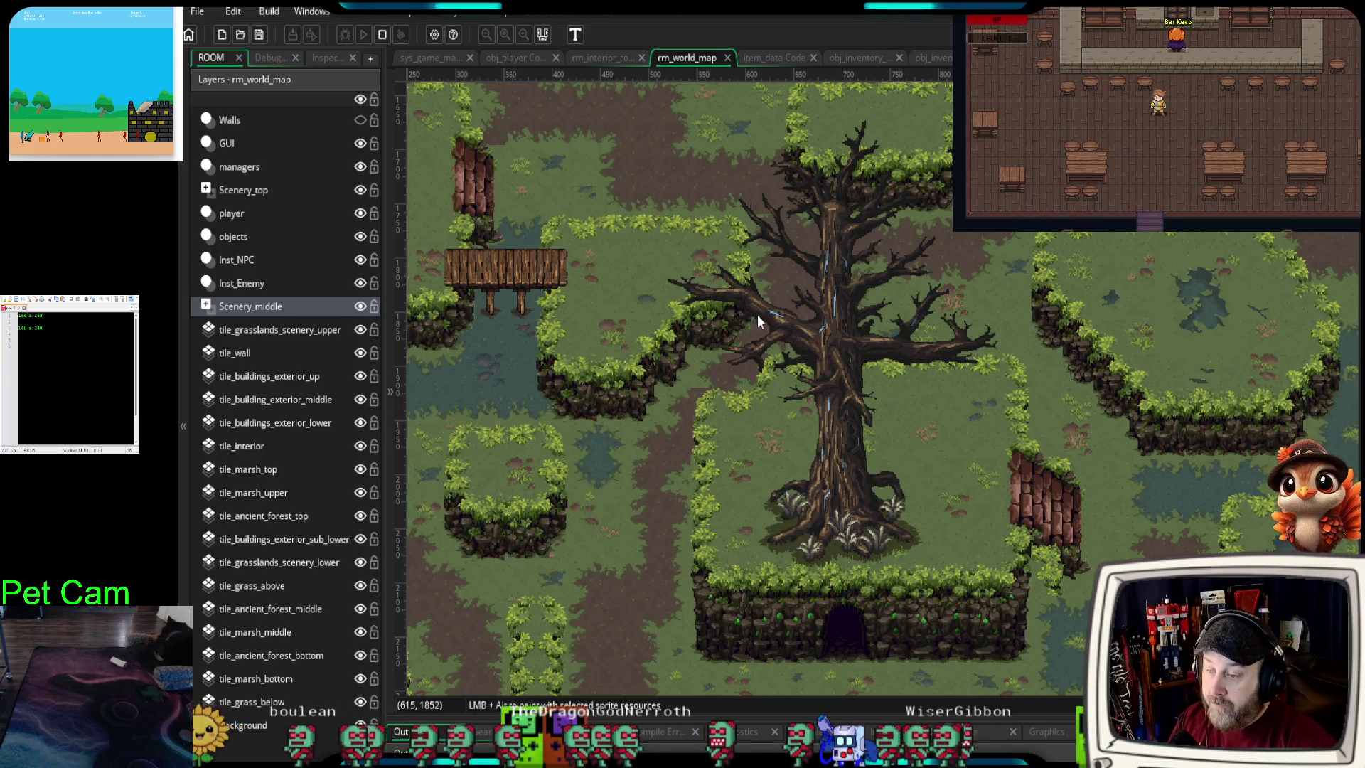
double_click(831, 298)
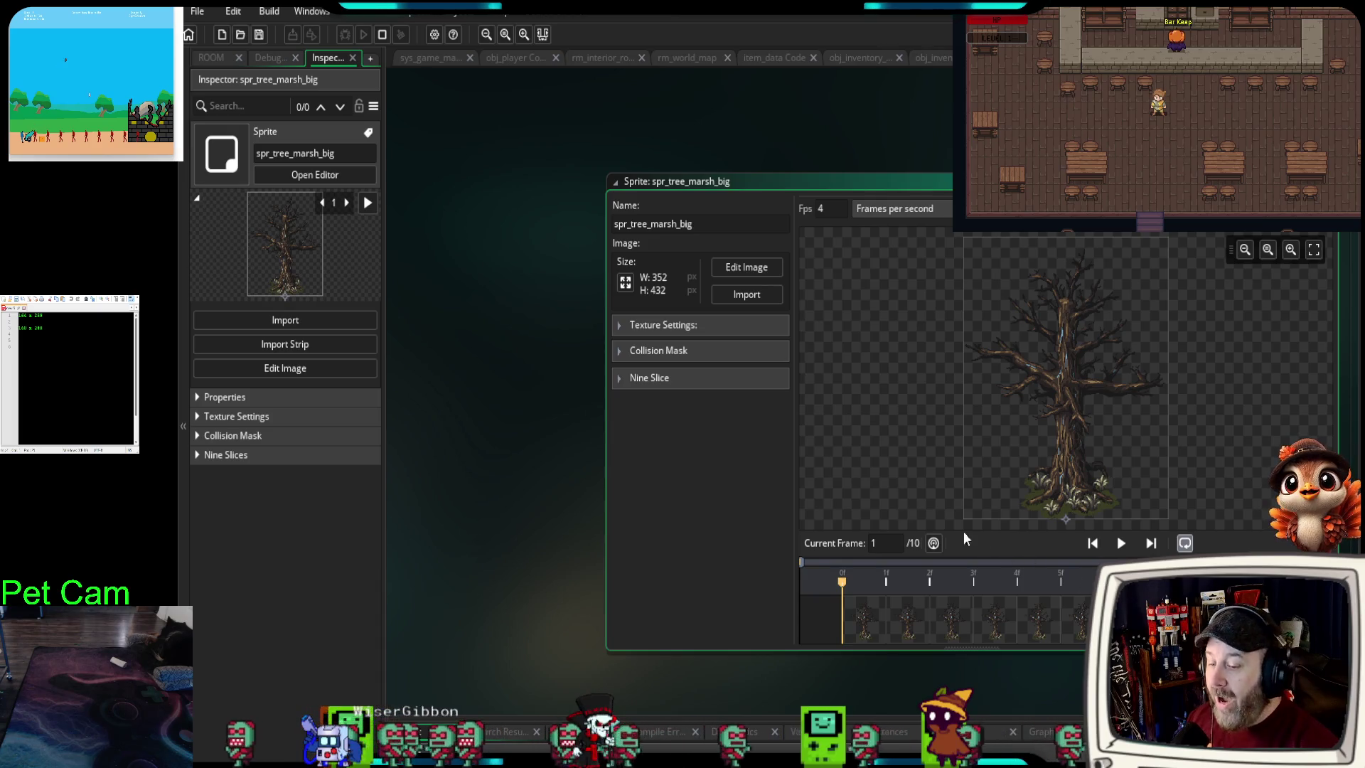
left_click(720, 277)
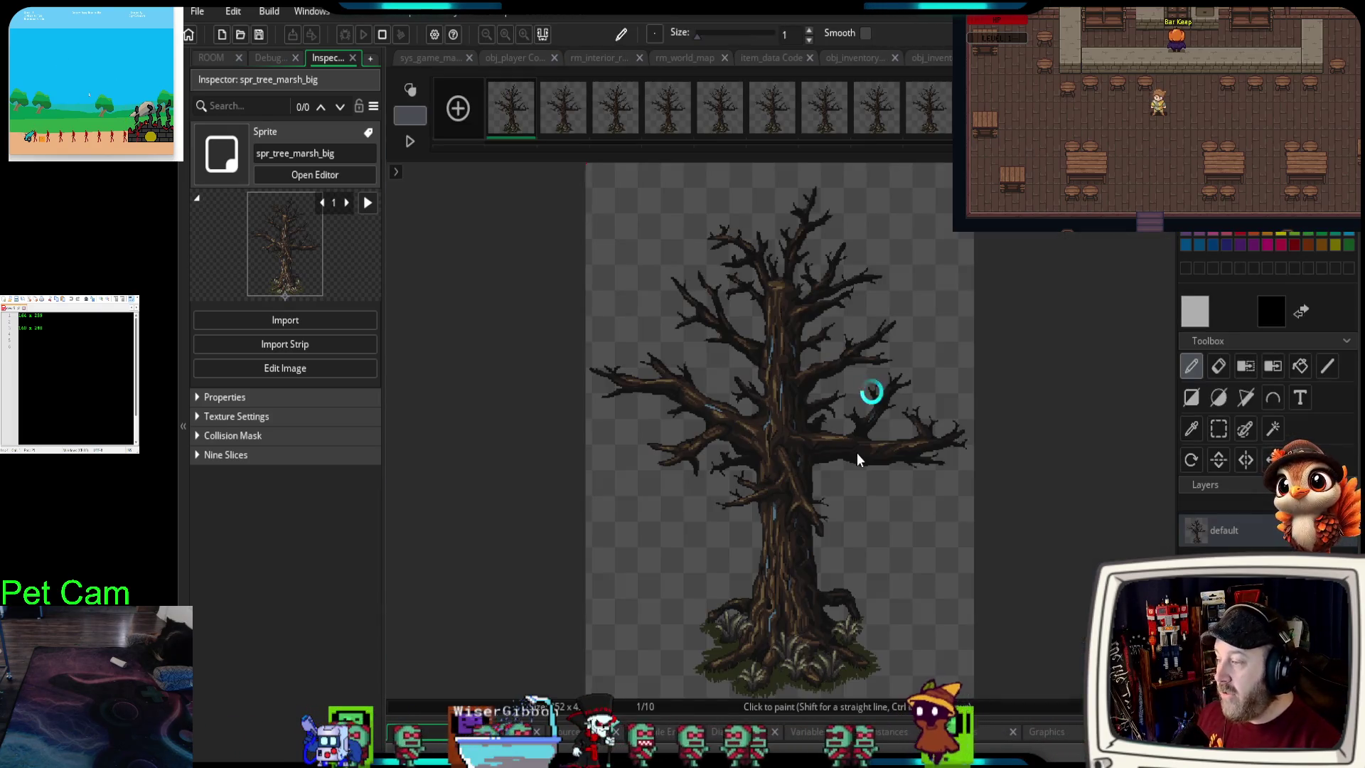
scroll(849, 447, "up", 2)
scroll(849, 447, "up", 3)
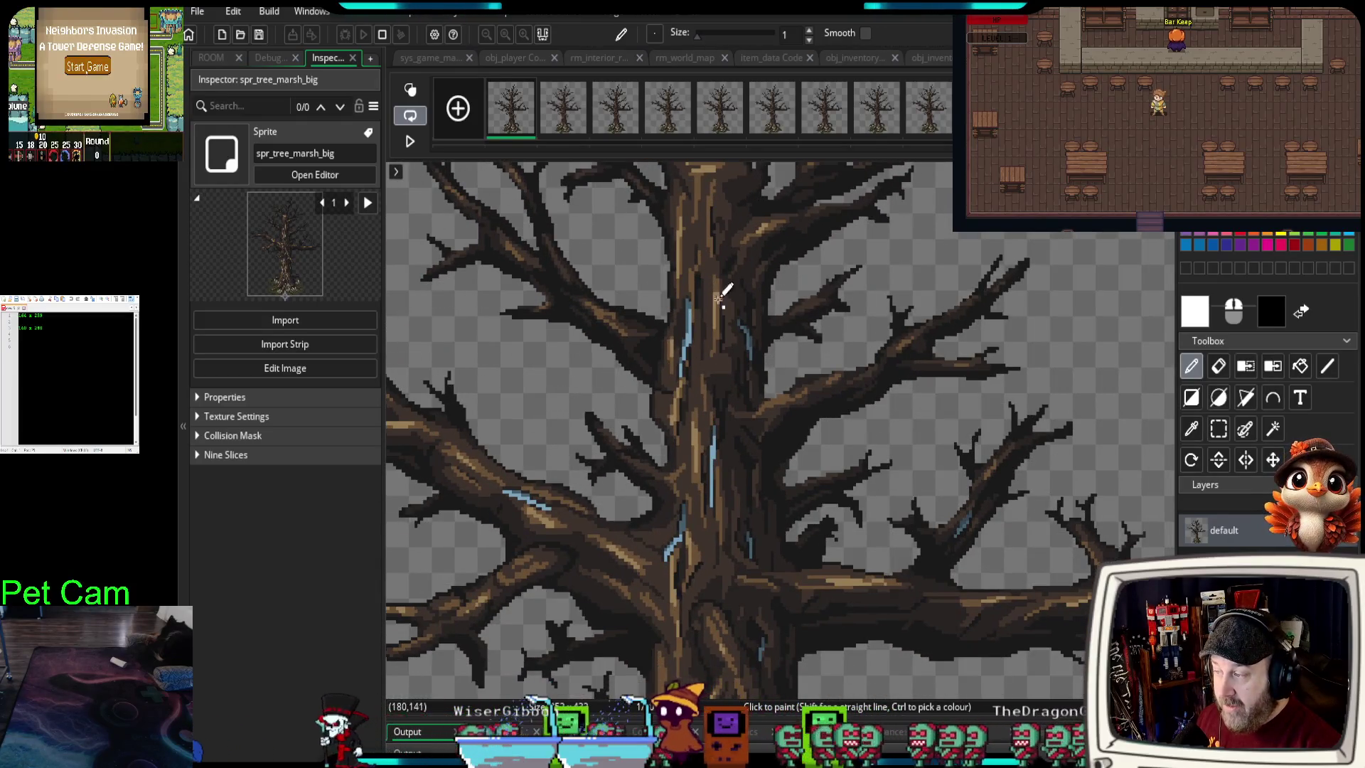
scroll(666, 434, "down", 3)
scroll(666, 434, "down", 1)
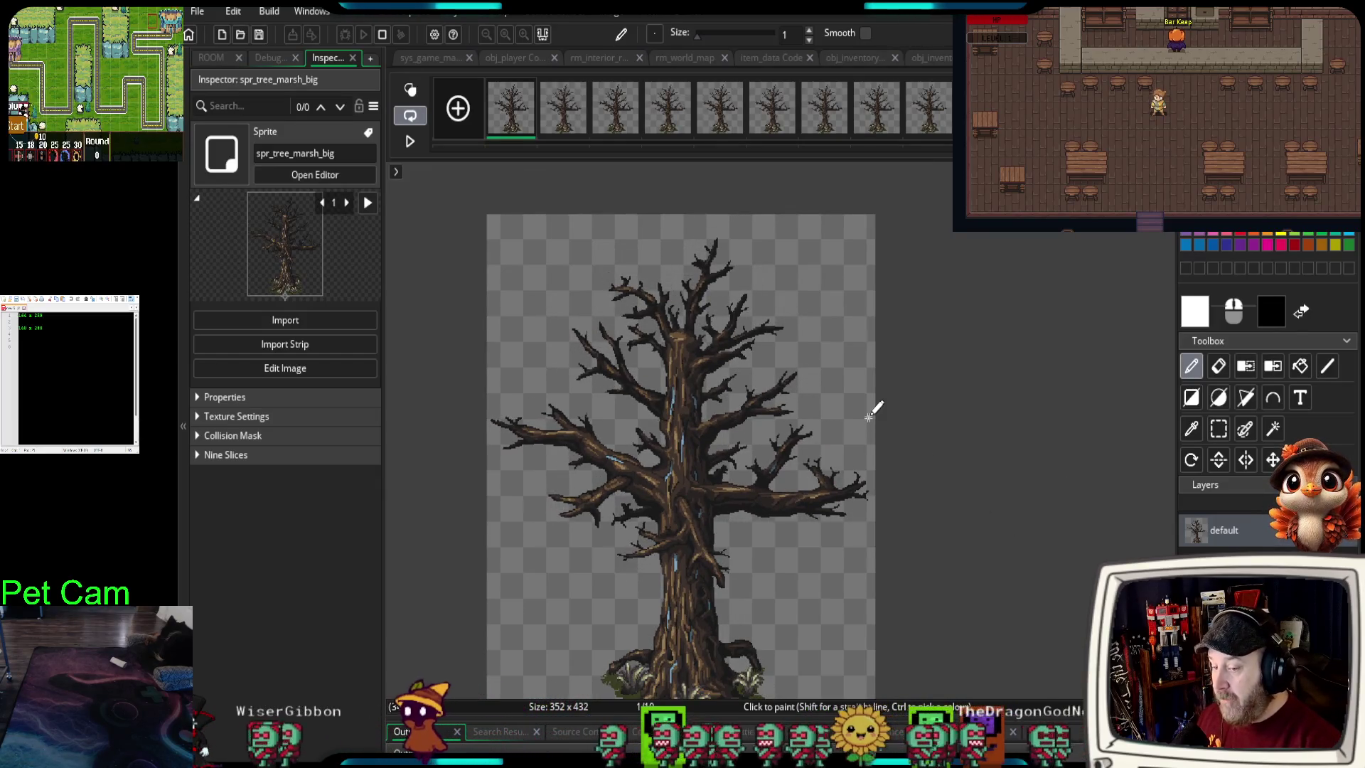
left_click(566, 126)
left_click(615, 118)
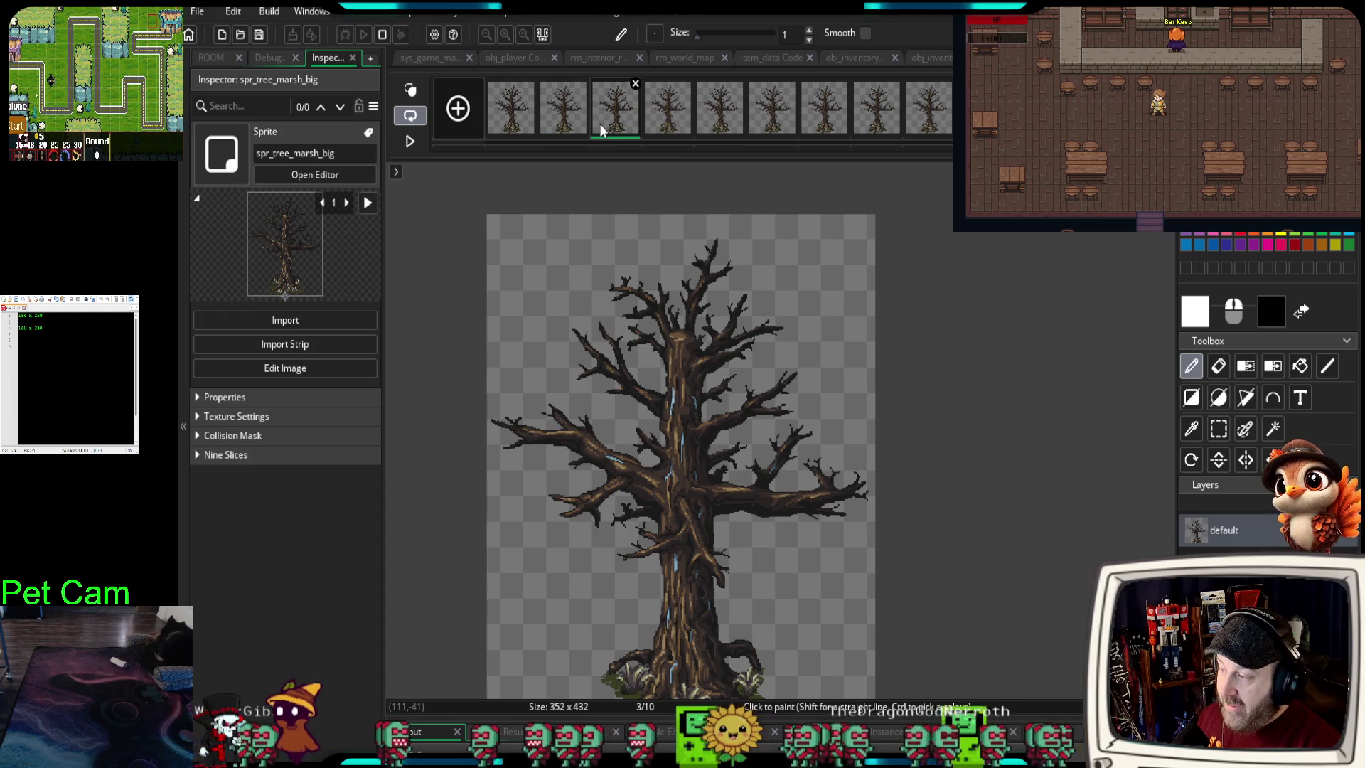
left_click(668, 117)
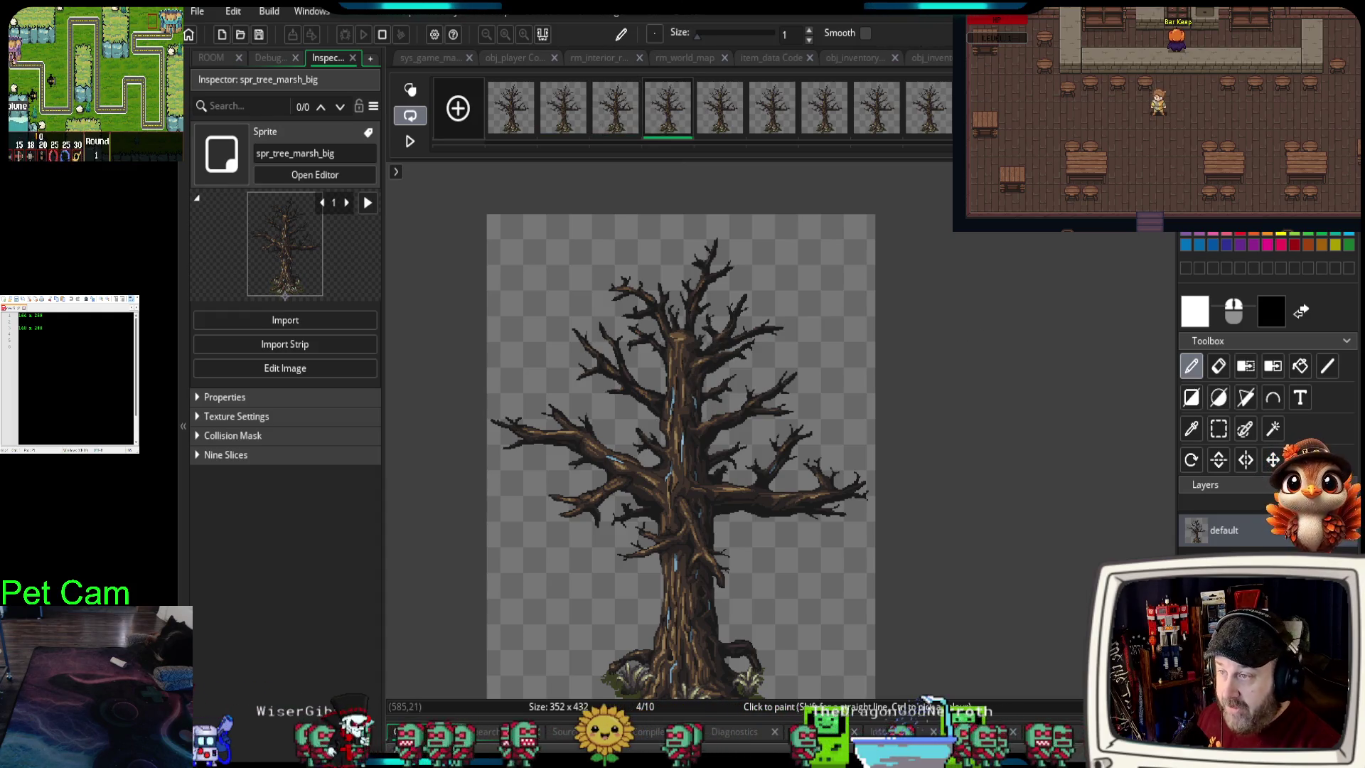
key("Escape")
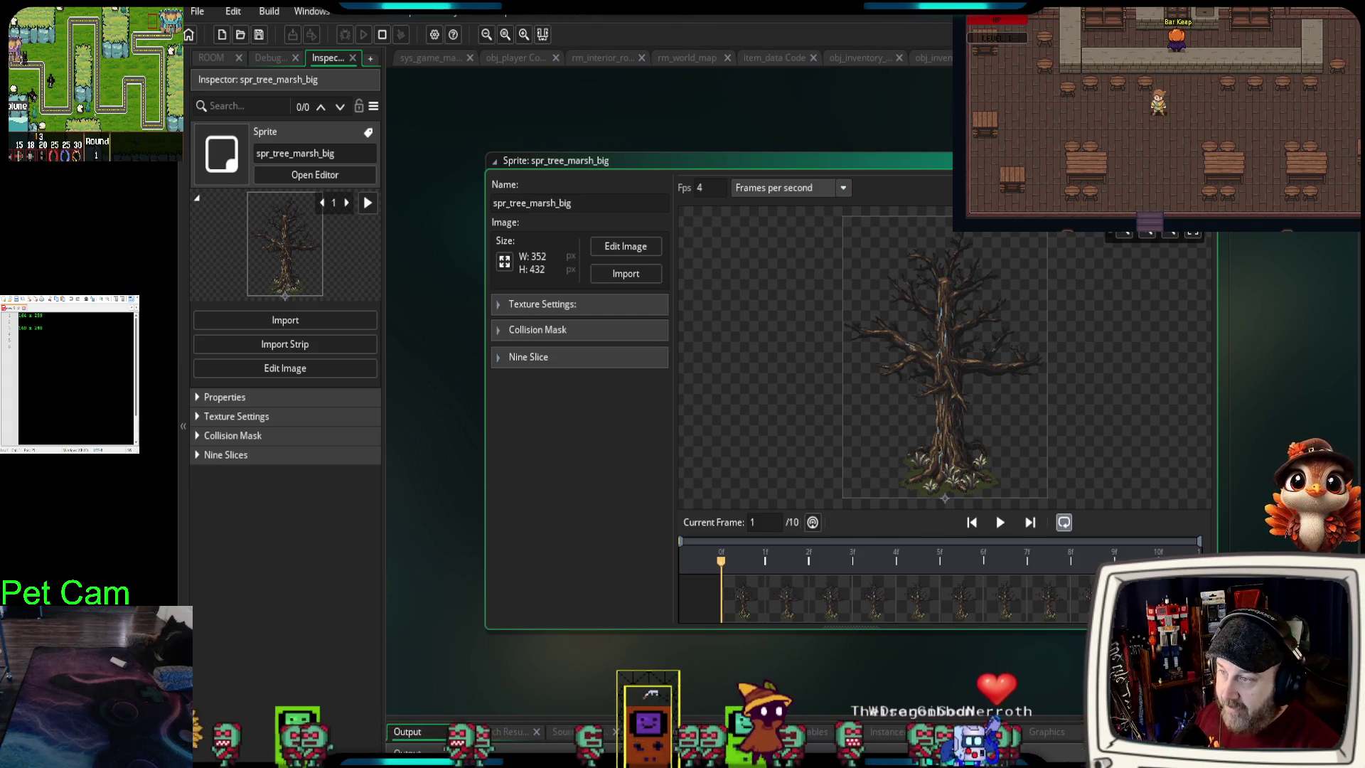
left_click(1207, 161)
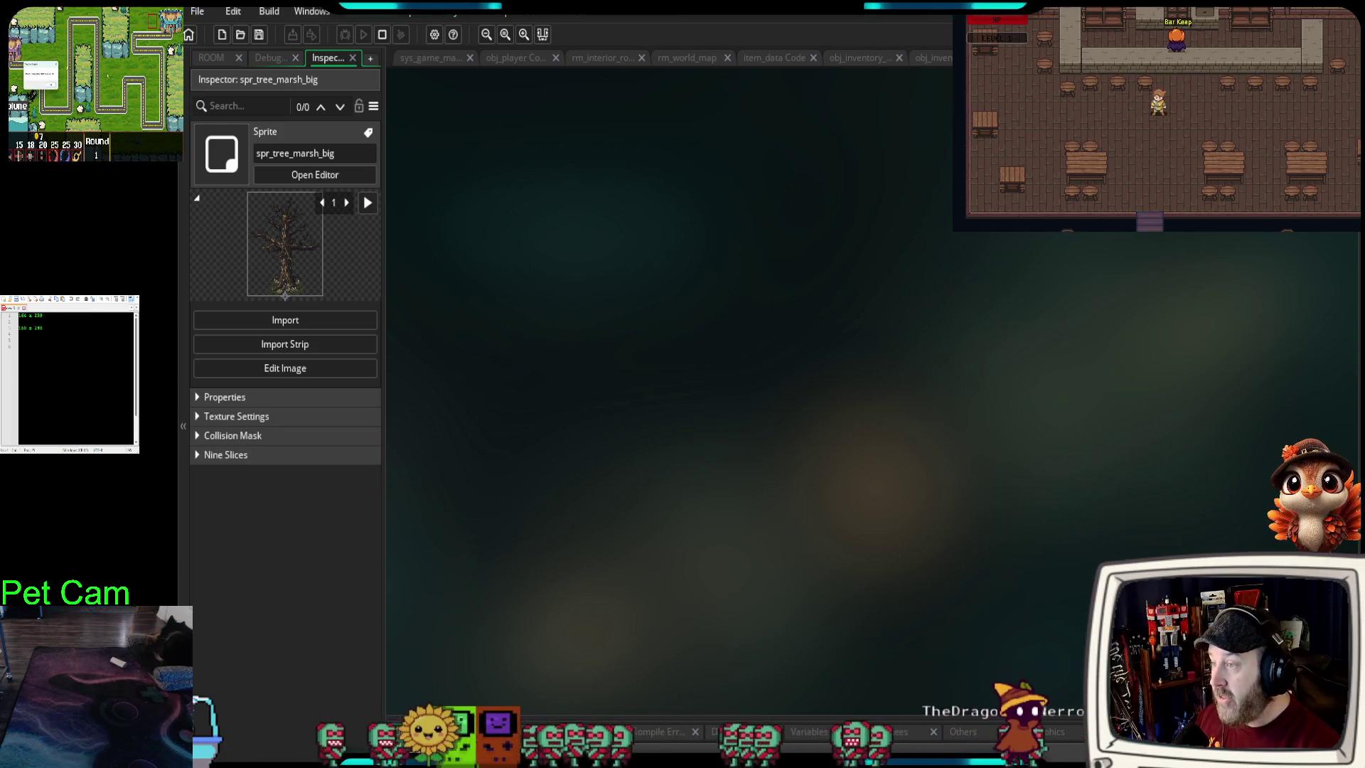
left_click(695, 58)
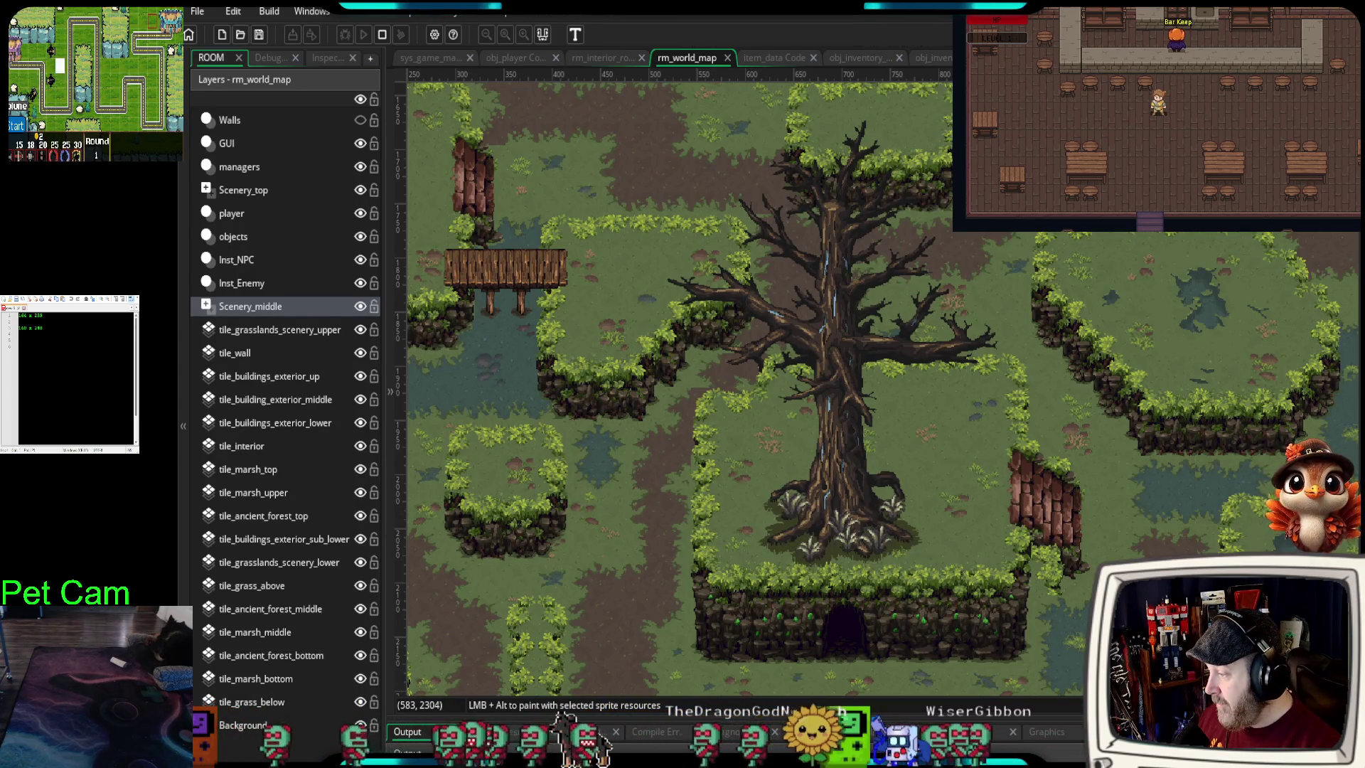
- Switch from GameMaker to the browser's Glare Engine itch.io tab
key("alt+Tab")
key("ctrl+Tab")
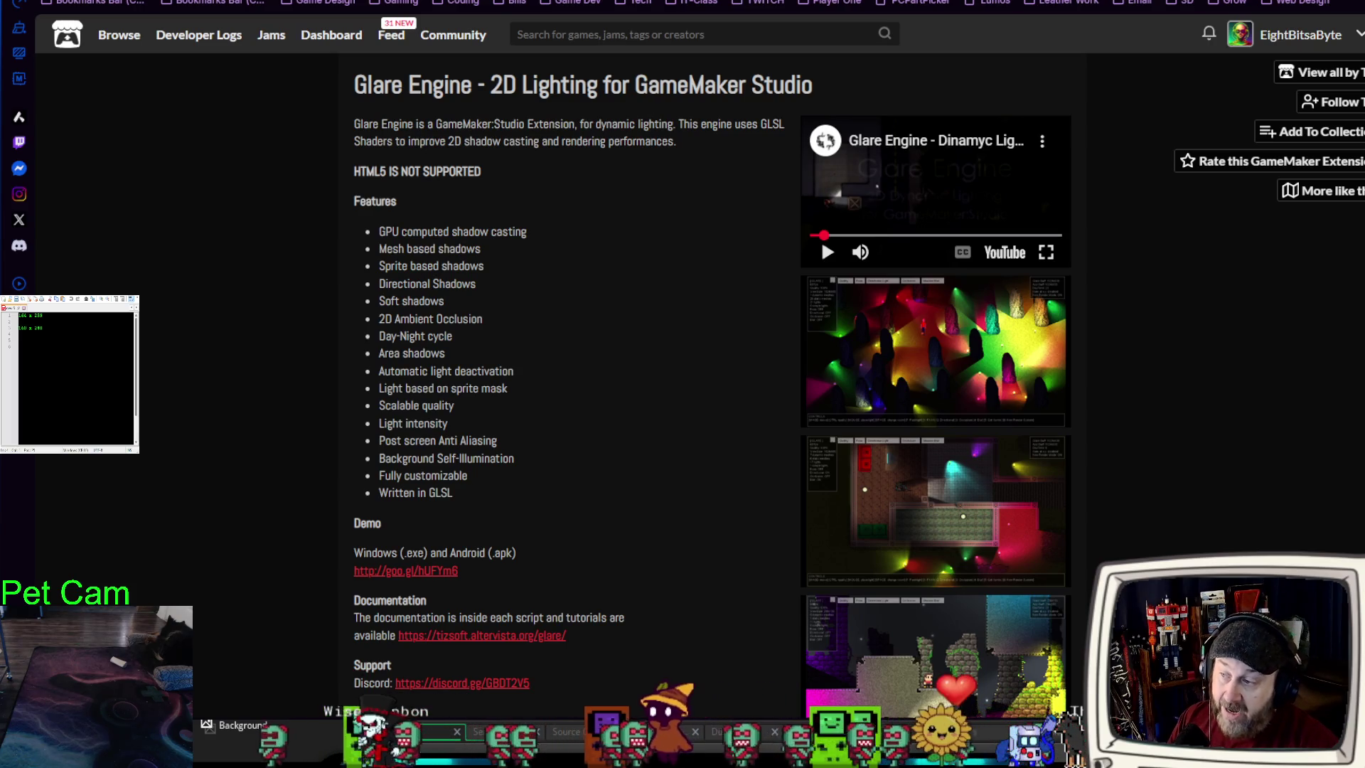
- Open the embedded Glare Engine lighting demo video on YouTube
left_click(1002, 258)
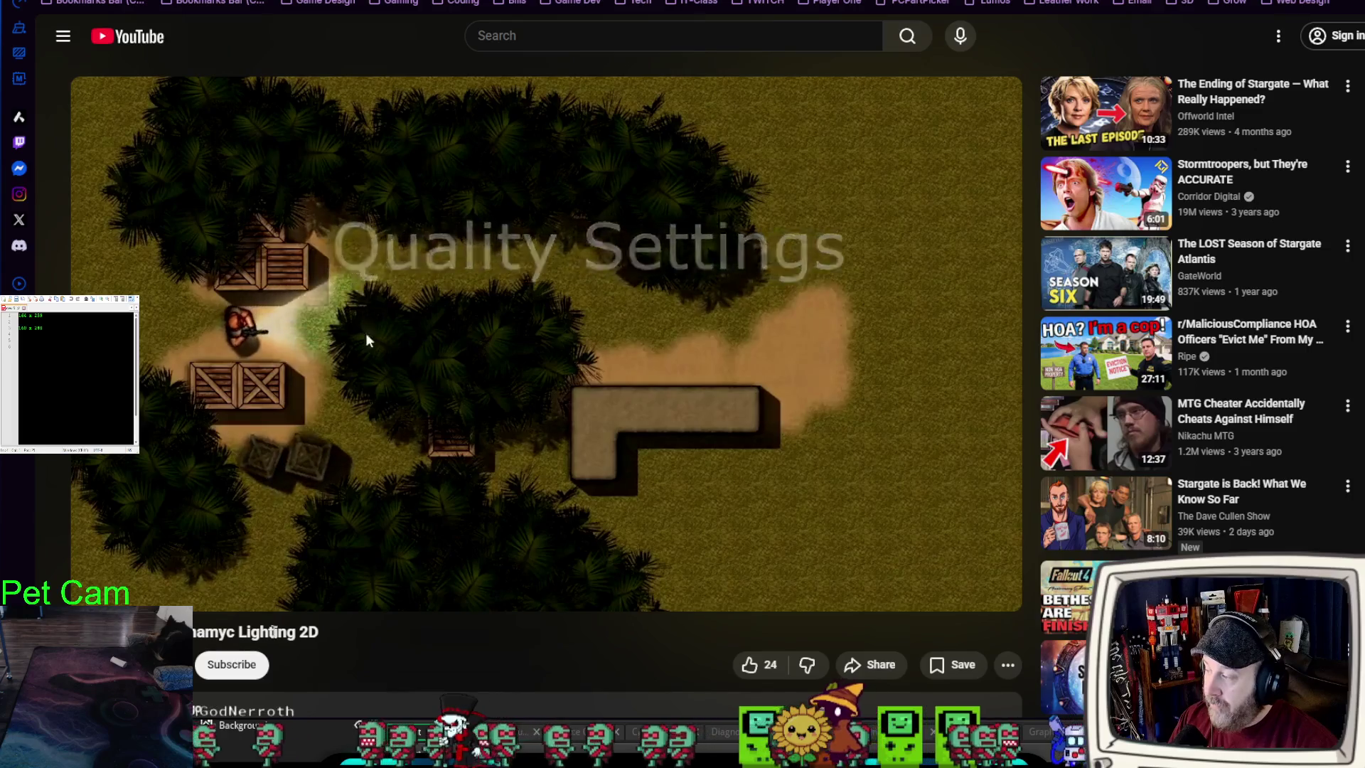
- Let the coloured lighting demo play, then move to the GitHub developer profile tab
mouse_move(355, 601)
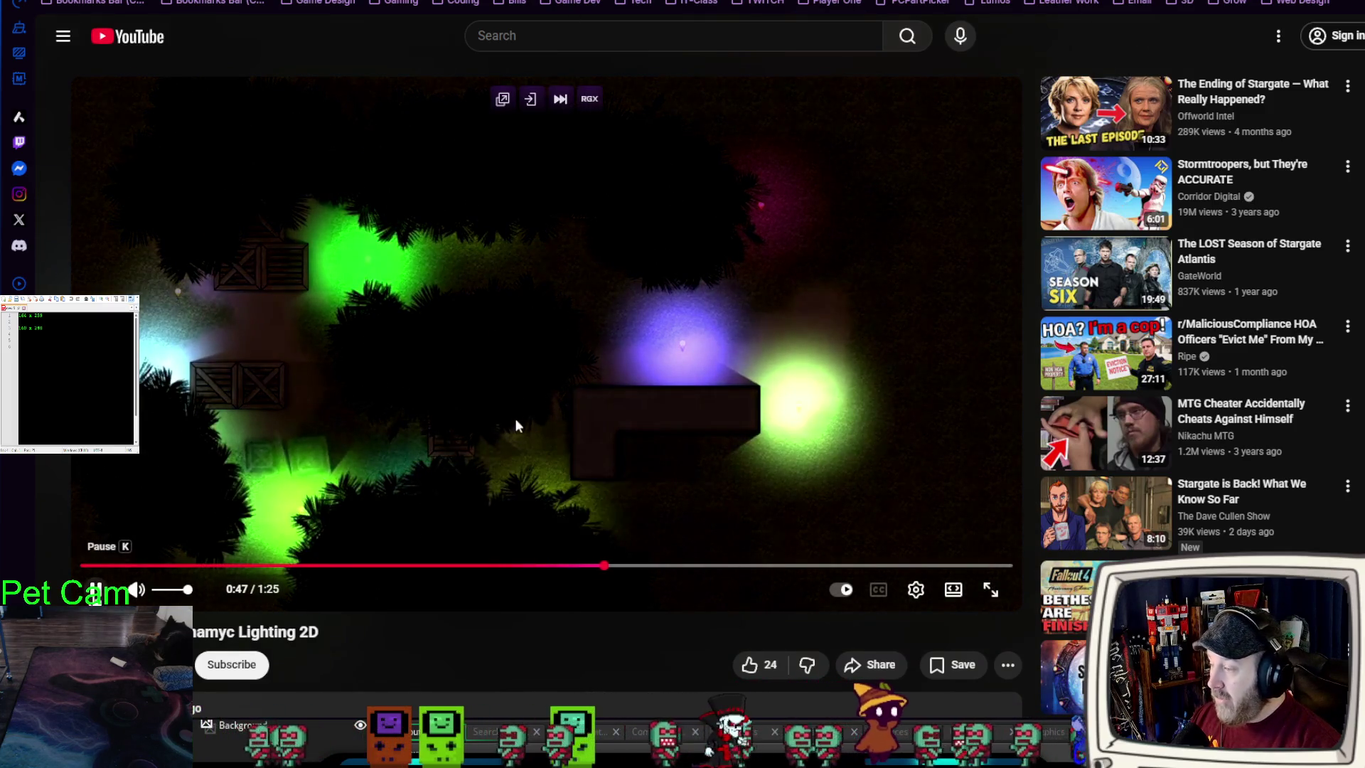
key("ctrl+Tab")
key("ctrl+Tab")
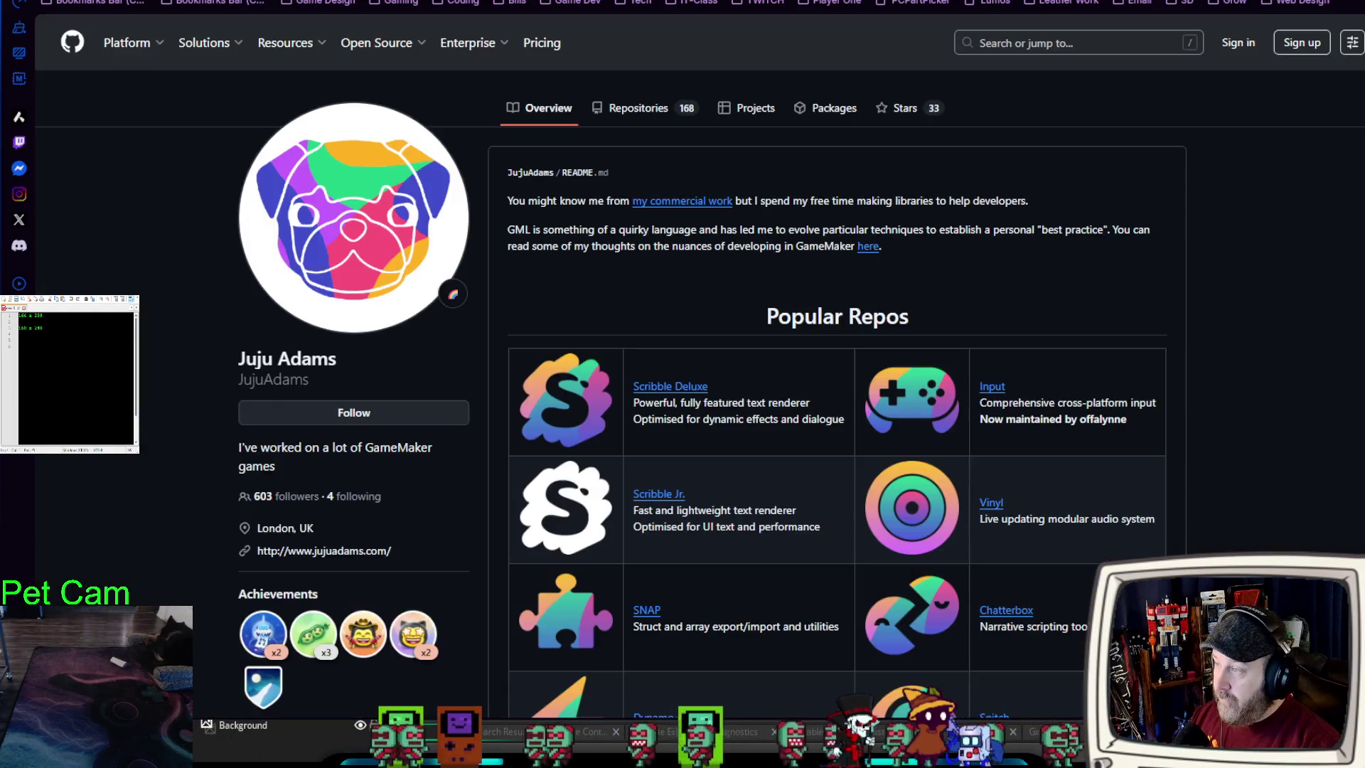
- Scroll the GitHub Popular Repos, cycle through the YouTube and itch.io tabs, and return to GameMaker
key("ctrl+shift+Tab")
scroll(880, 569, "down", 5)
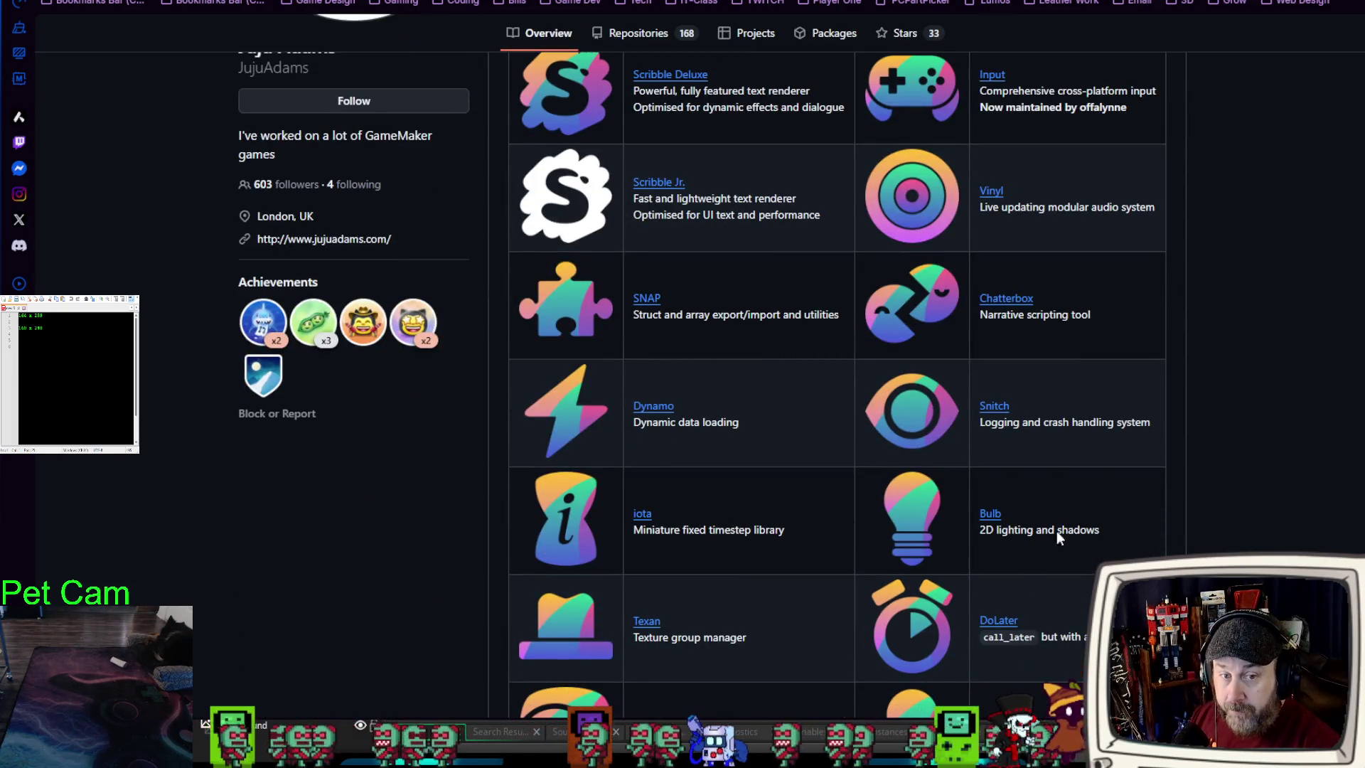
scroll(782, 580, "up", 4)
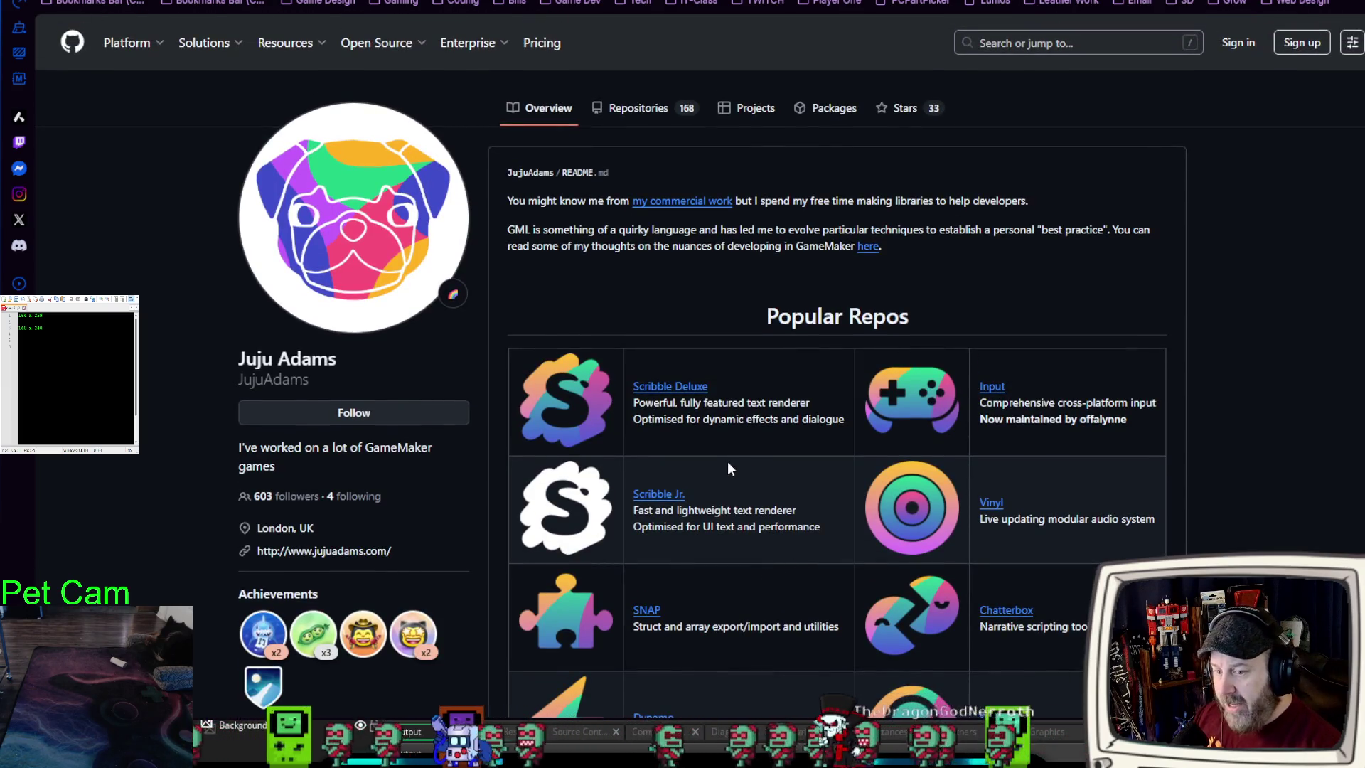
key("ctrl+shift+Tab")
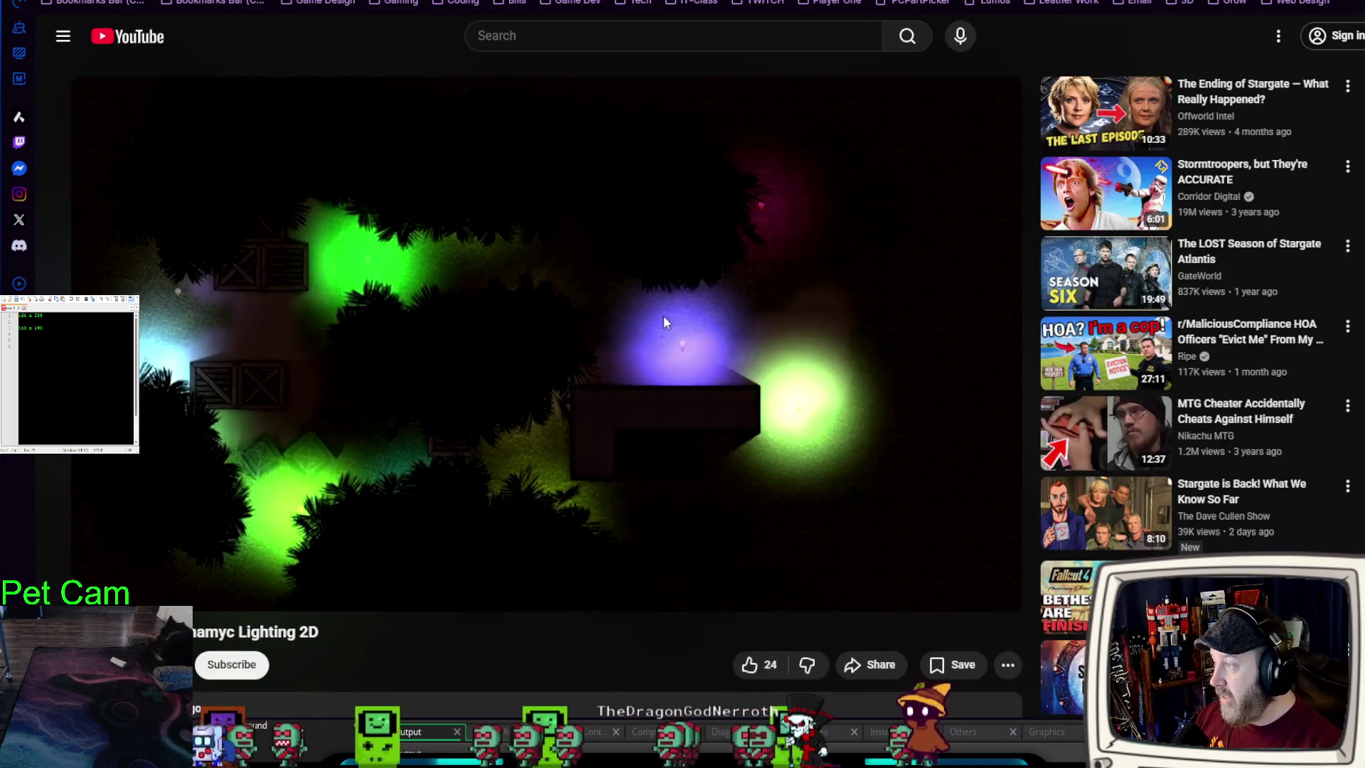
key("ctrl+shift+Tab")
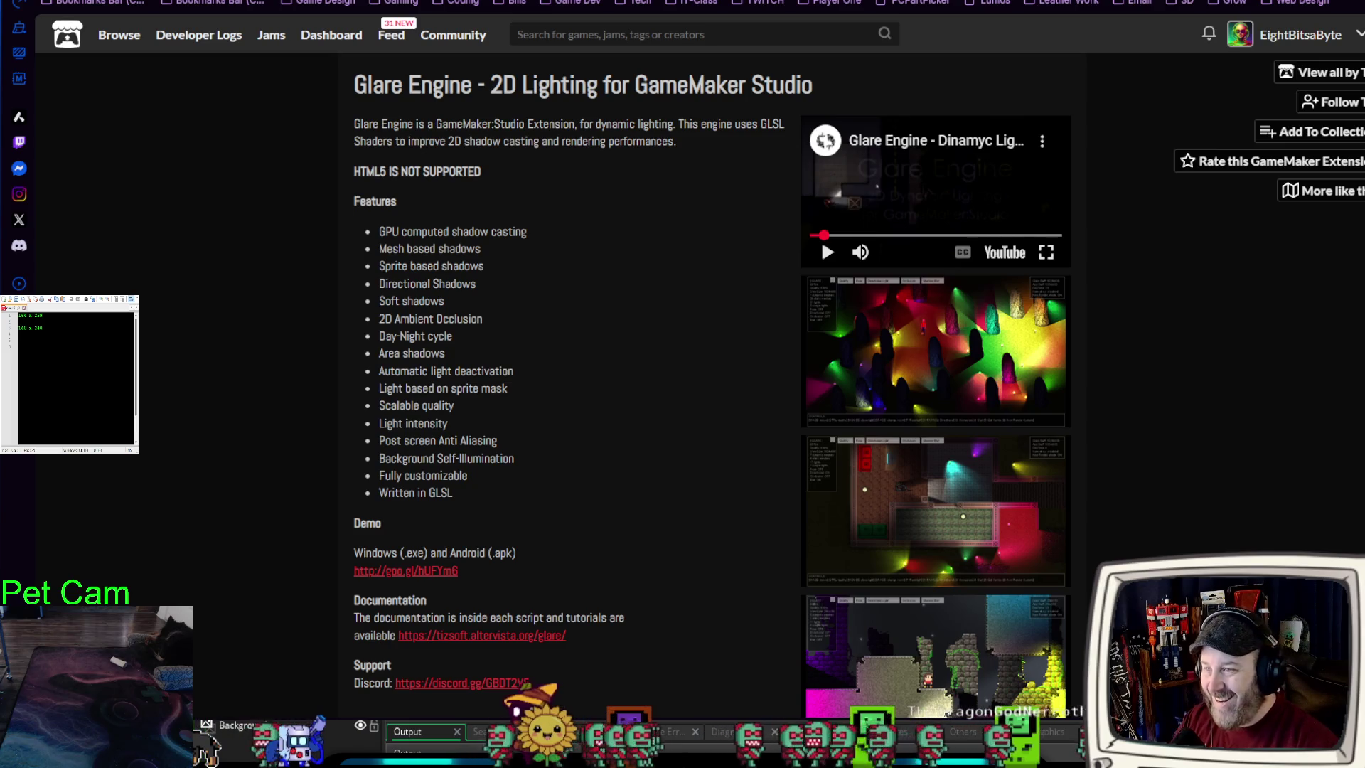
key("alt+Tab")
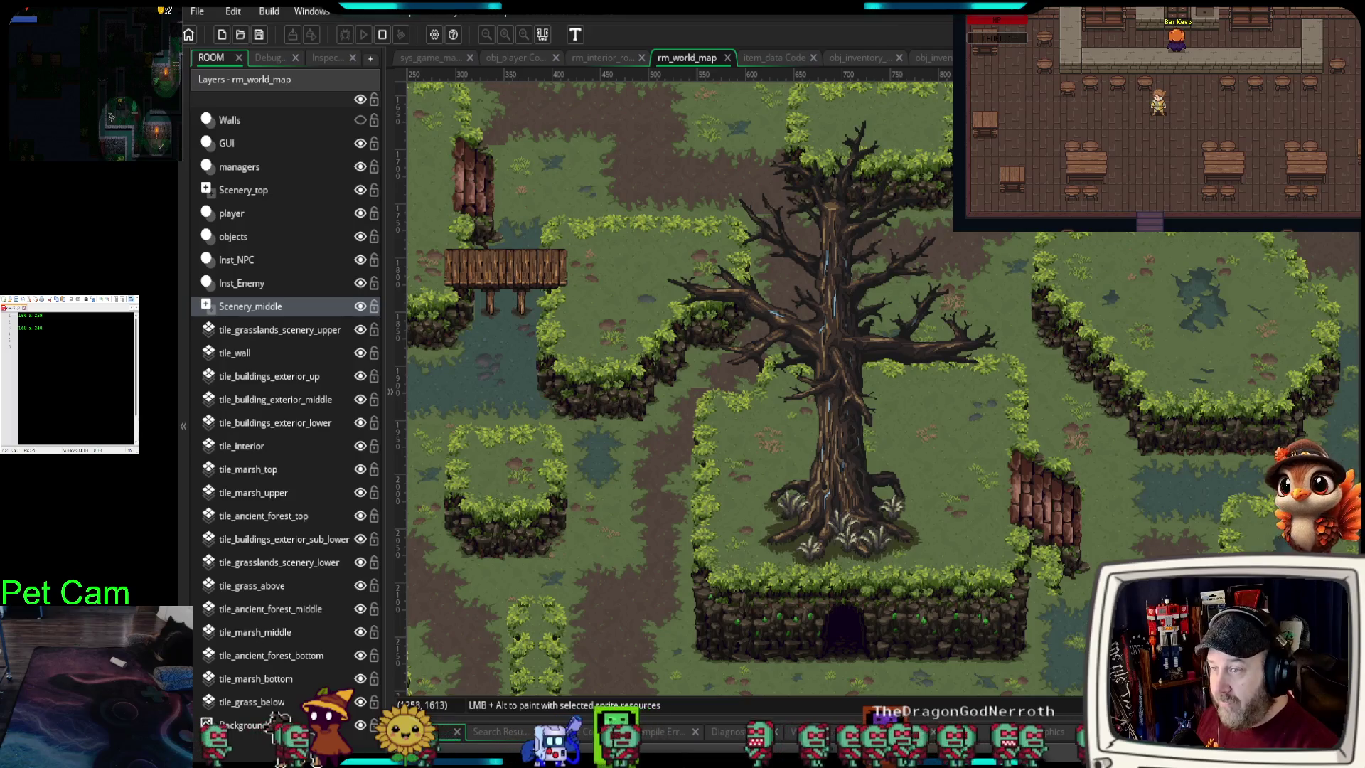
- Delete the large marsh tree, pan the map left, and switch to the Pixel Warrior itch.io page
left_click(848, 515)
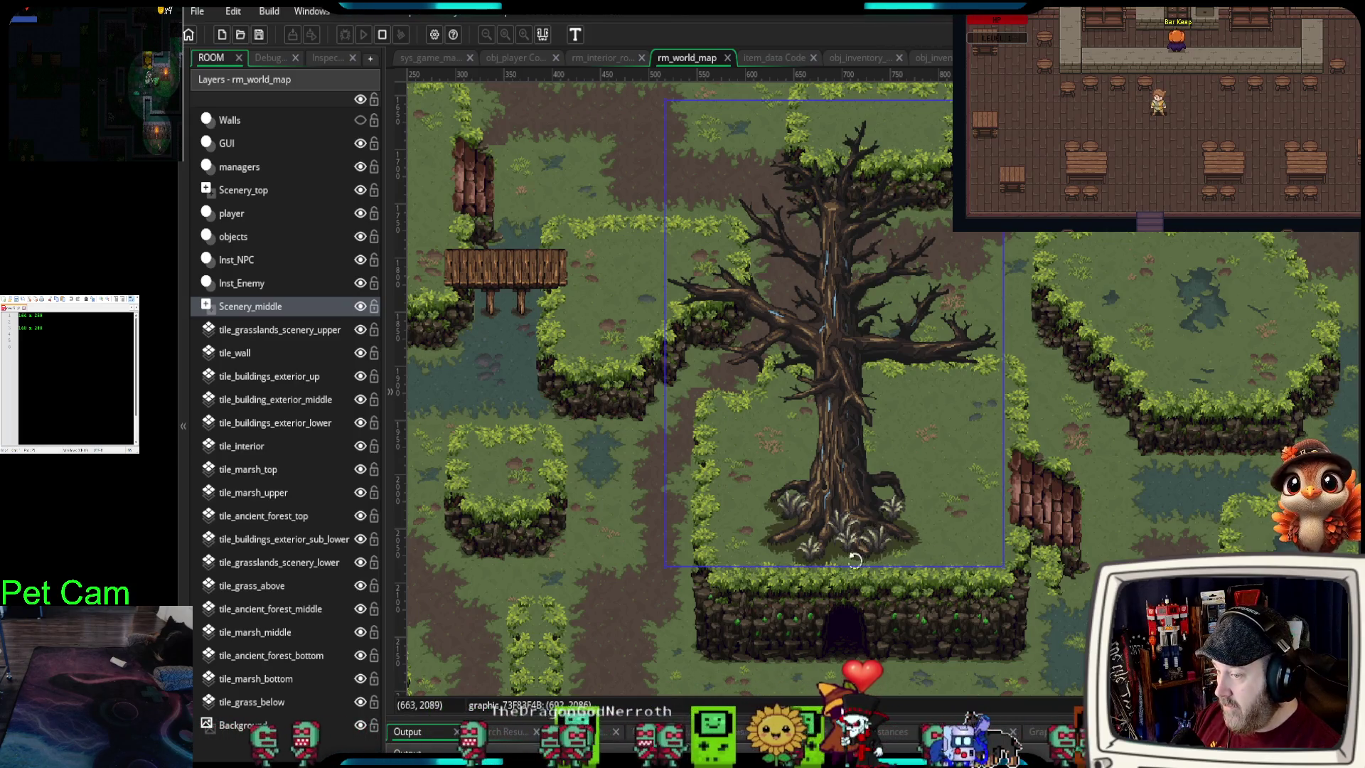
key("Delete")
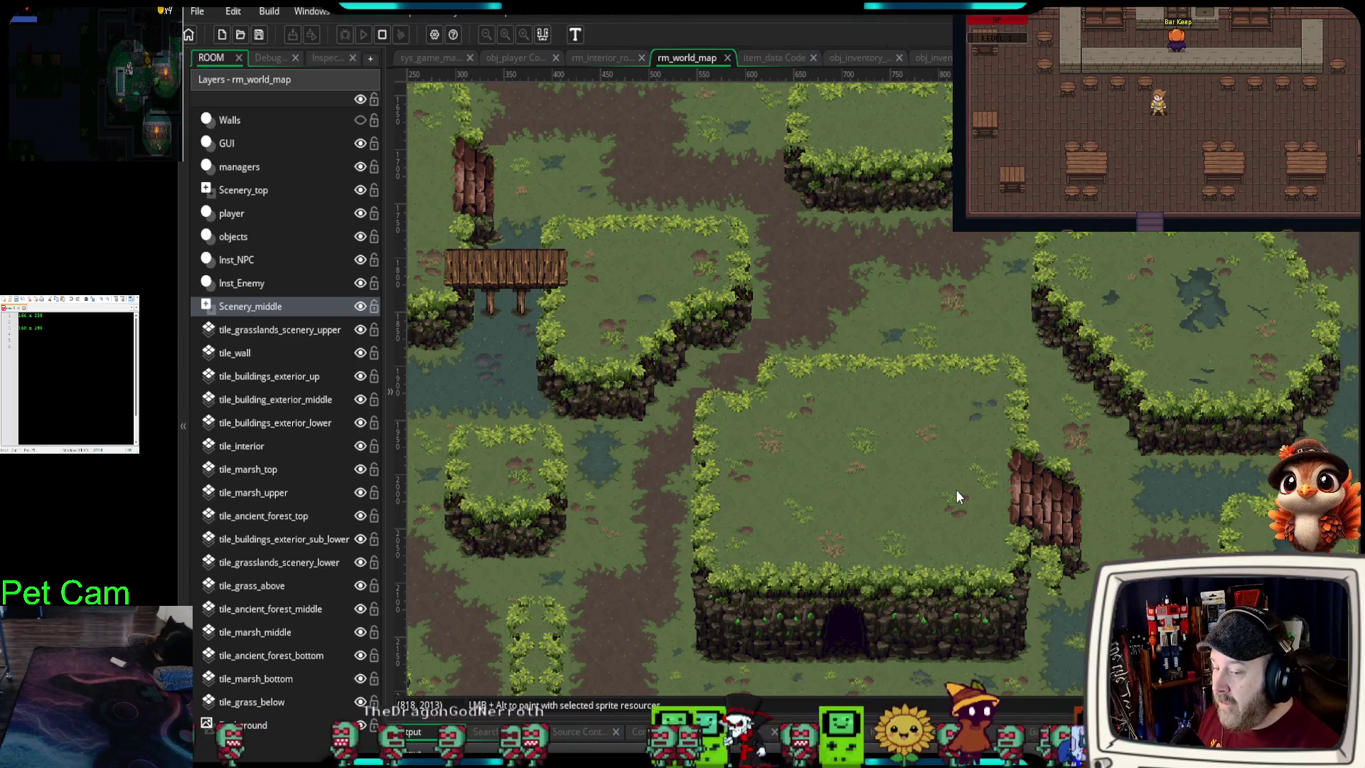
scroll(957, 489, "down", 5)
mouse_move(1068, 590)
left_mouse_down()
mouse_move(858, 519)
mouse_move(869, 525)
left_mouse_up()
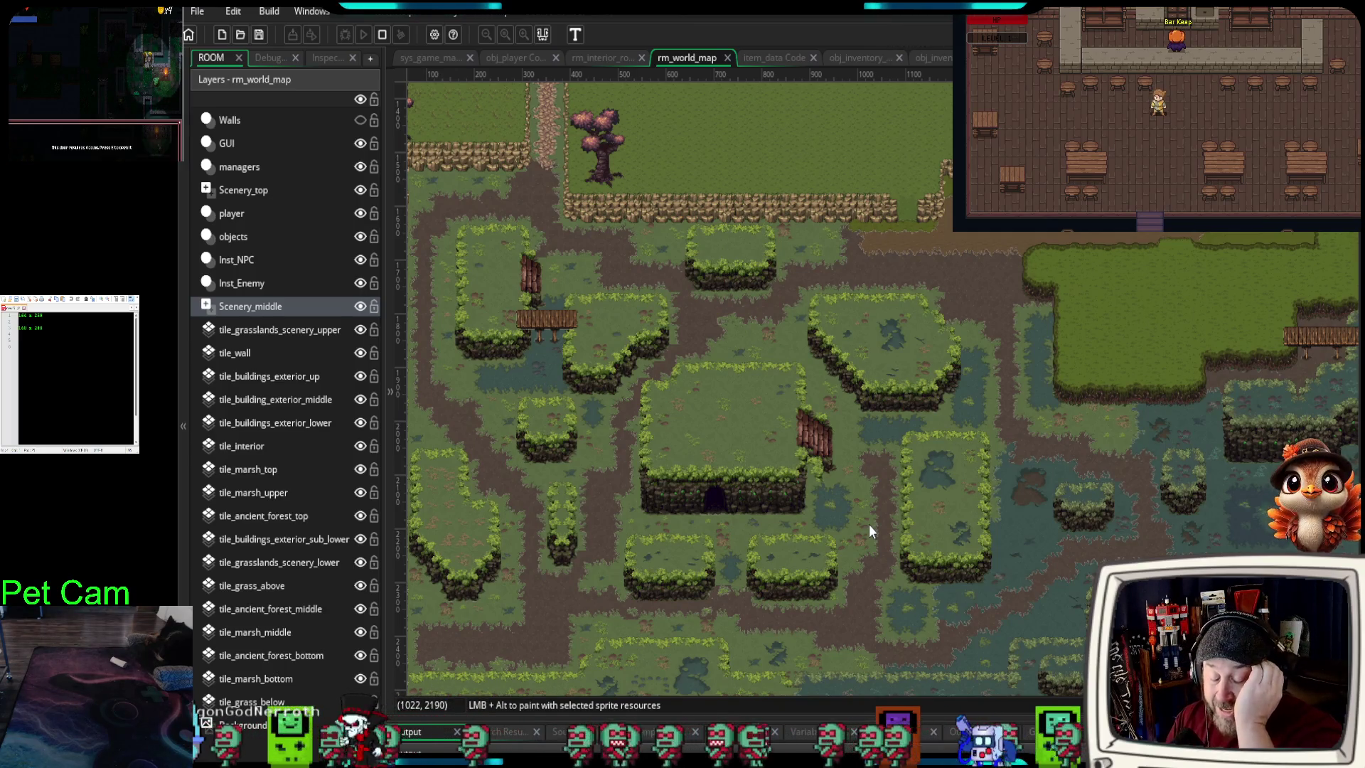
key("alt+Tab")
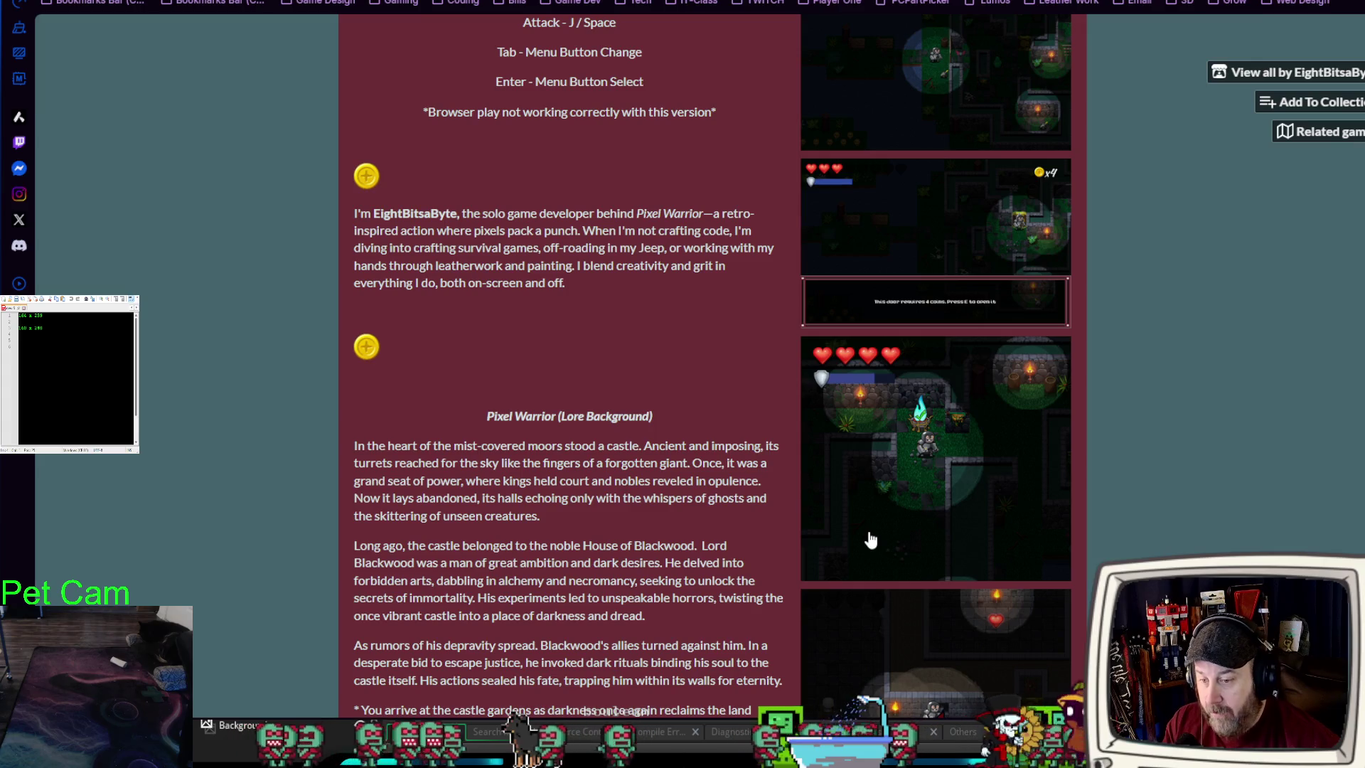
- Skim the Pixel Warrior lore section, then return to the YouTube Dynamic Lighting 2D demo
scroll(871, 540, "down", 3)
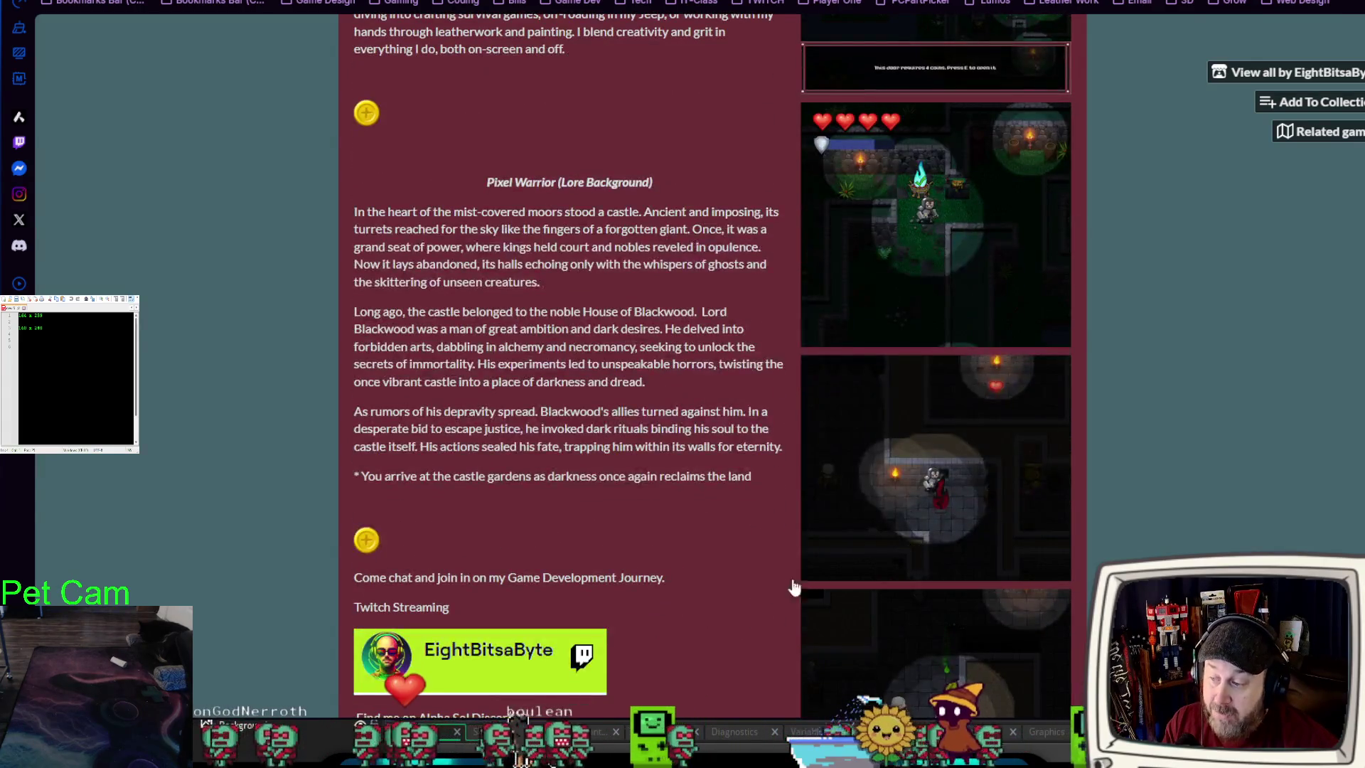
scroll(819, 528, "up", 2)
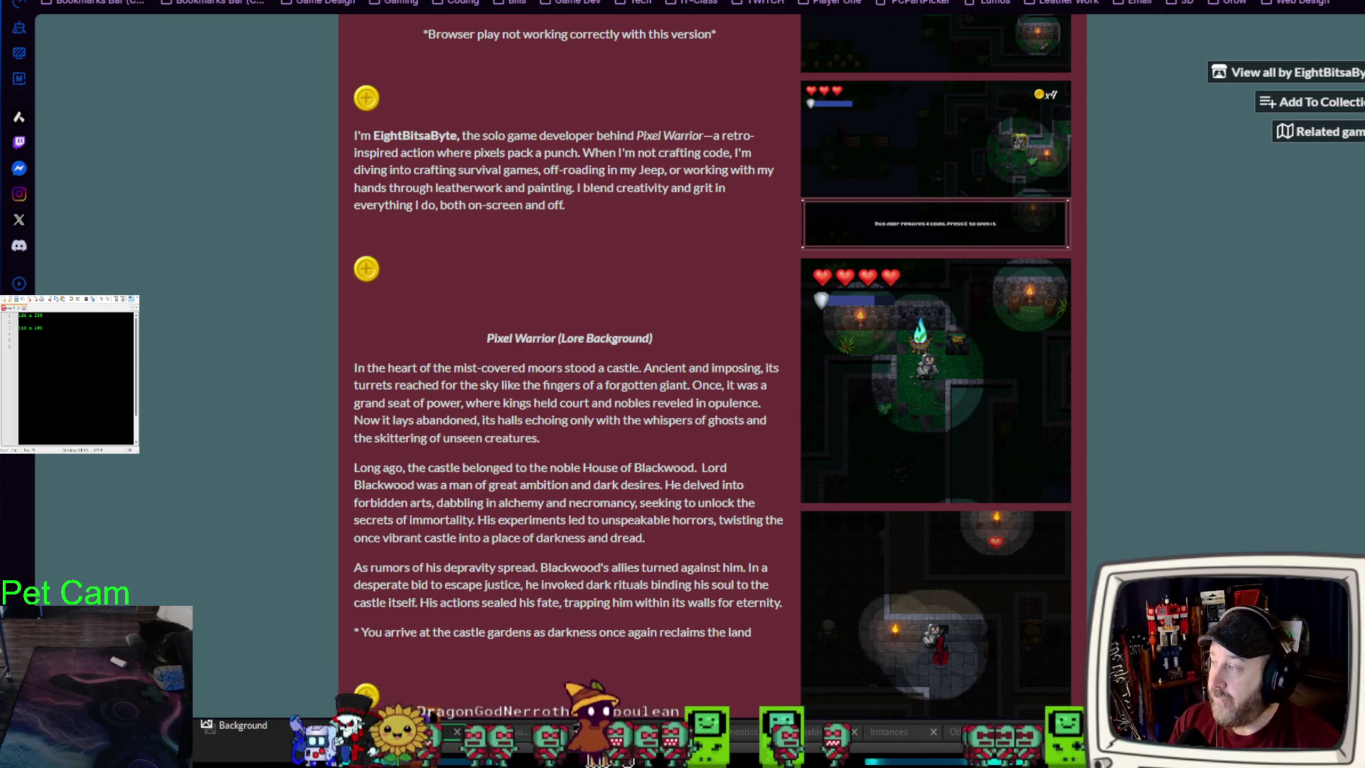
key("ctrl+Tab")
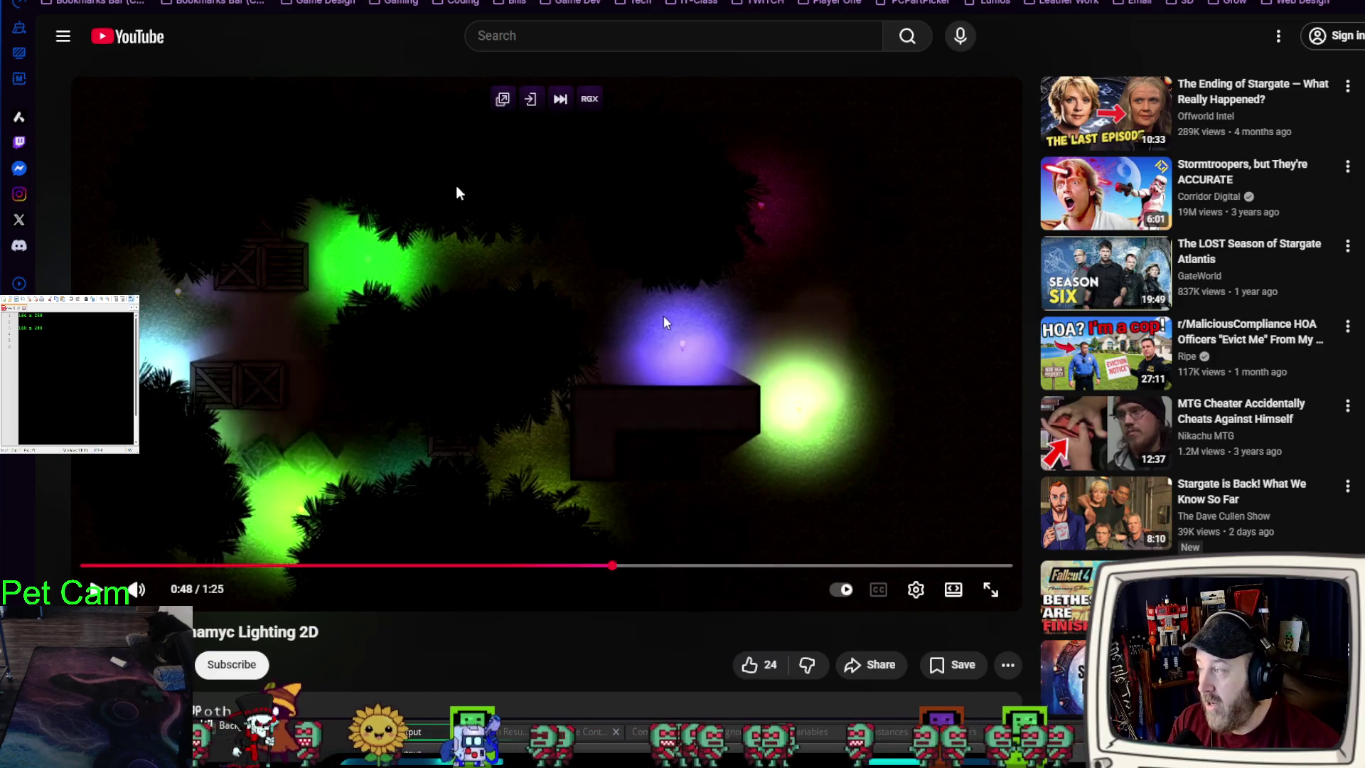
- Glance over the GitHub developer profile, then cycle back through the YouTube video to GameMaker
key("ctrl+Tab")
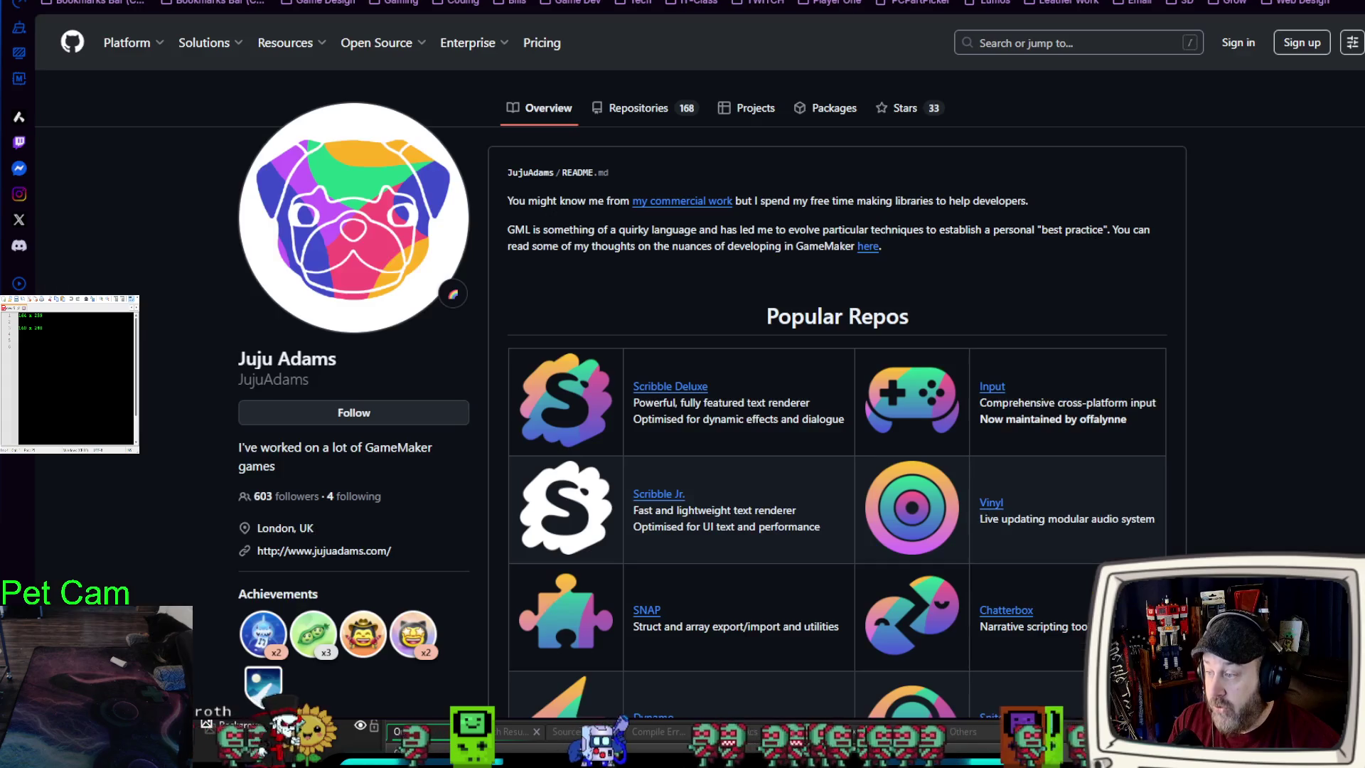
scroll(640, 483, "down", 5)
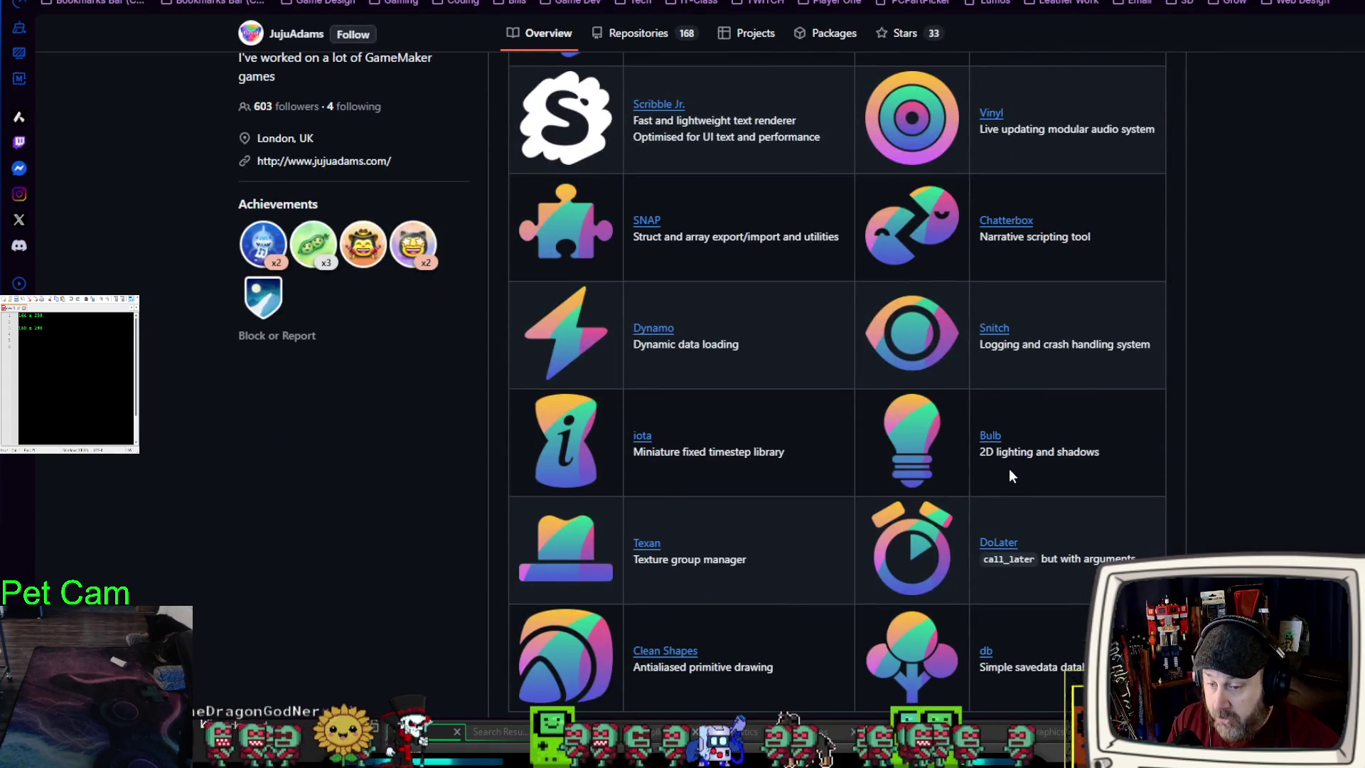
scroll(1010, 475, "up", 5)
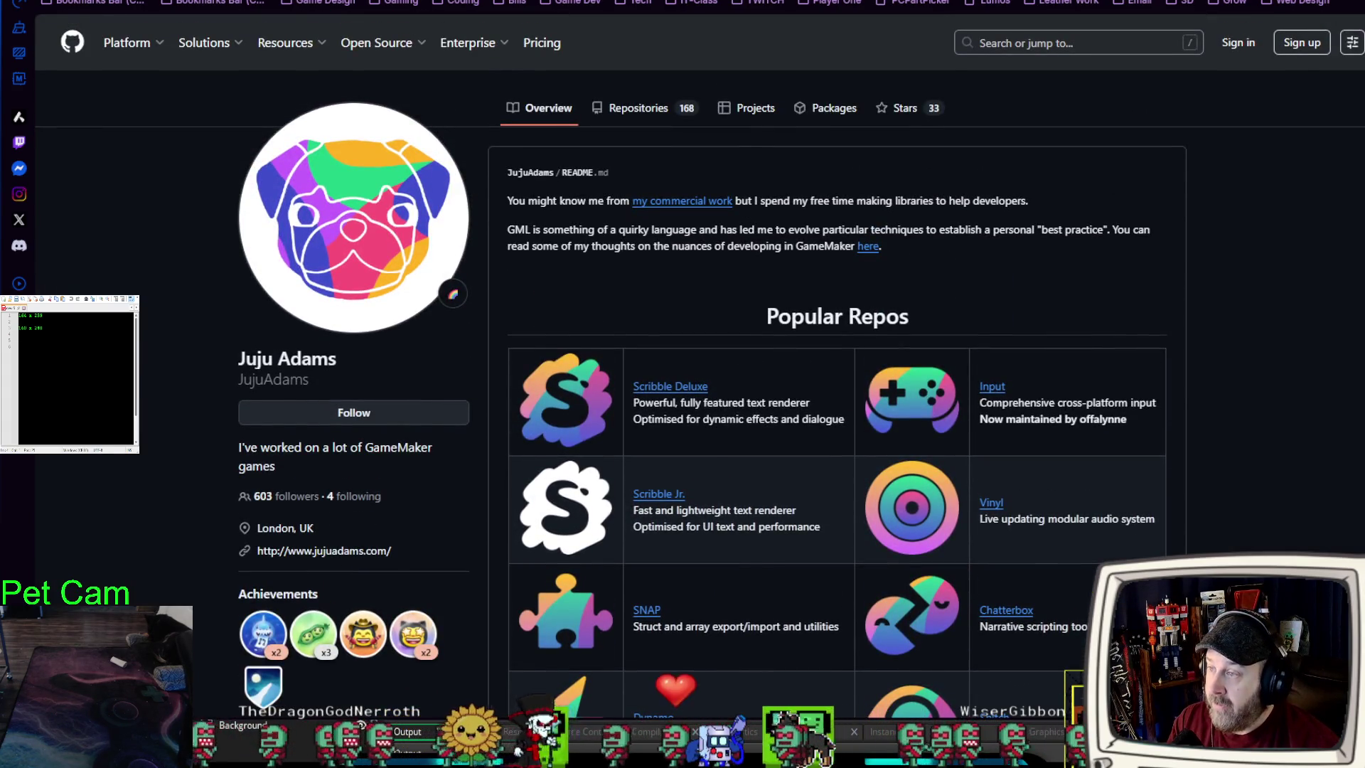
key("ctrl+shift+Tab")
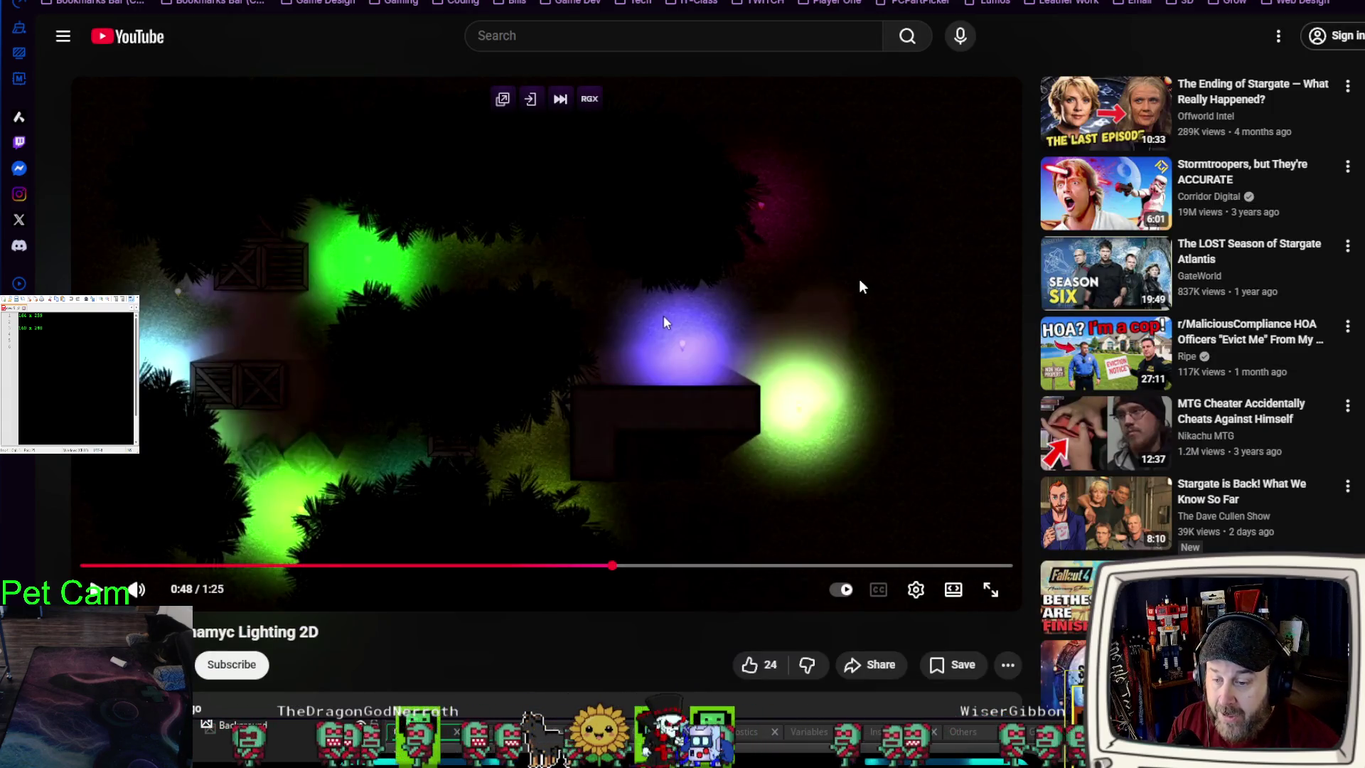
key("alt+Tab")
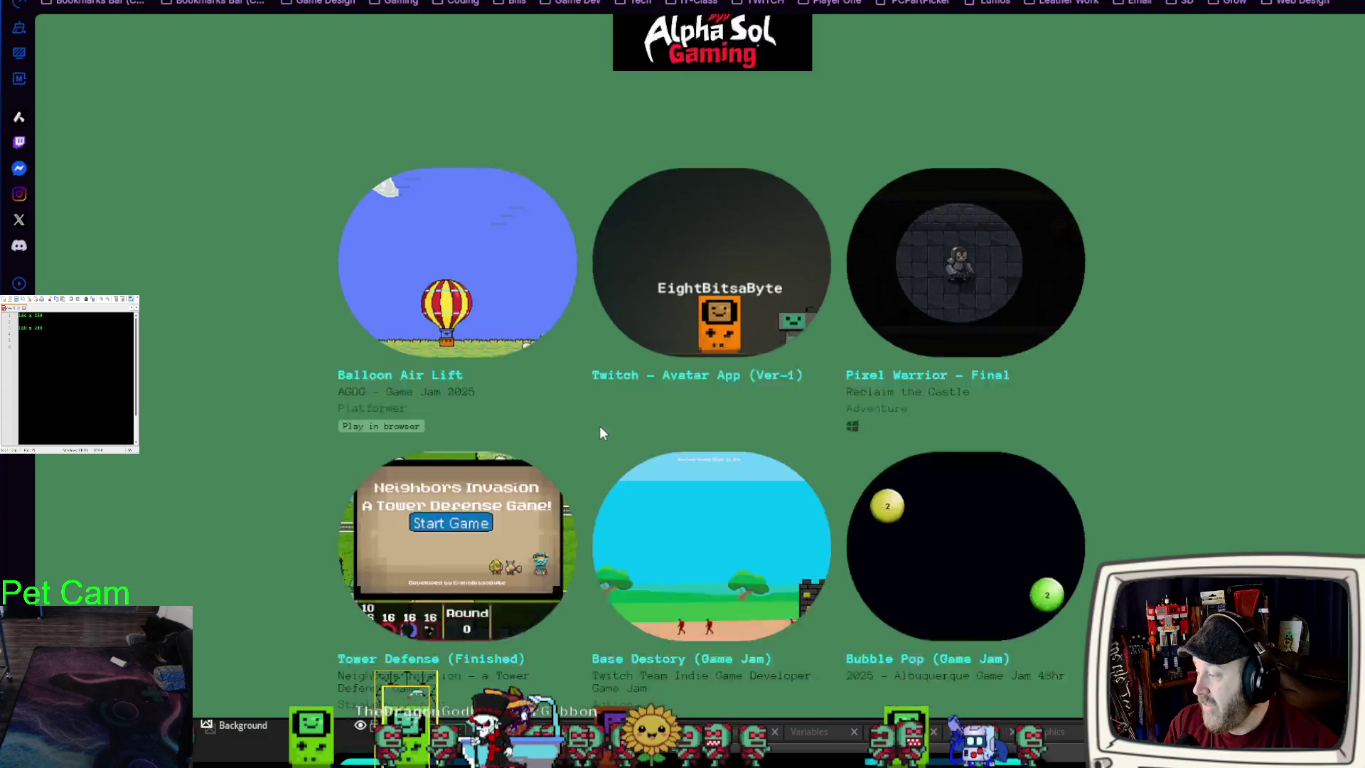
- Scroll down the Tower Defense (Finished) page to its description and screenshots
scroll(441, 547, "down", 3)
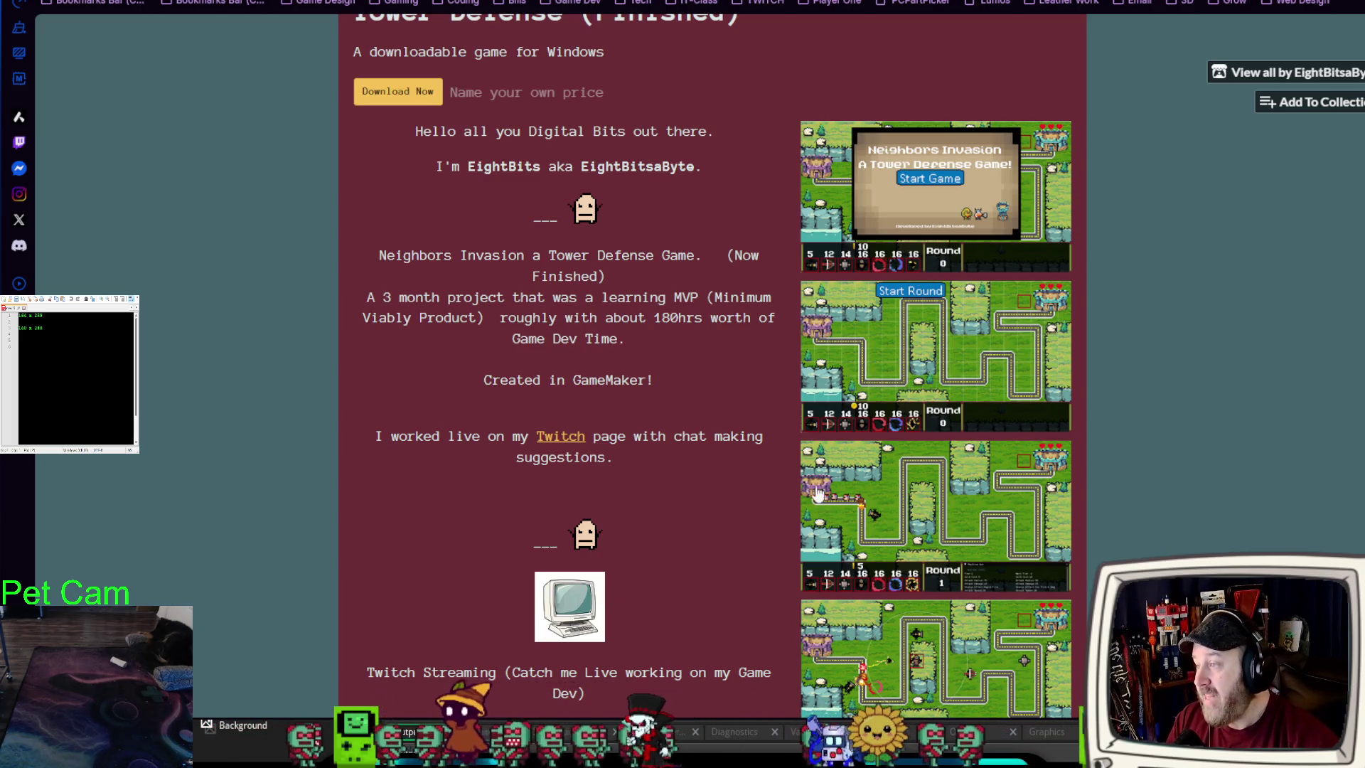
- Go back from the Tower Defense page to the creator's list of games
key("alt+Left")
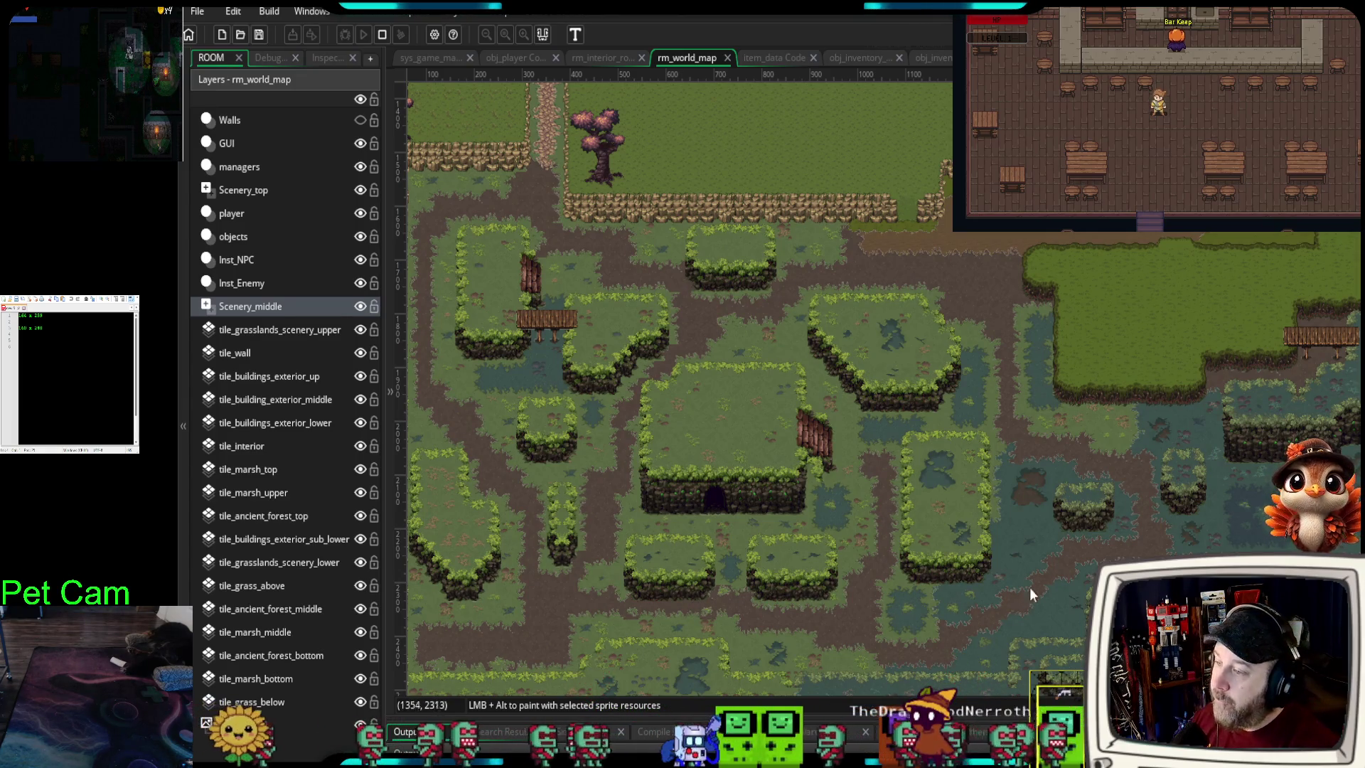
- Pan rm_world_map over to the teal pond and the grassy field with dirt paths
left_click_drag(1180, 583, 779, 558)
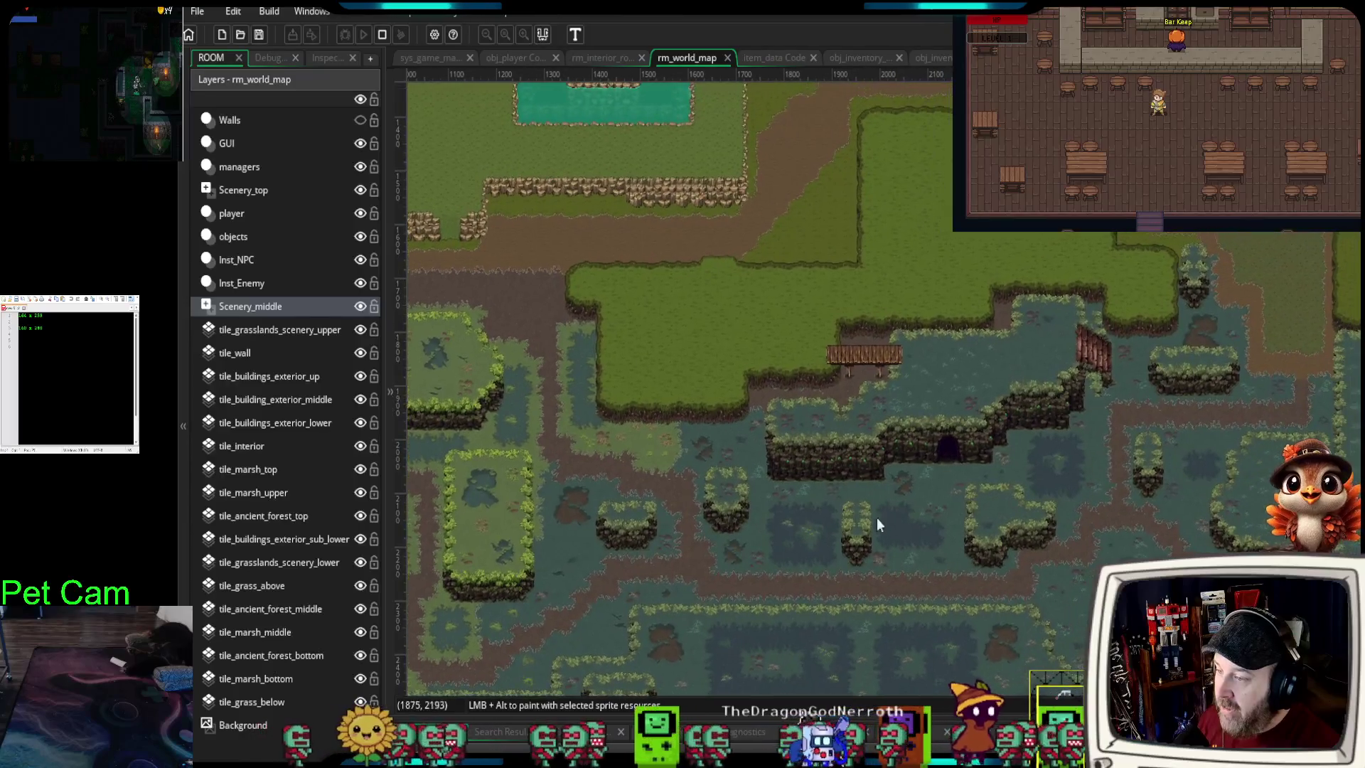
left_click_drag(1017, 462, 1000, 543)
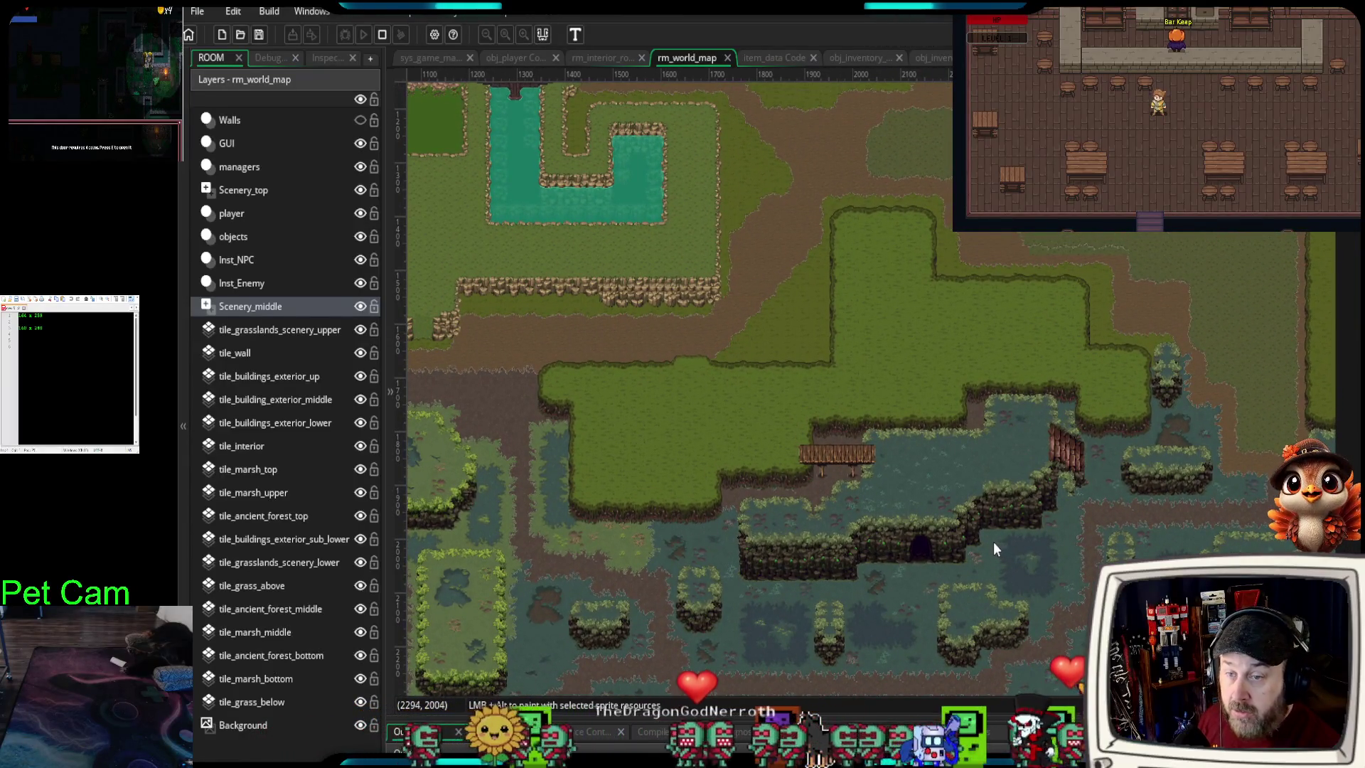
left_click_drag(1014, 395, 1046, 675)
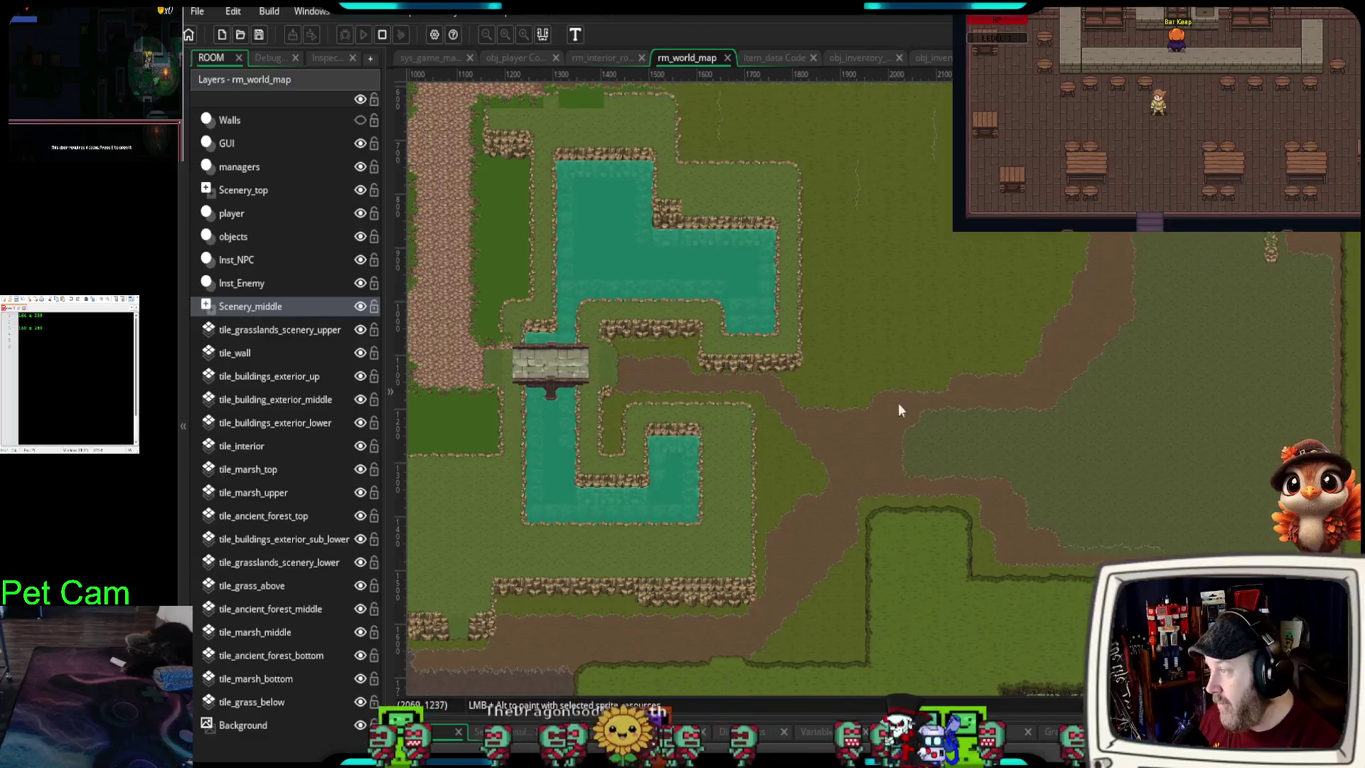
scroll(841, 435, "up", 5)
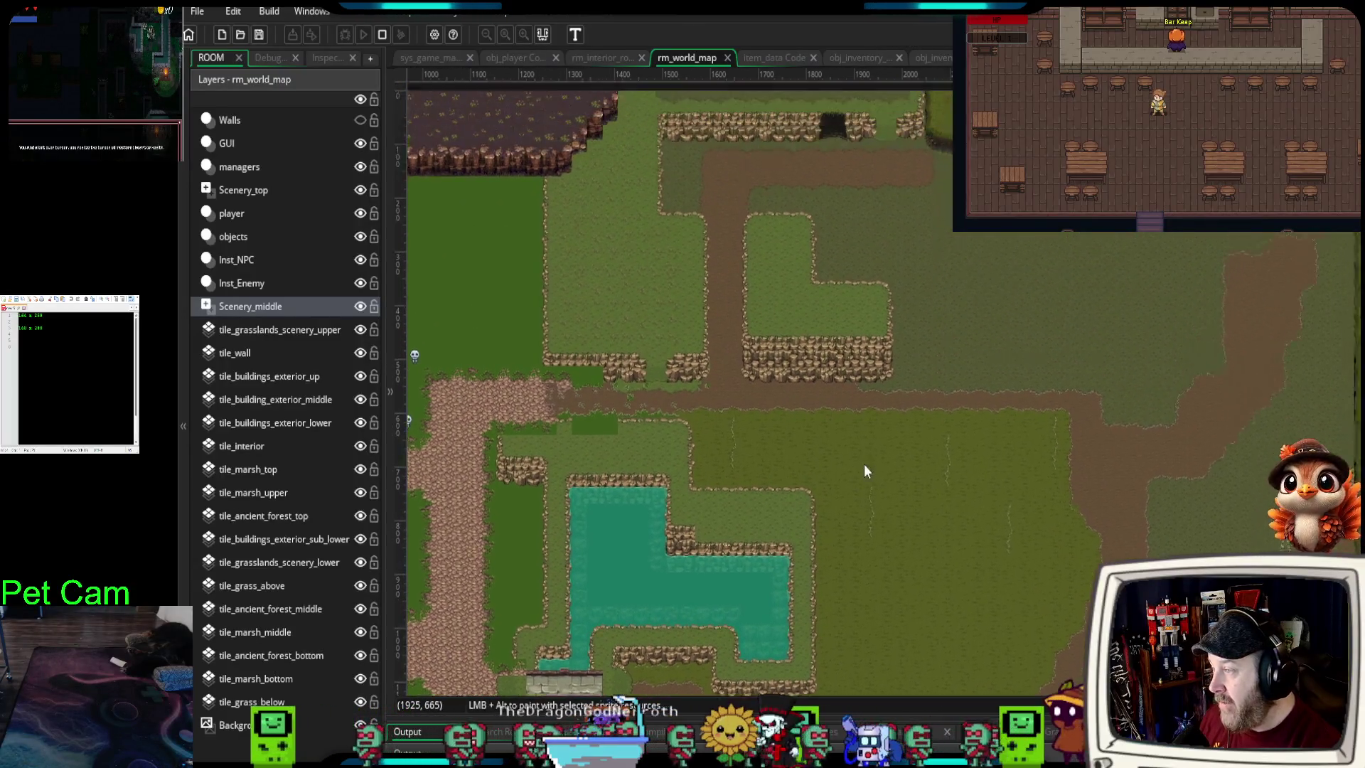
mouse_move(823, 519)
left_mouse_down()
mouse_move(785, 486)
mouse_move(761, 490)
left_mouse_up()
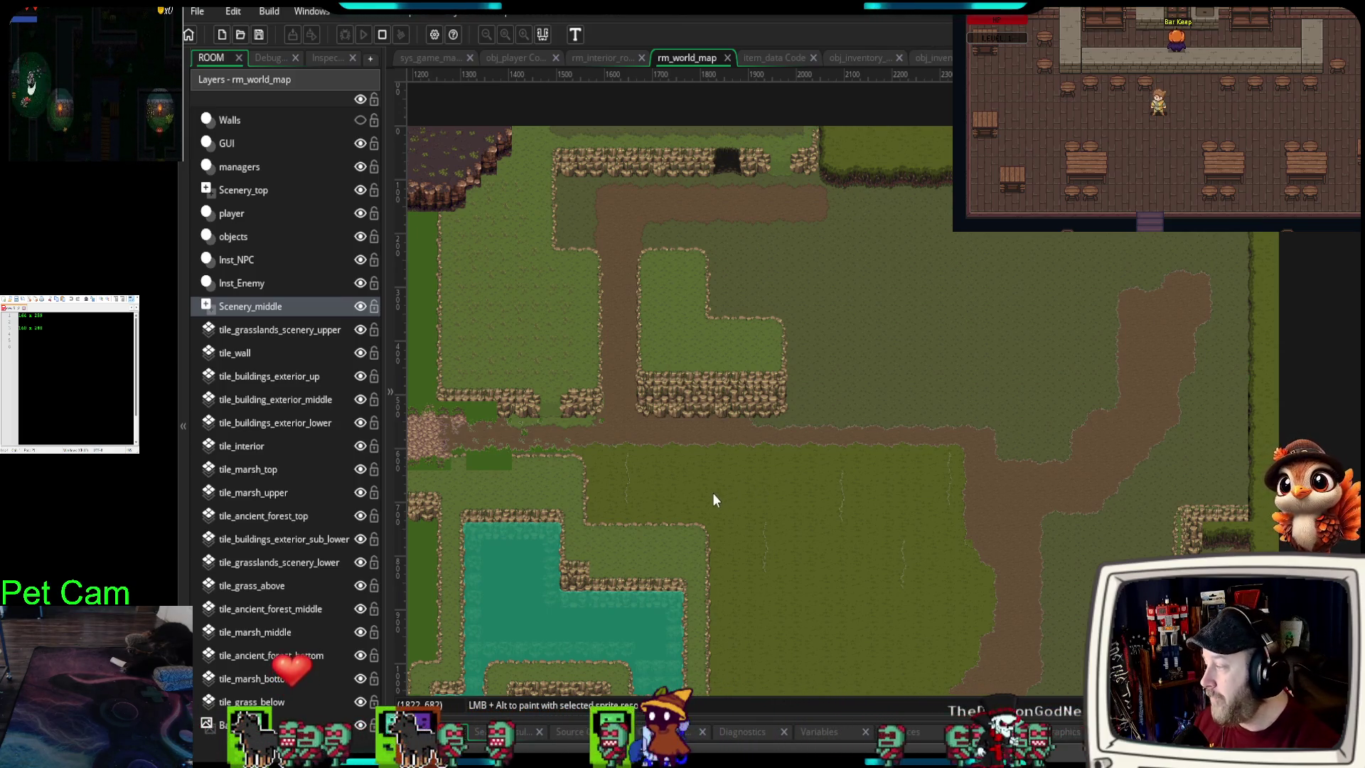
- Zoom in on the rocky cliffs above the lake, then switch to the Szadi art licence page
scroll(786, 437, "down", 4)
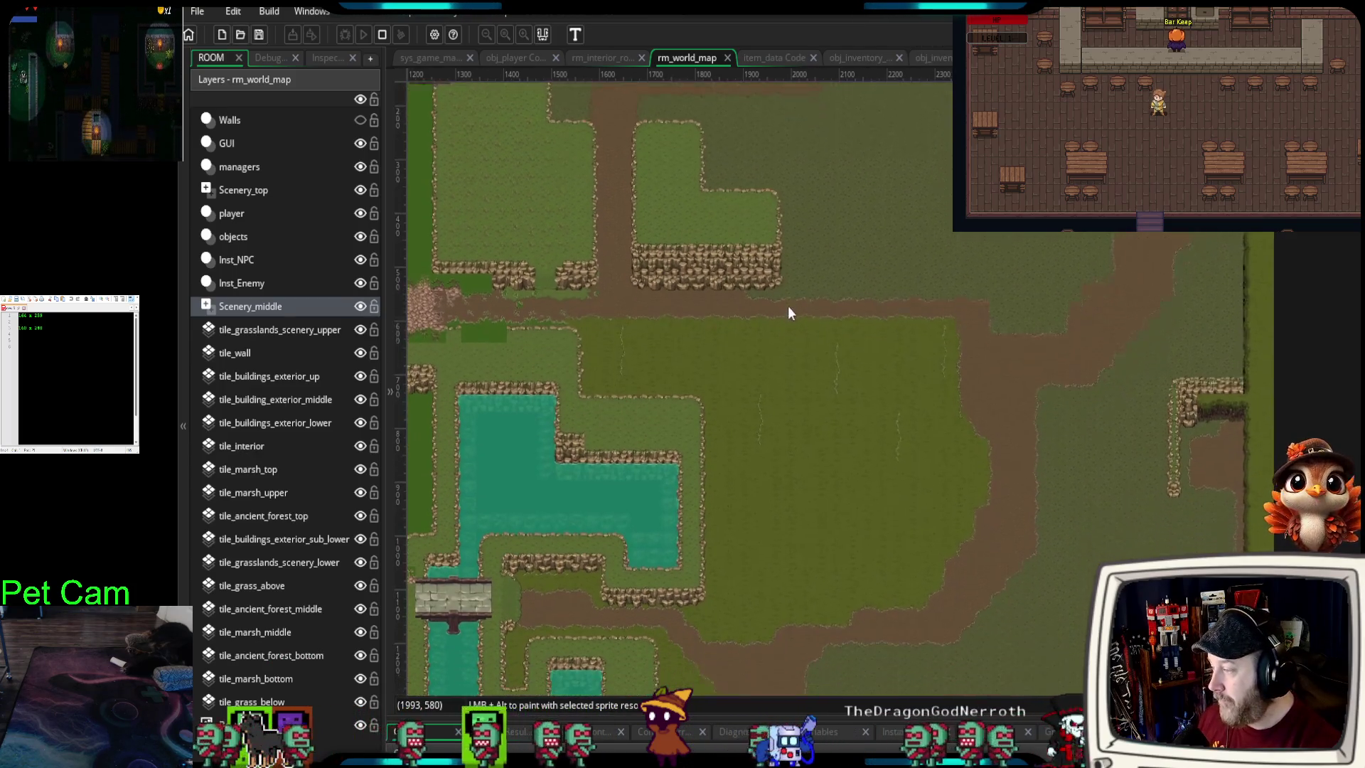
scroll(742, 419, "up", 3)
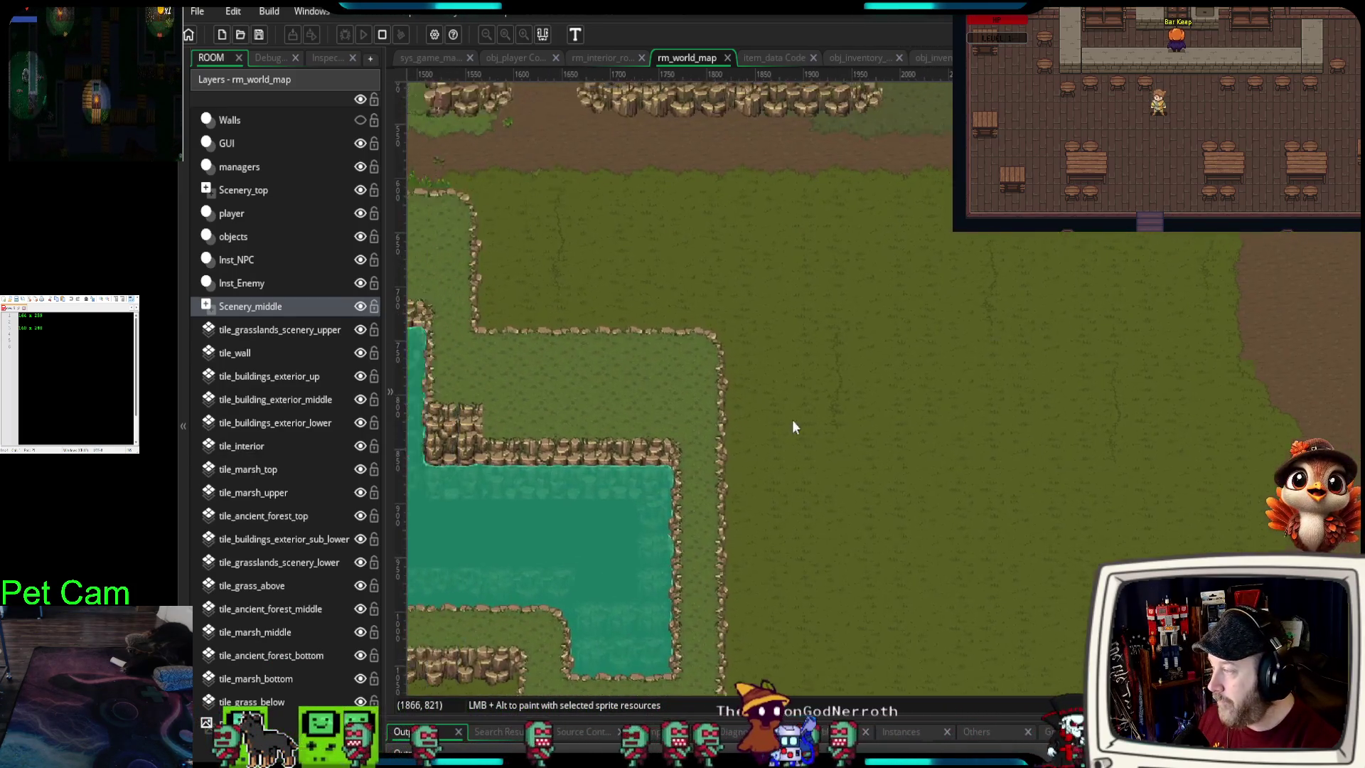
scroll(821, 351, "left", 3)
scroll(809, 365, "up", 2)
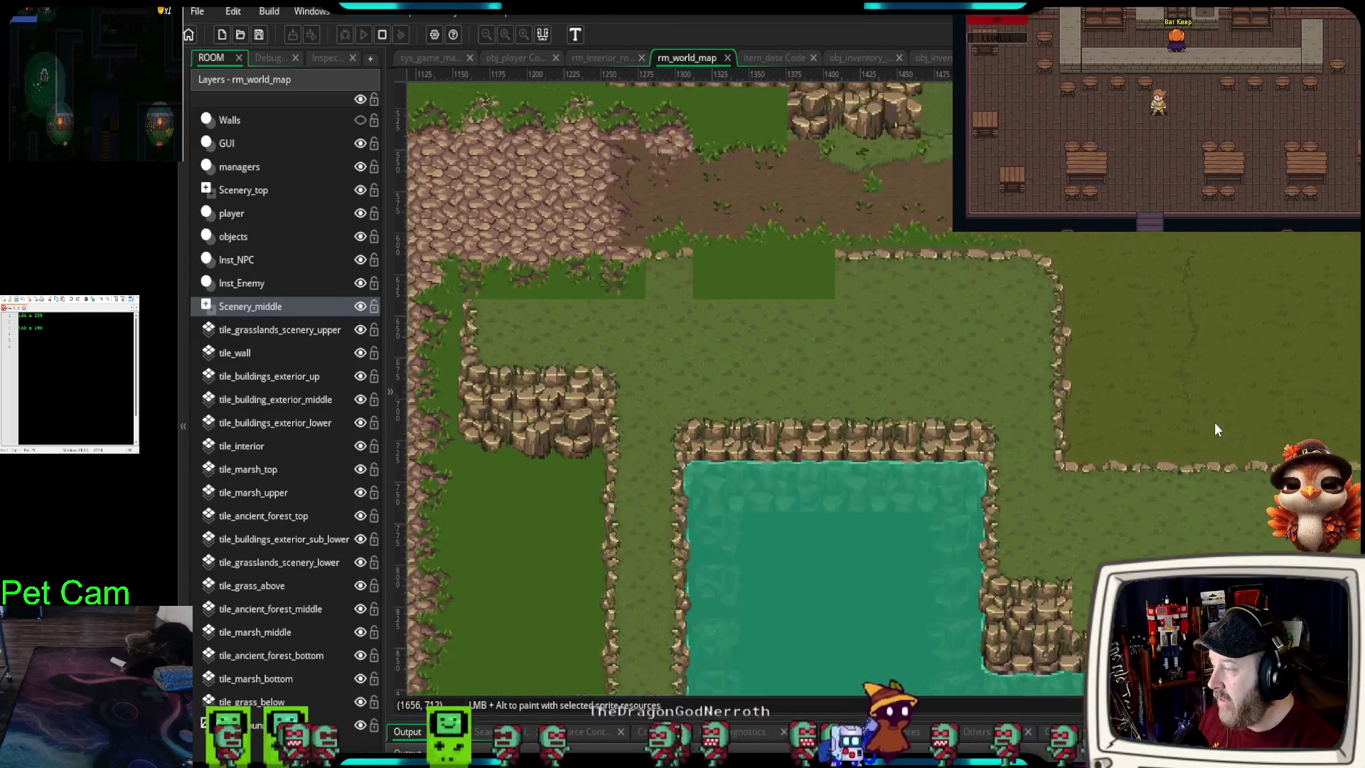
scroll(862, 352, "up", 2)
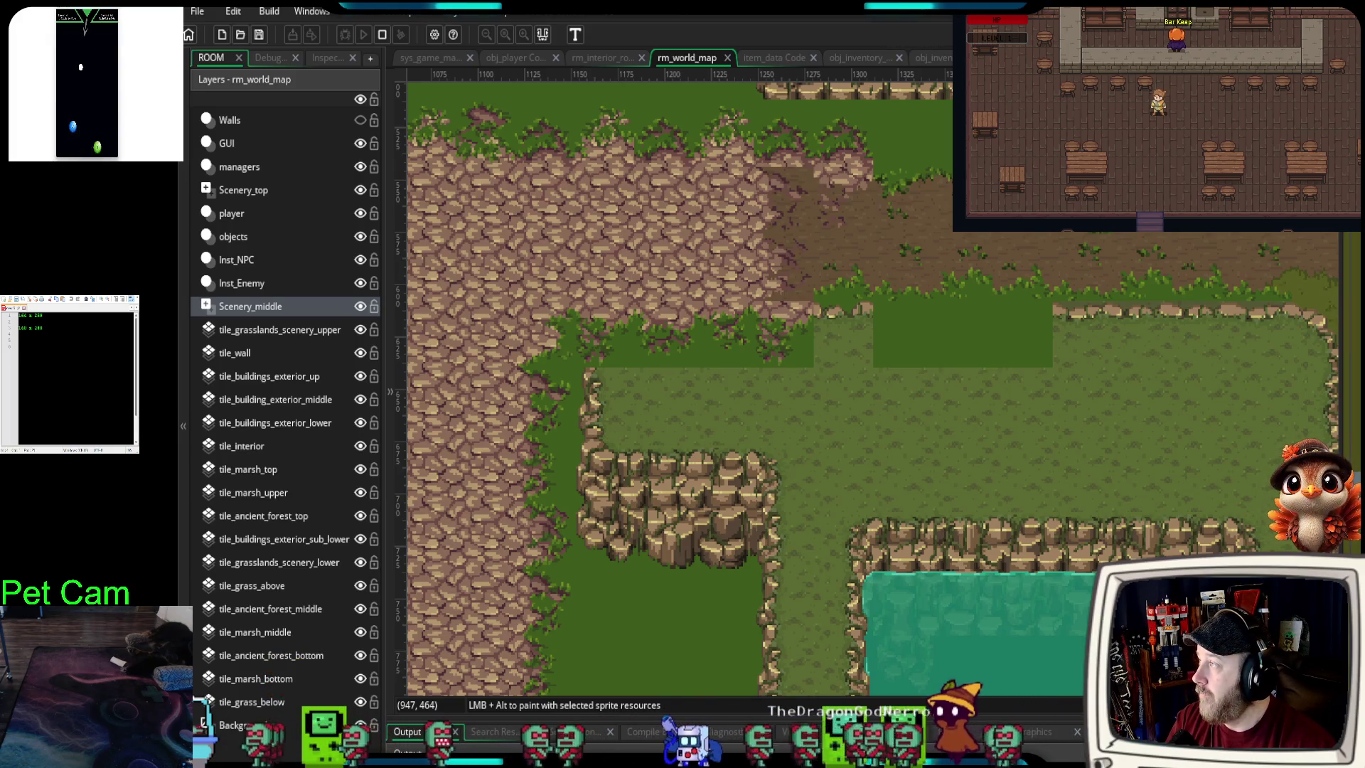
key("alt+Tab")
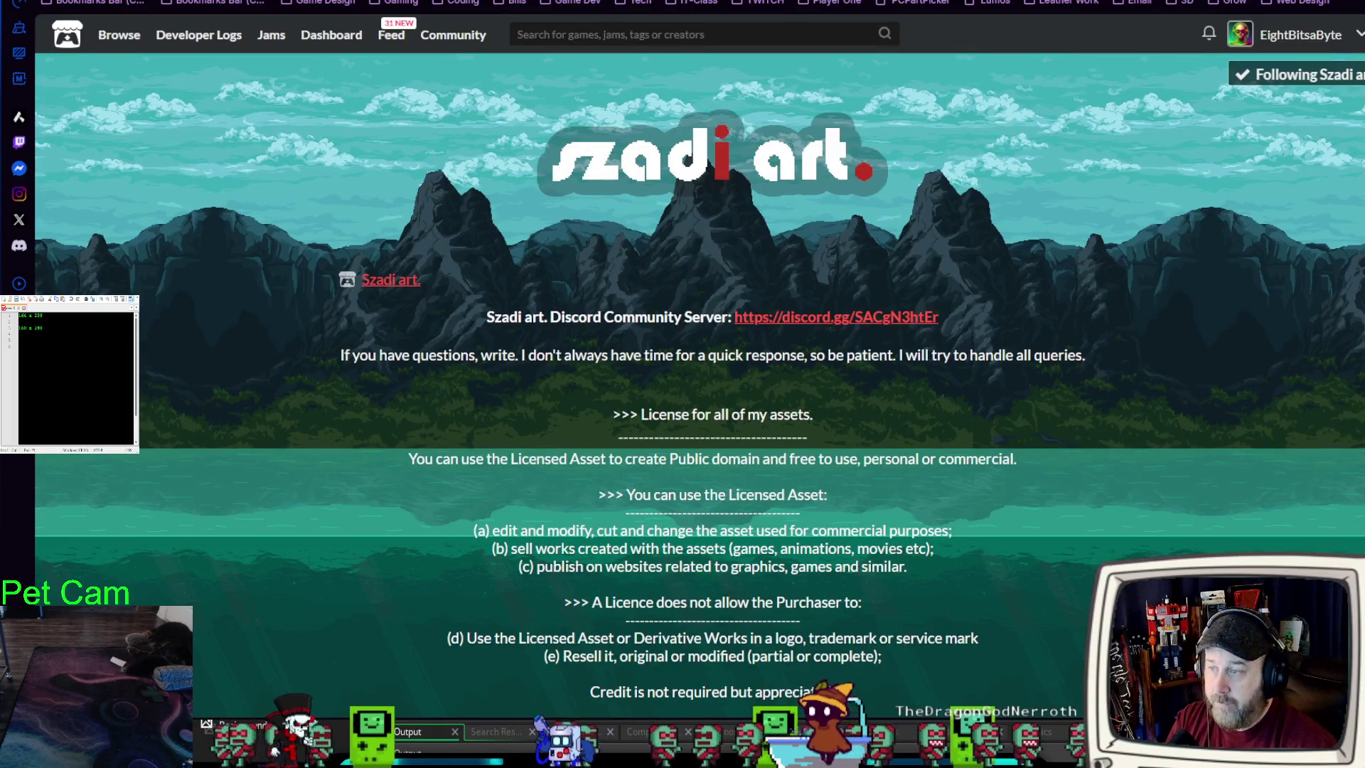
key("alt+Tab")
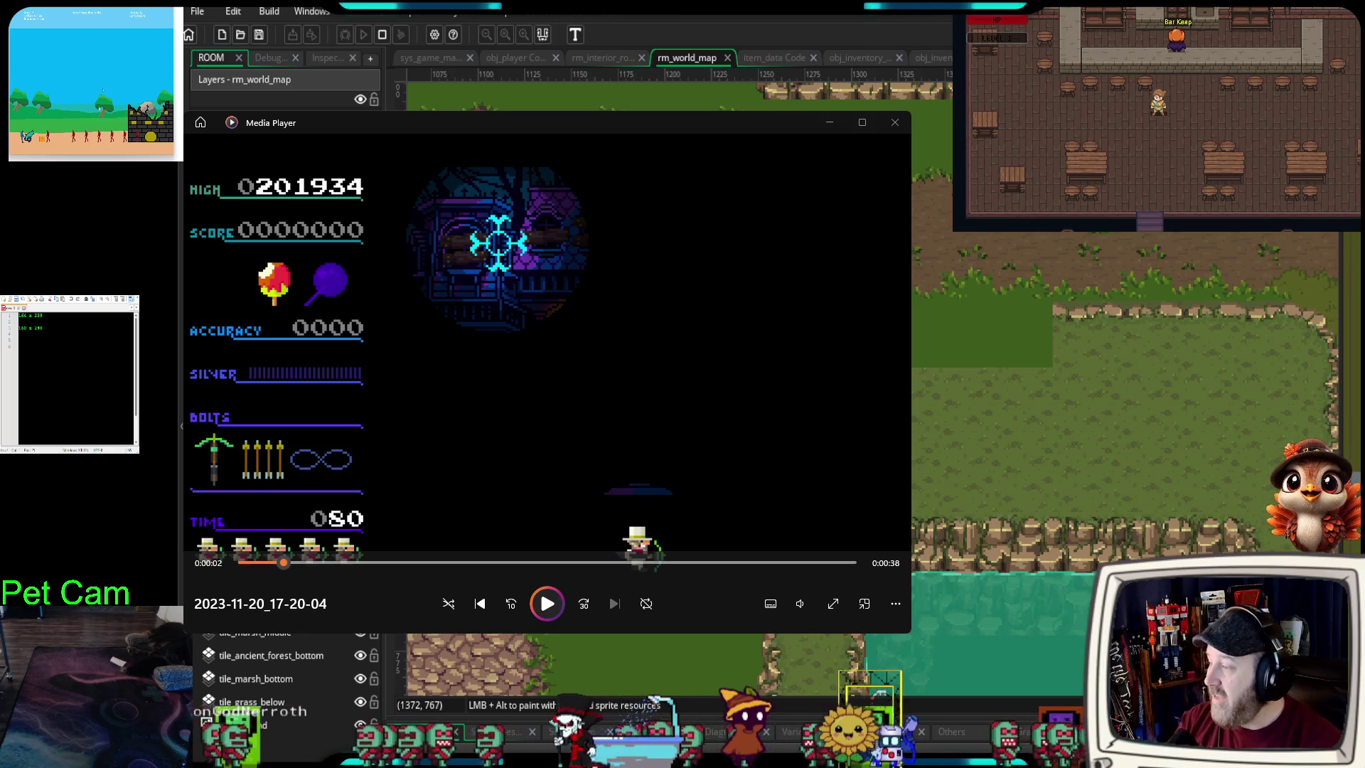
- Start the gameplay recording playing and make the Media Player window taller
left_click(548, 608)
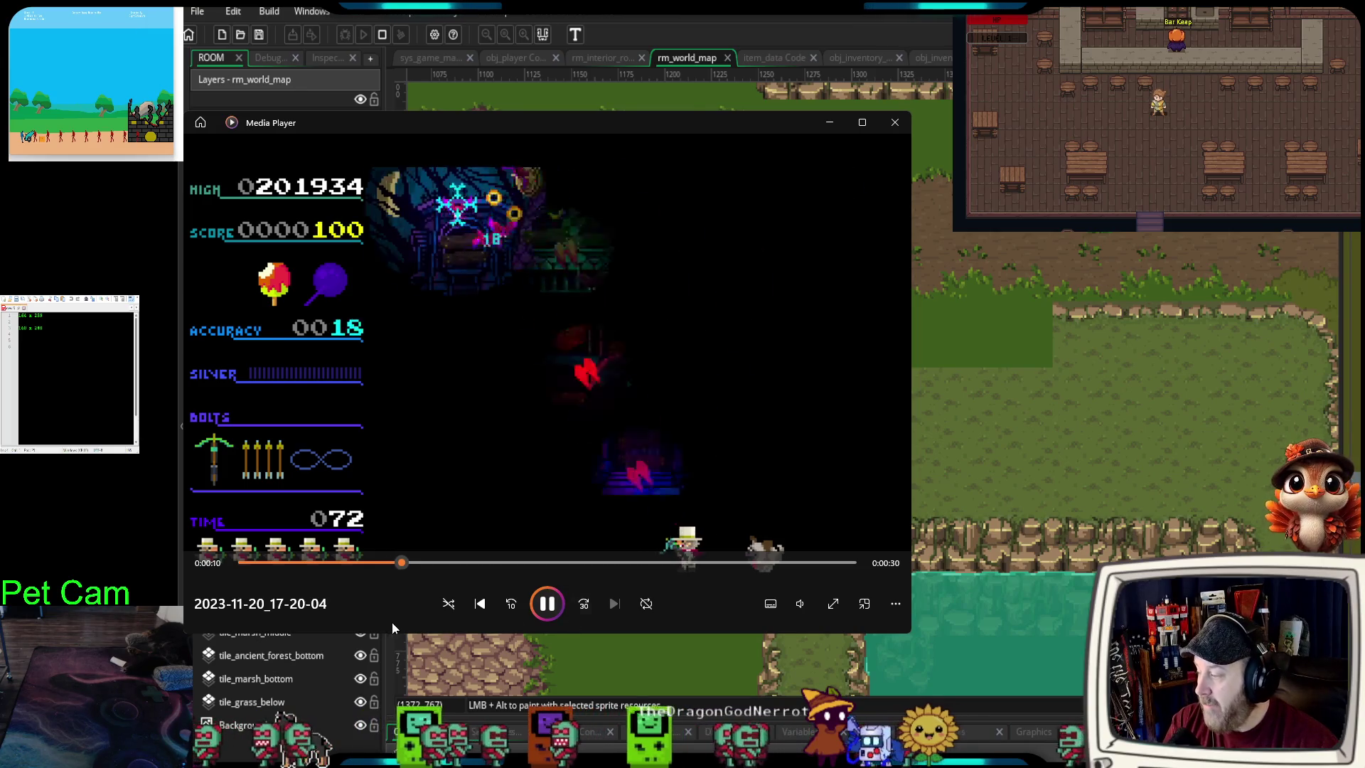
left_click_drag(391, 631, 408, 699)
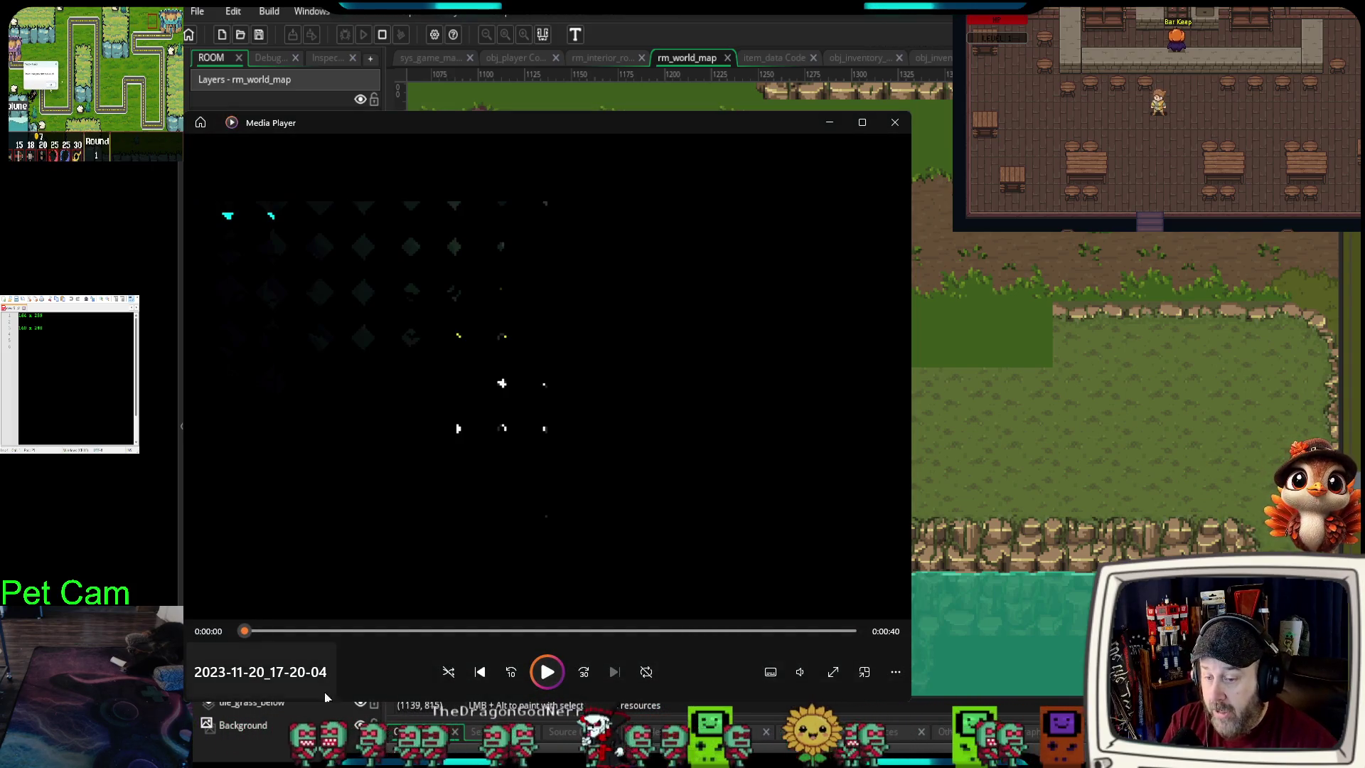
- Play the recording, pausing at 0:09 and 0:11, then shrink the player and move it aside
left_click(554, 681)
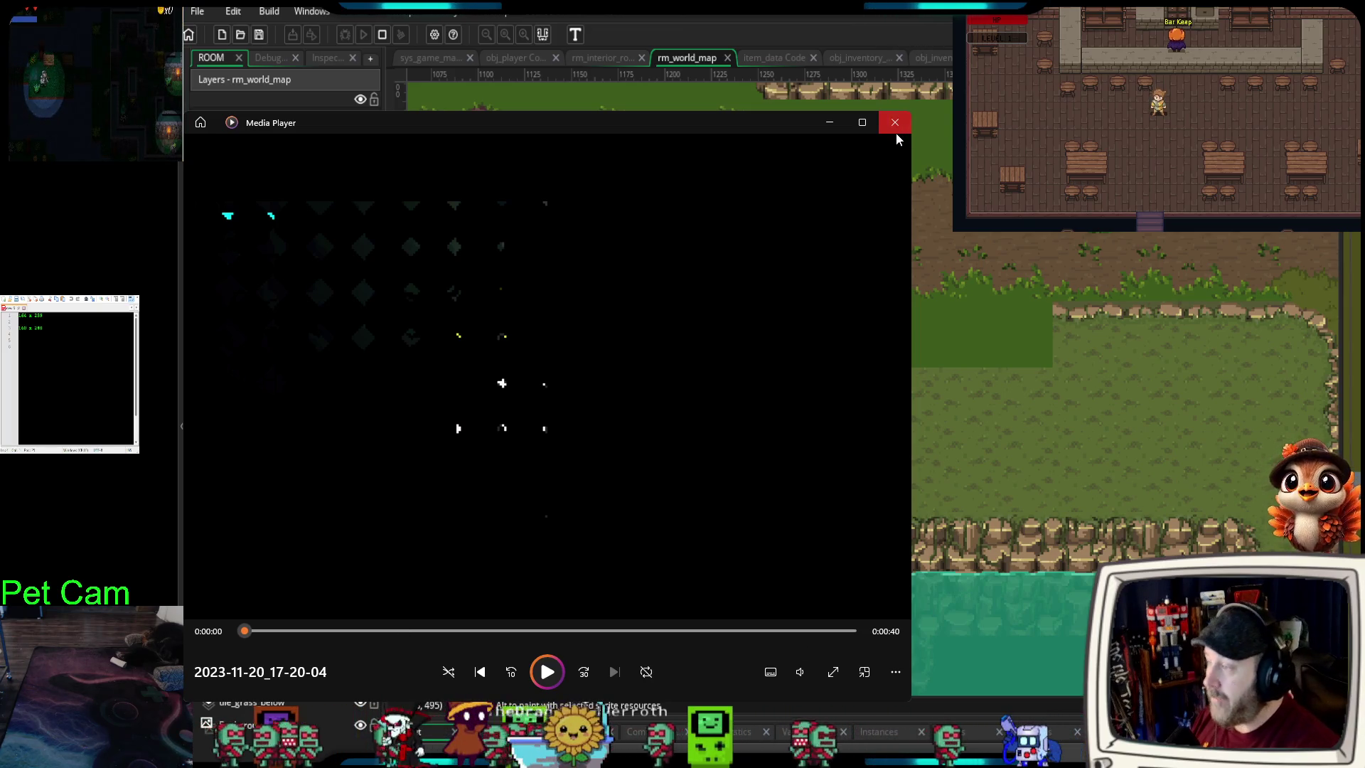
left_click(549, 669)
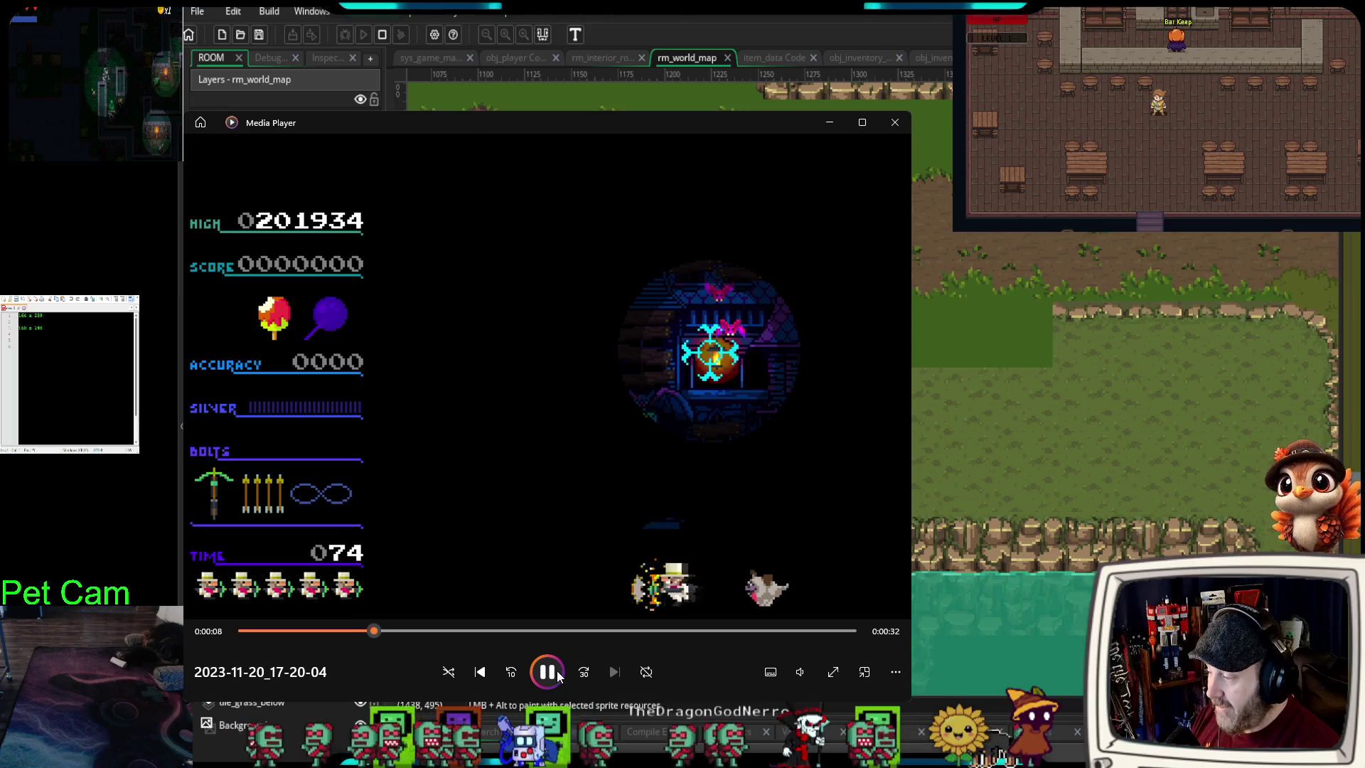
left_click(558, 677)
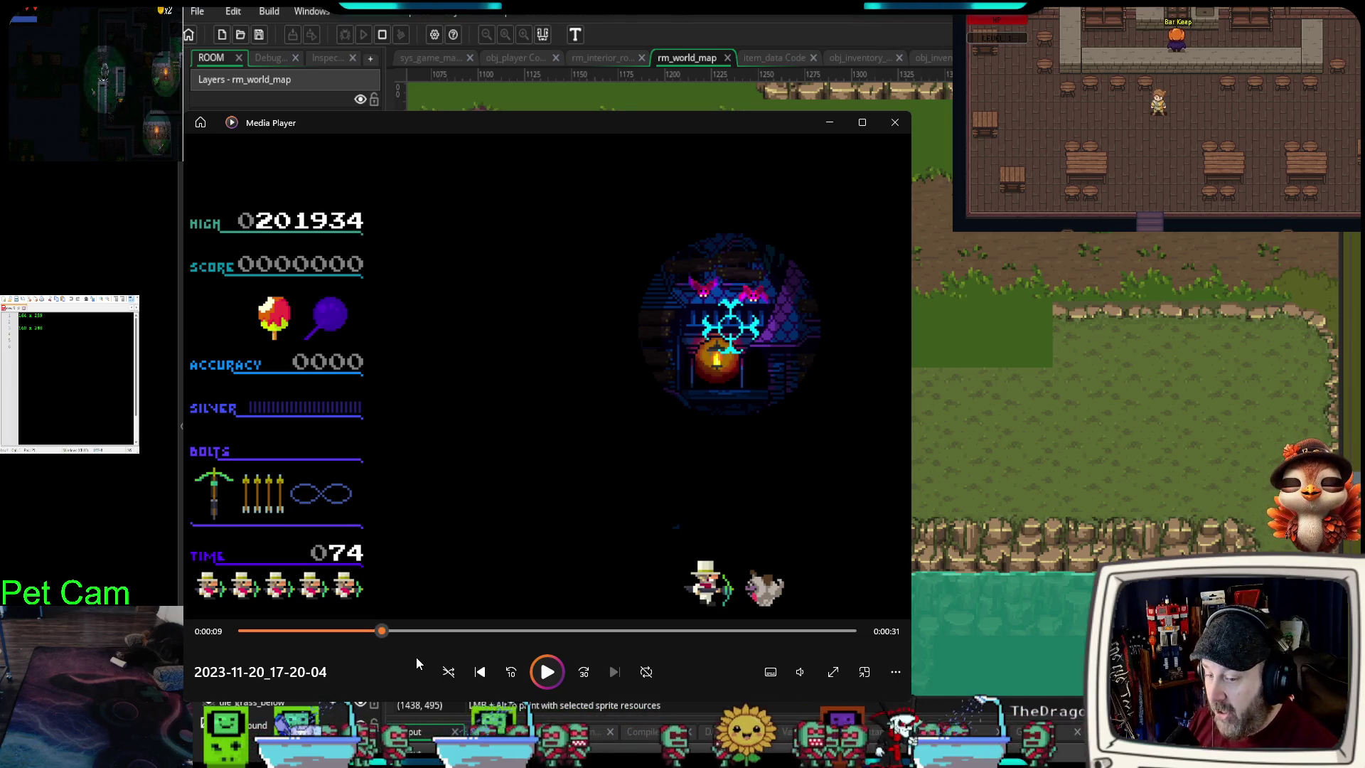
left_click(548, 672)
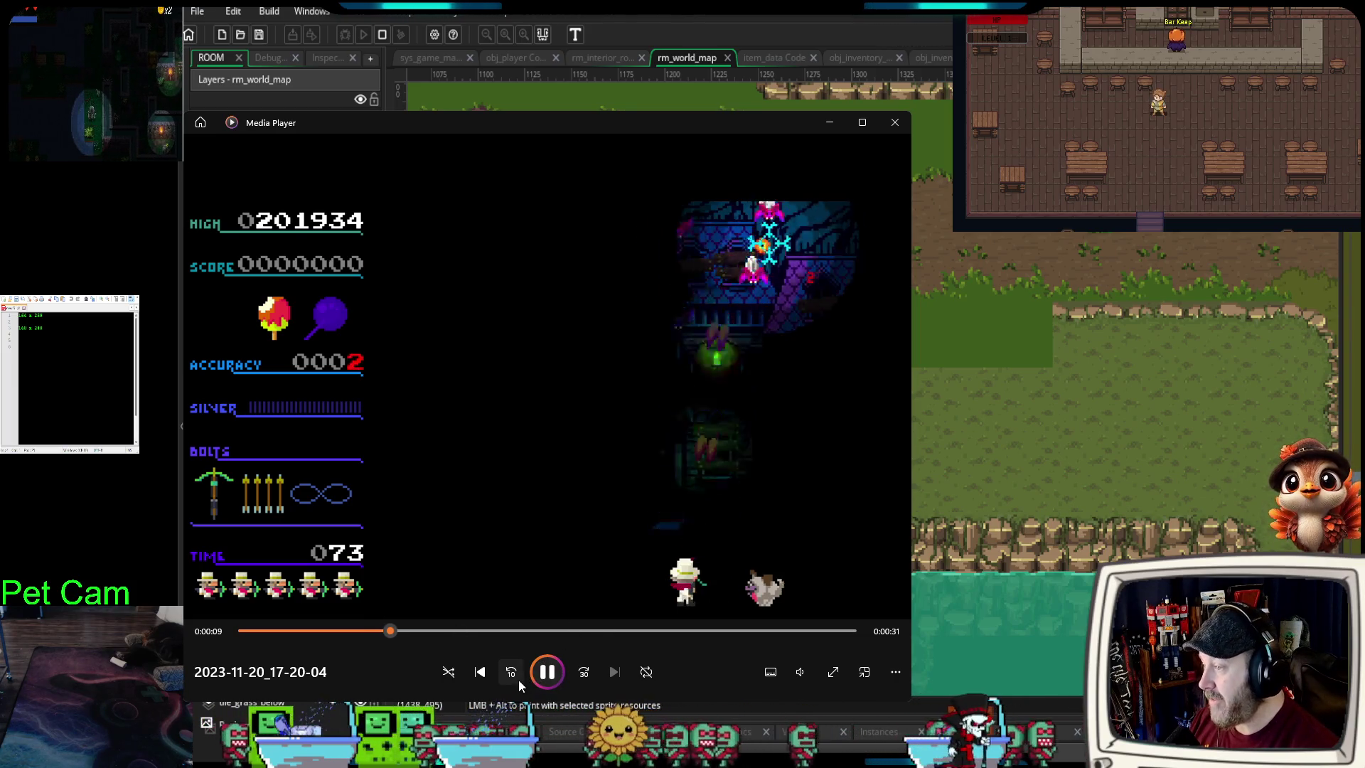
left_click(545, 672)
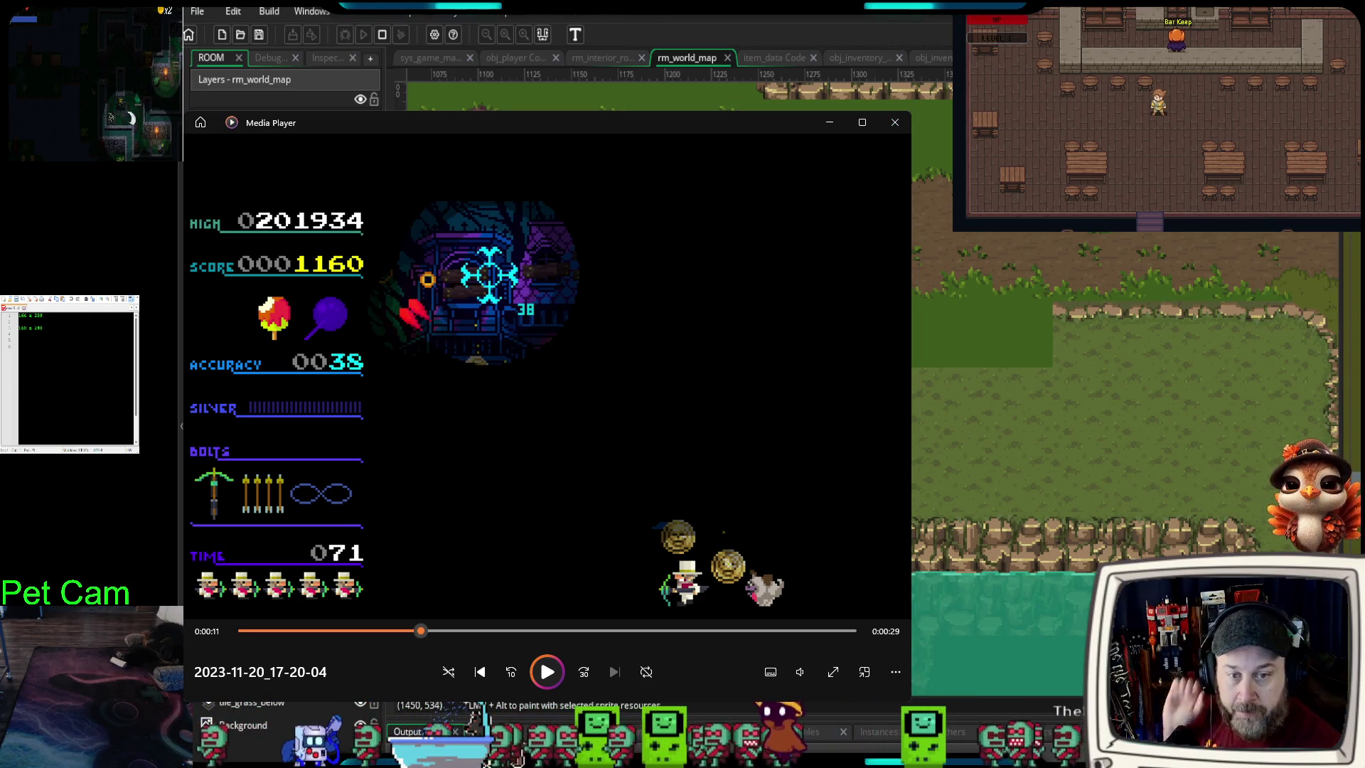
left_click_drag(909, 699, 649, 488)
mouse_move(427, 122)
left_mouse_down()
mouse_move(1065, 244)
mouse_move(1151, 208)
mouse_move(1127, 207)
mouse_move(1176, 207)
left_mouse_up()
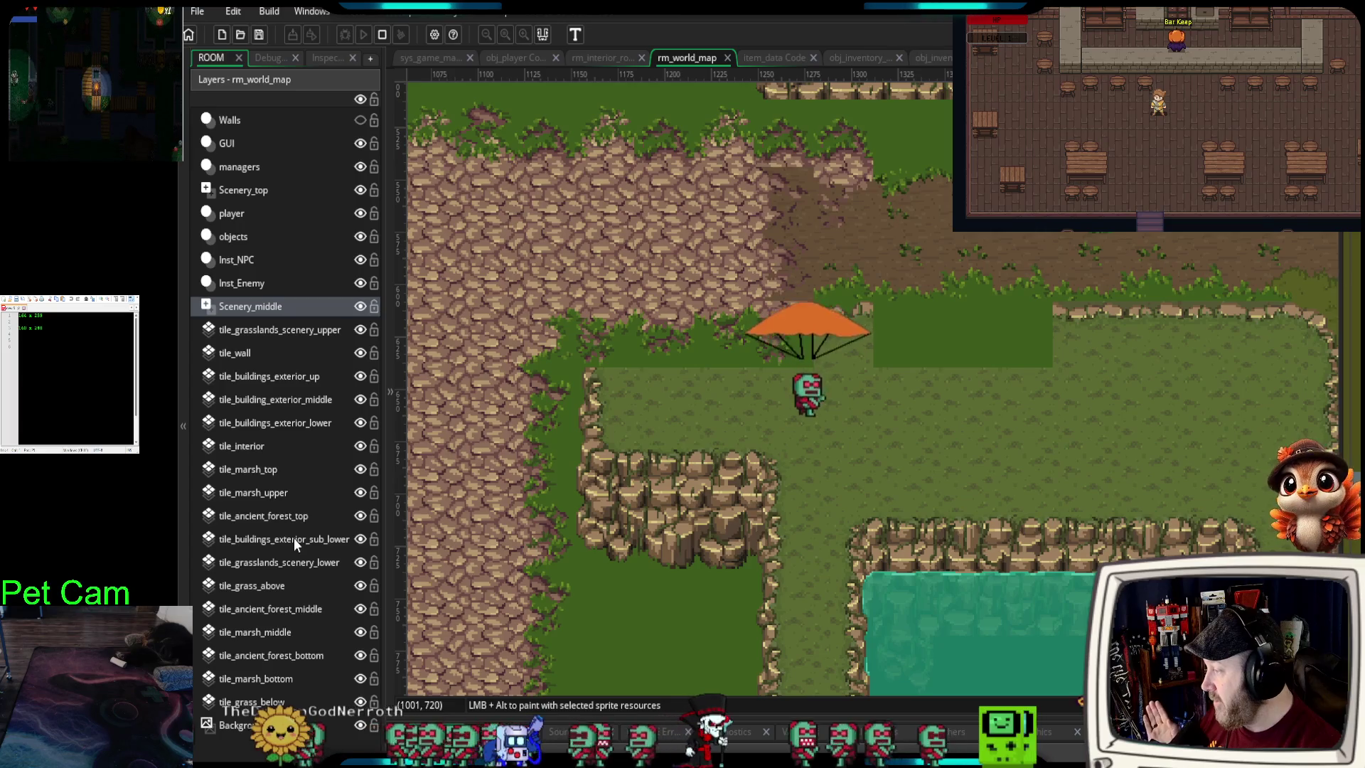
- Switch between the tile_ancient_forest_top and middle layers and widen the tile palette
left_click(265, 523)
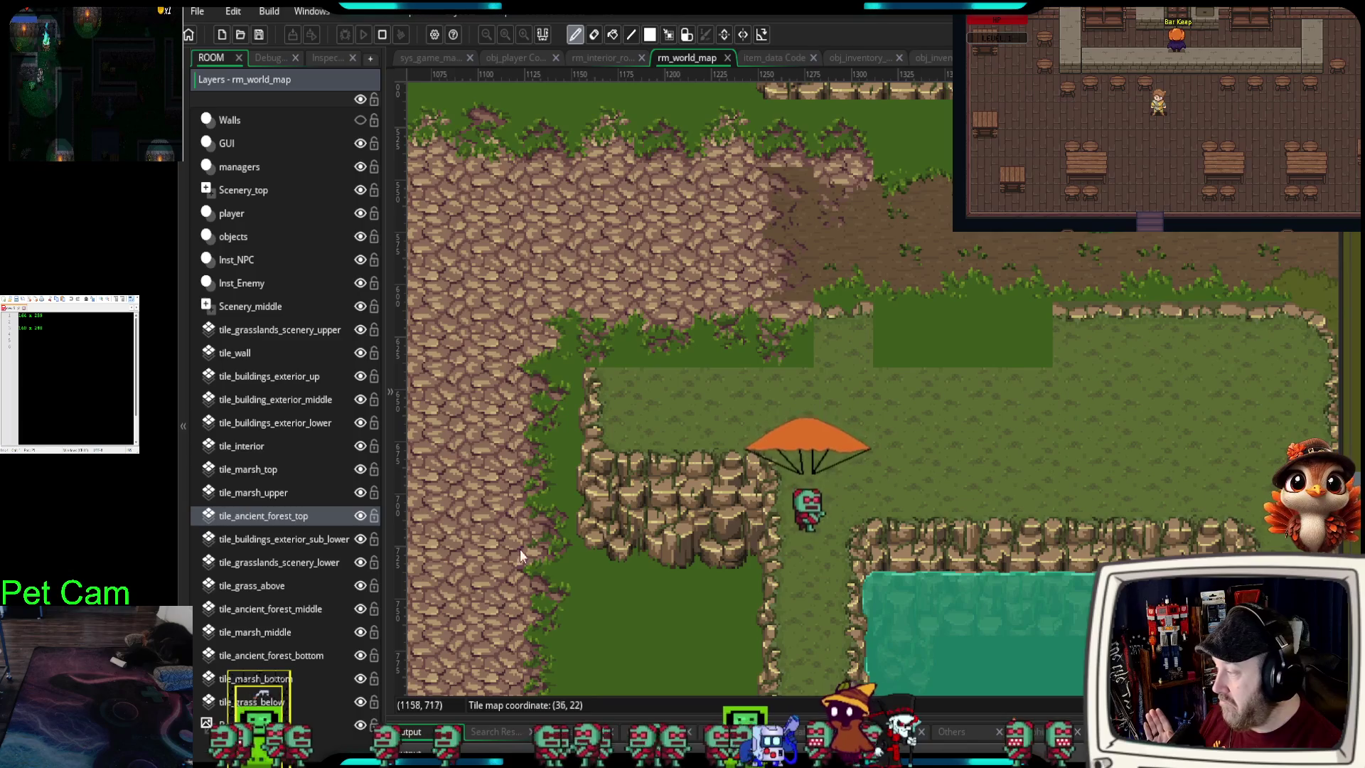
left_click(288, 611)
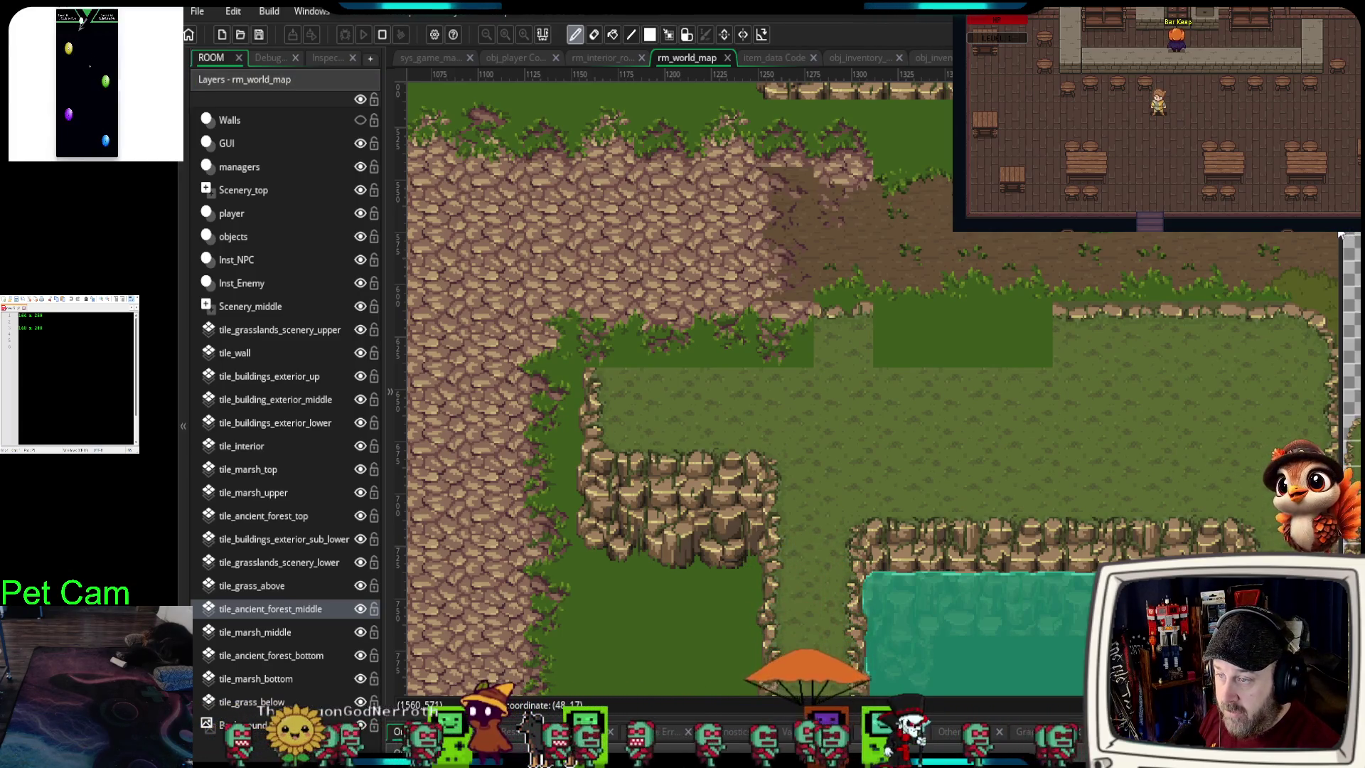
left_click_drag(1339, 233, 1273, 232)
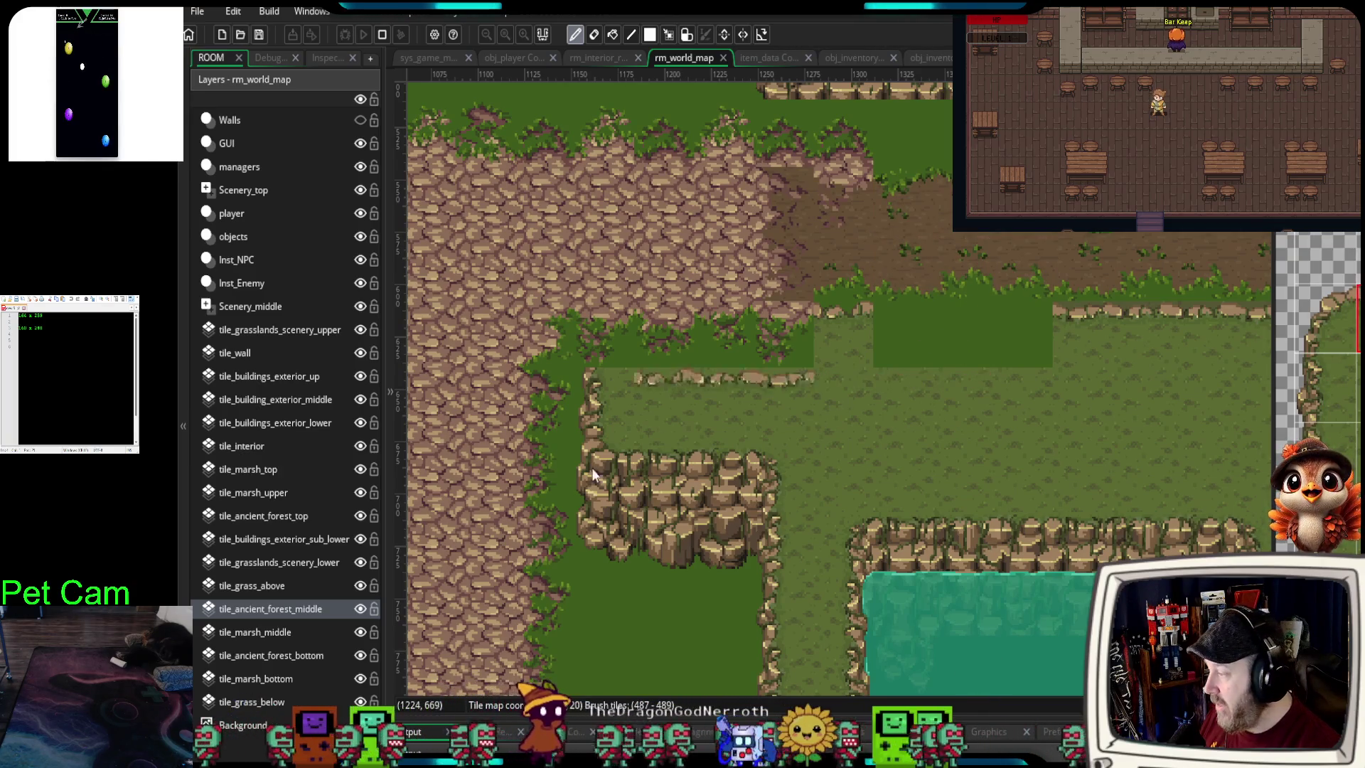
- On tile_ancient_forest_top, paint cliff-edge tiles over the dark grass strip below the cliff
left_click(268, 517)
mouse_move(985, 330)
left_mouse_down()
mouse_move(1030, 327)
mouse_move(708, 352)
left_mouse_up()
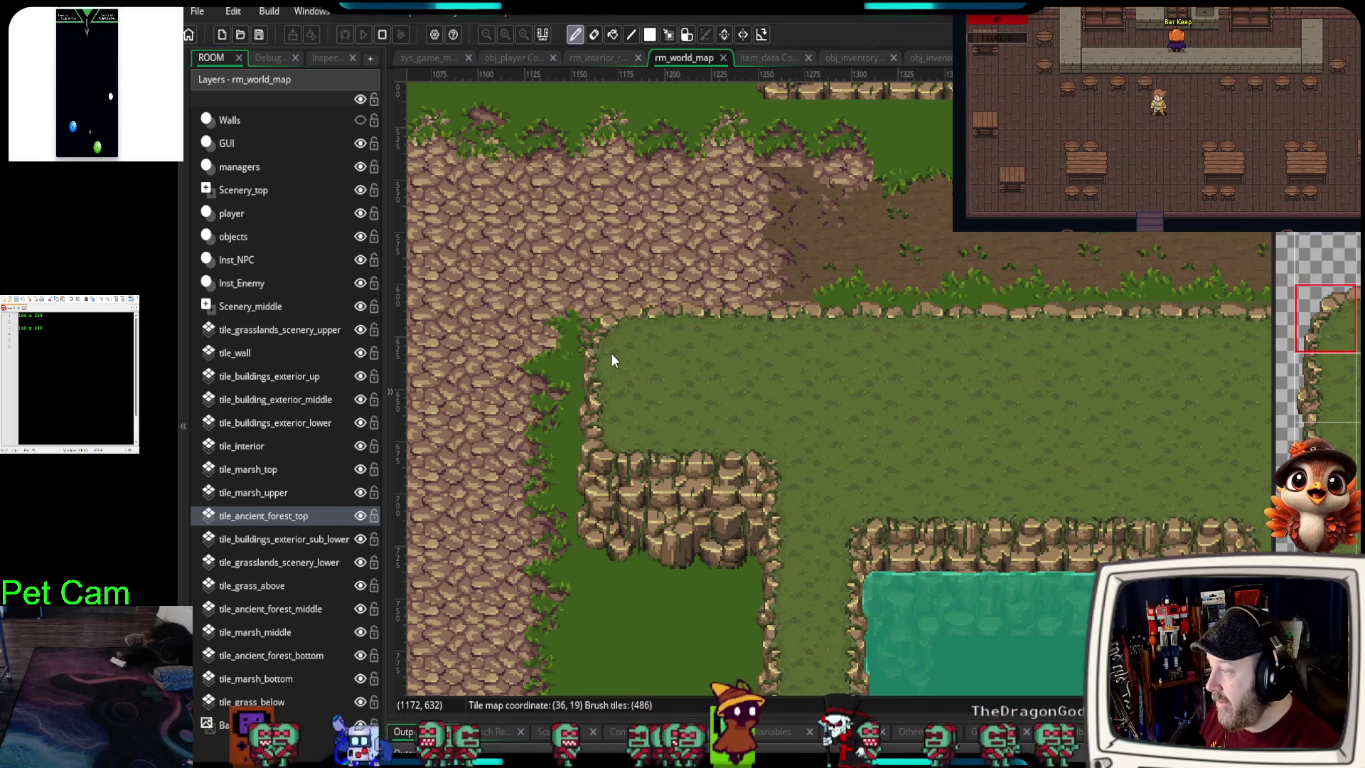
left_click(753, 403)
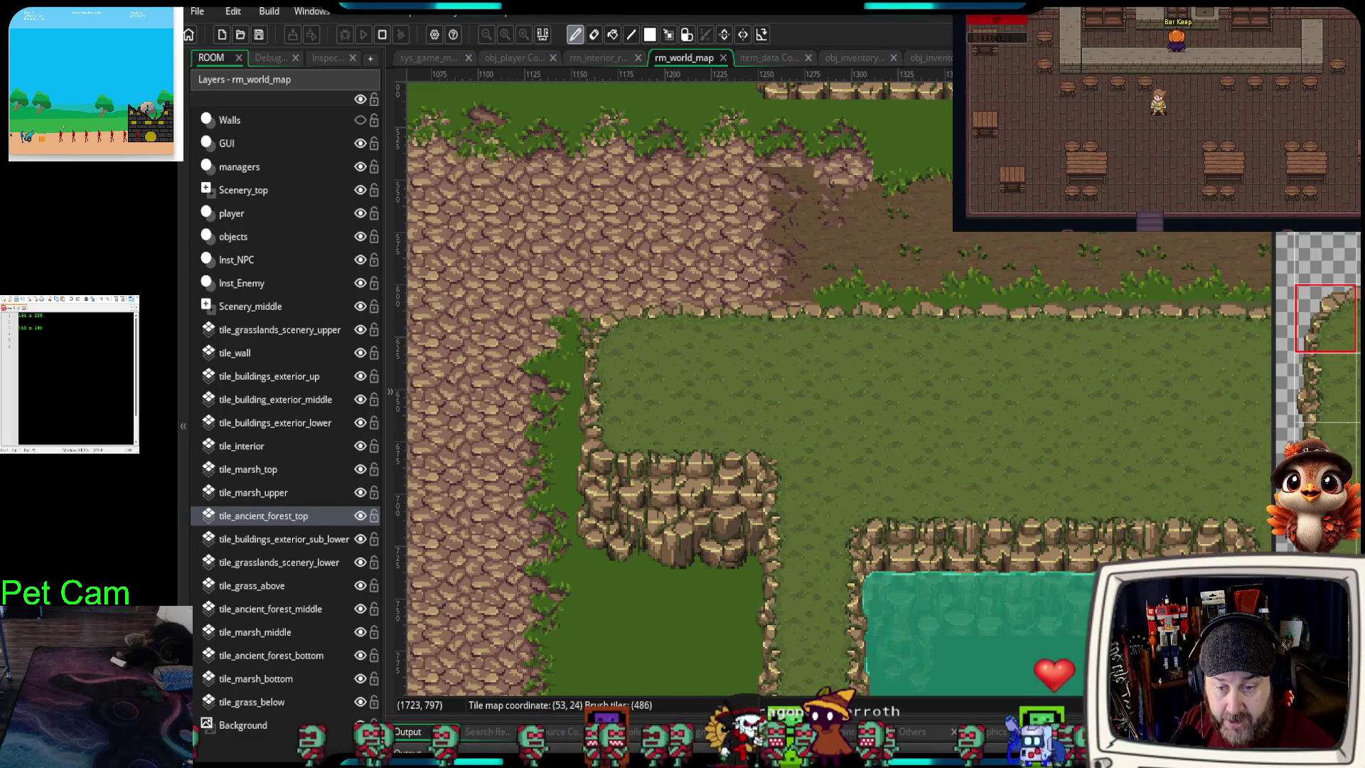
key("alt+Tab")
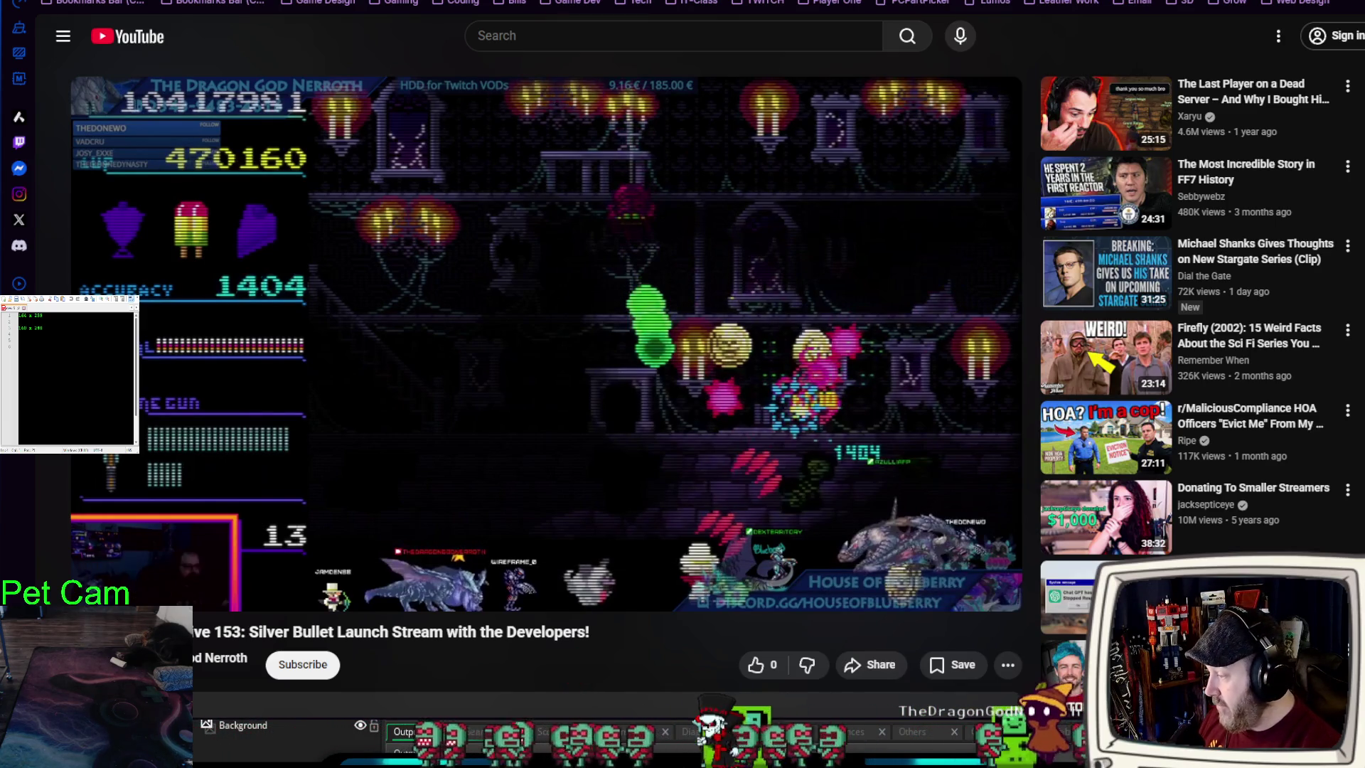
left_click(93, 599)
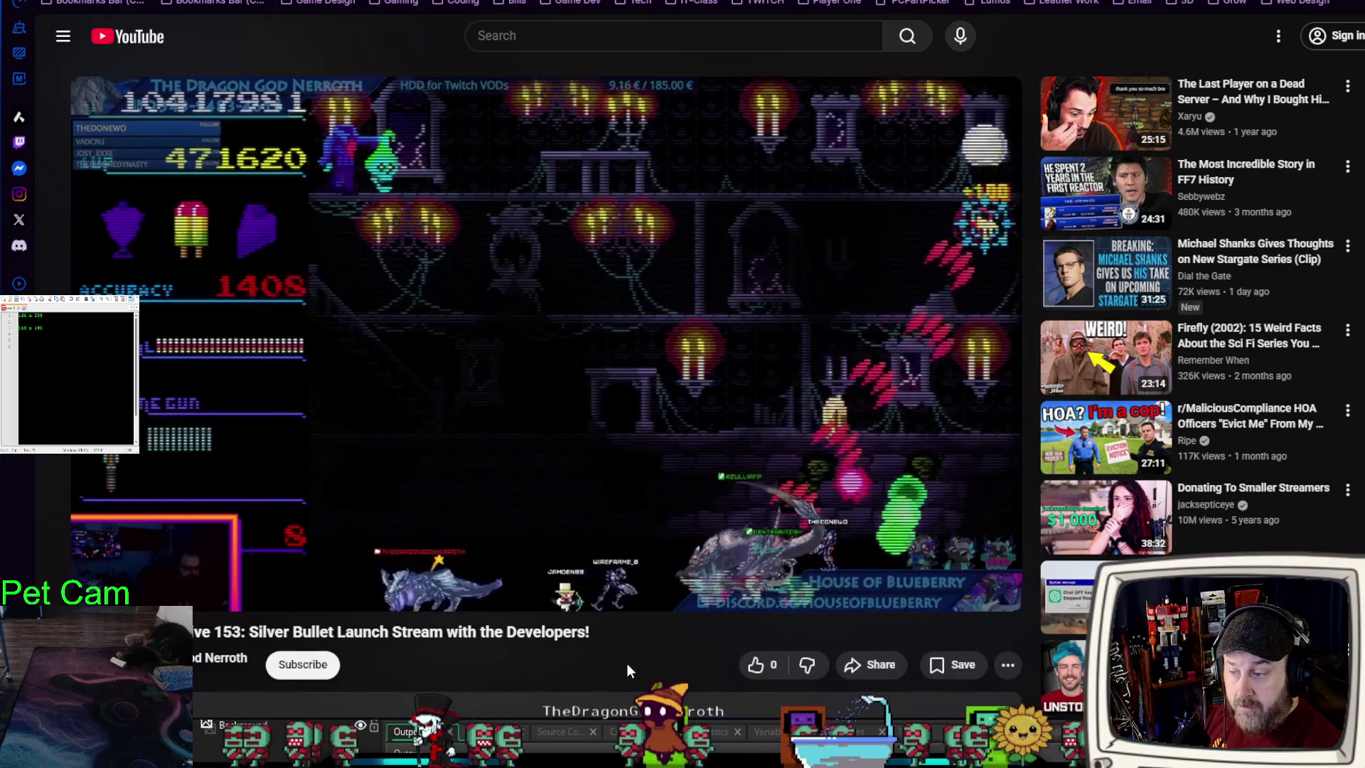
left_click(949, 594)
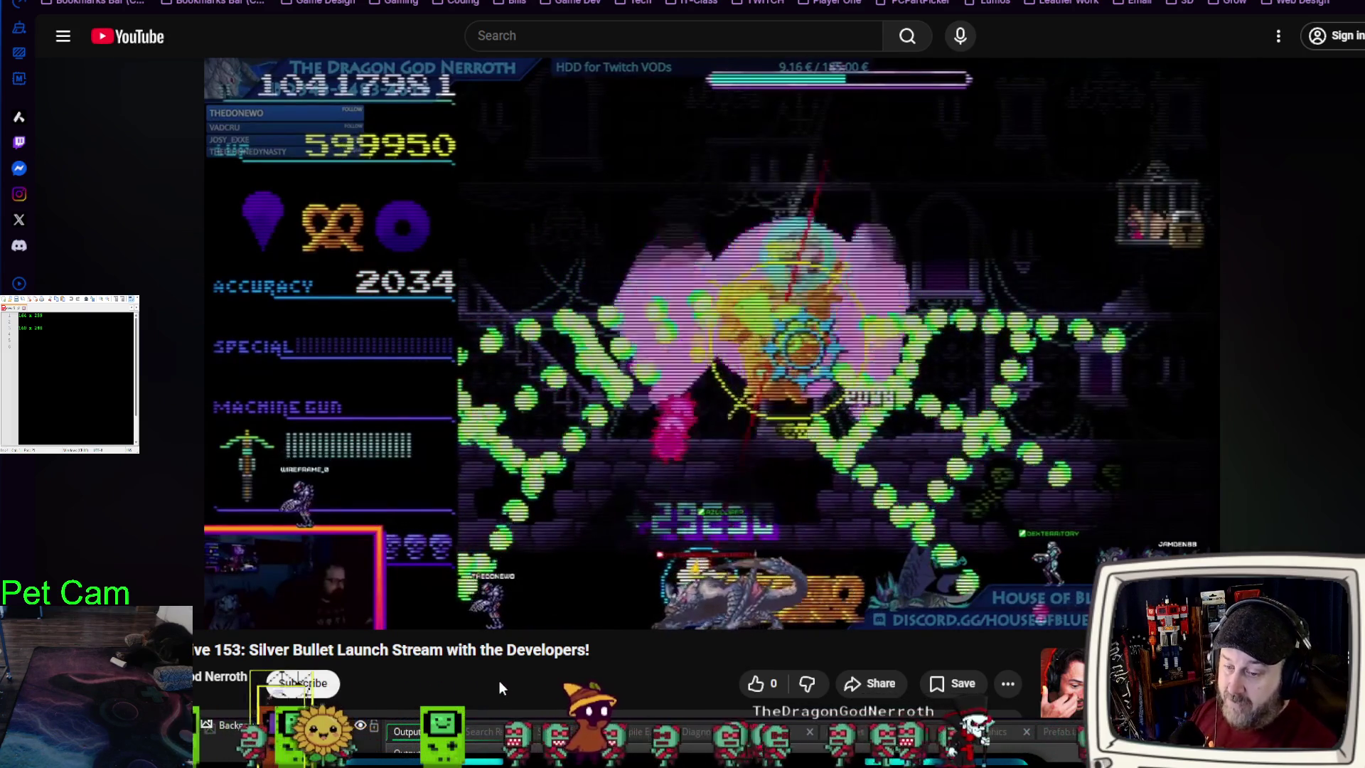
mouse_move(476, 624)
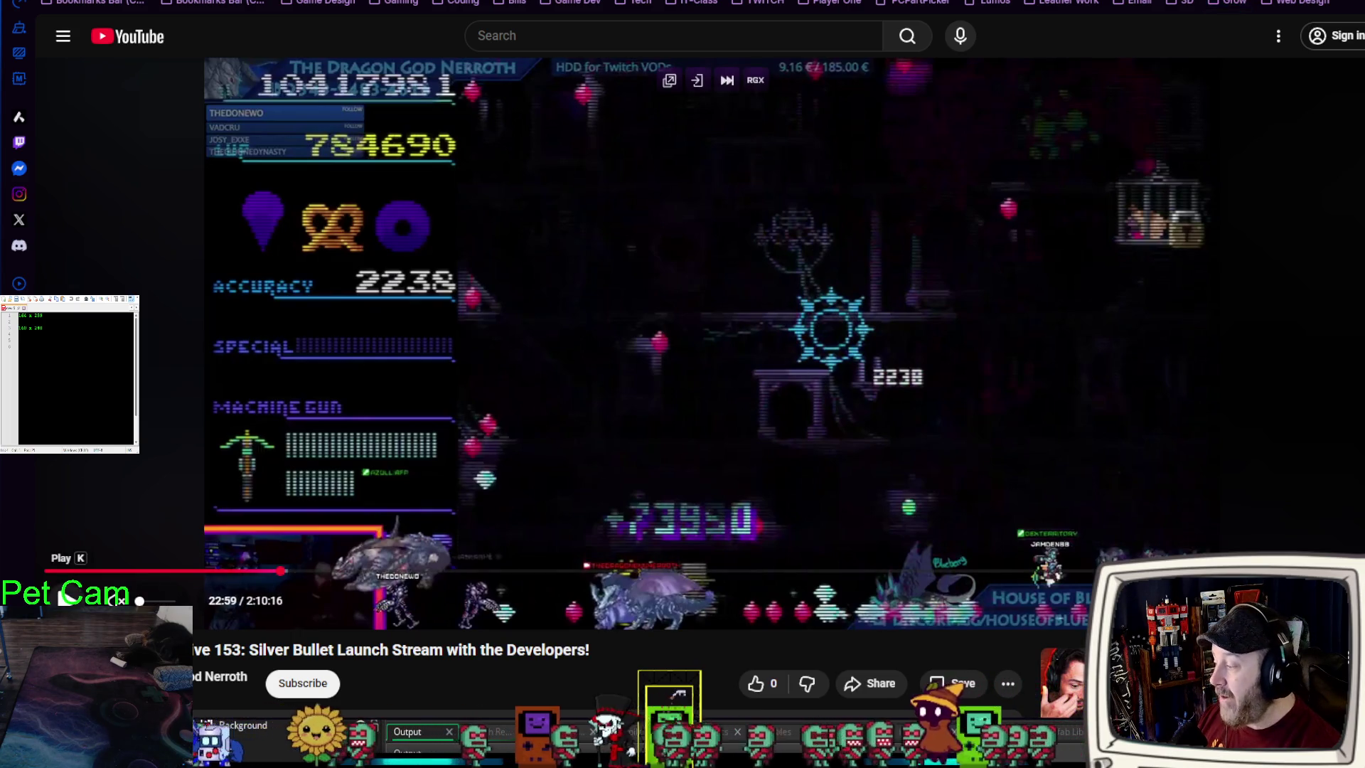
left_click(68, 597)
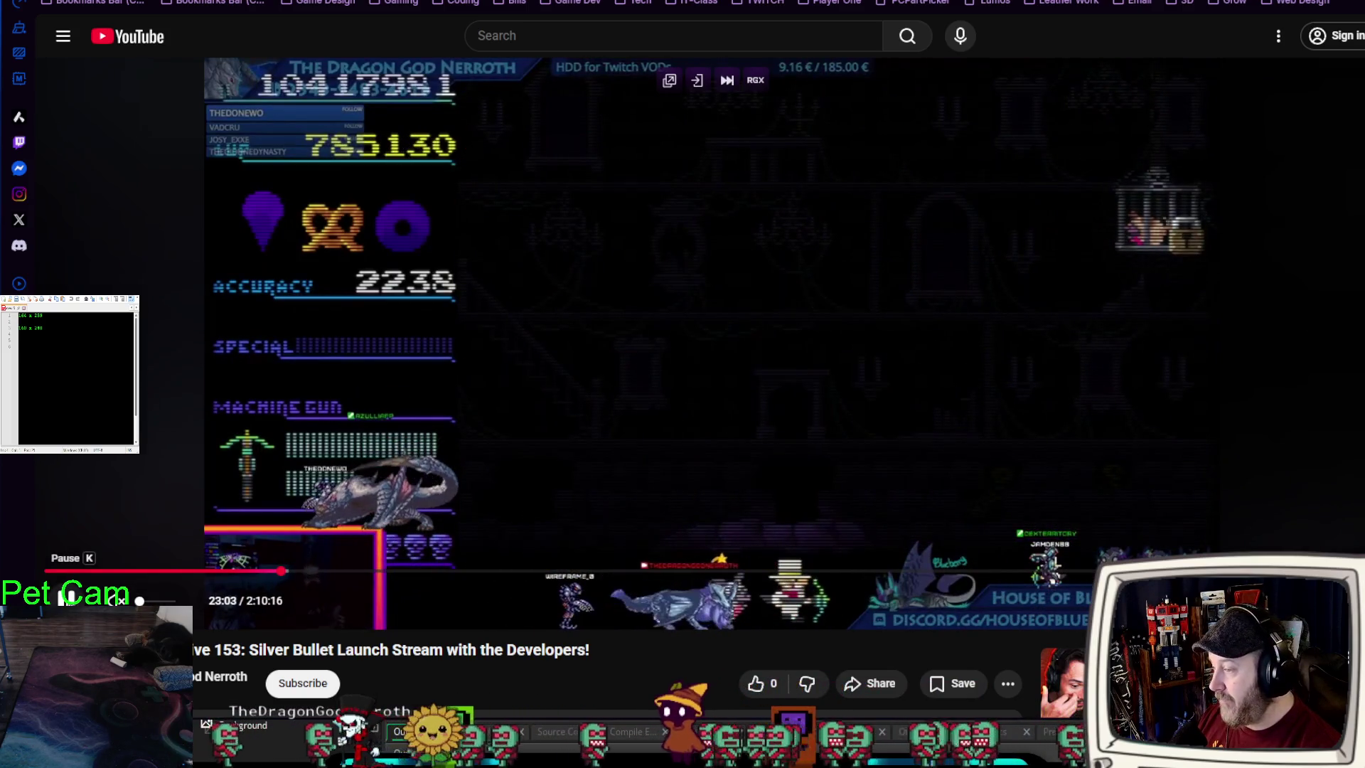
left_click(68, 599)
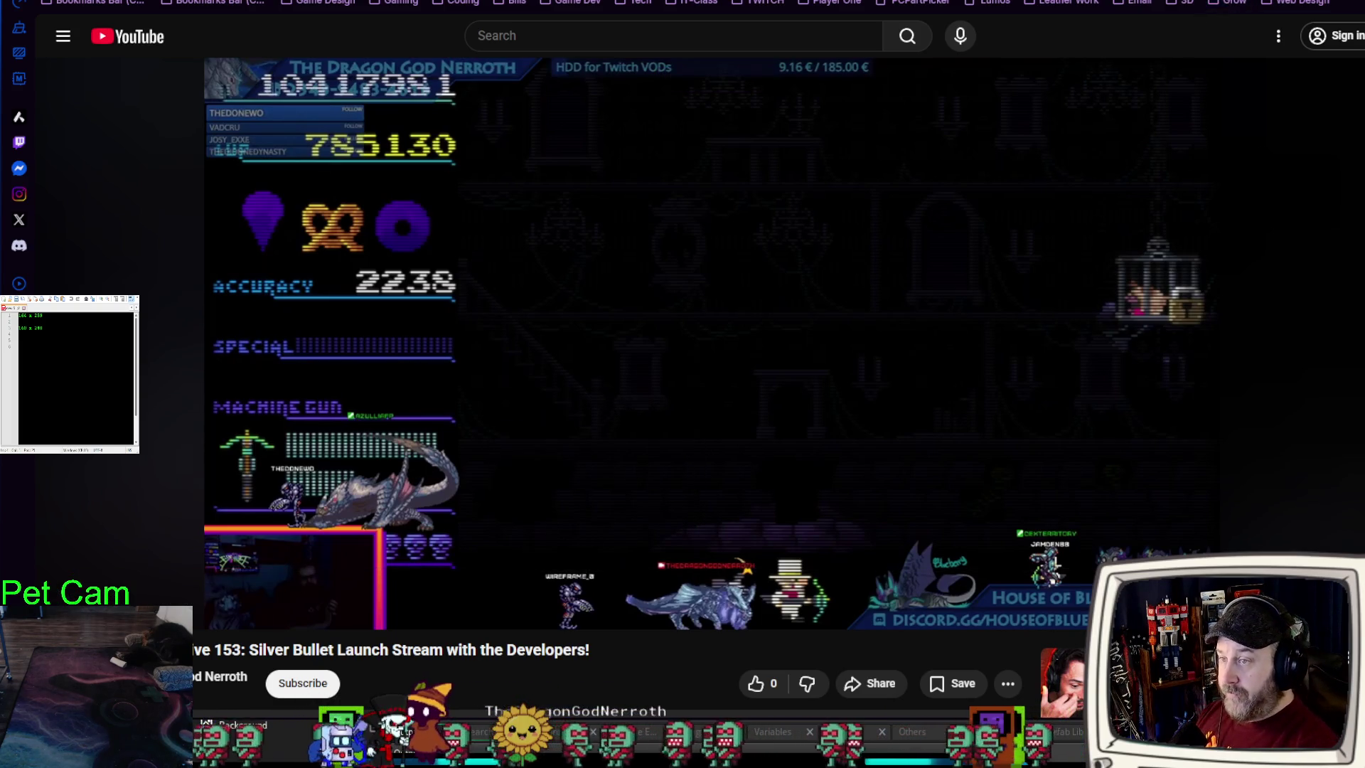
key("alt+Tab")
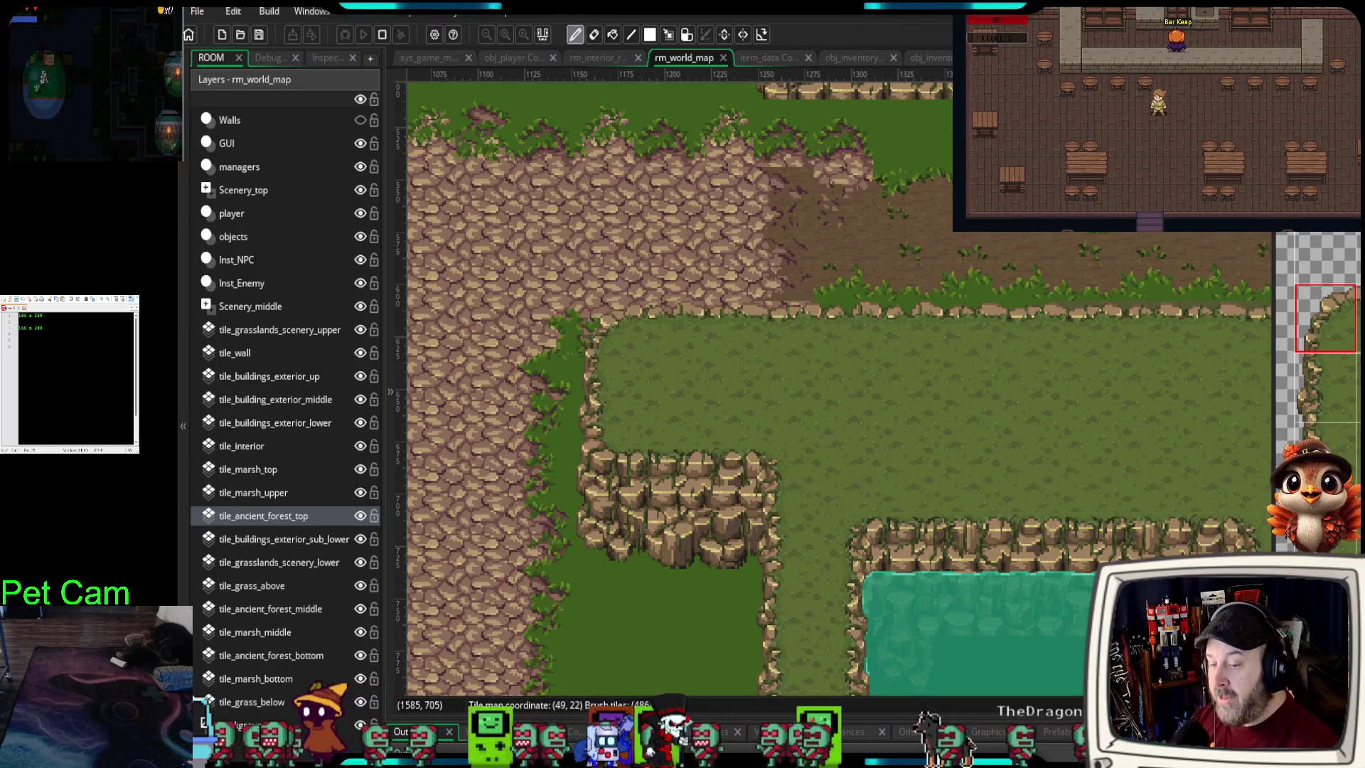
- Undo the last stroke, then paint rock-cliff tiles across the green gap in the upper cliff wall
left_click_drag(1048, 502, 875, 475)
scroll(876, 475, "down", 2)
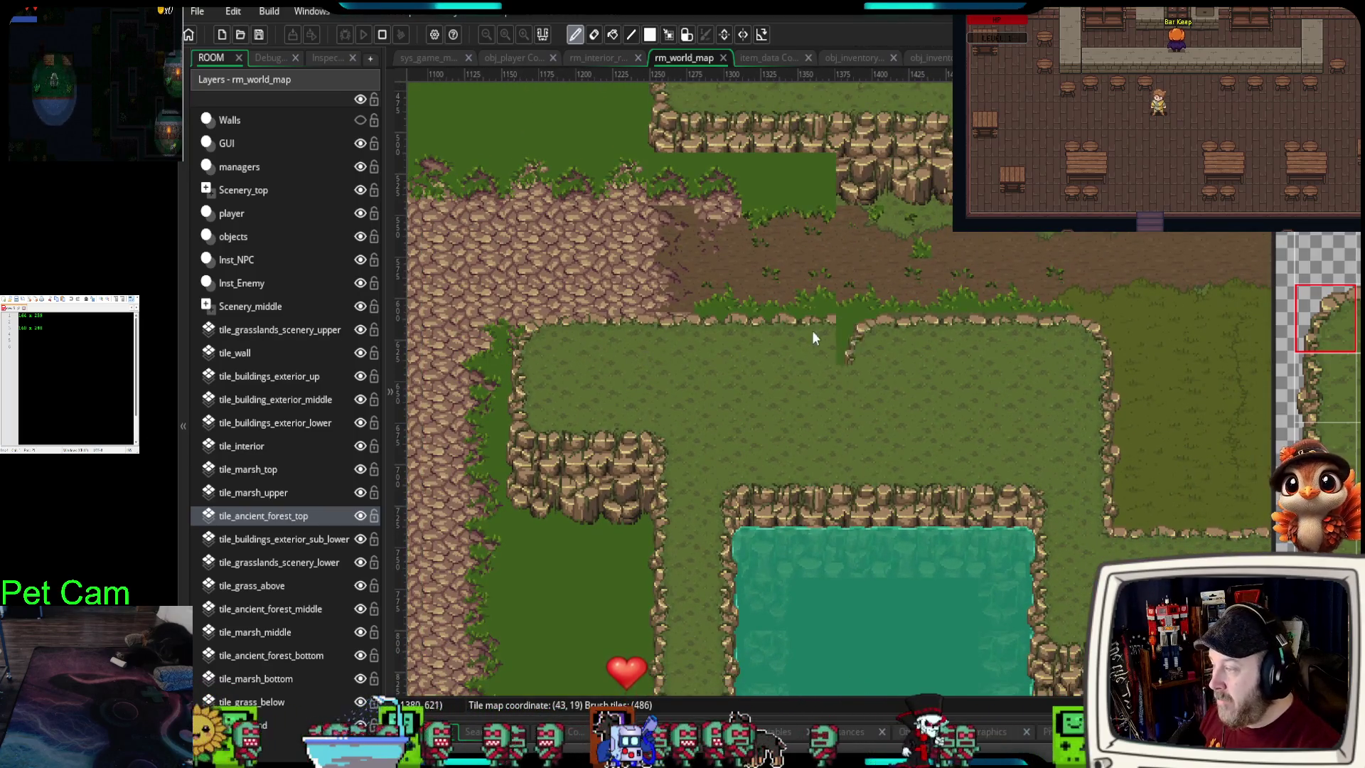
key("ctrl+z")
left_click_drag(1009, 245, 1031, 411)
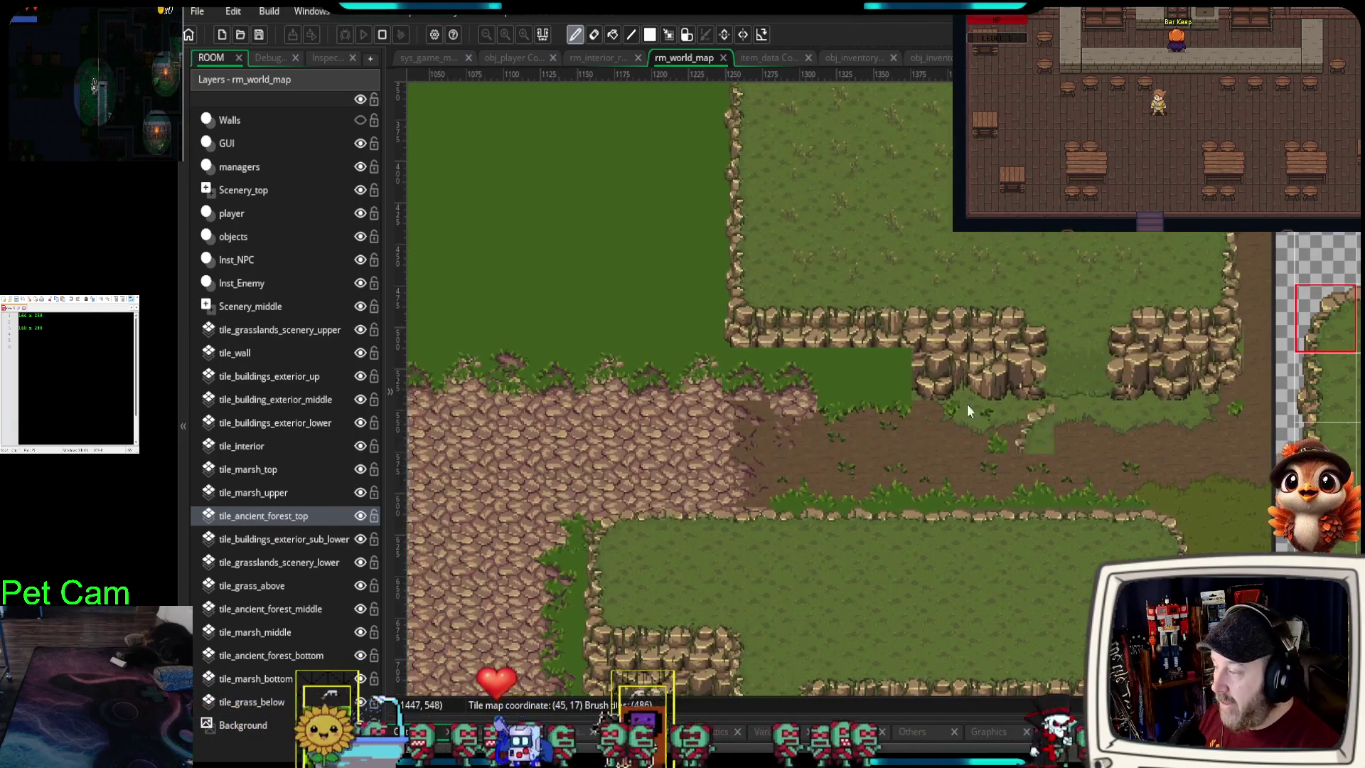
scroll(811, 394, "up", 2)
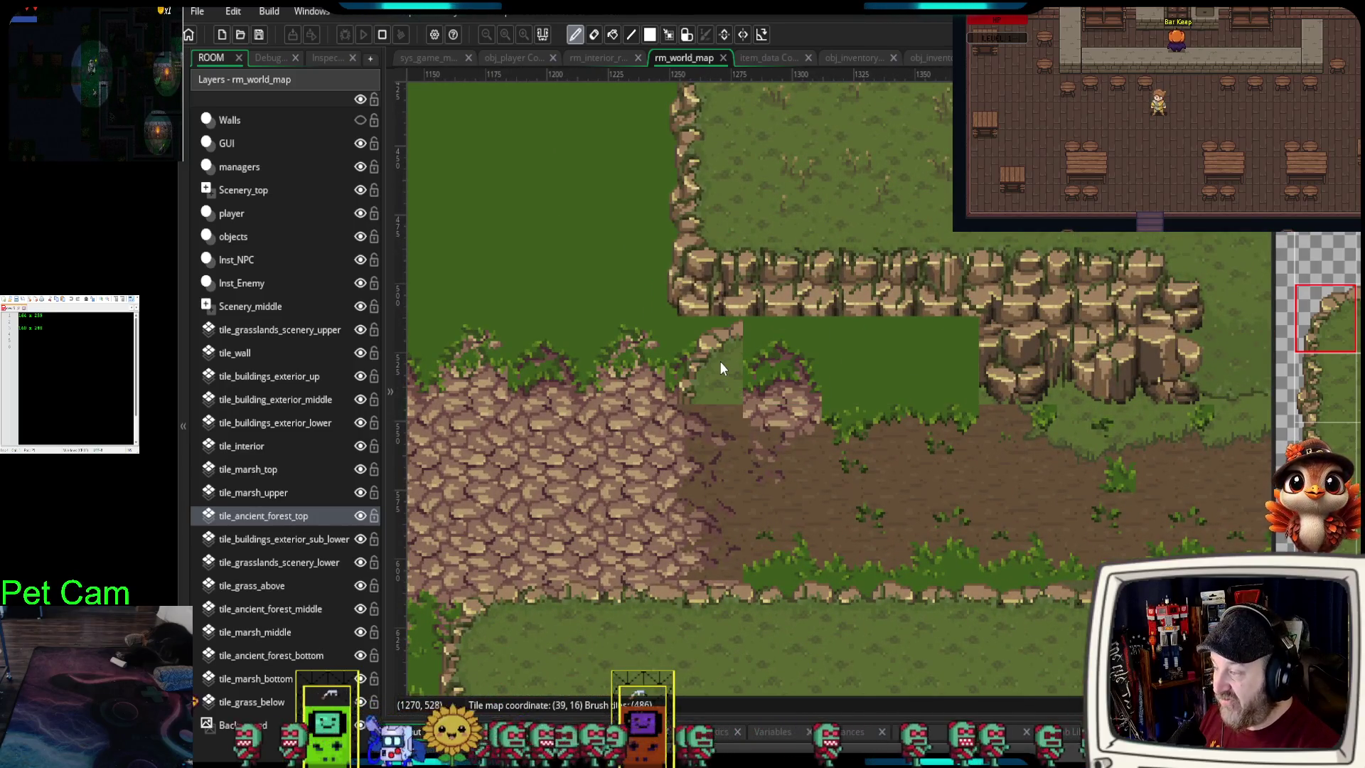
scroll(1316, 303, "down", 3)
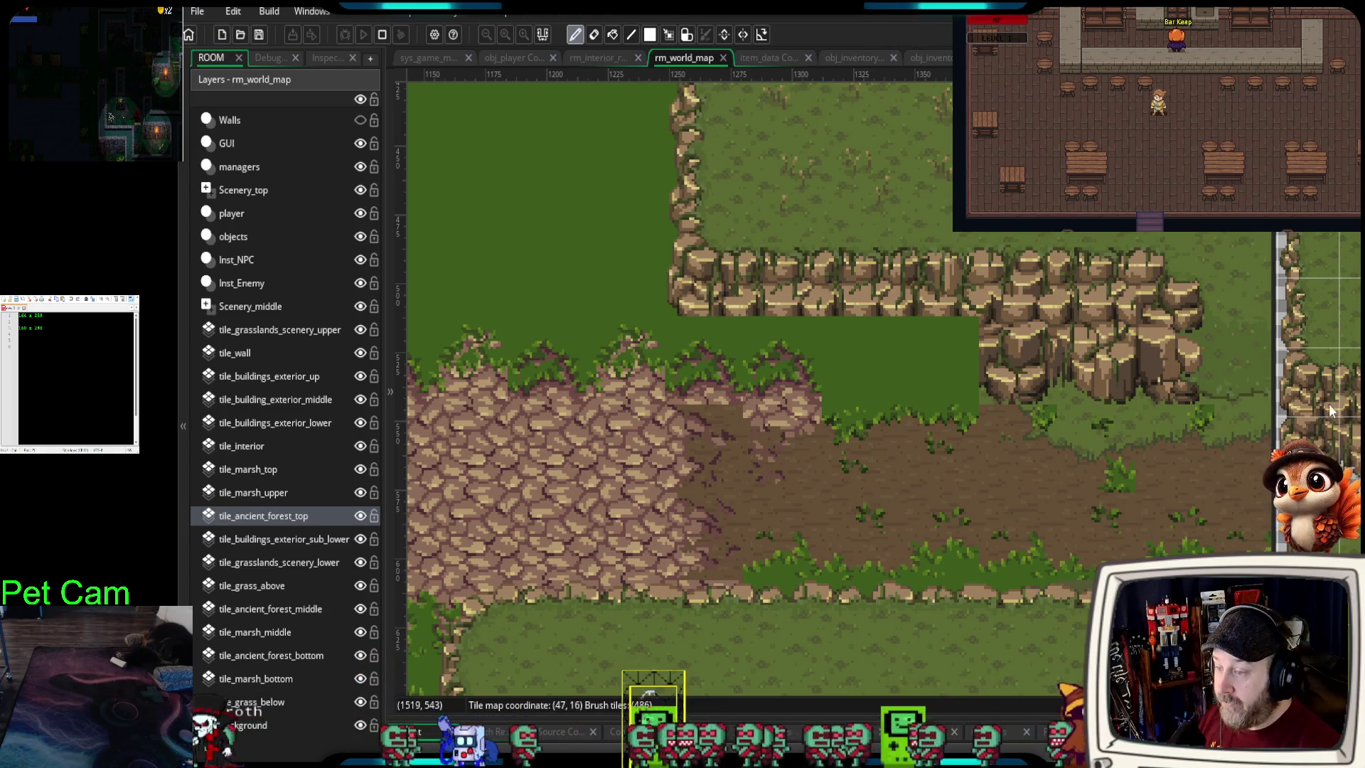
left_click(685, 381)
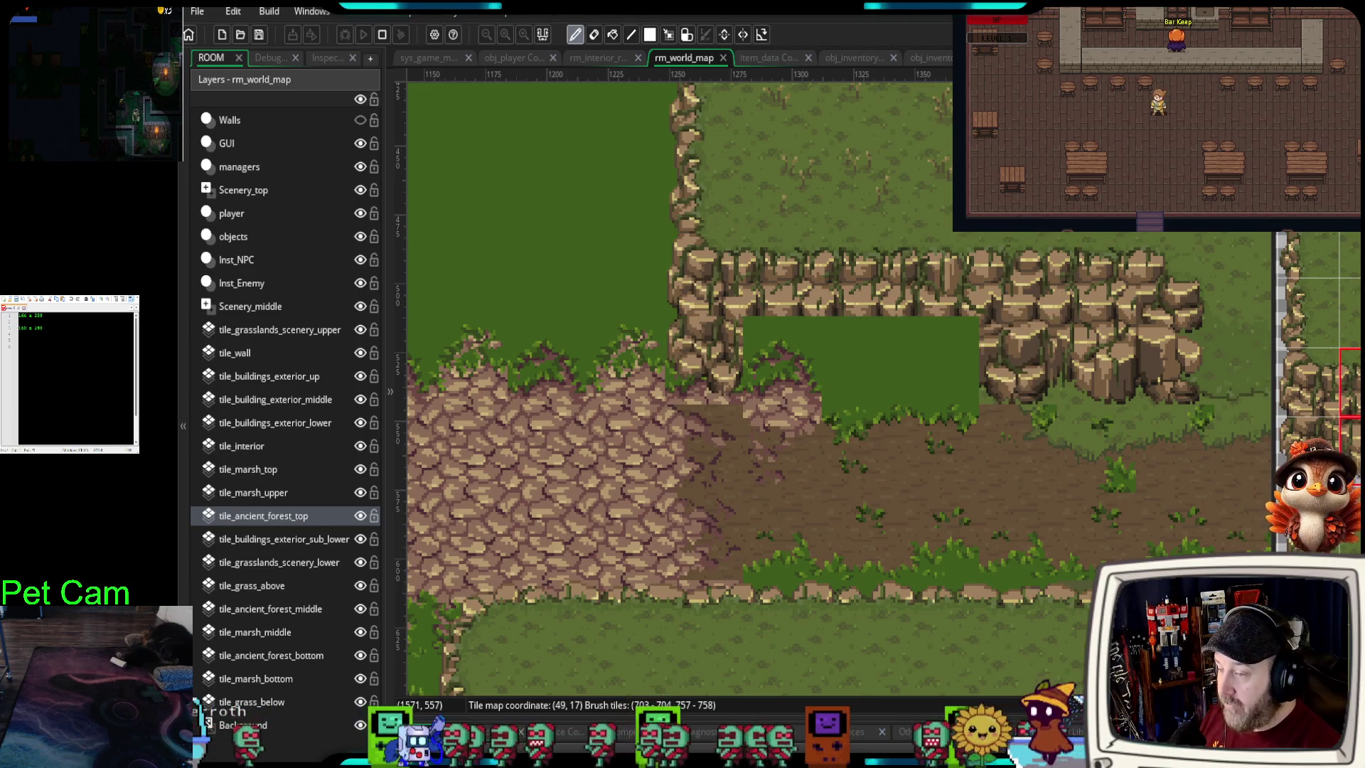
left_click_drag(939, 370, 826, 381)
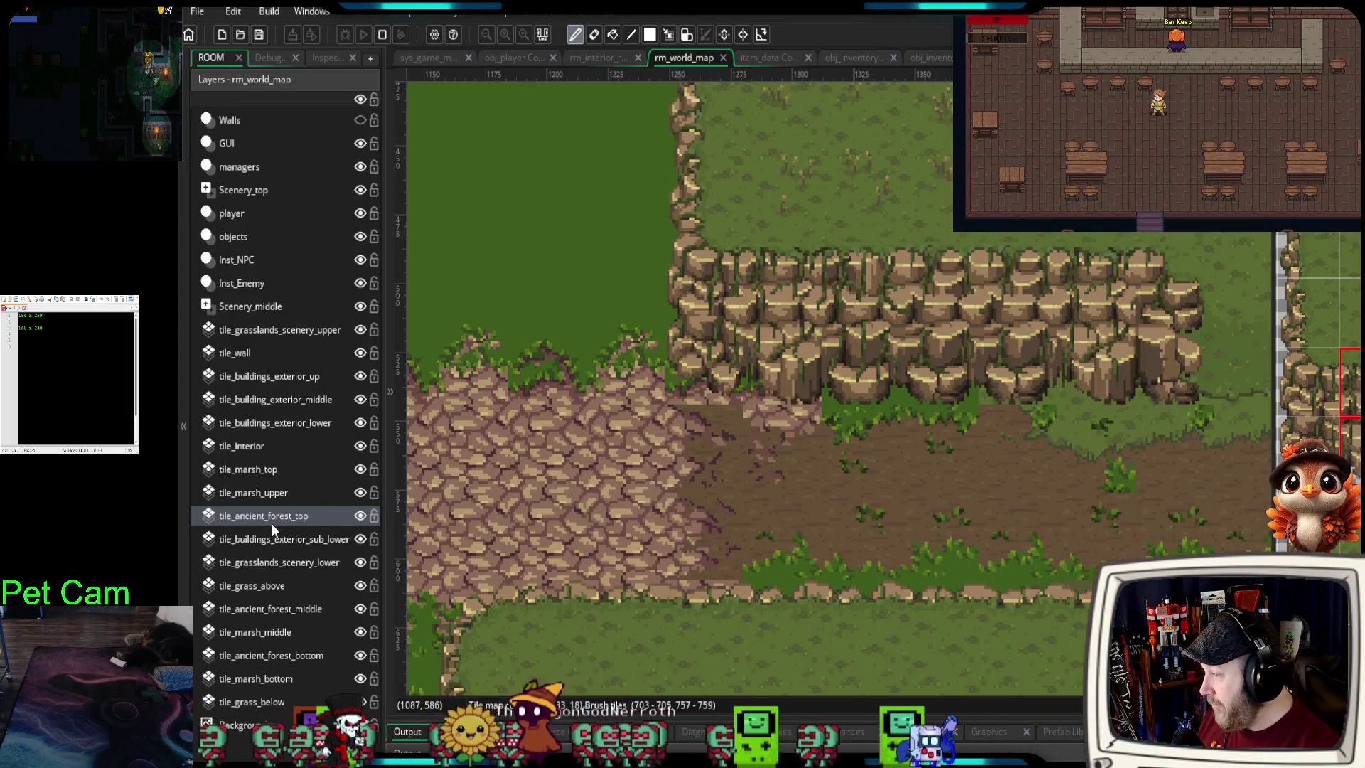
left_click(256, 582)
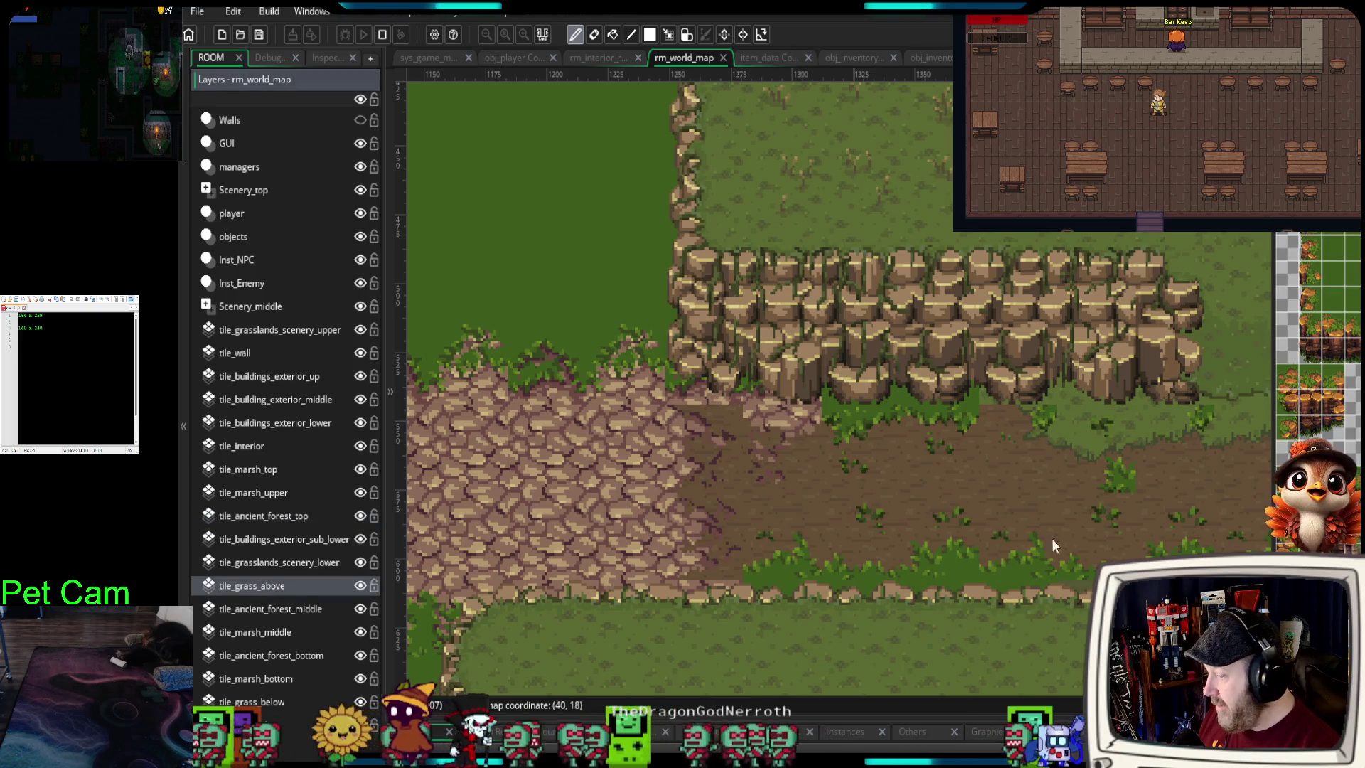
scroll(1319, 320, "down", 10)
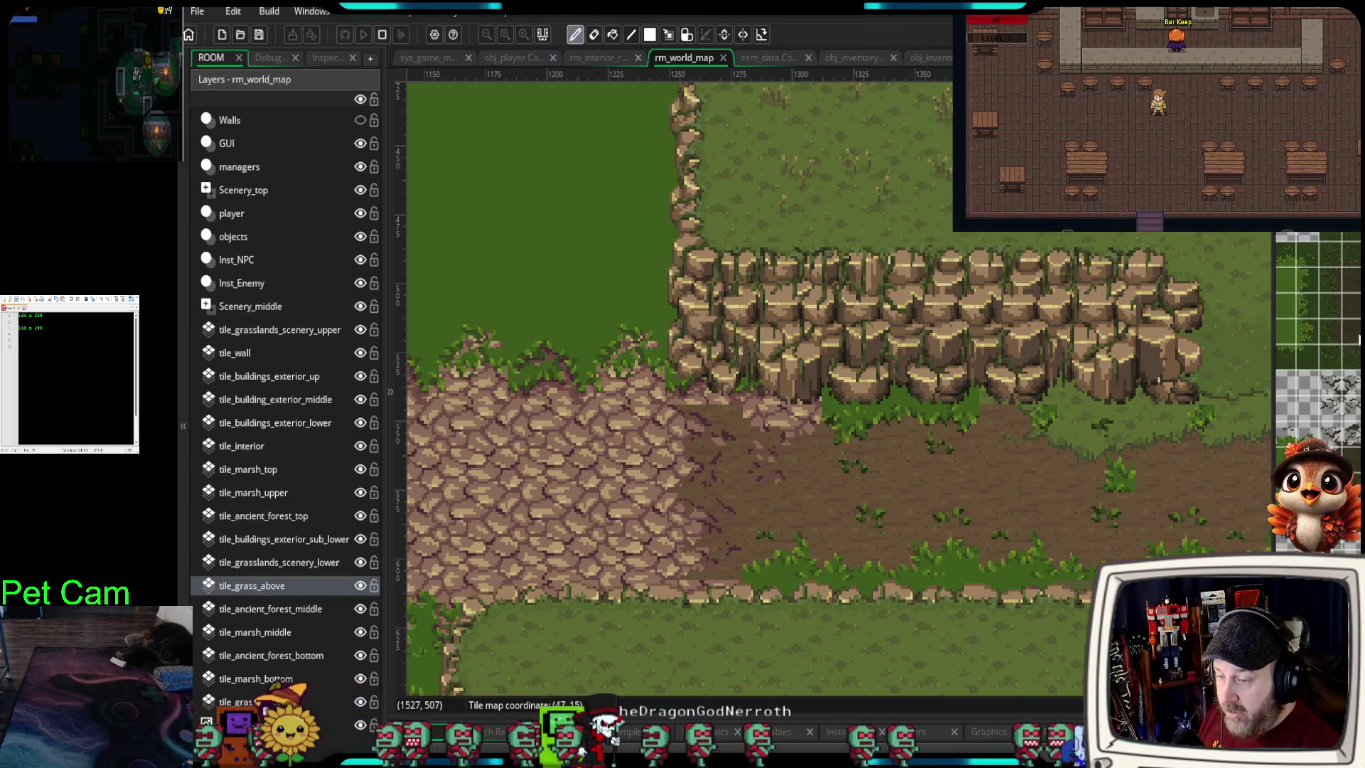
scroll(1318, 320, "down", 5)
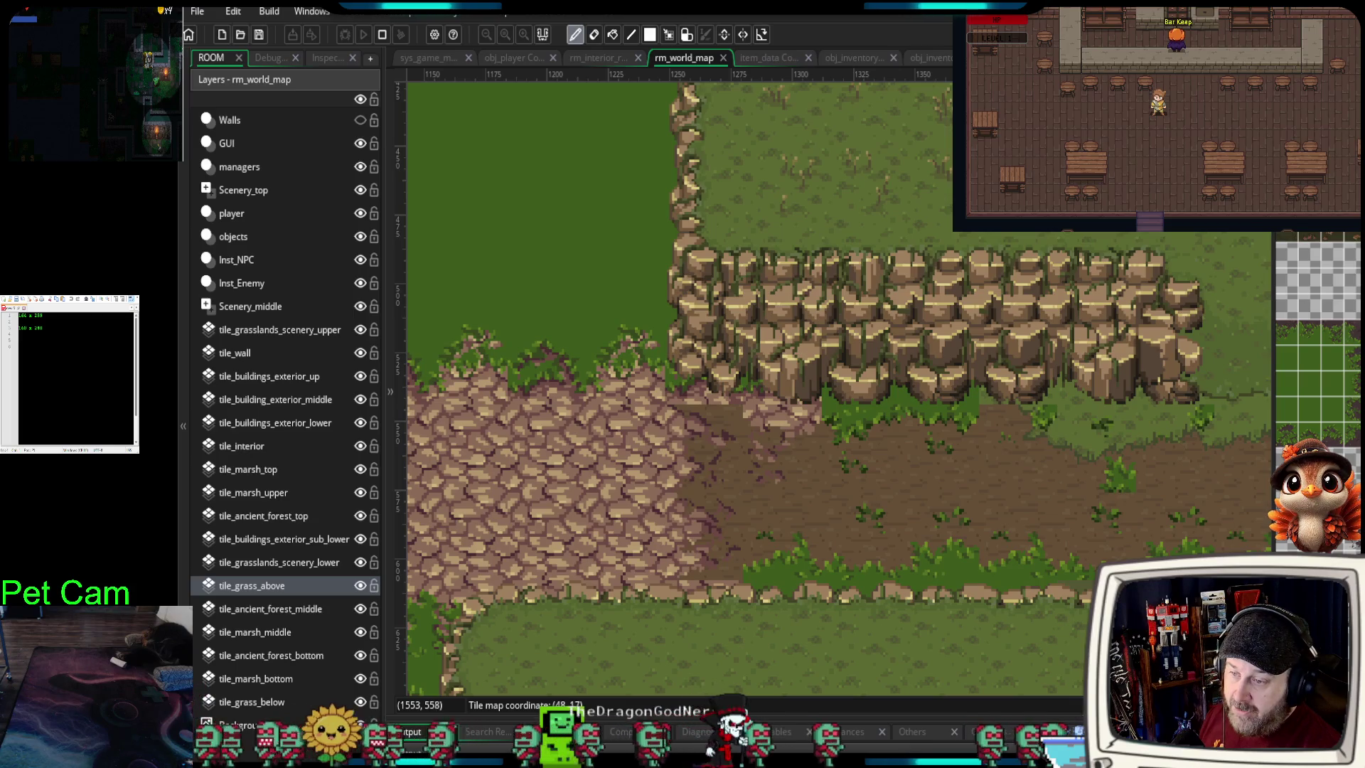
scroll(1319, 320, "down", 3)
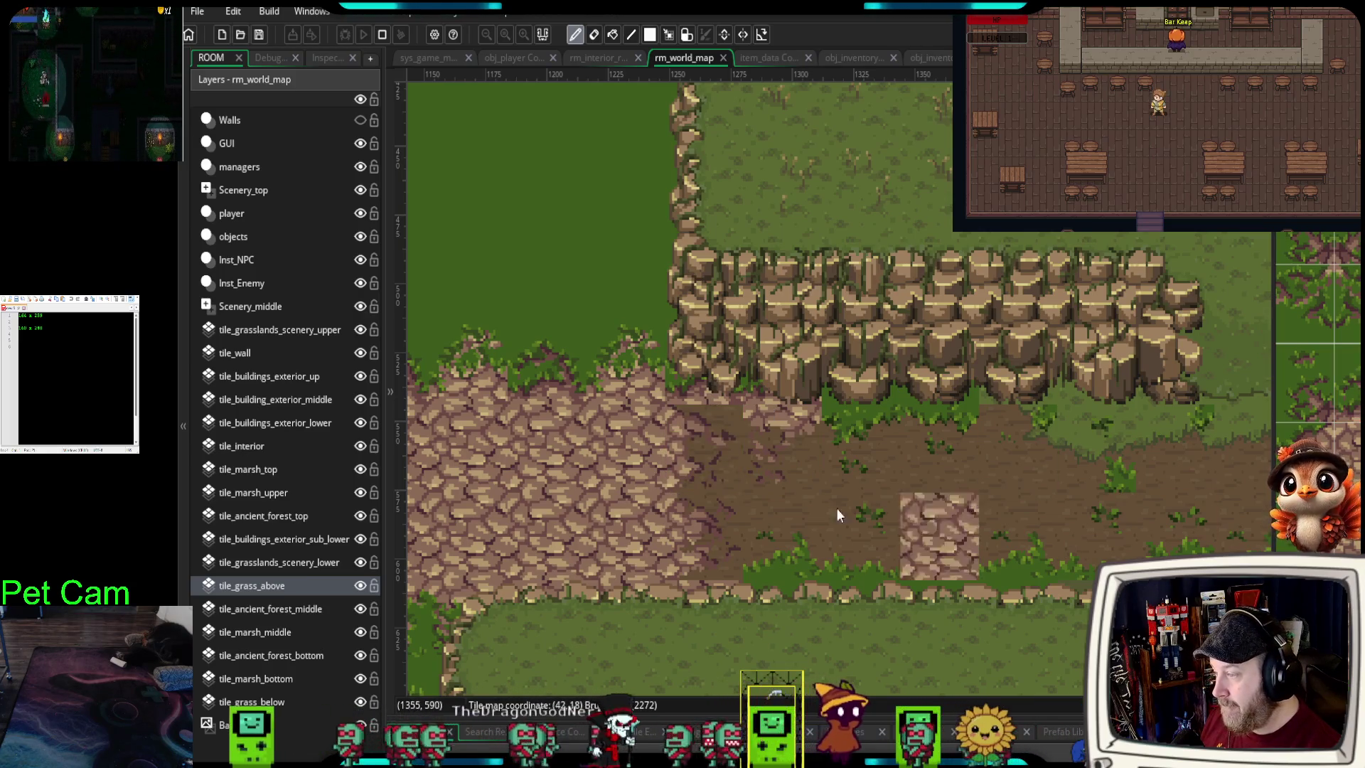
left_click(697, 441)
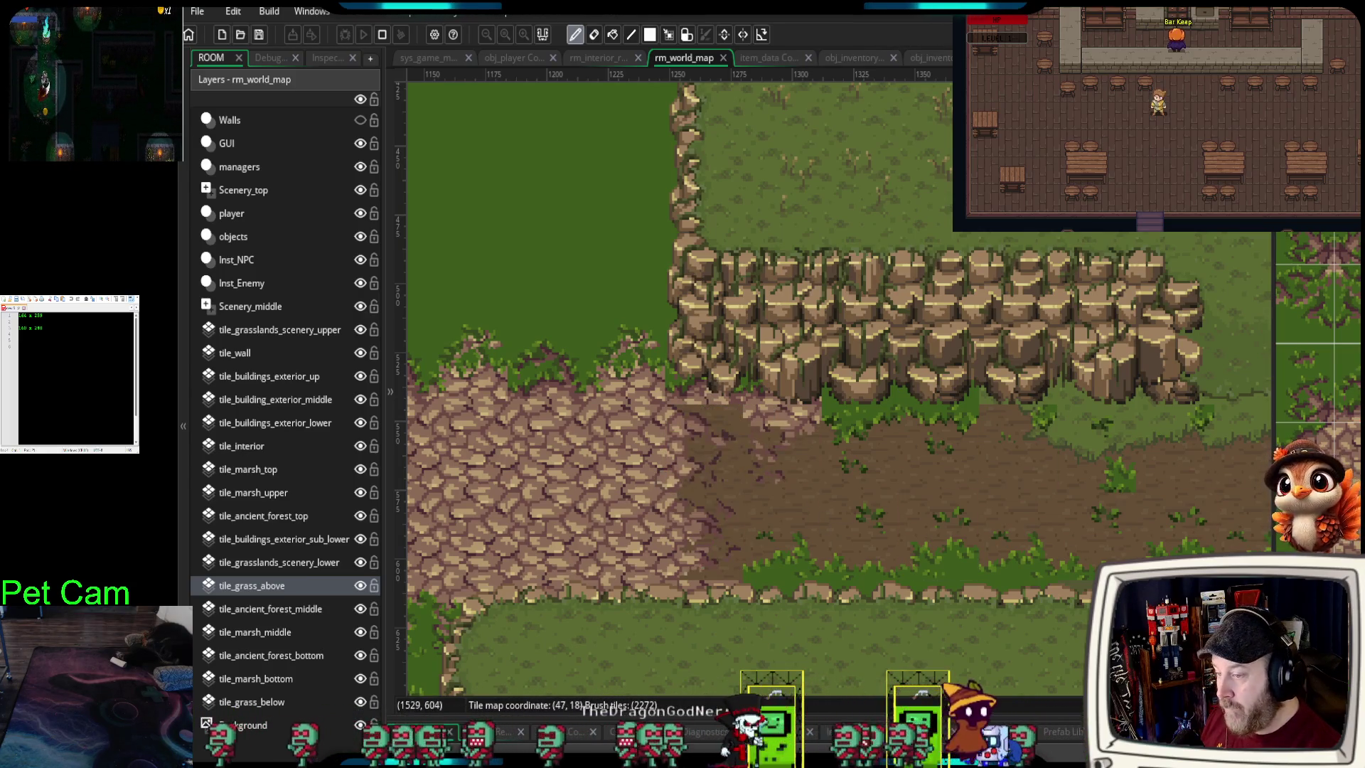
left_click(1332, 445)
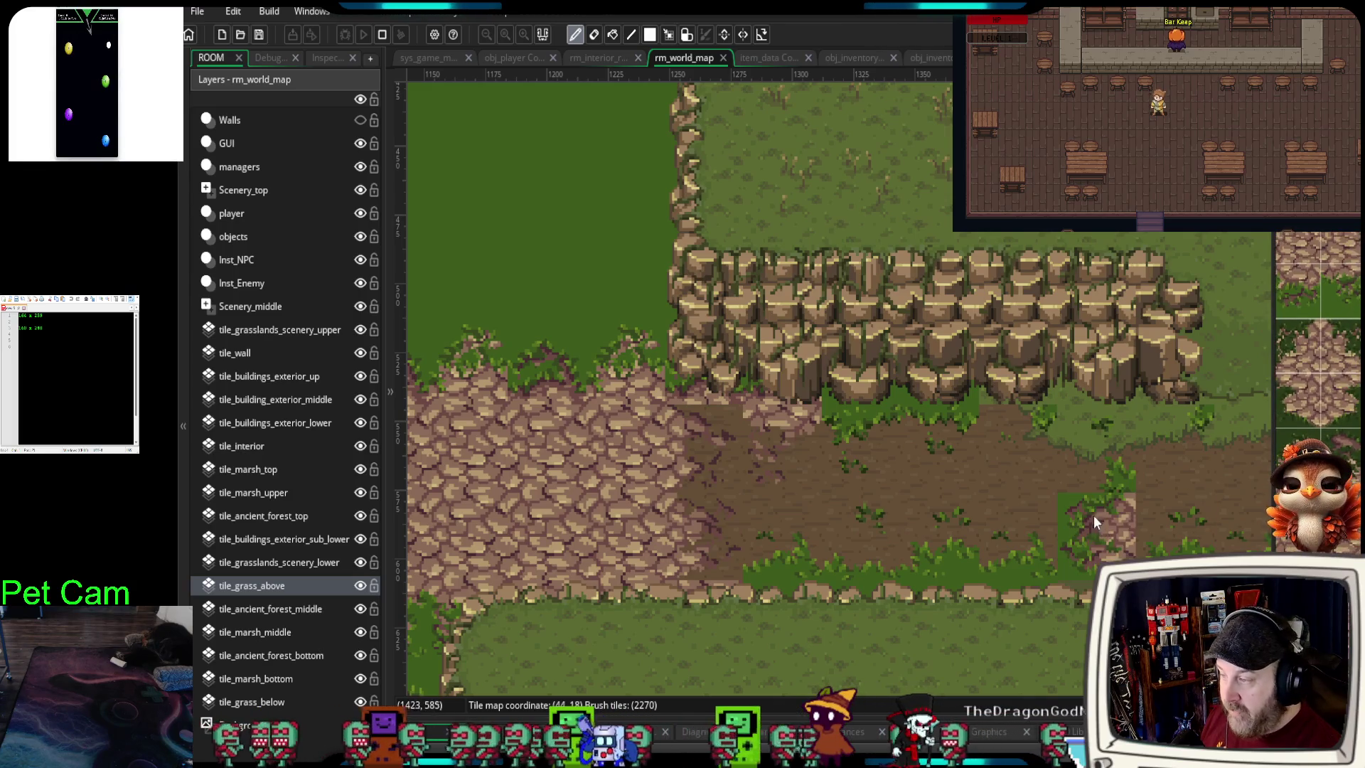
scroll(1076, 505, "down", 2)
scroll(1088, 509, "up", 2)
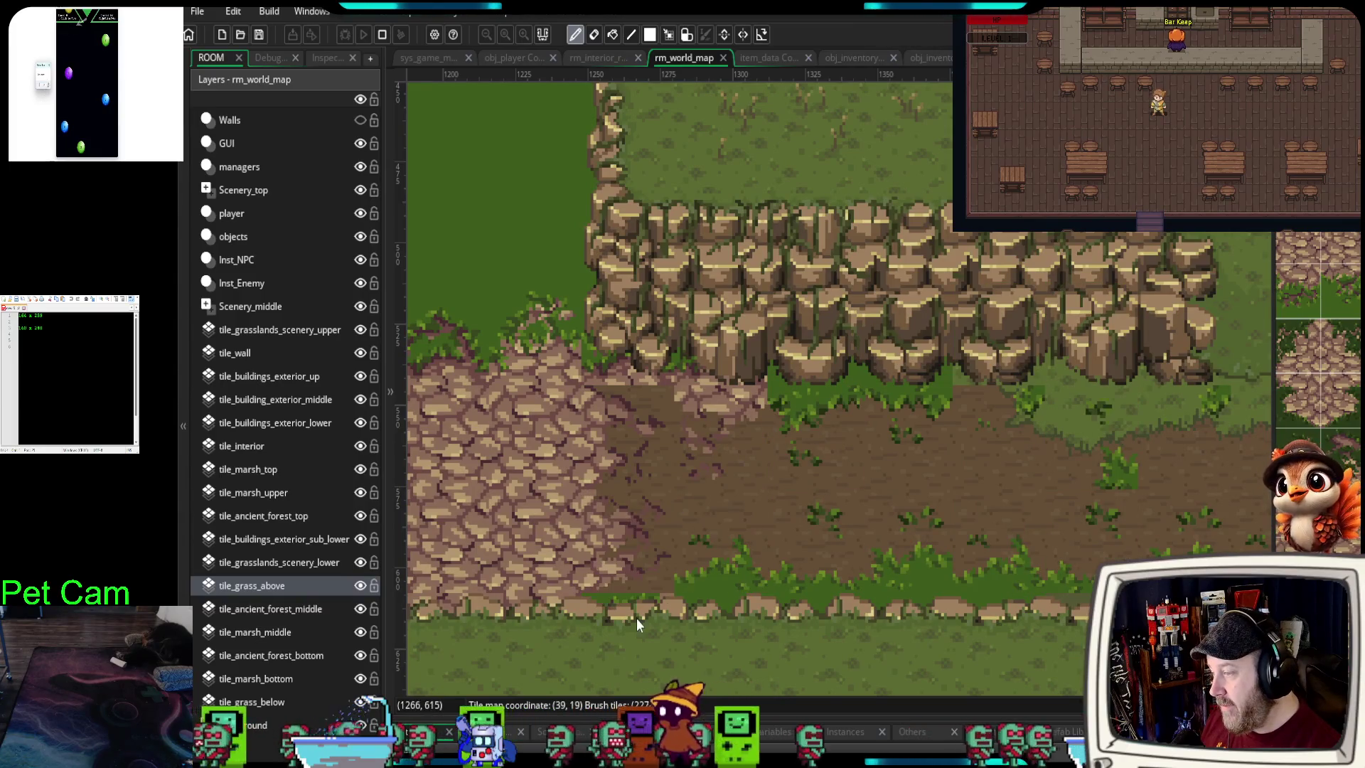
scroll(840, 485, "down", 2)
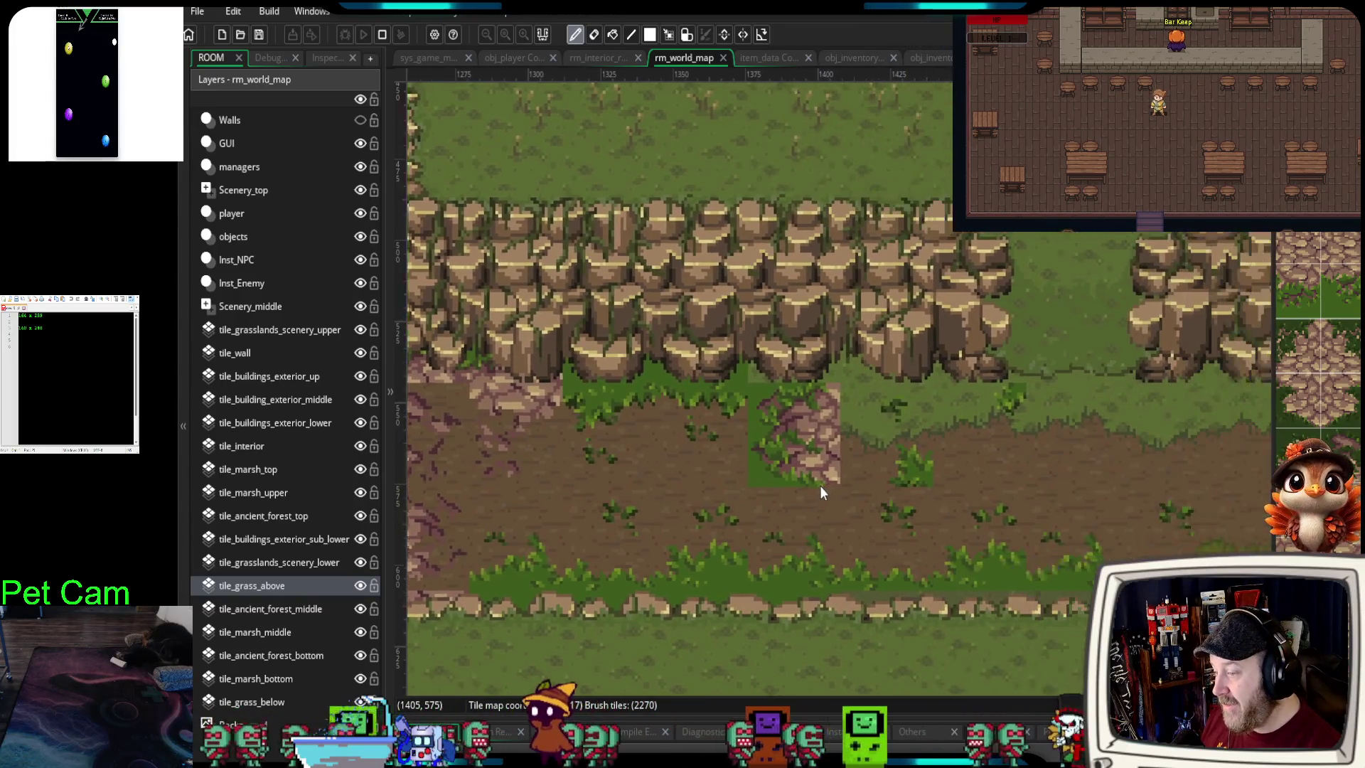
scroll(970, 480, "up", 2)
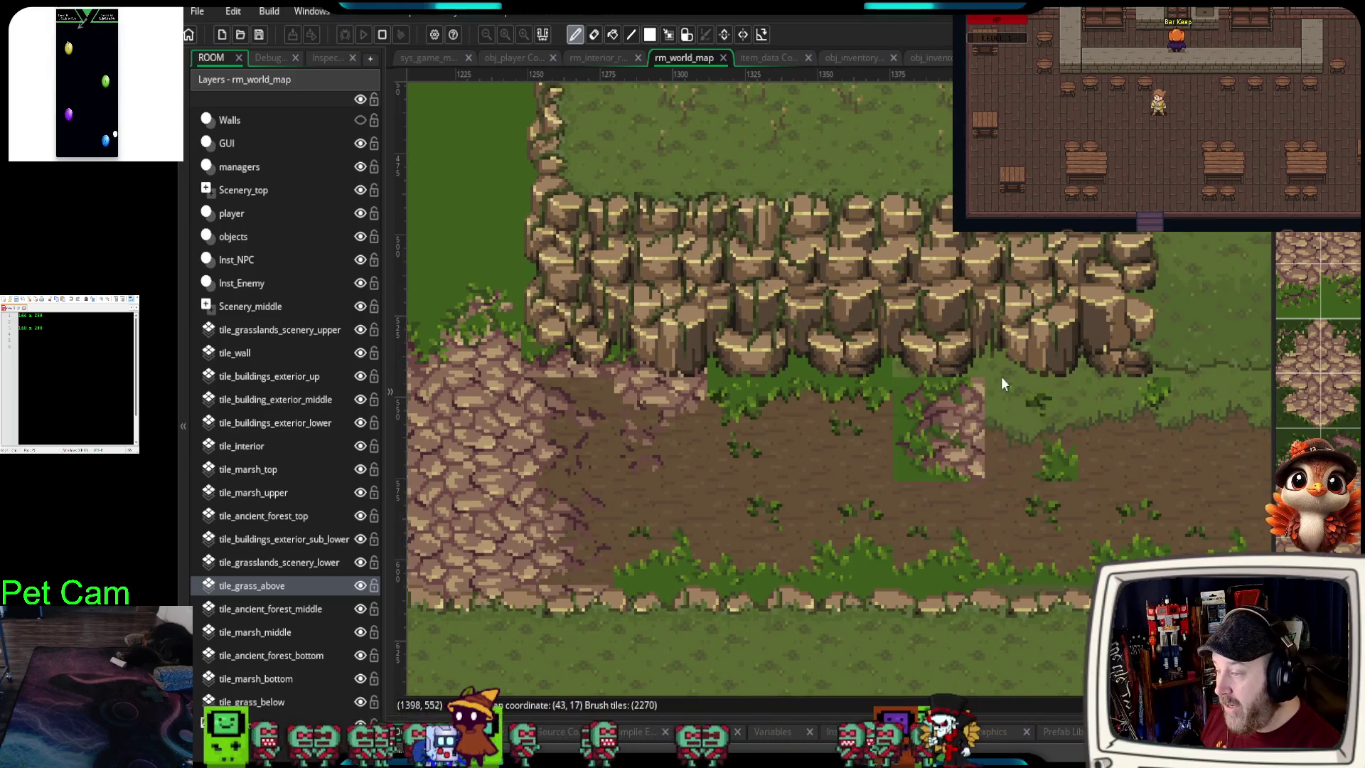
left_click(259, 517)
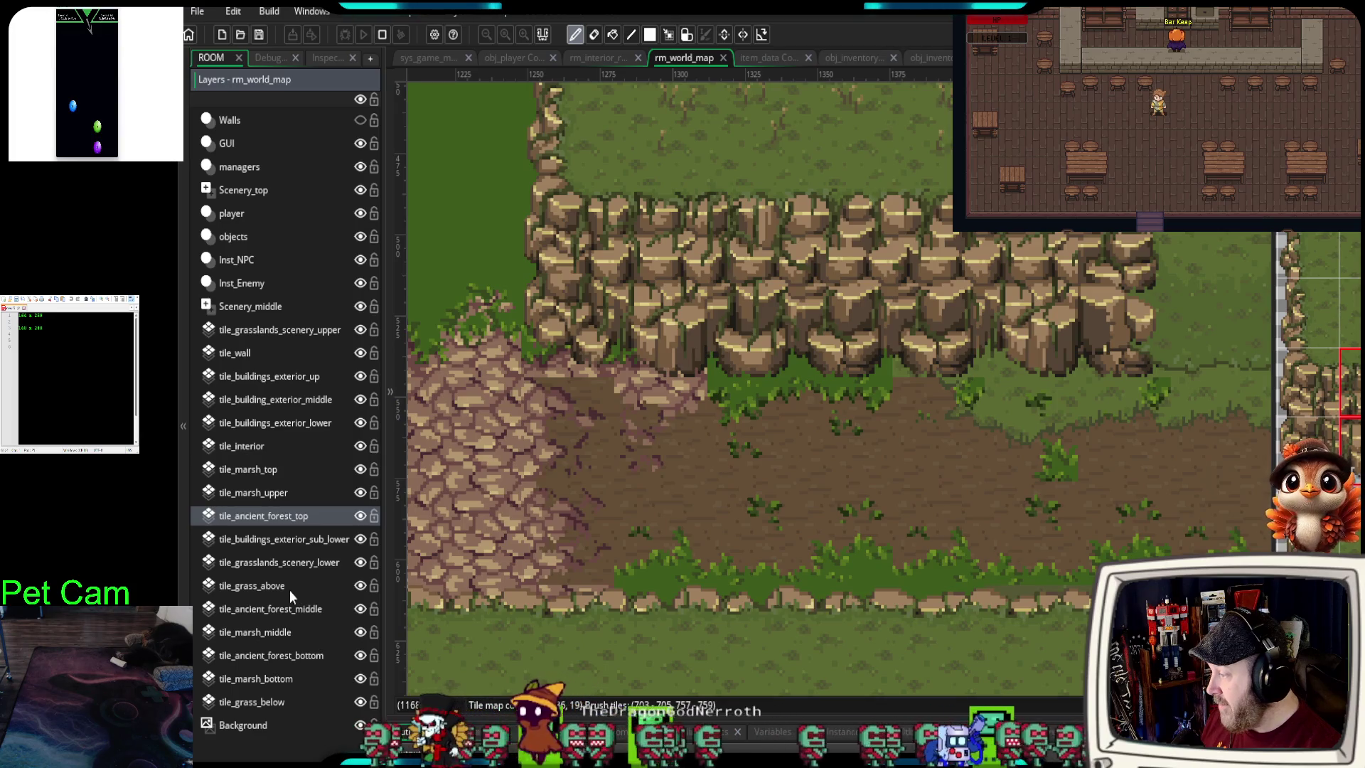
- Move the tile_ancient_forest_middle layer one slot up, directly above tile_grass_above
left_click(275, 608)
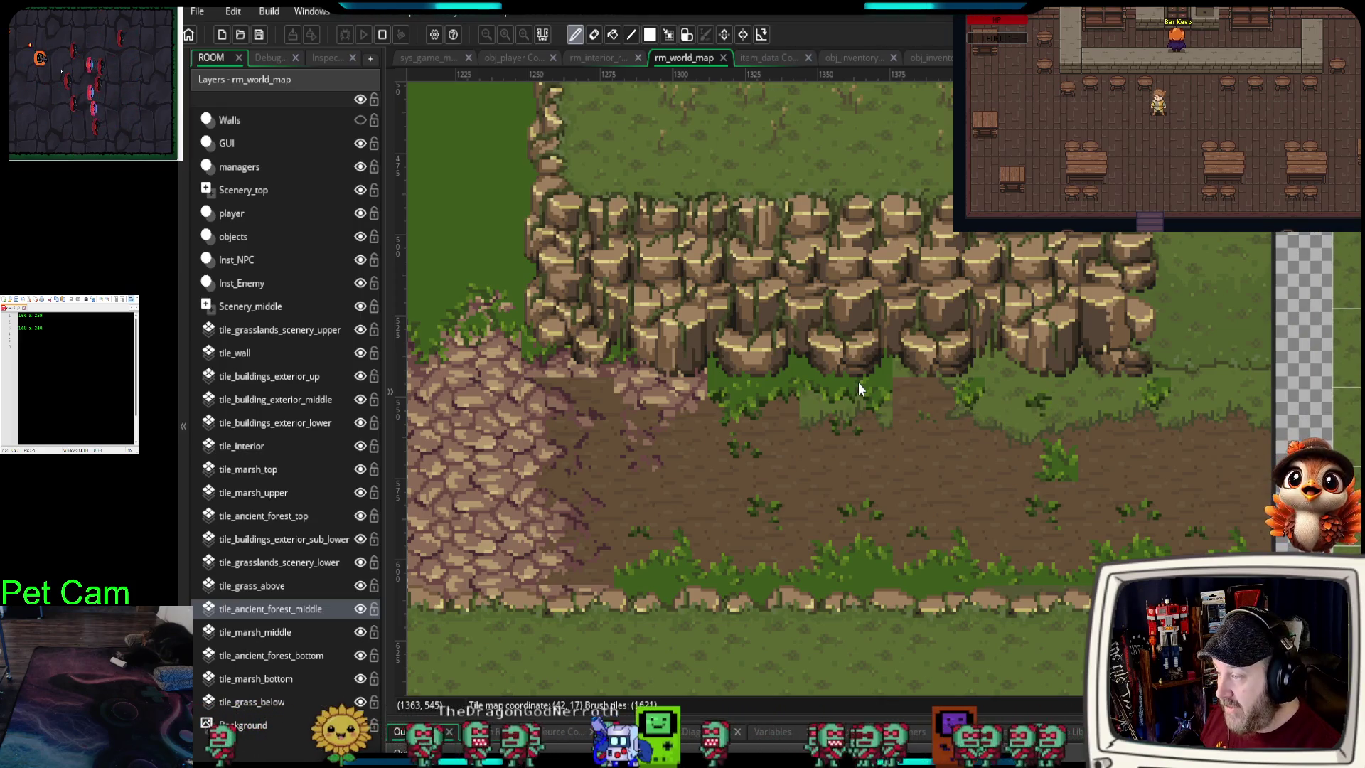
left_click_drag(300, 612, 270, 590)
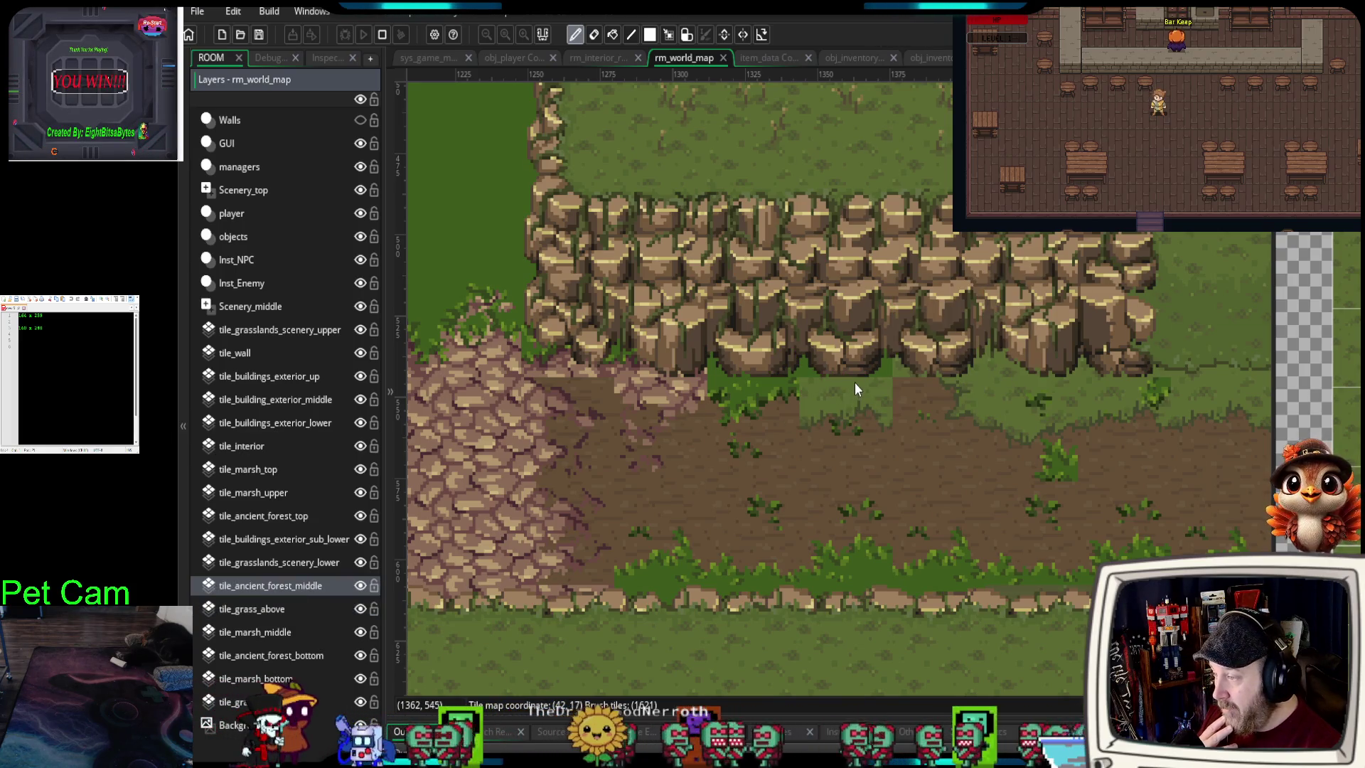
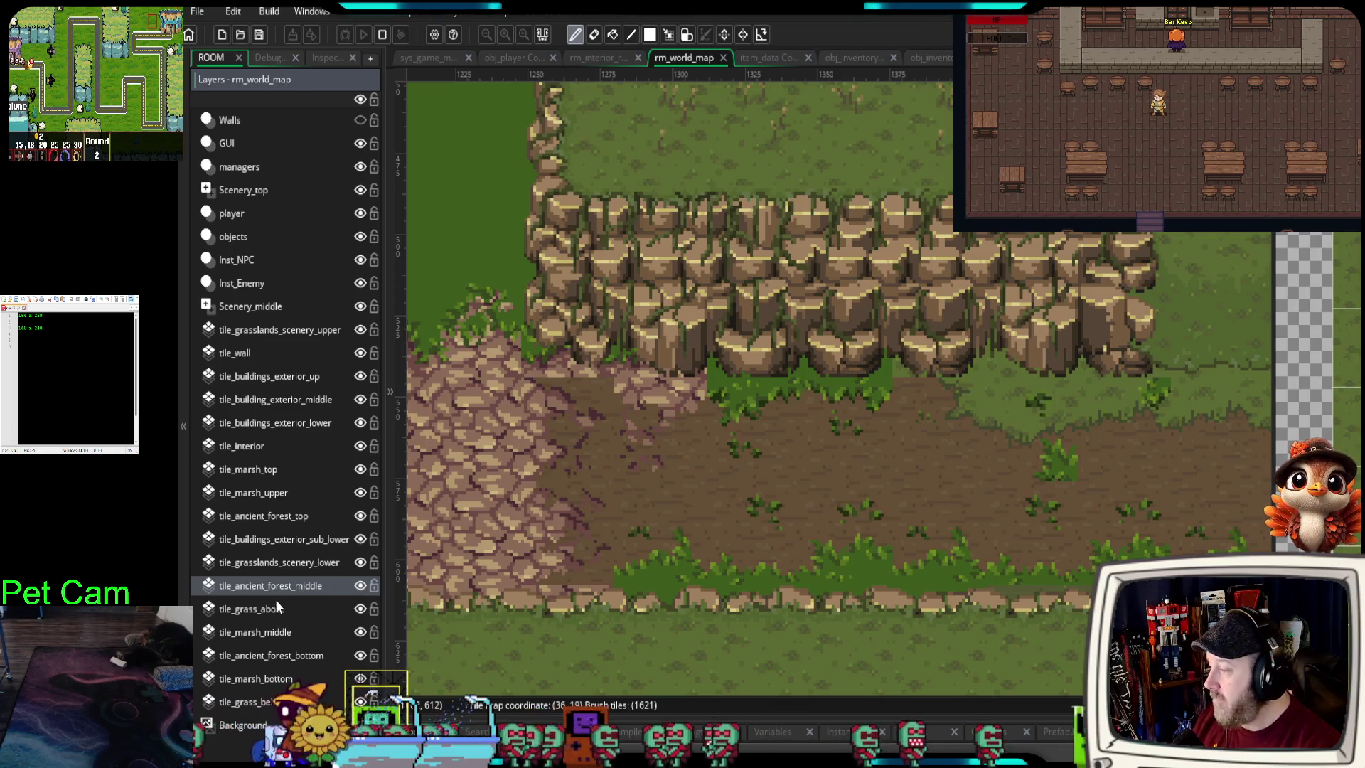
- Paint a grass-edge tile at the cliff base, then hide tile_ancient_forest_top to compare
left_click(829, 390)
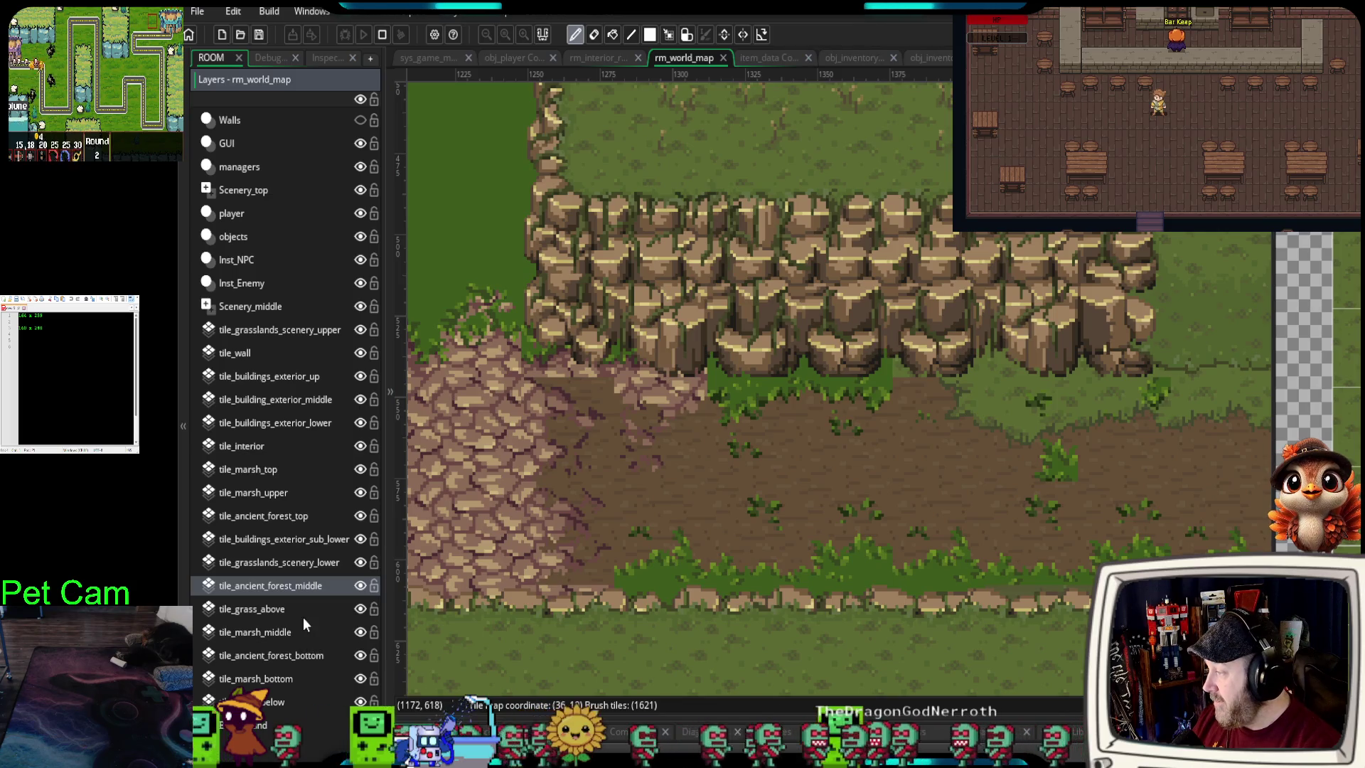
left_click(322, 513)
left_click(361, 514)
left_click(361, 514)
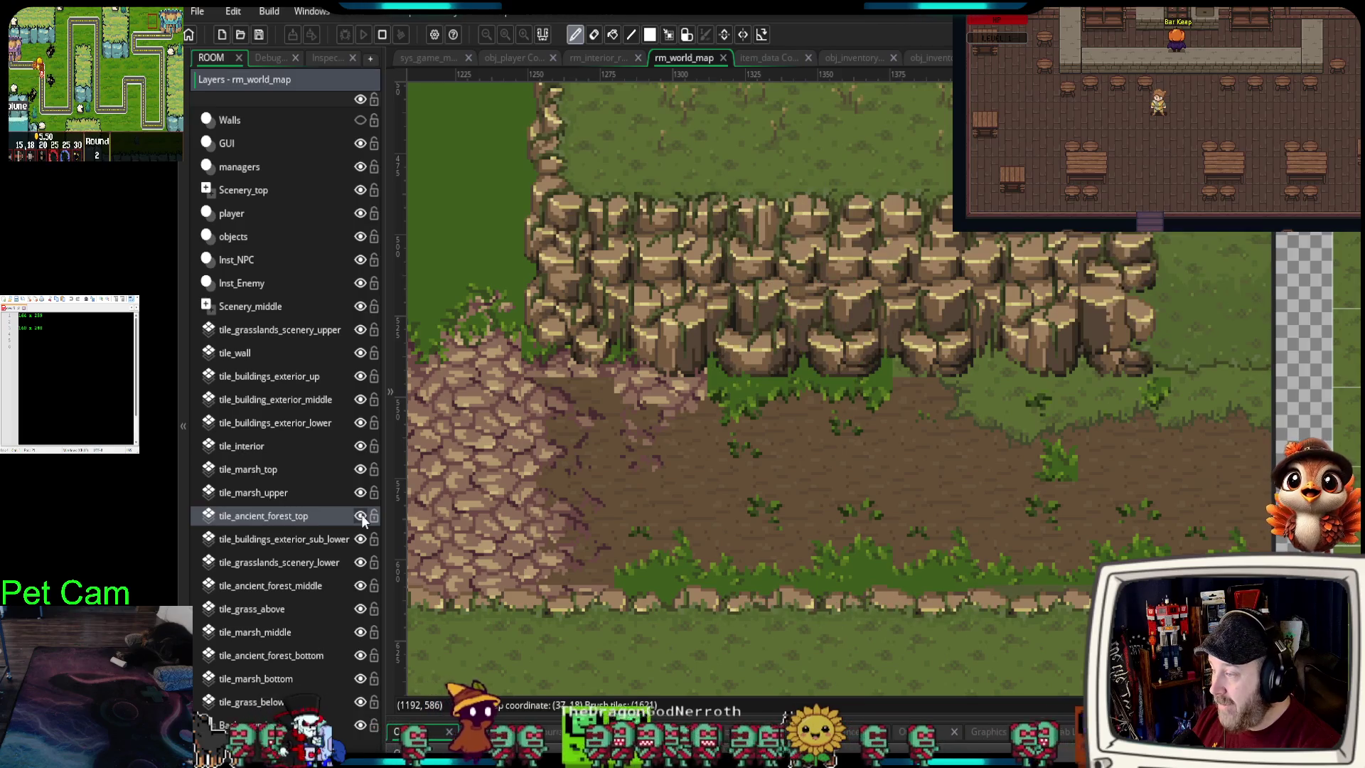
left_click(361, 513)
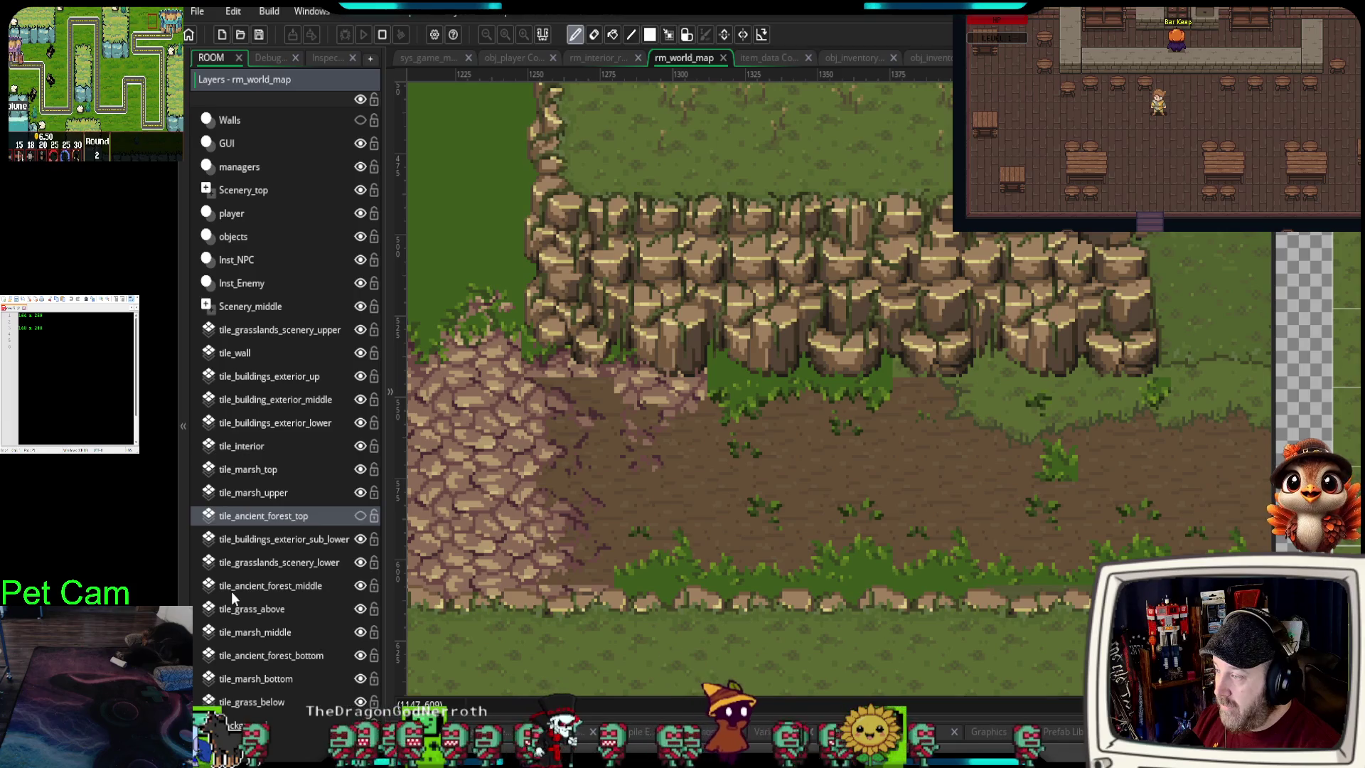
left_click(361, 515)
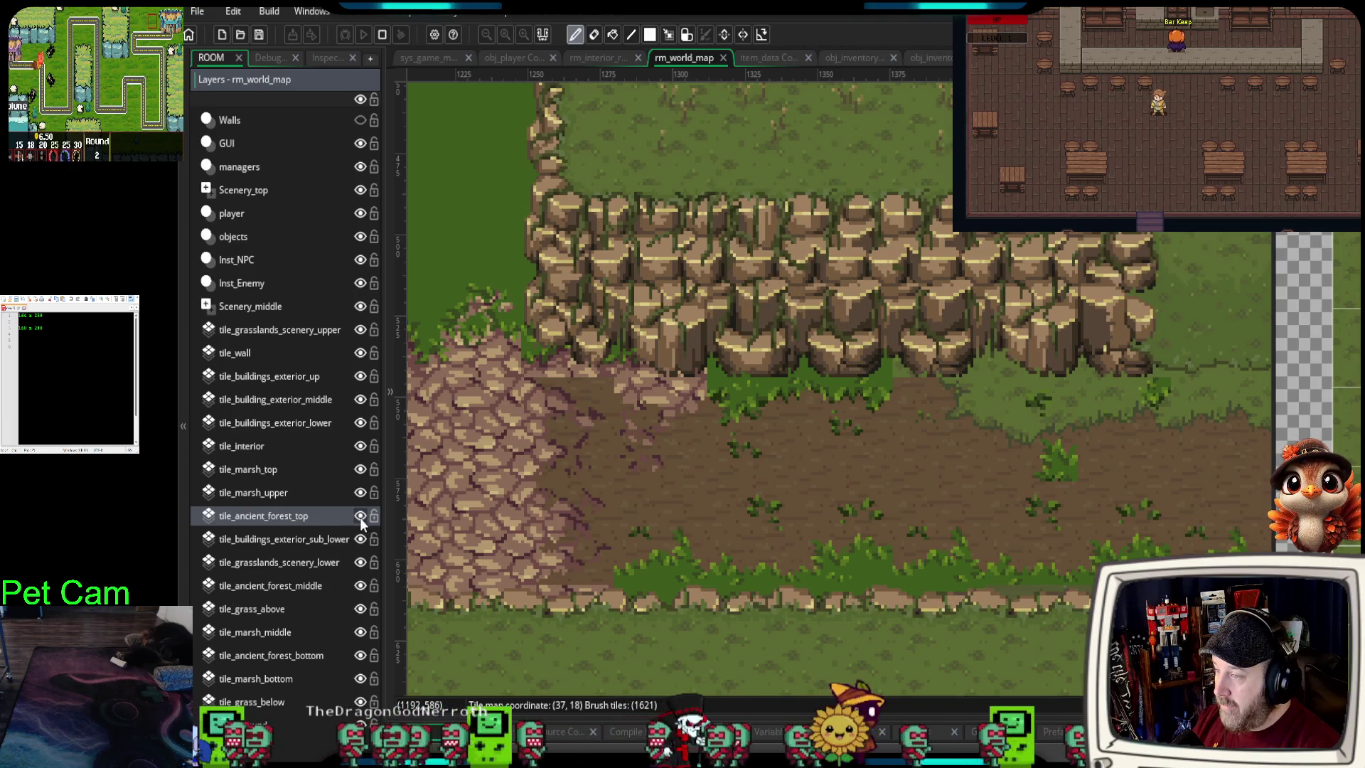
left_click(359, 519)
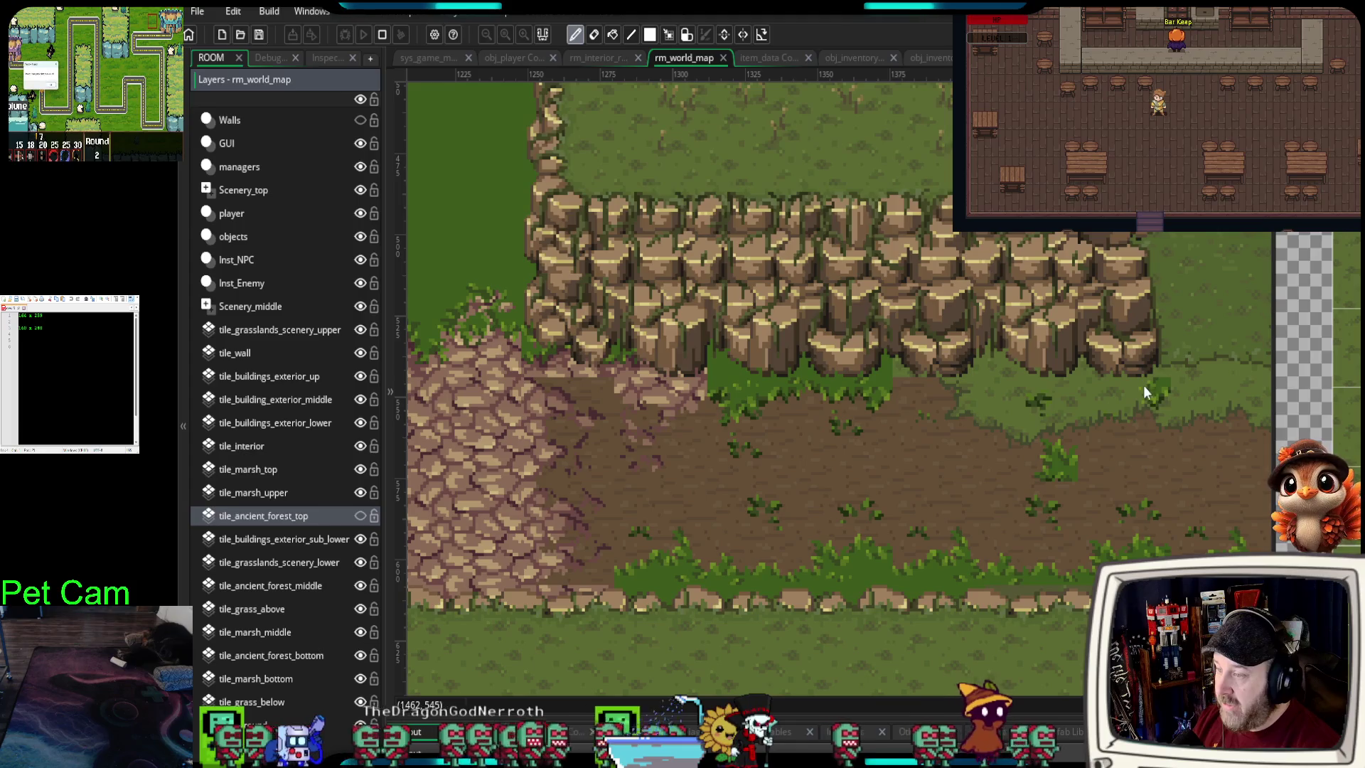
- Briefly hide tile_ancient_forest_middle to inspect its cliff tiles, then show both forest layers again
left_click(271, 585)
left_click(361, 586)
left_click(361, 586)
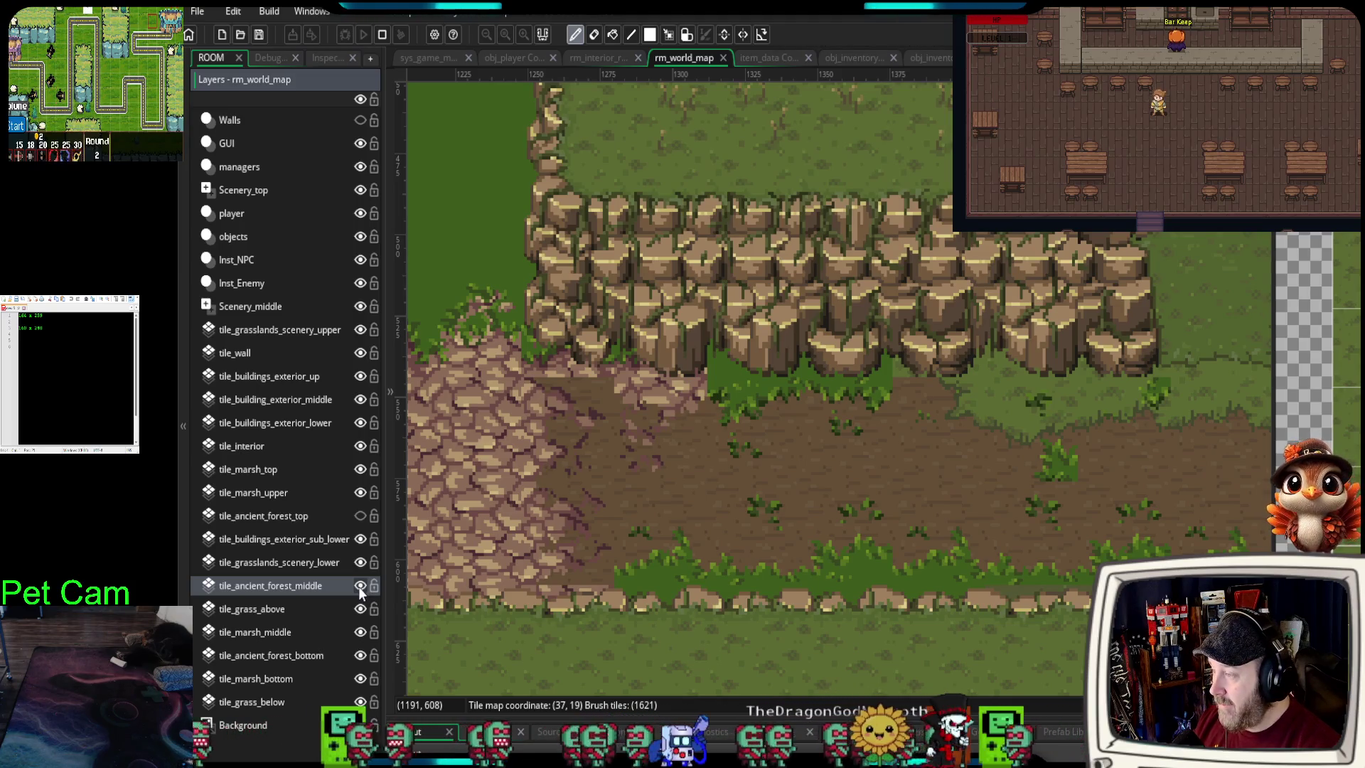
left_click(361, 515)
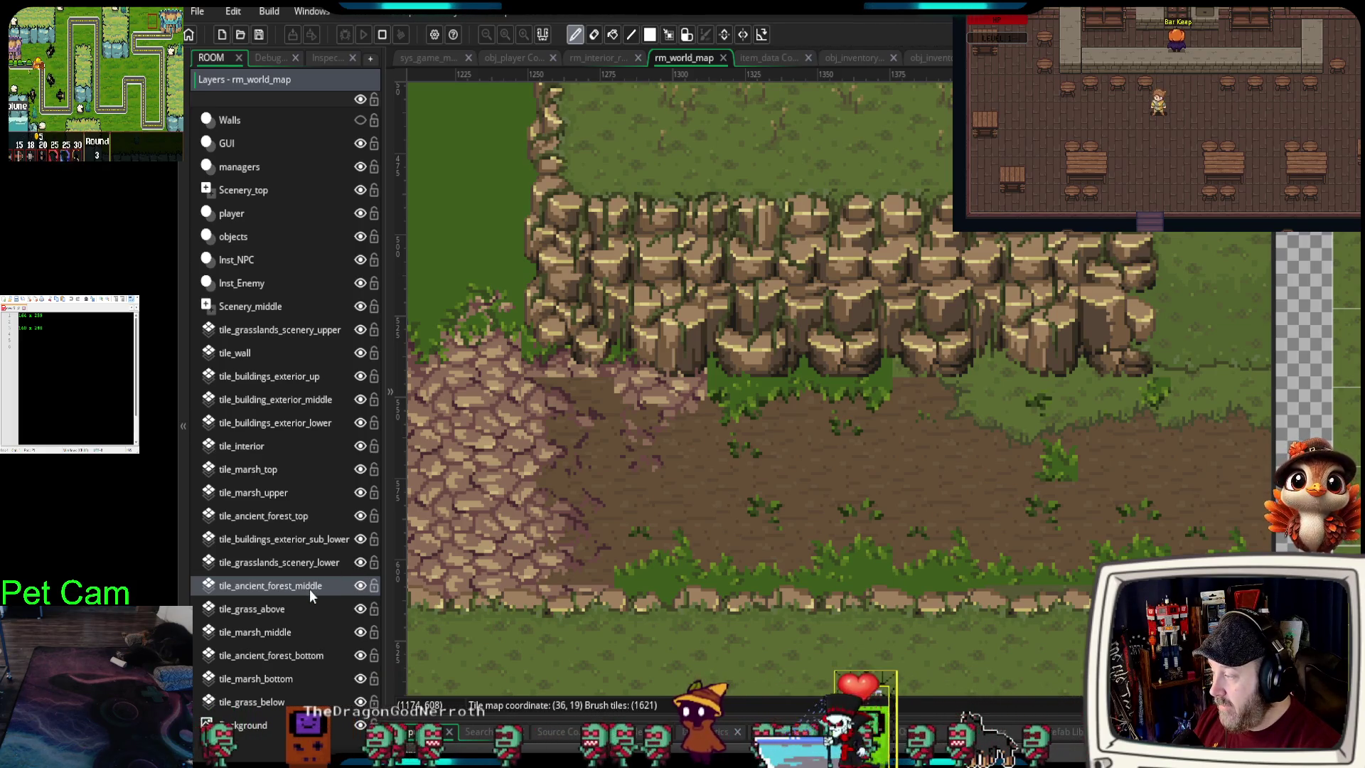
left_click(359, 516)
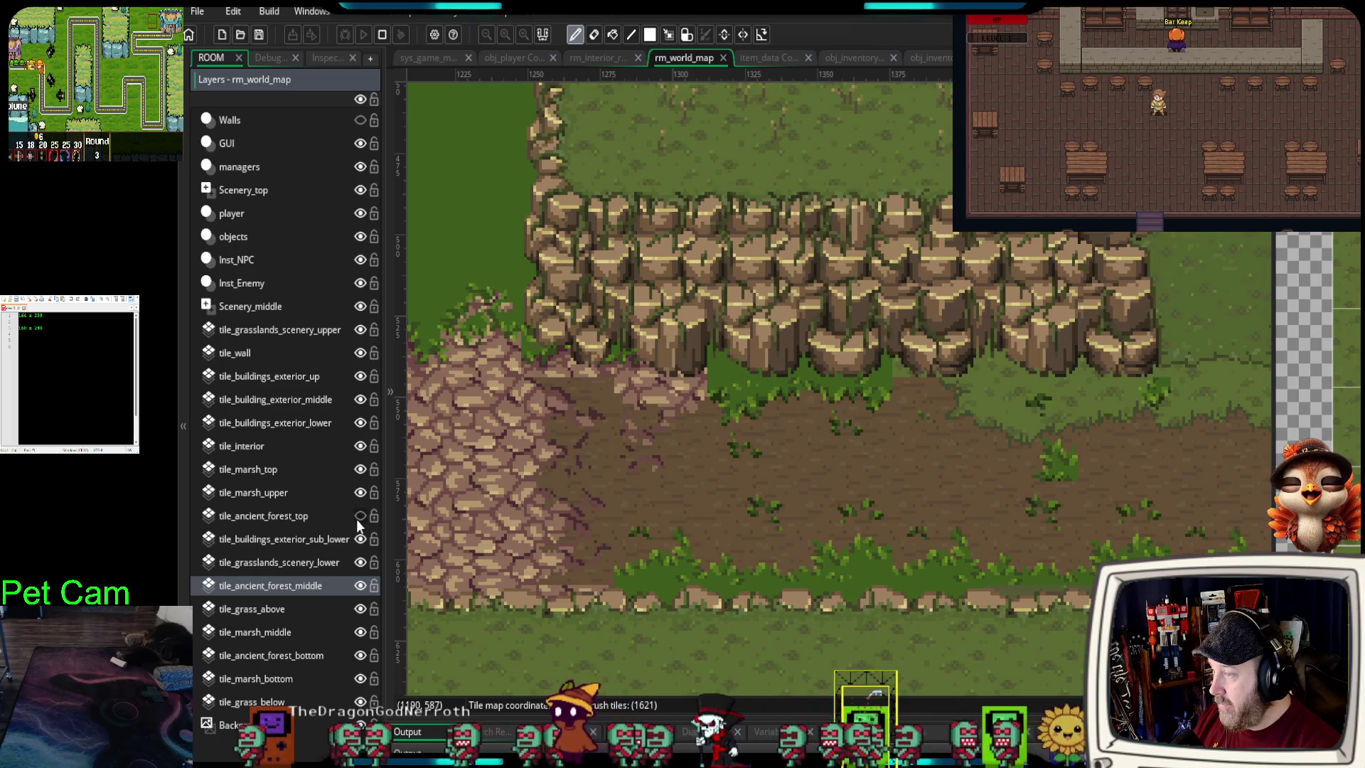
left_click(356, 520)
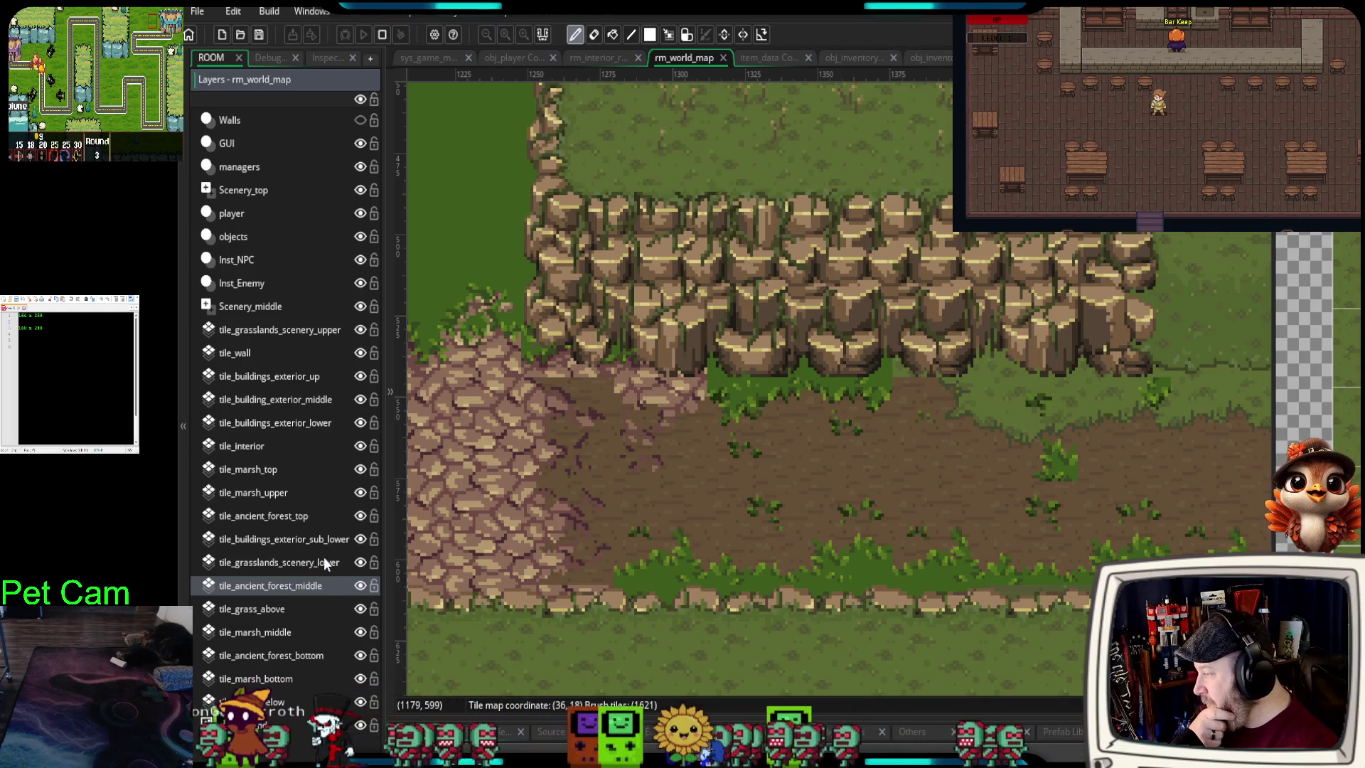
- Hide tile_ancient_forest_top, edit tile_ancient_forest_middle instead, and undo a stray cliff-wall patch
left_click(316, 518)
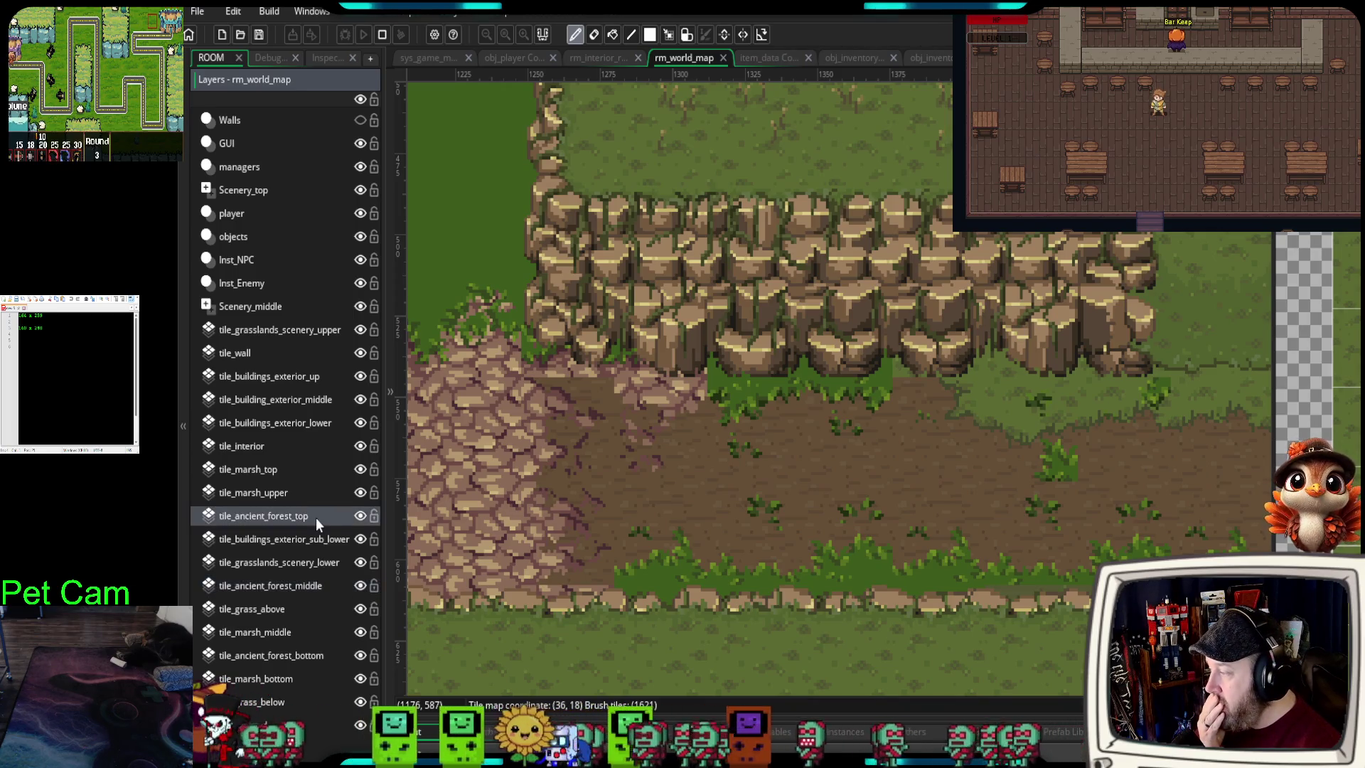
left_click(360, 517)
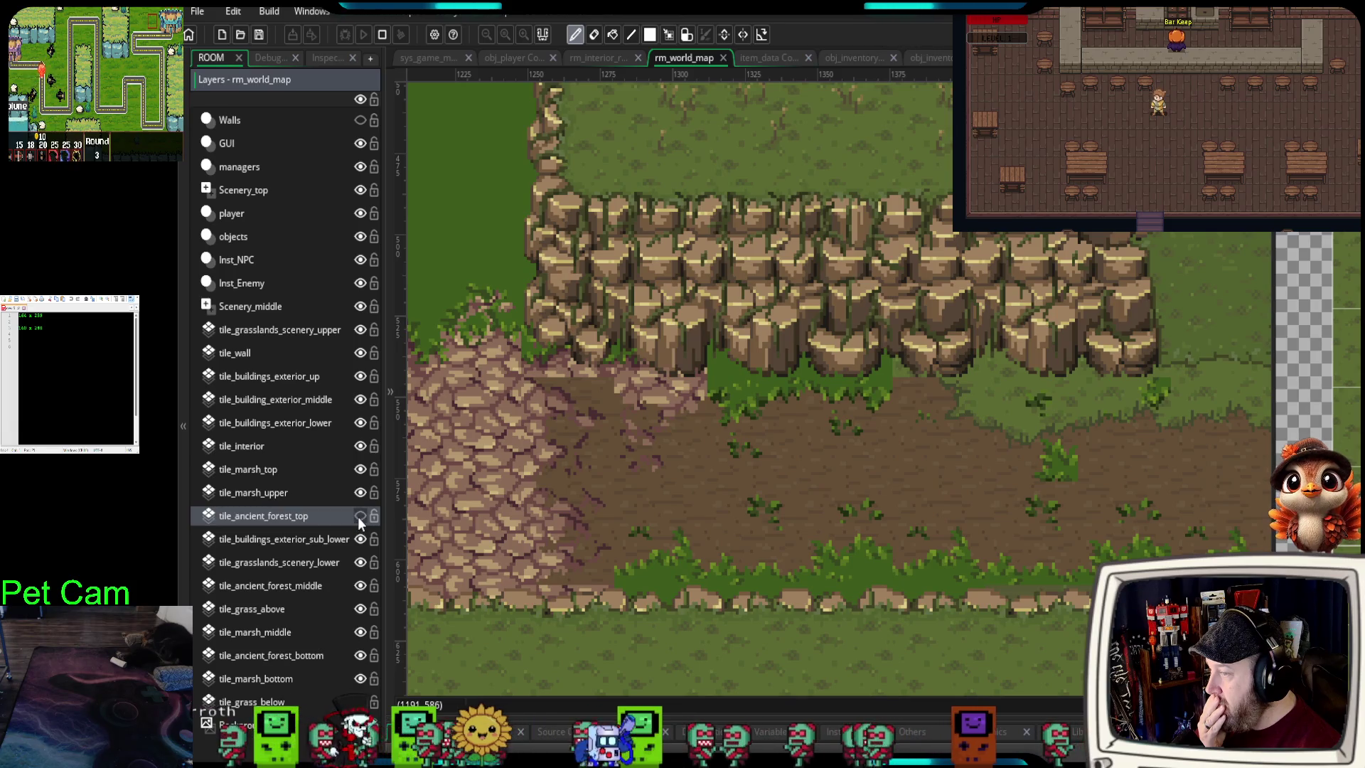
left_click(316, 582)
left_click(773, 322)
key("ctrl+z")
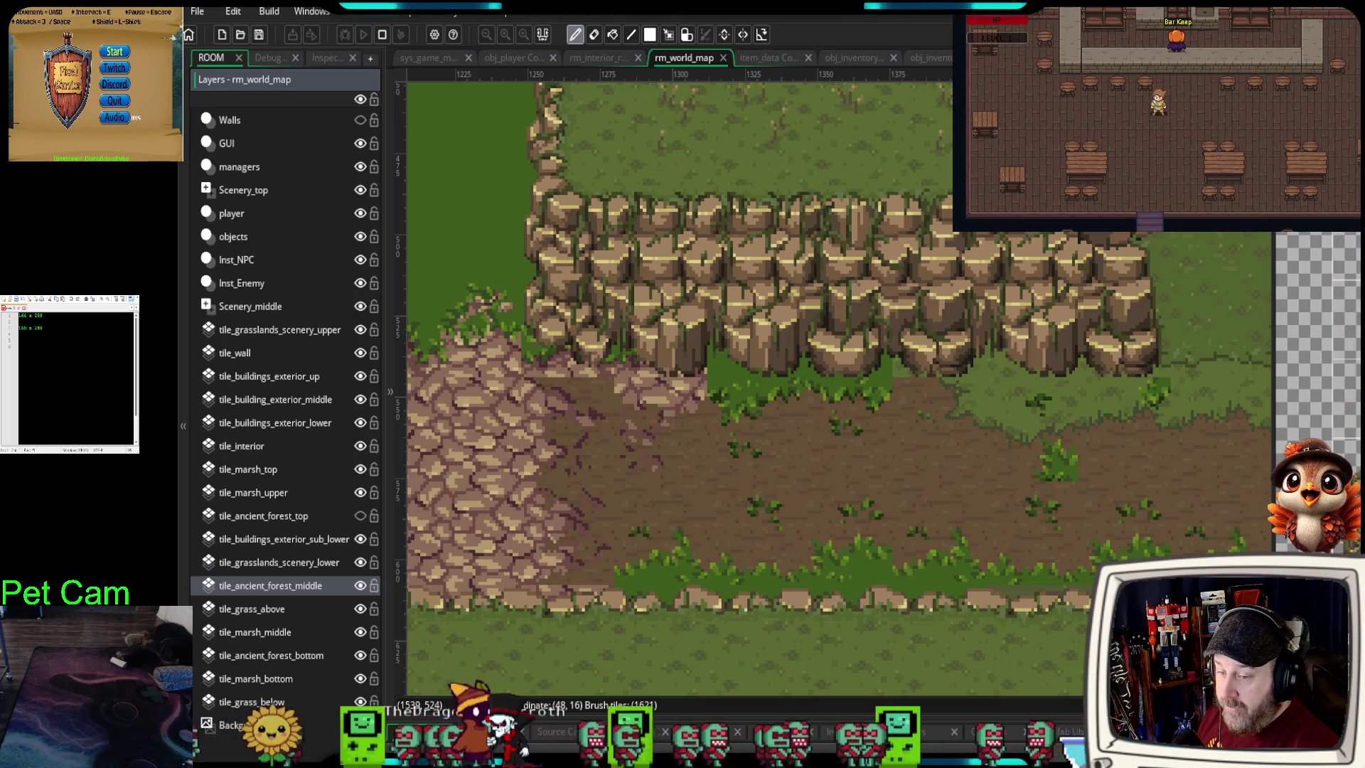
- Erase a band of cliff-wall tiles with the empty tile, undo one erase, and repaint cliff tiles into the gap
scroll(1336, 320, "down", 3)
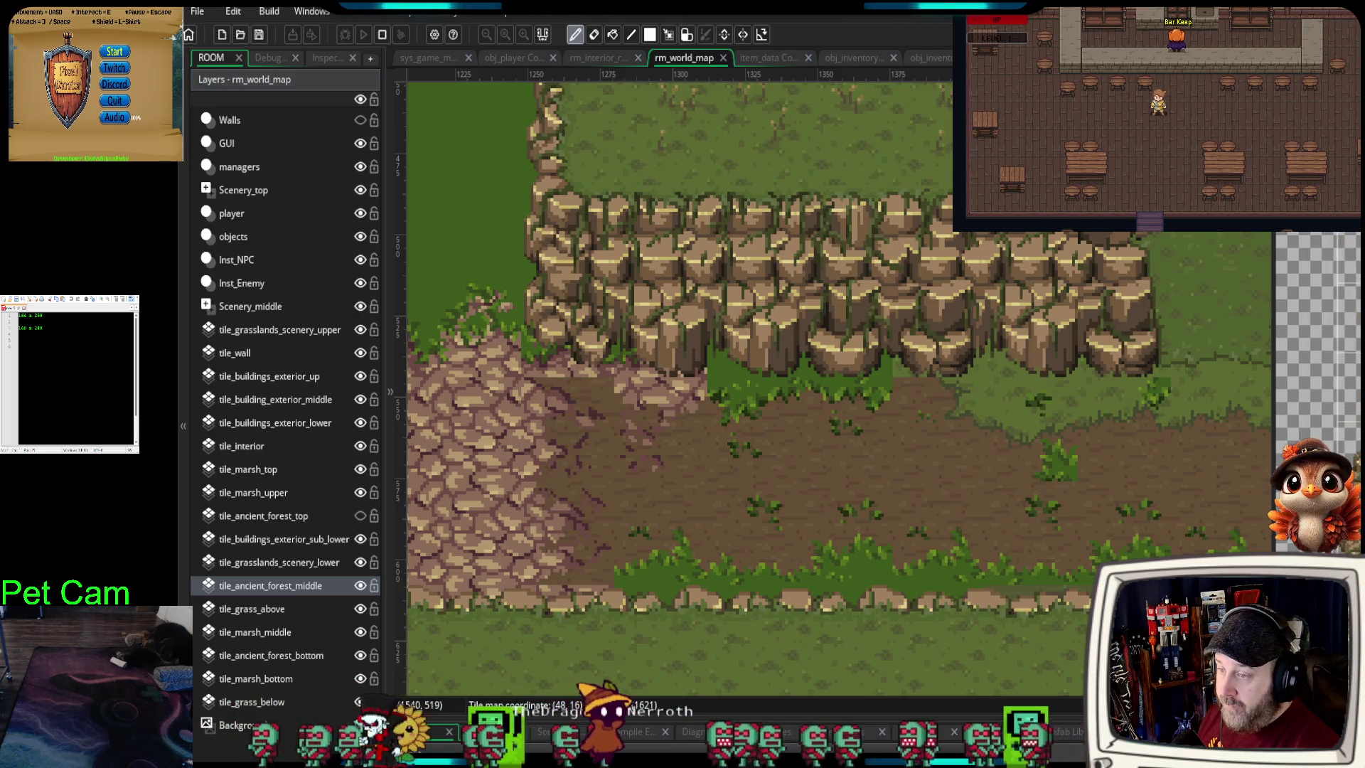
scroll(1337, 320, "down", 2)
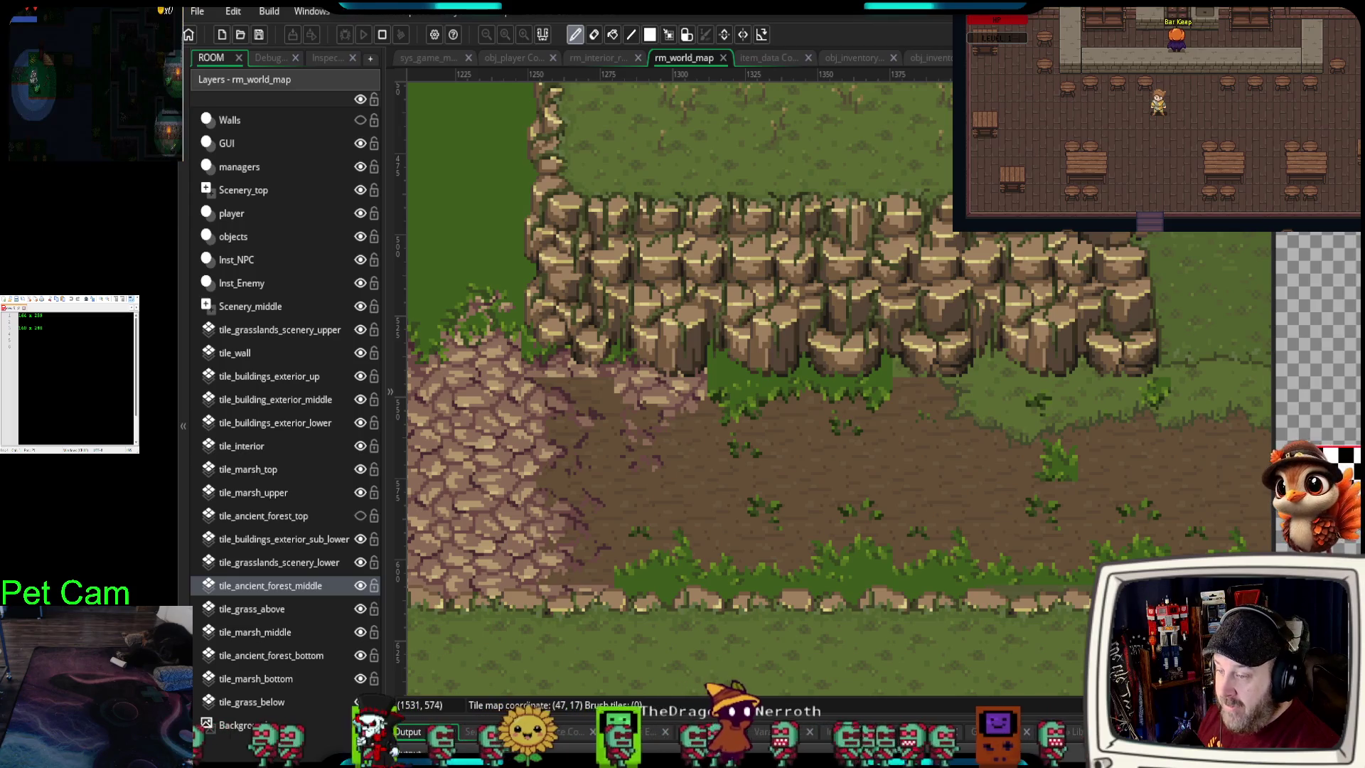
left_click(1335, 320)
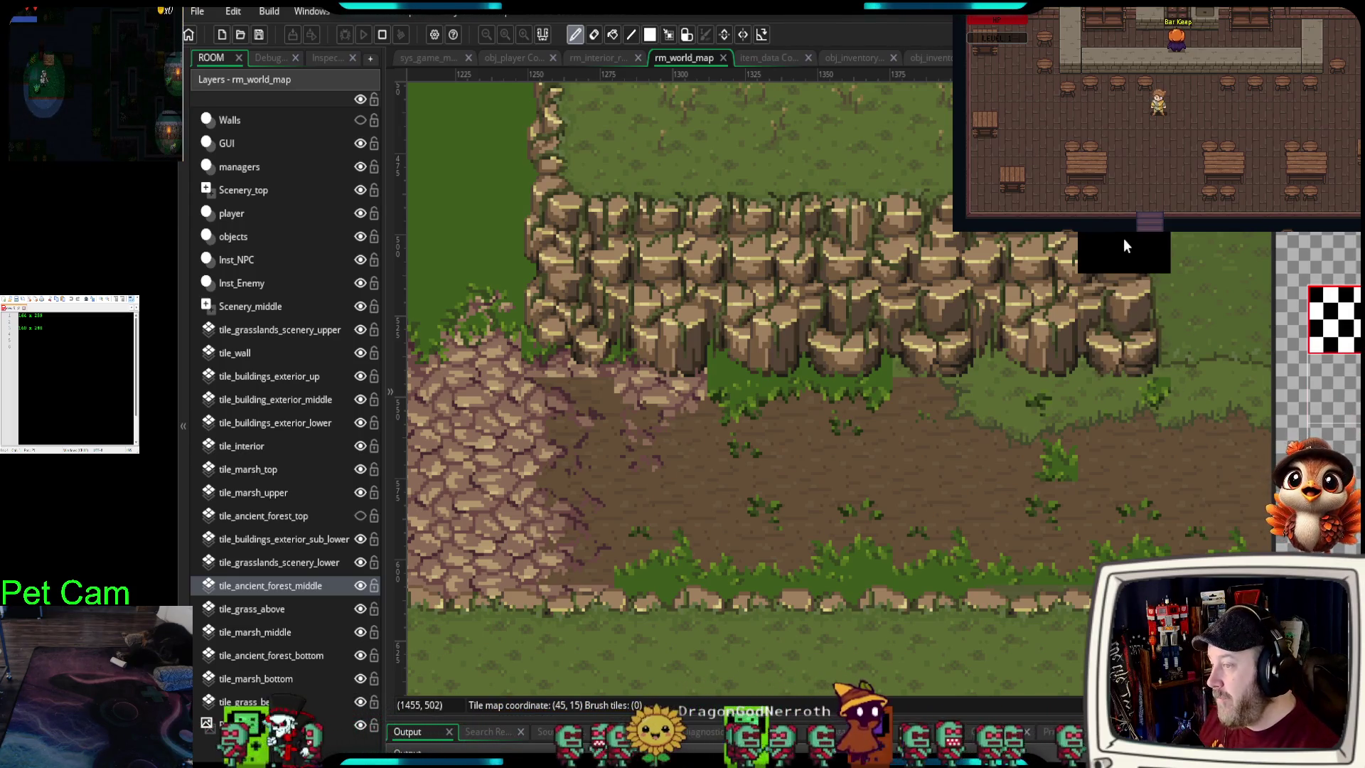
mouse_move(1123, 250)
left_mouse_down()
mouse_move(984, 291)
mouse_move(702, 293)
left_mouse_up()
mouse_move(577, 283)
left_mouse_down()
mouse_move(876, 227)
mouse_move(1018, 265)
left_mouse_up()
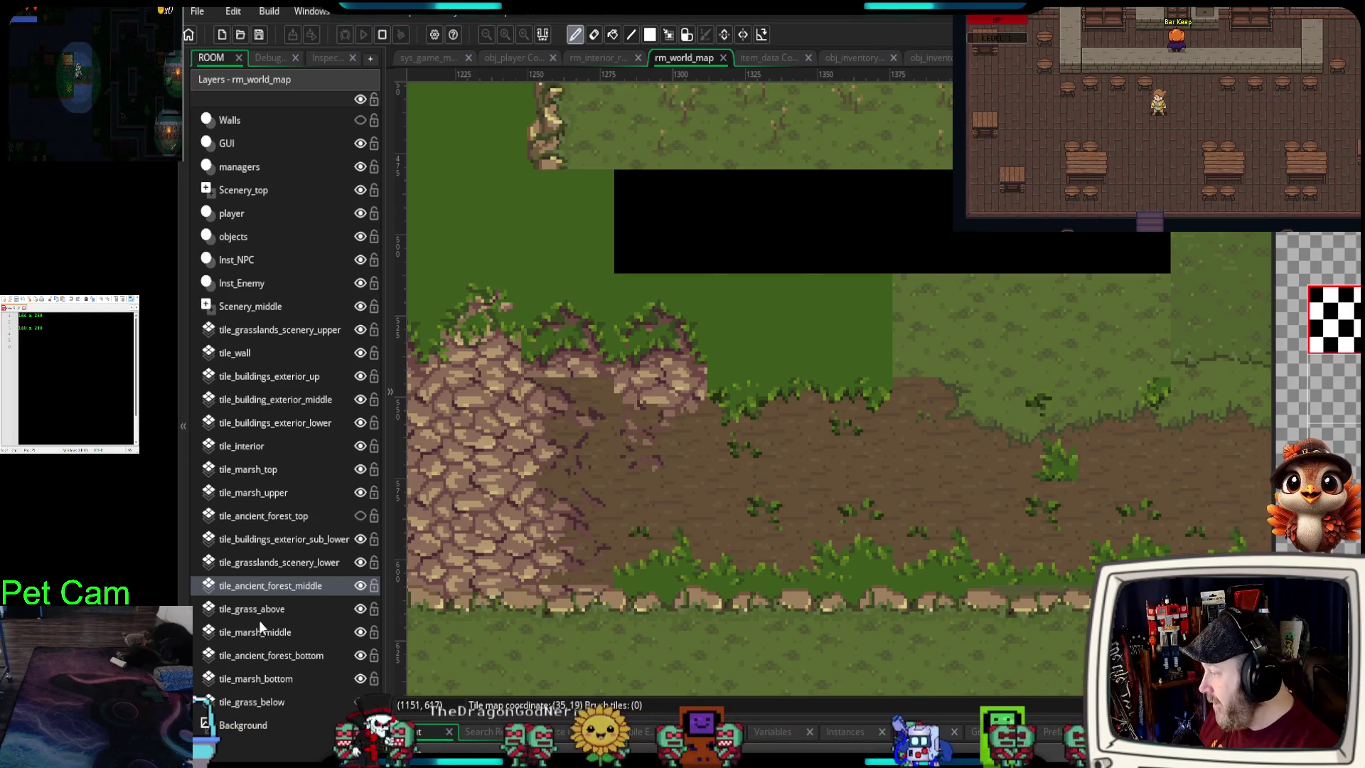
key("ctrl+z")
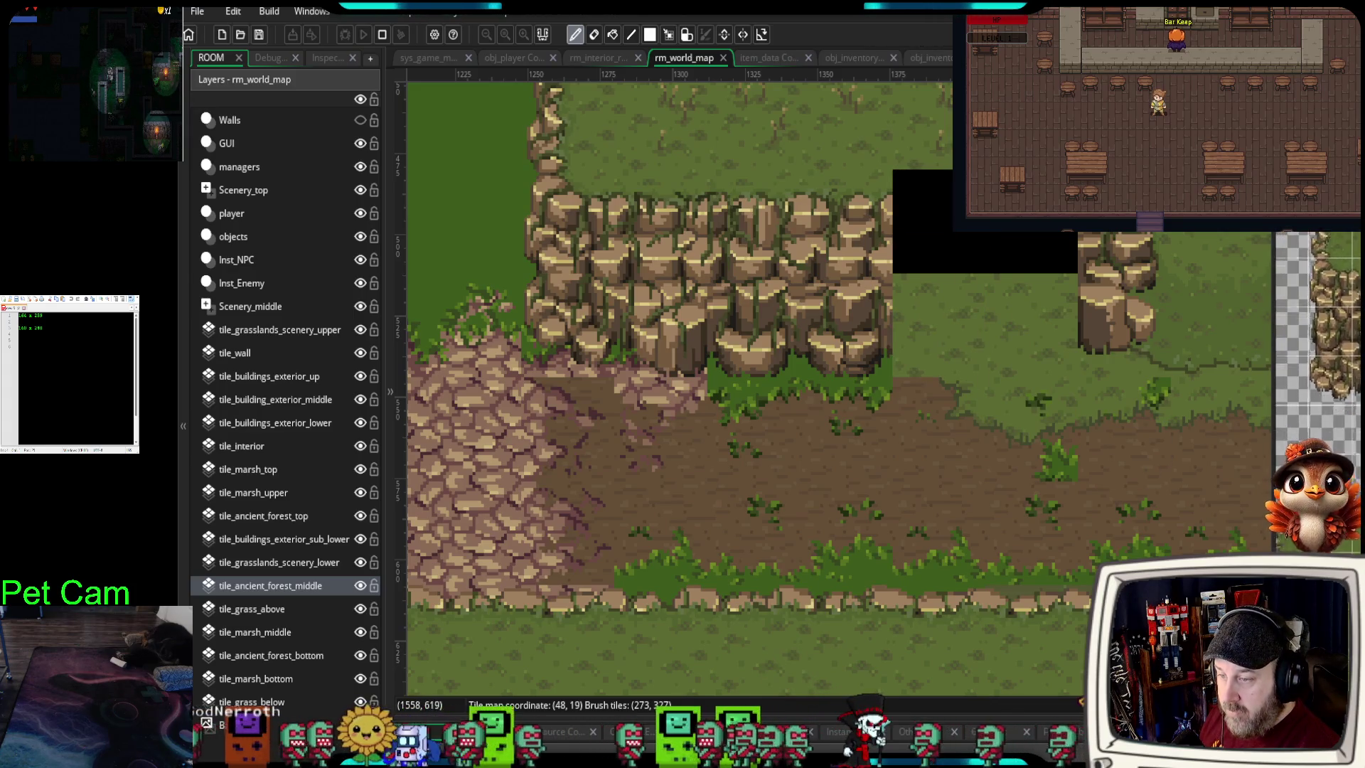
left_click(991, 353)
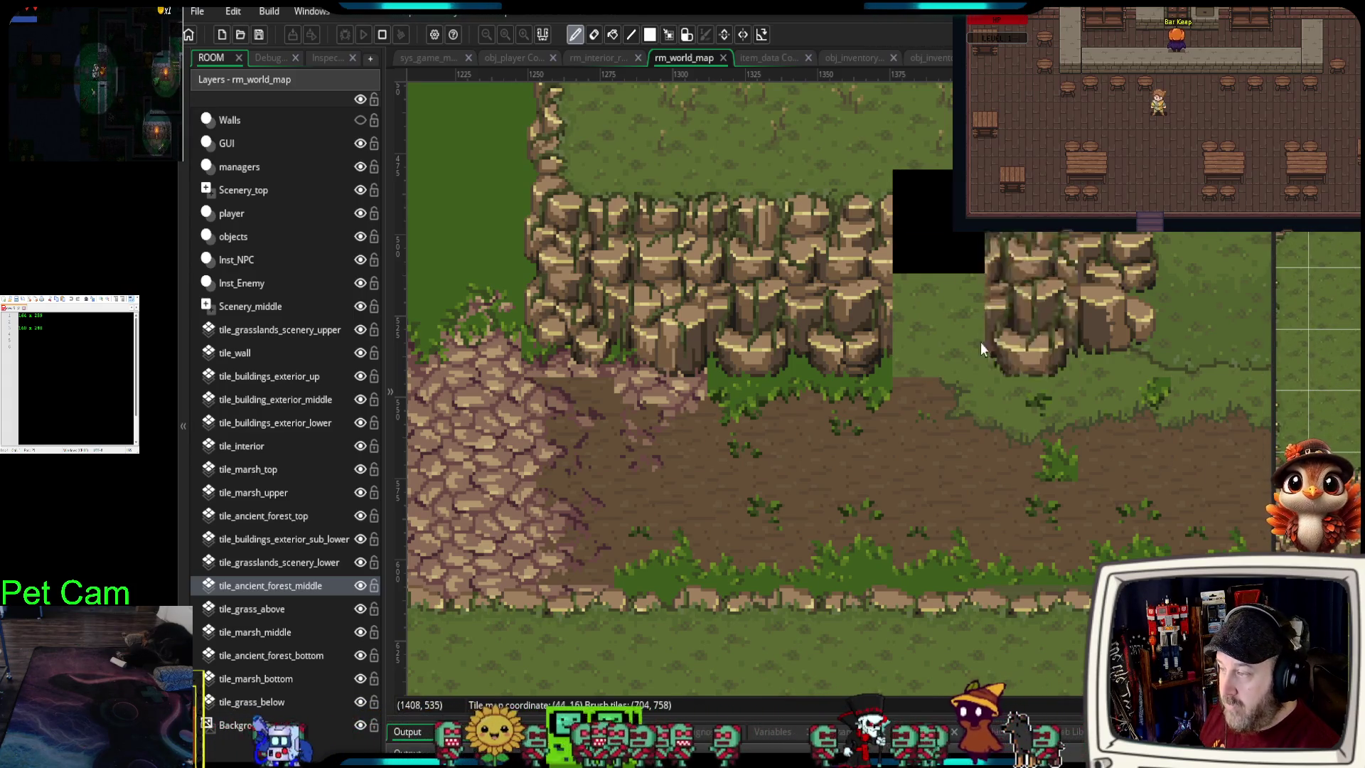
left_click(949, 318)
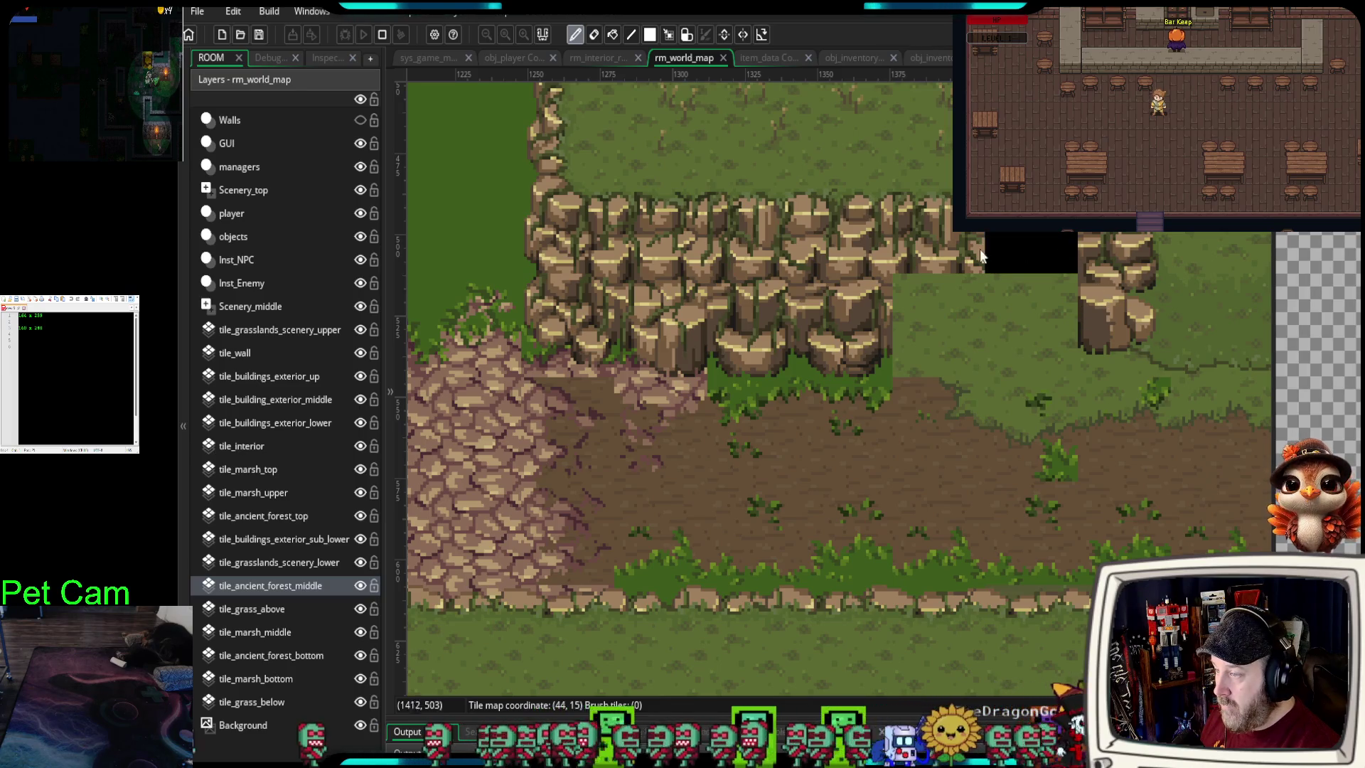
- Erase cliff tiles beside the gap and paint cliff rock over it on tile_ancient_forest_top
left_click_drag(991, 249, 897, 265)
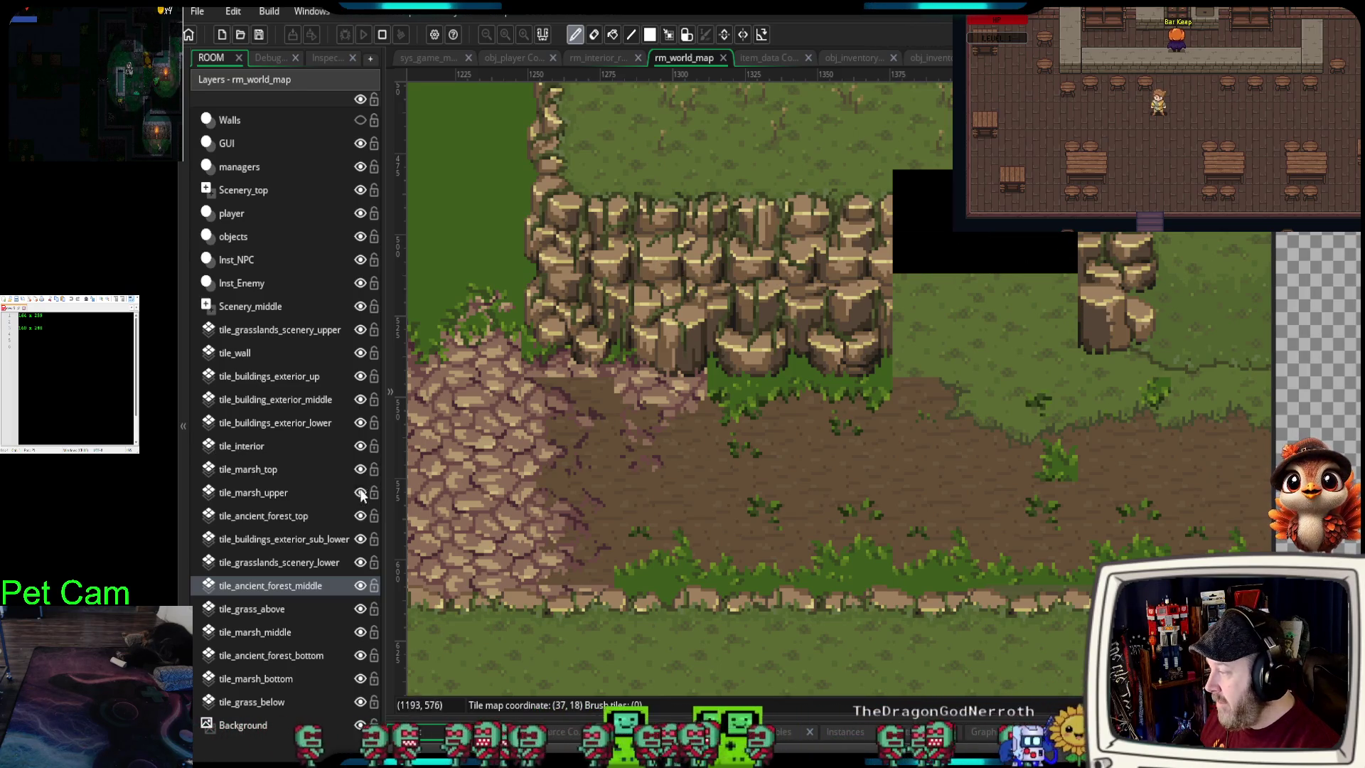
left_click(363, 514)
left_click(361, 514)
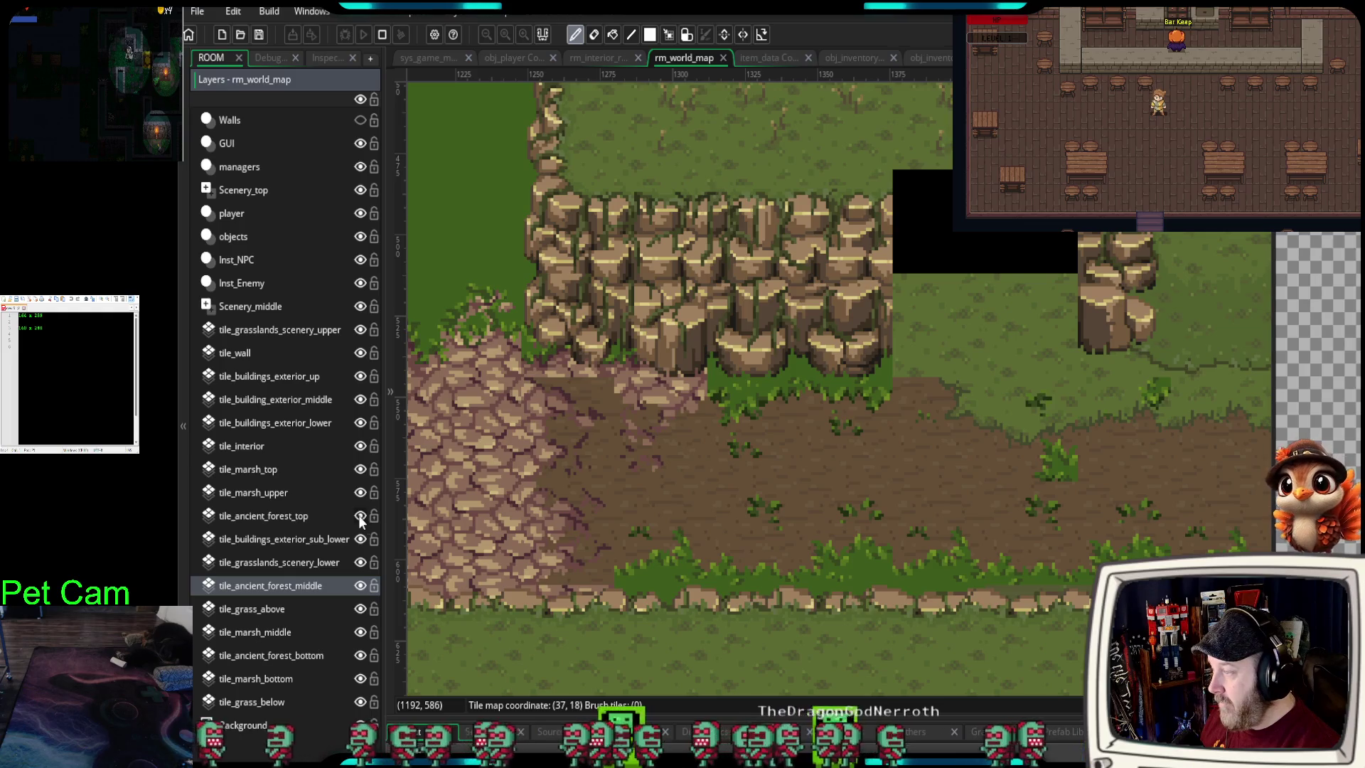
left_click(308, 519)
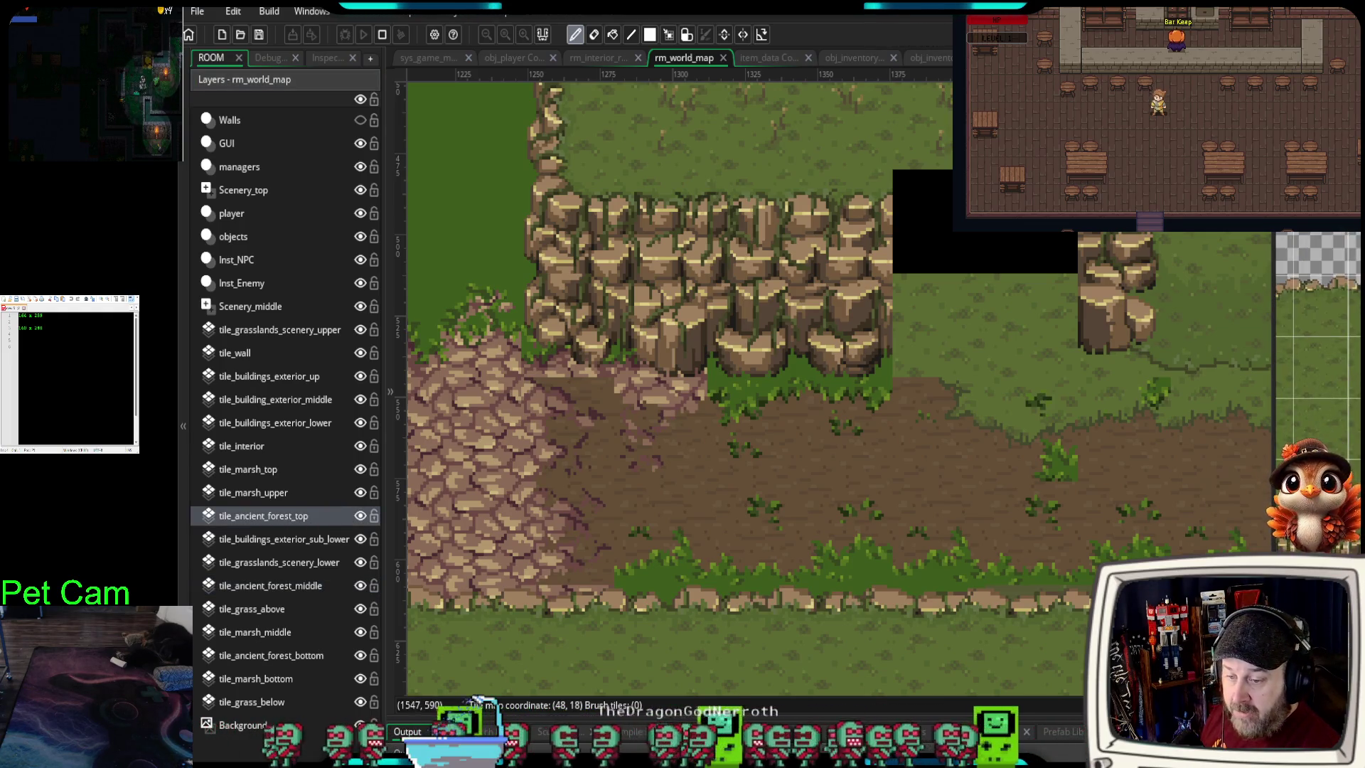
left_click(1017, 275)
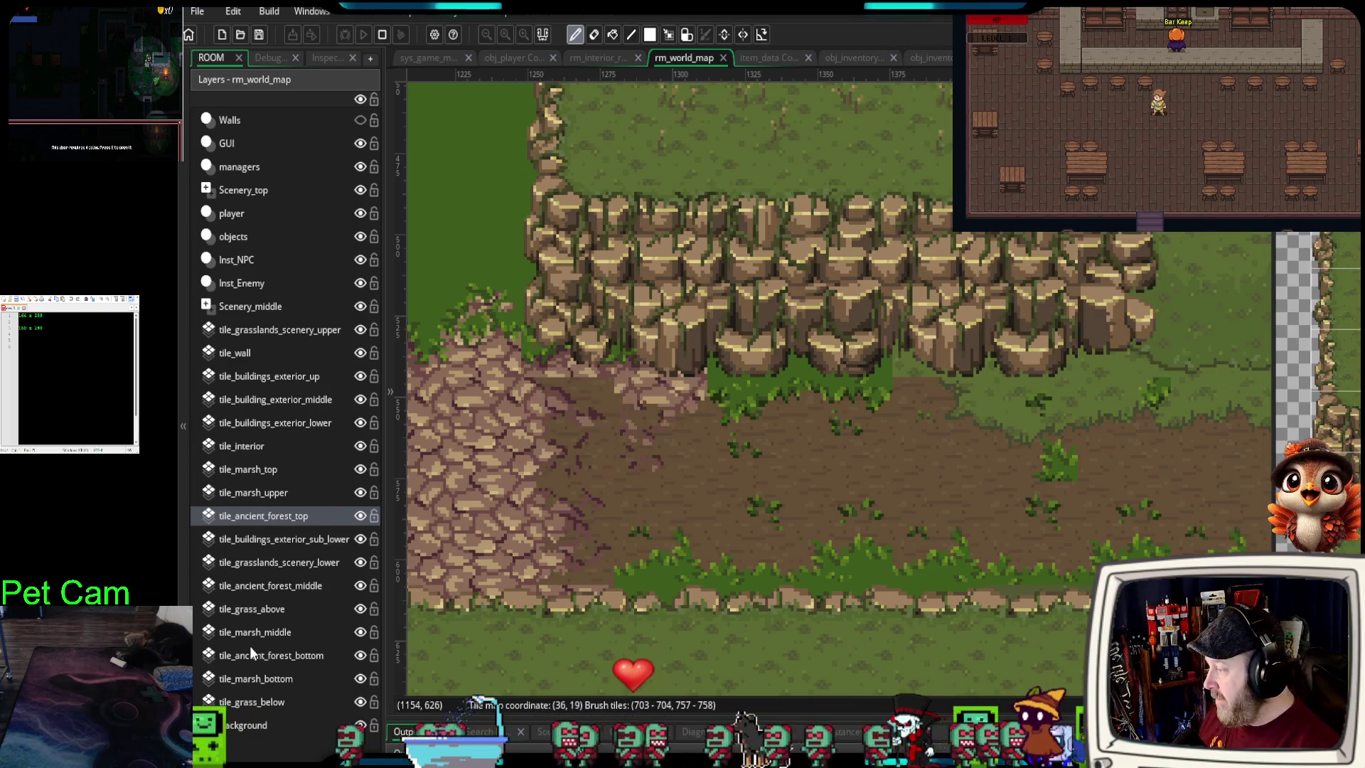
left_click(290, 585)
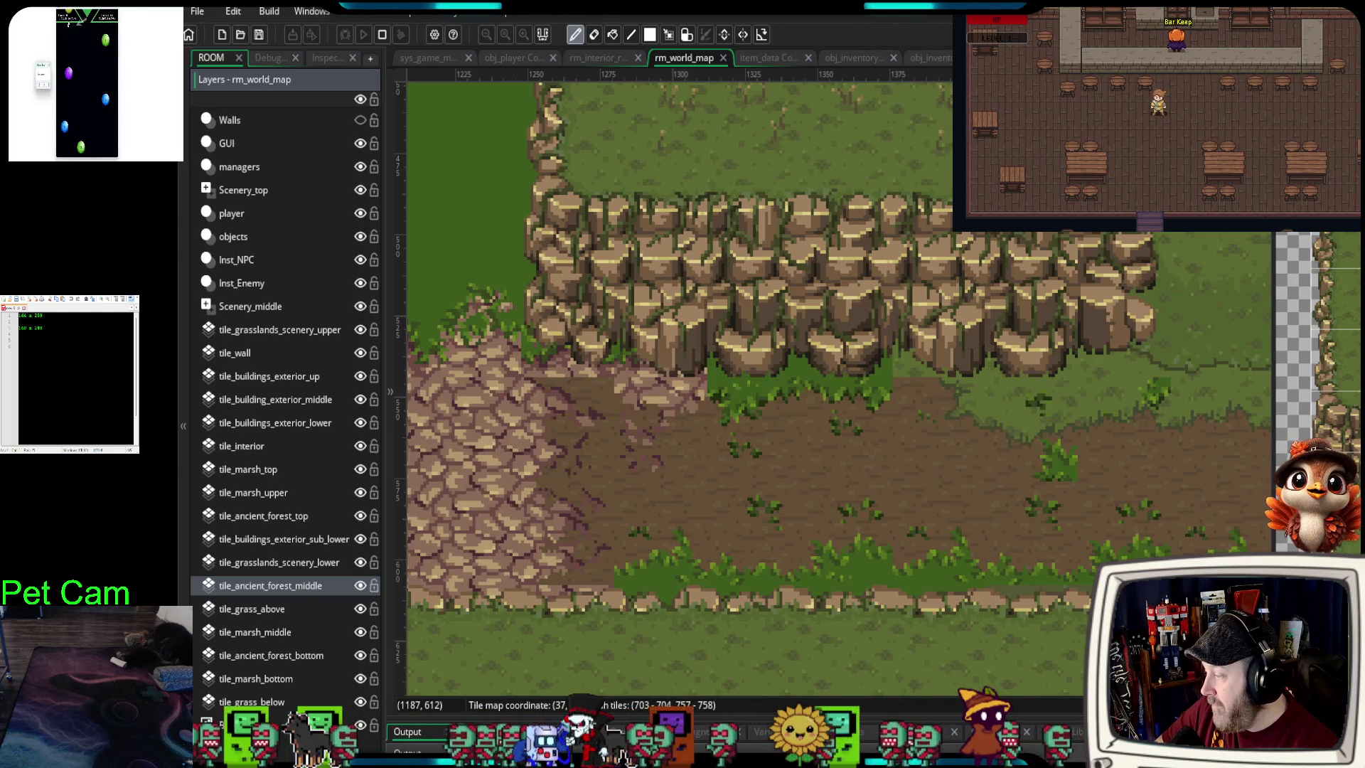
- Make tile_grass_above the editing layer after toggling its visibility to check its tiles
left_click(358, 606)
left_click(358, 606)
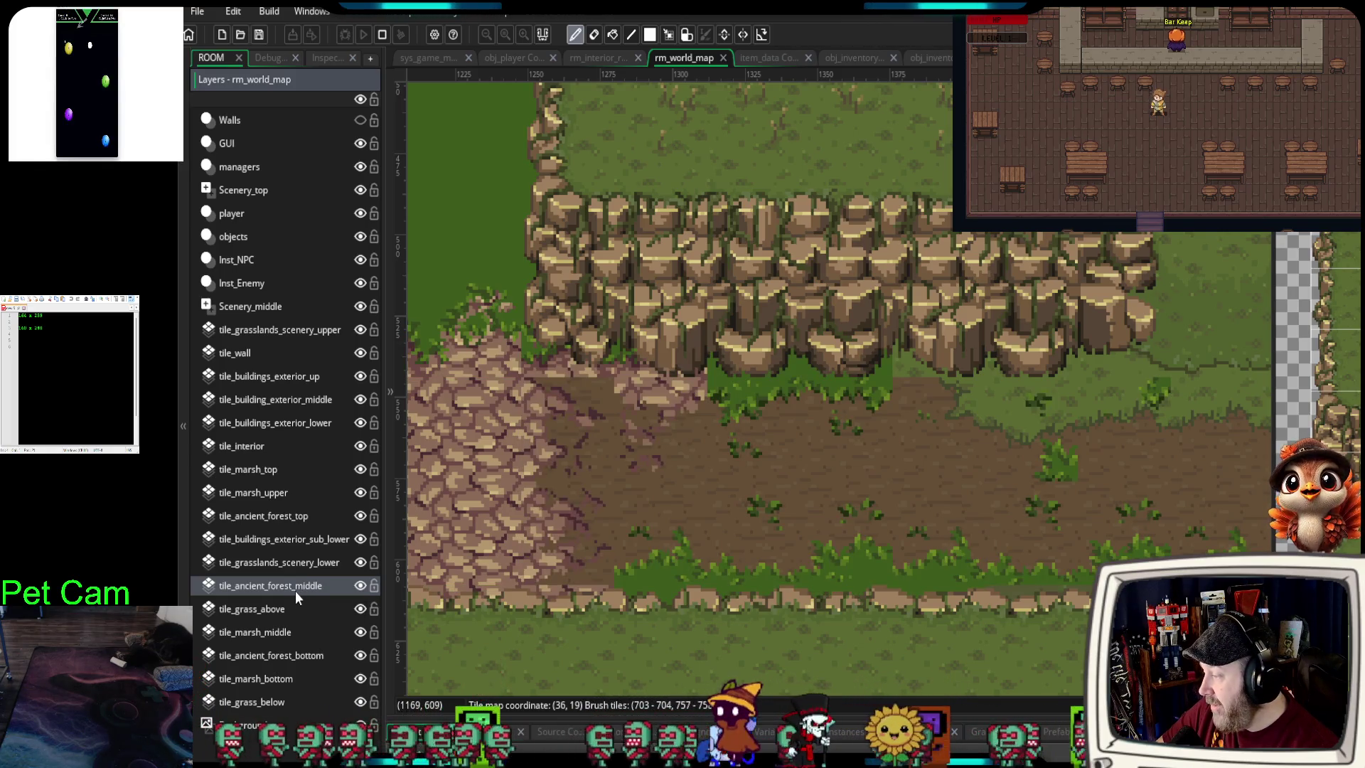
left_click(283, 607)
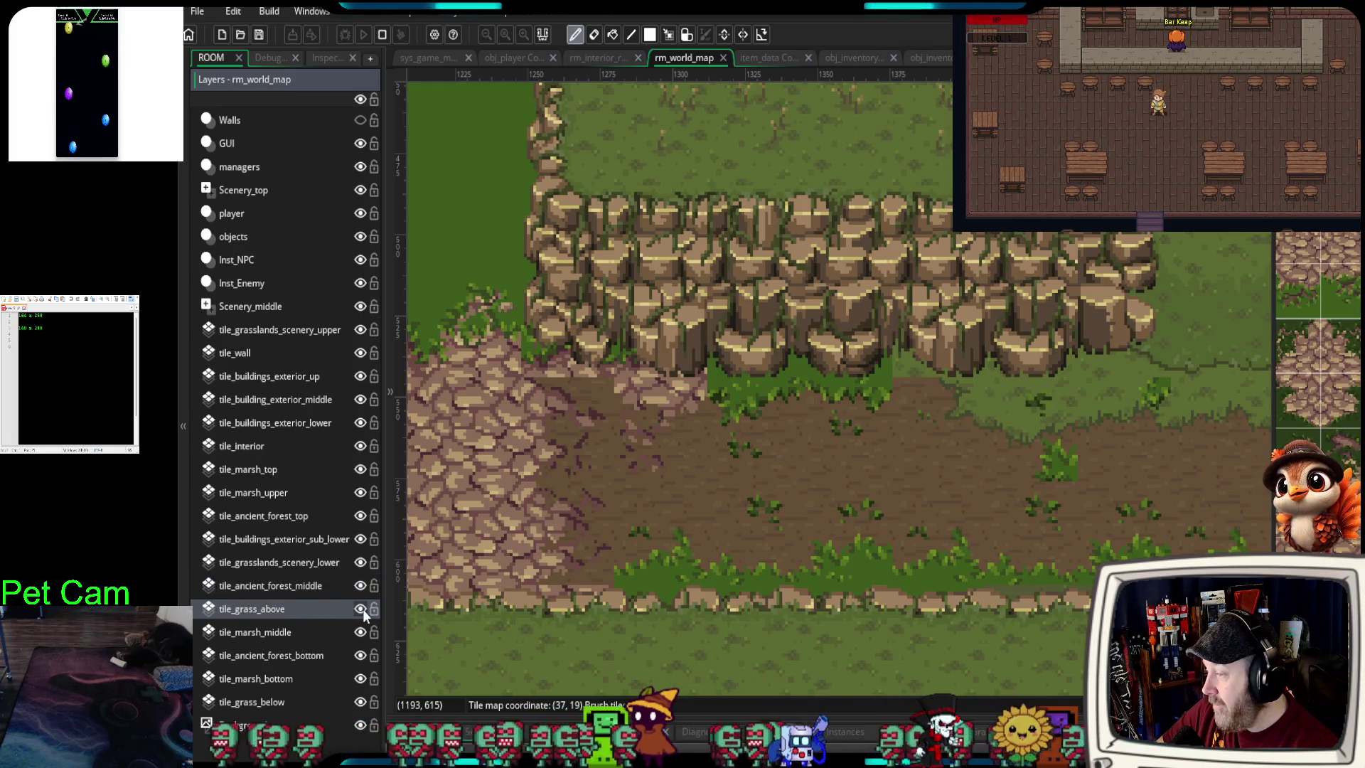
left_click(361, 608)
left_click(360, 608)
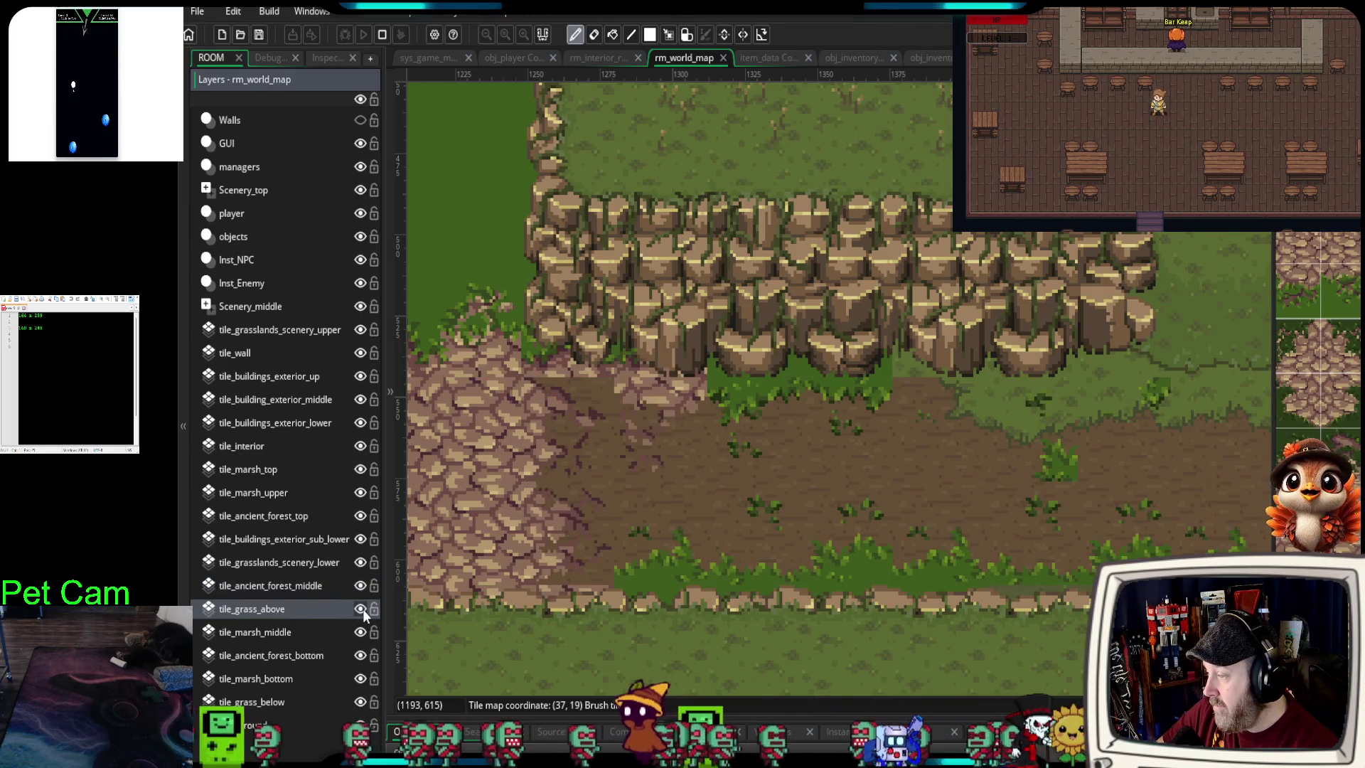
left_click(289, 587)
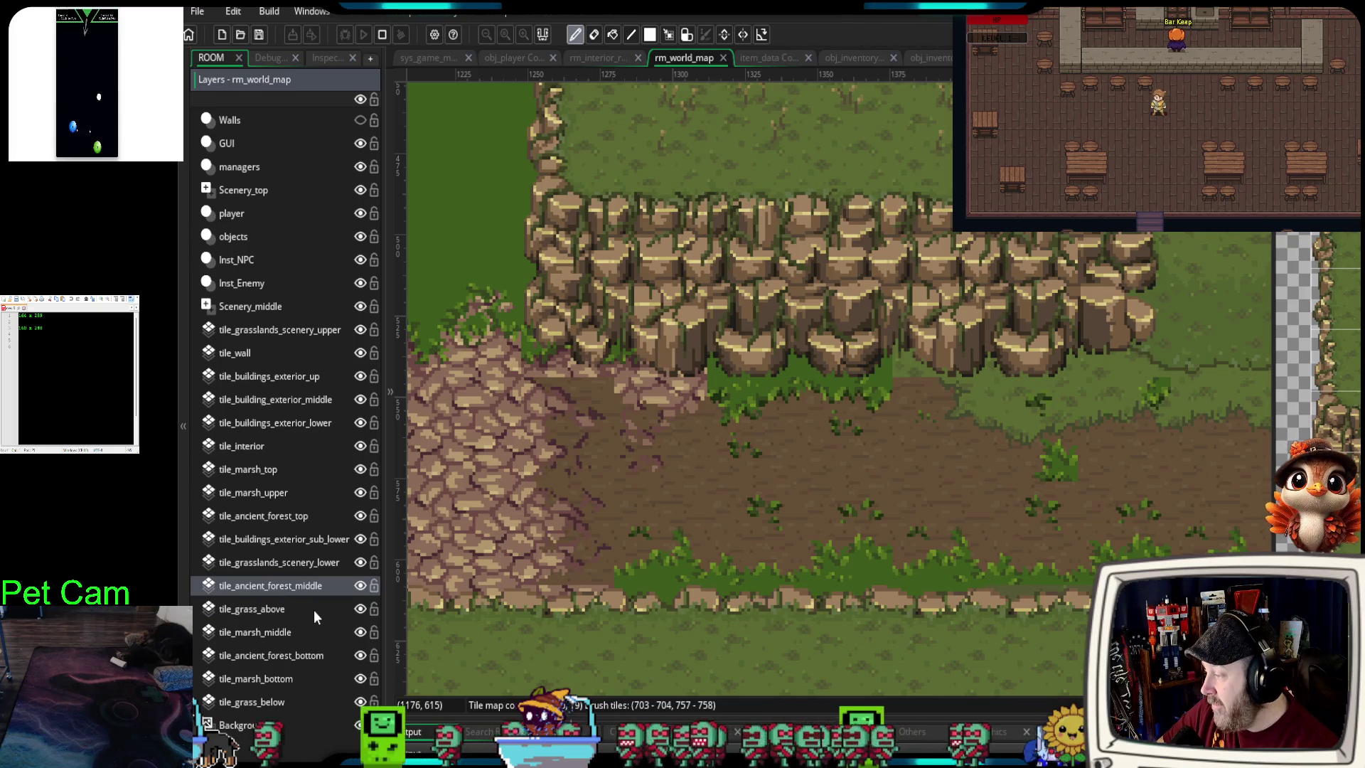
left_click(314, 609)
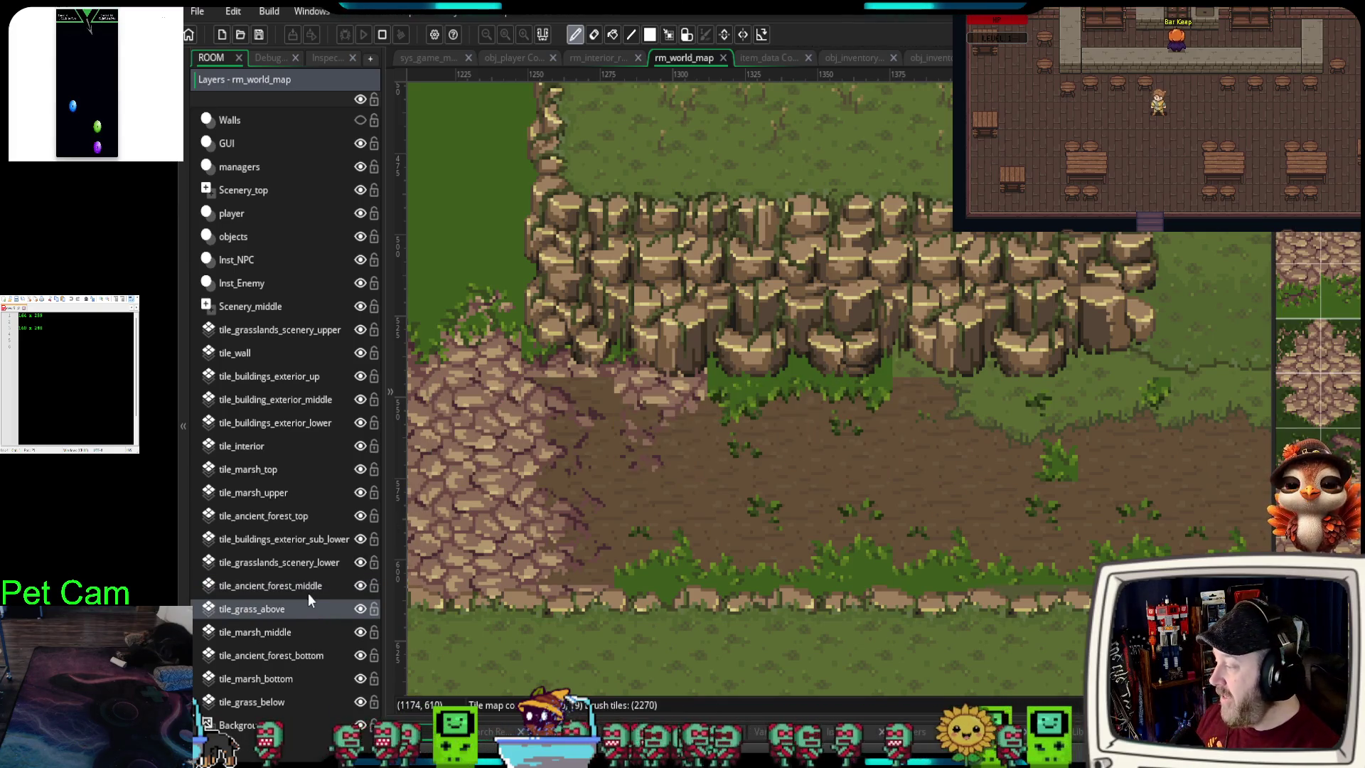
- Erase the strip of grass tiles along the base of the cliff edge
scroll(1319, 306, "down", 5)
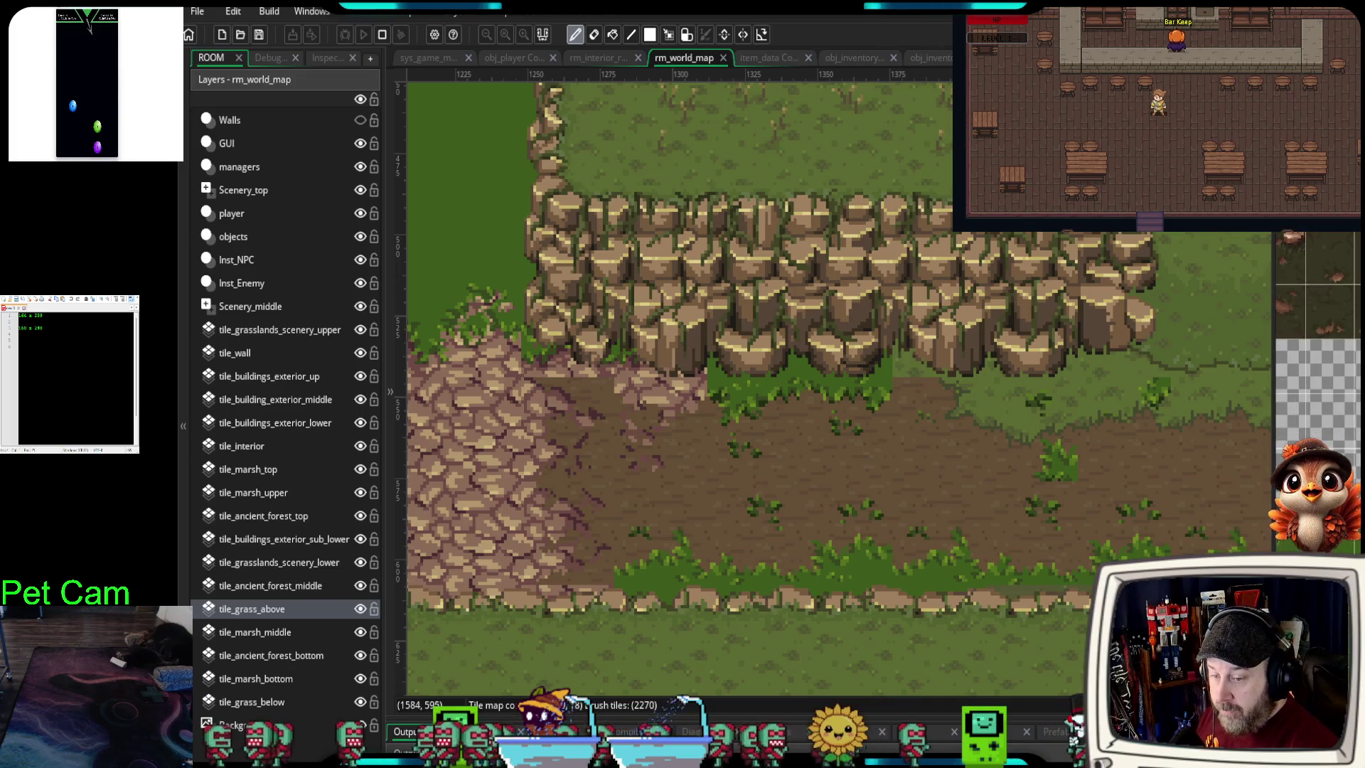
scroll(1318, 306, "down", 5)
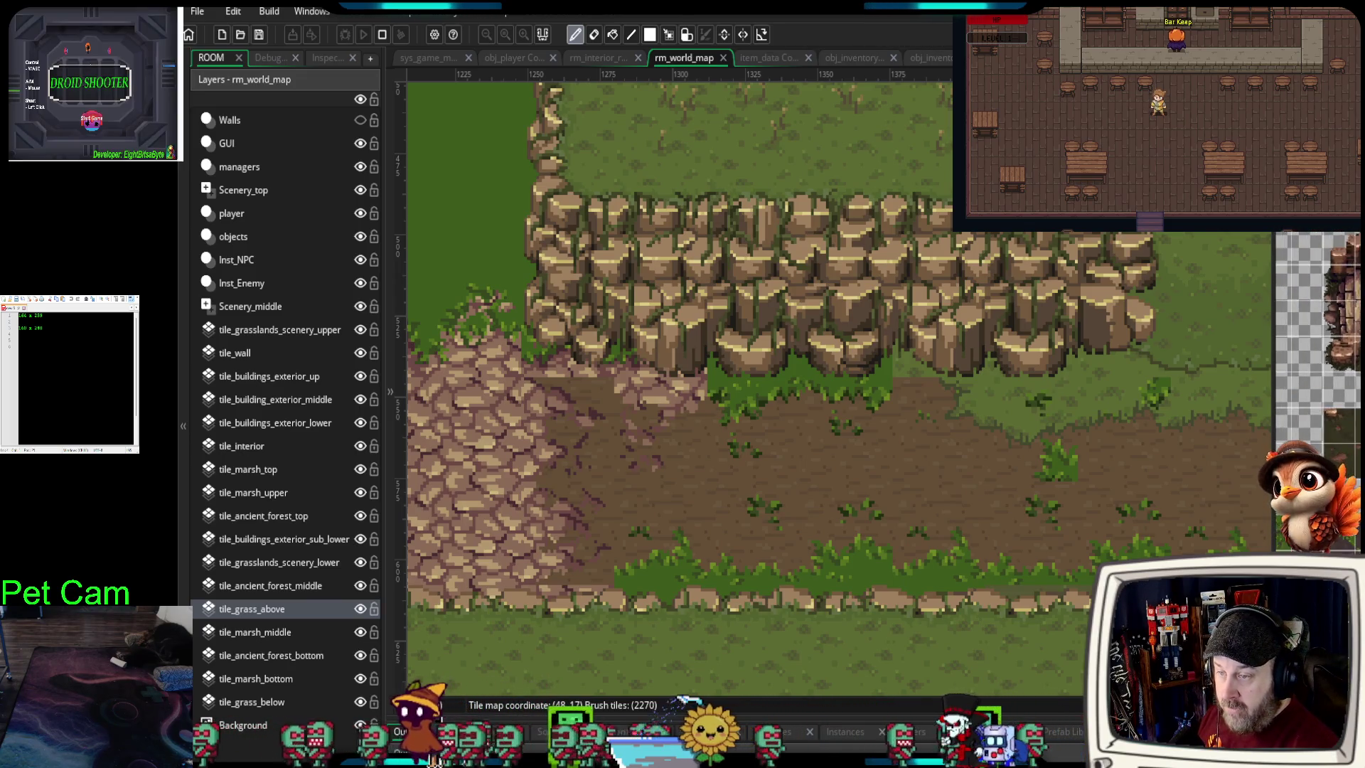
scroll(1346, 298, "down", 5)
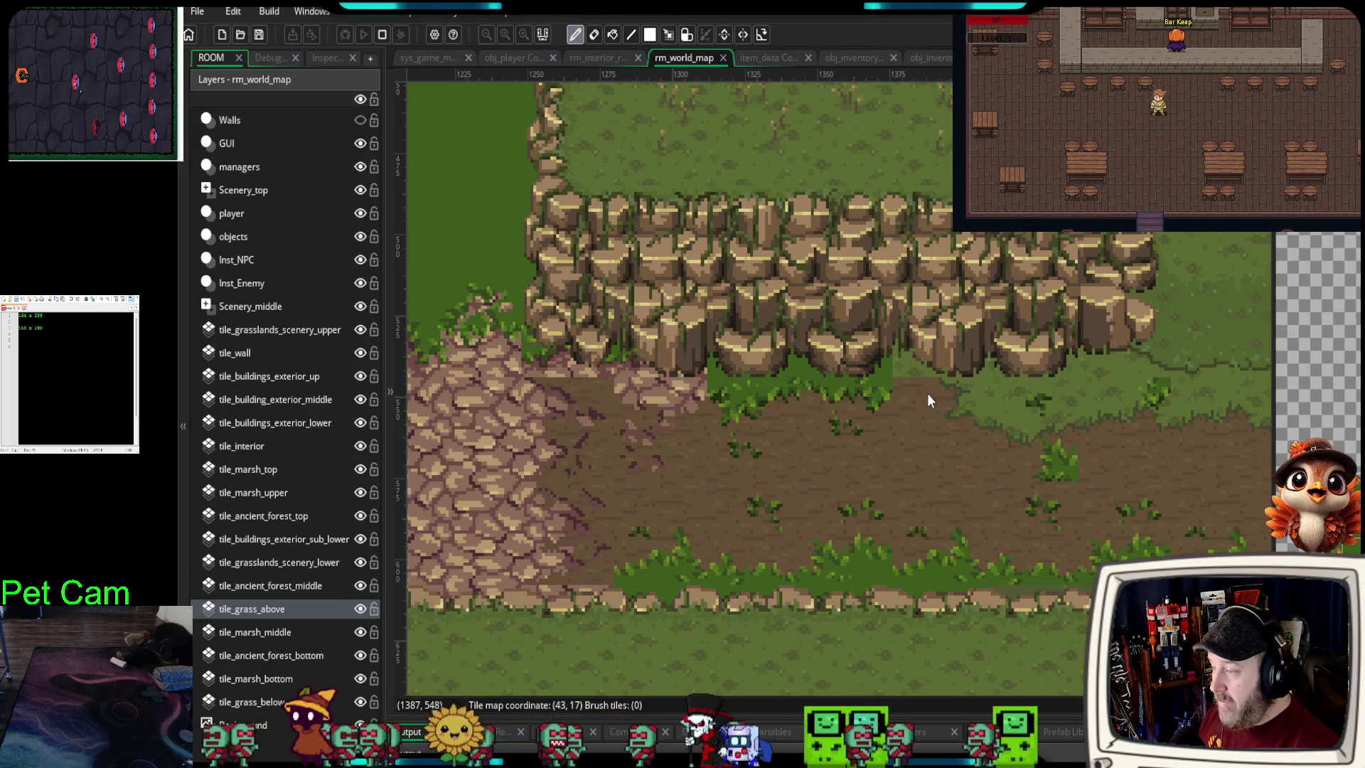
left_click_drag(871, 381, 662, 389)
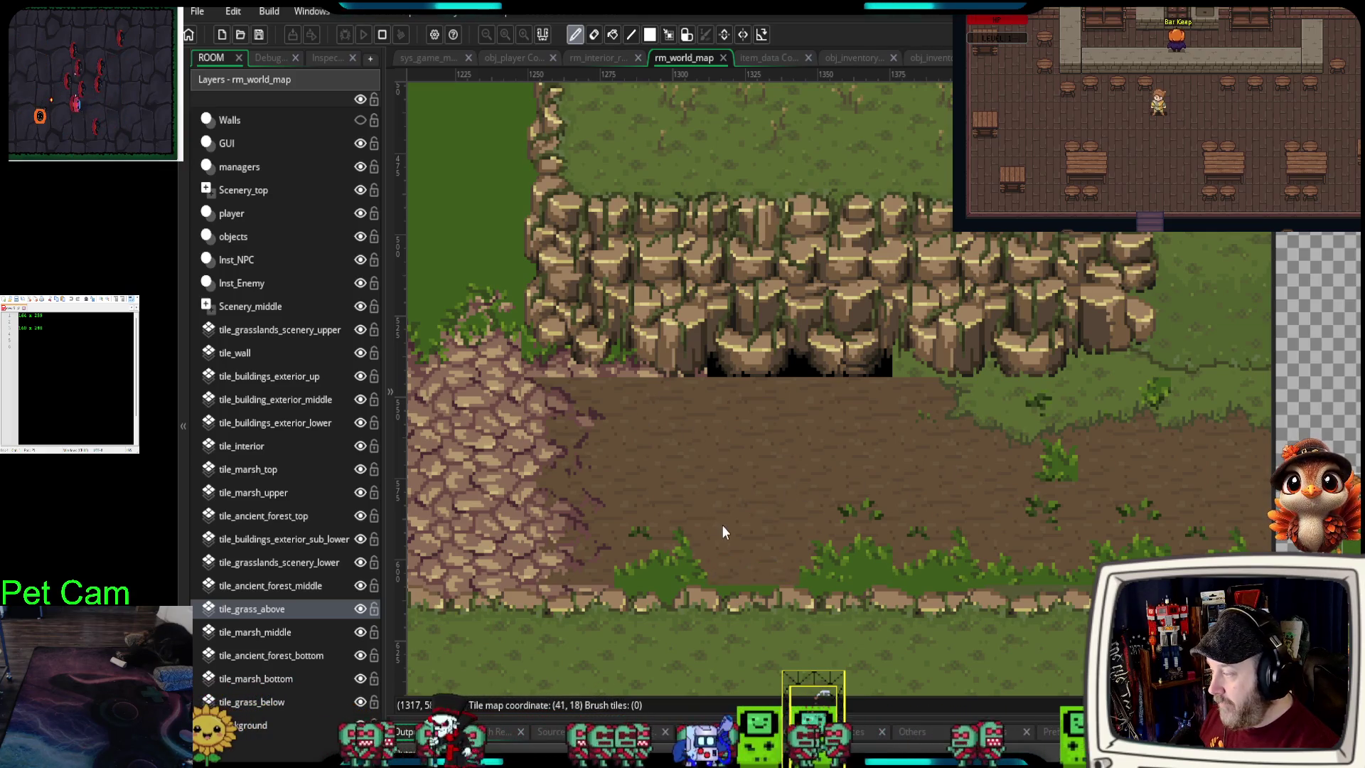
left_click(316, 587)
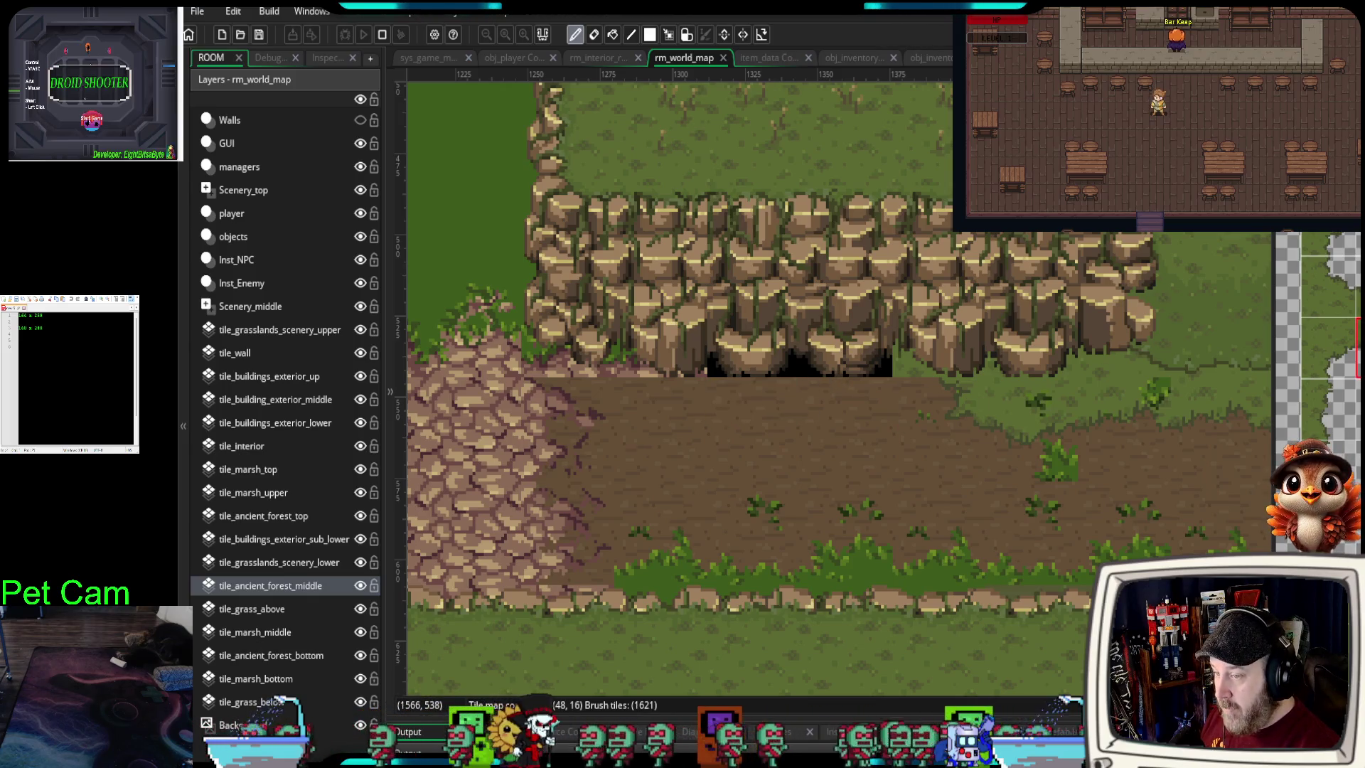
- Fill the black gap under the cliff with cliff tiles
left_click_drag(878, 347, 744, 356)
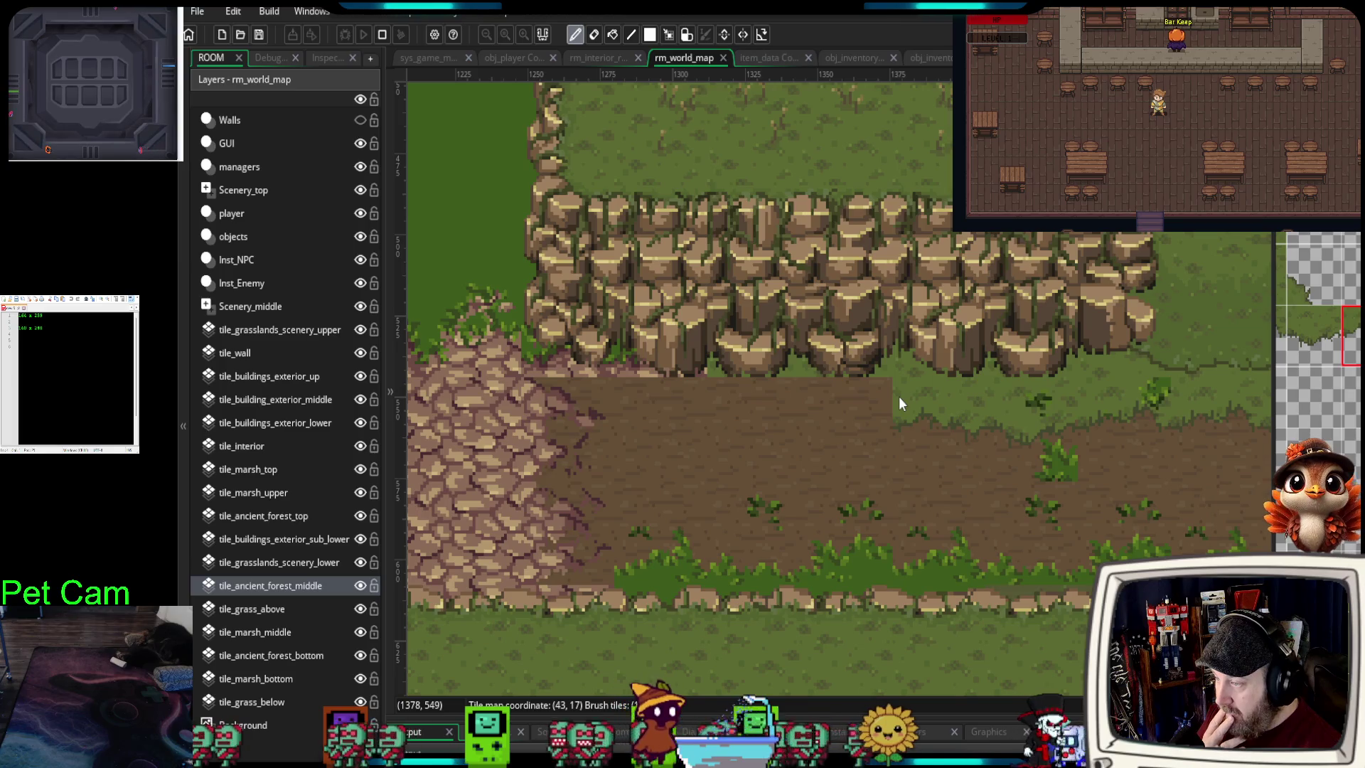
scroll(1315, 356, "down", 3)
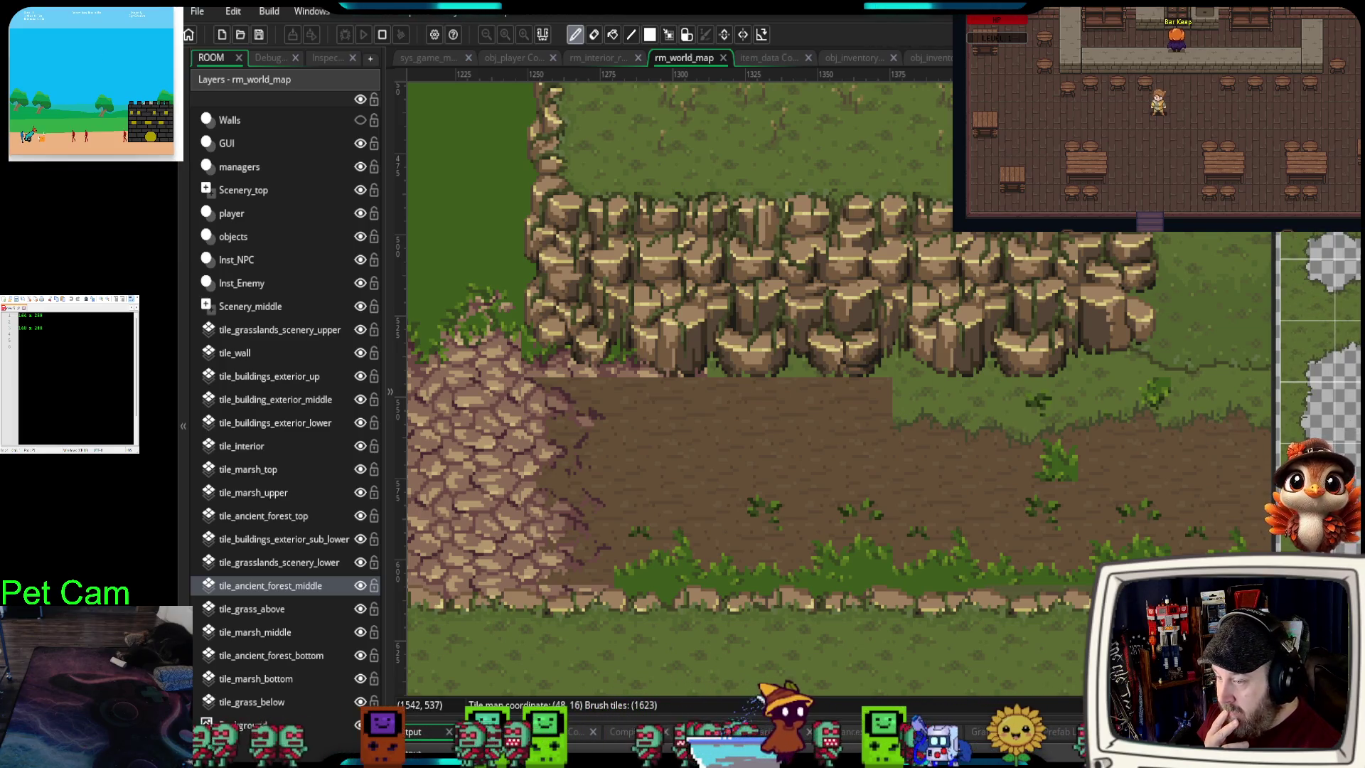
scroll(1318, 356, "down", 3)
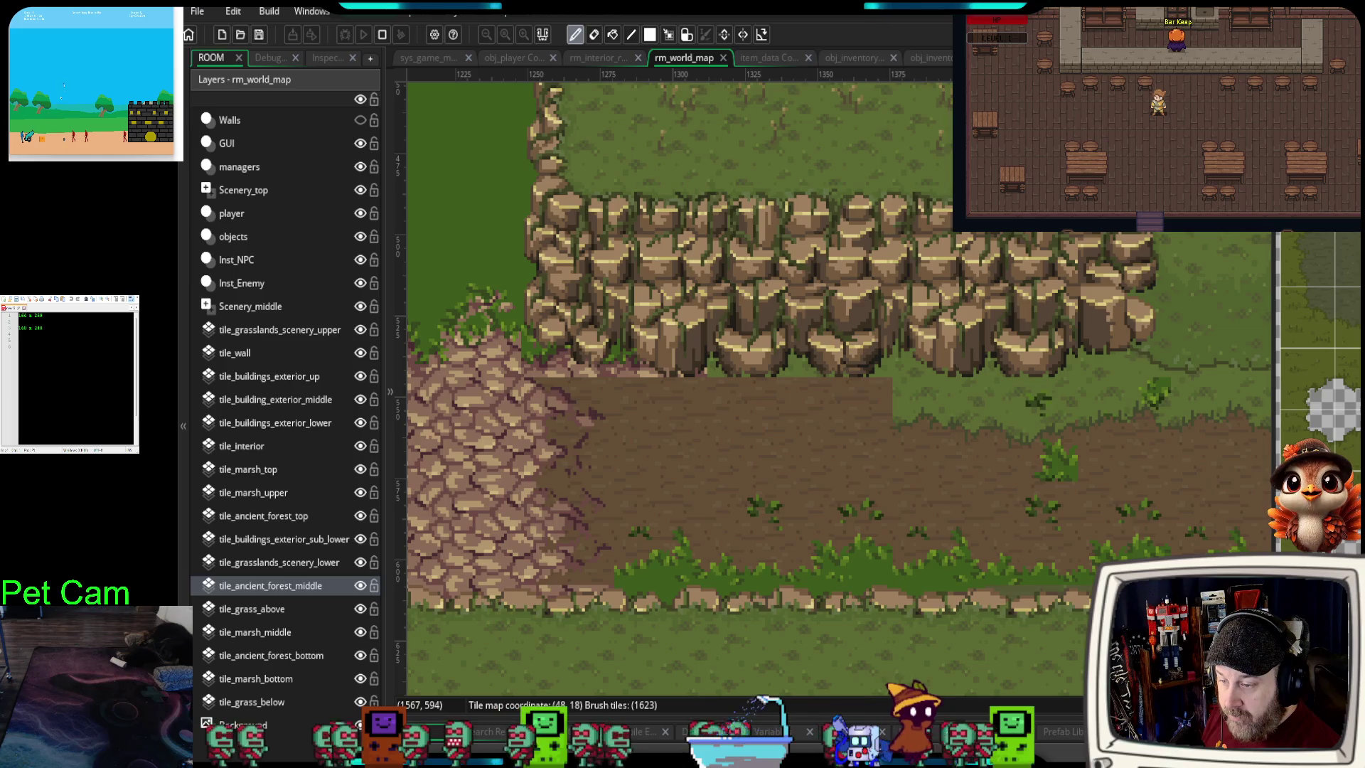
scroll(1319, 356, "down", 3)
scroll(1319, 369, "right", 3)
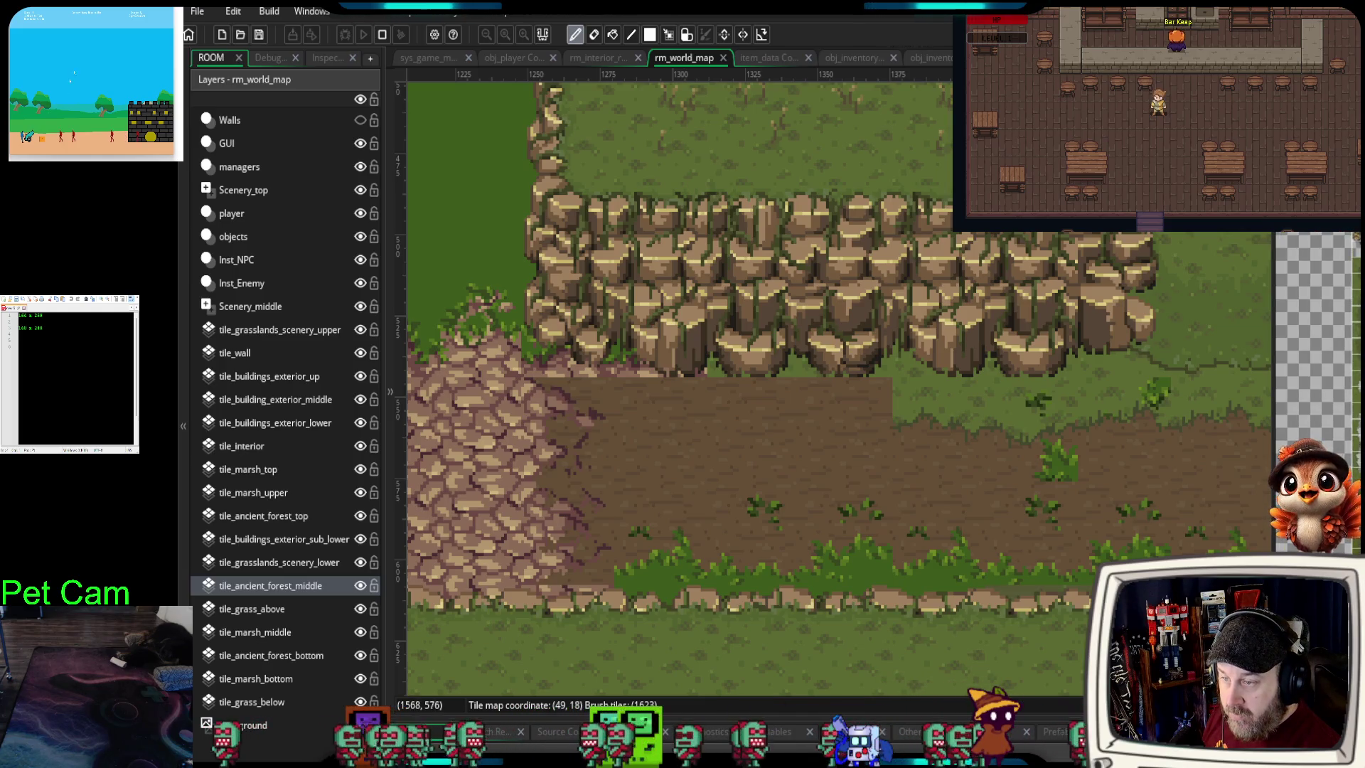
scroll(1319, 369, "down", 3)
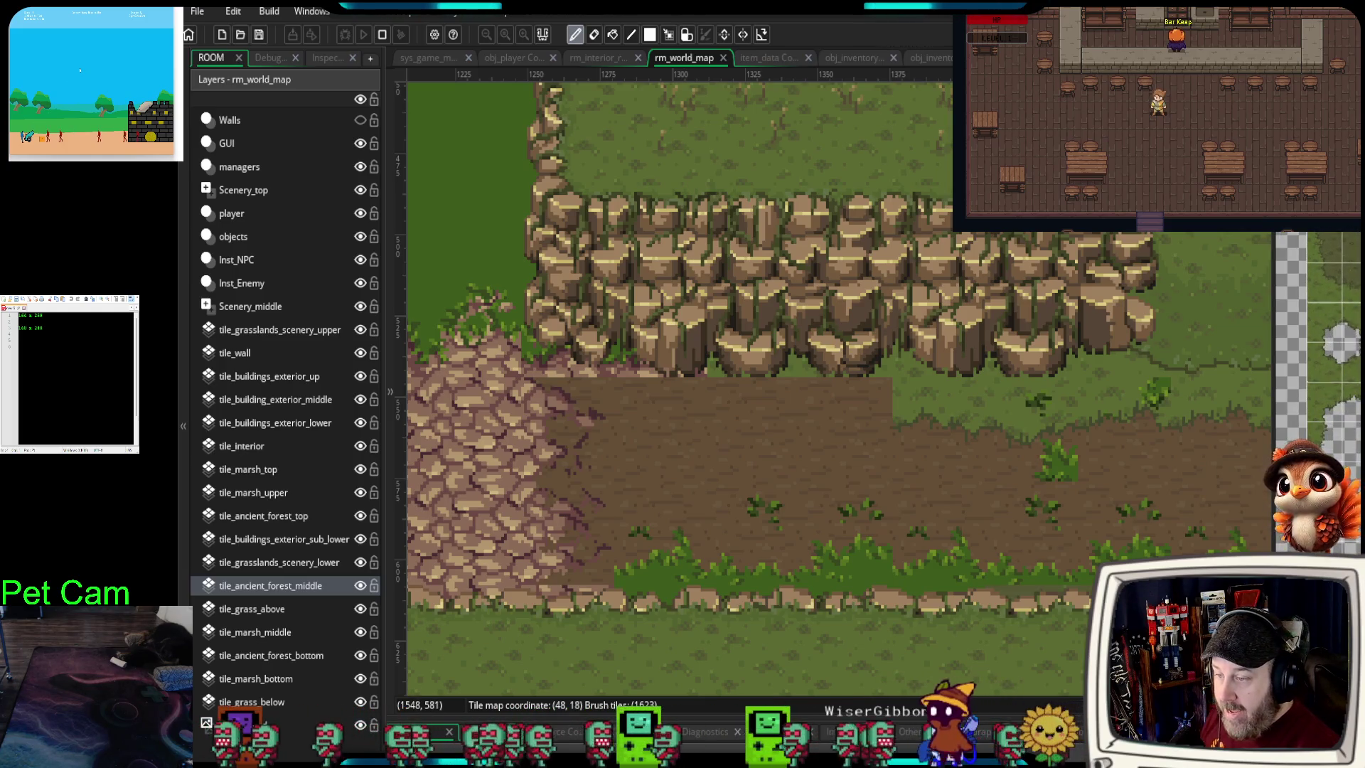
- Paint grass tiles over the dirt cells below and beside the cliff base, then deselect the layer
left_click(1342, 364)
left_click(874, 405)
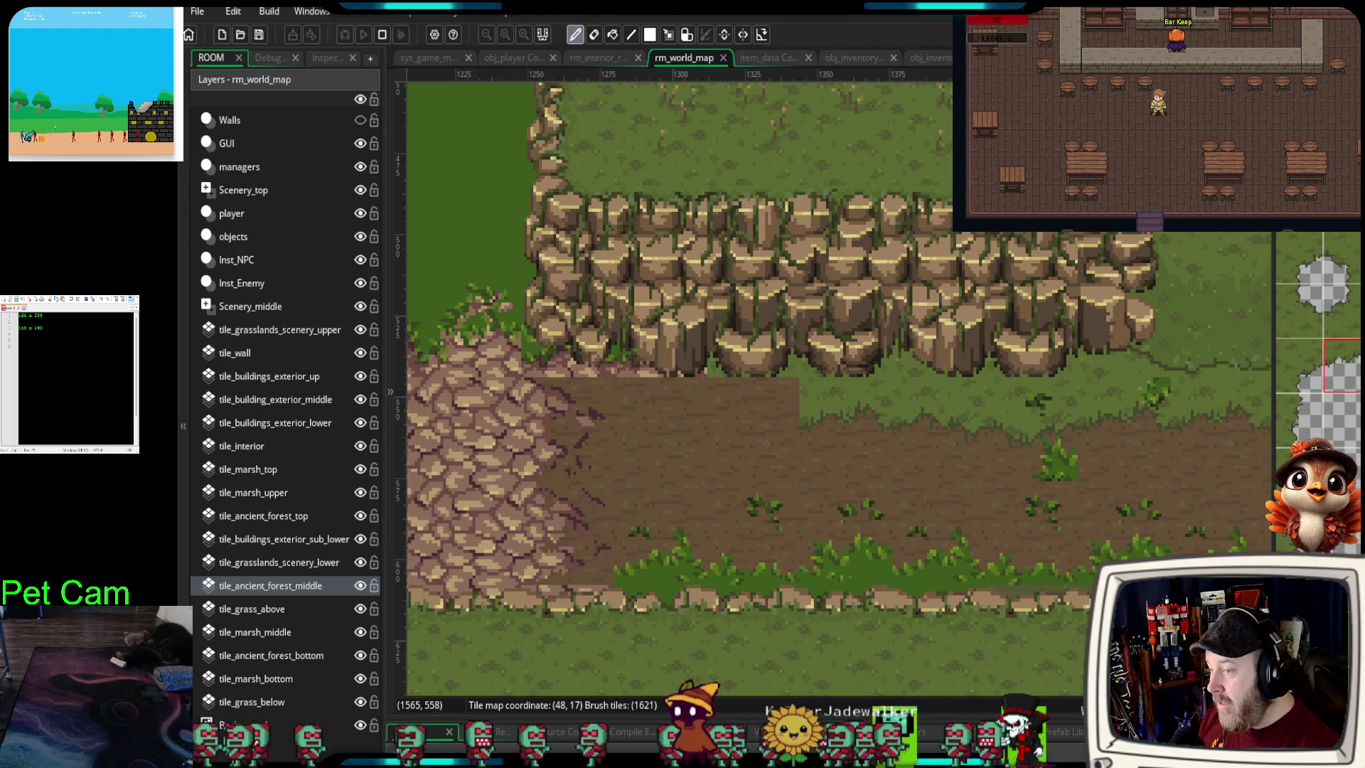
left_click(727, 397)
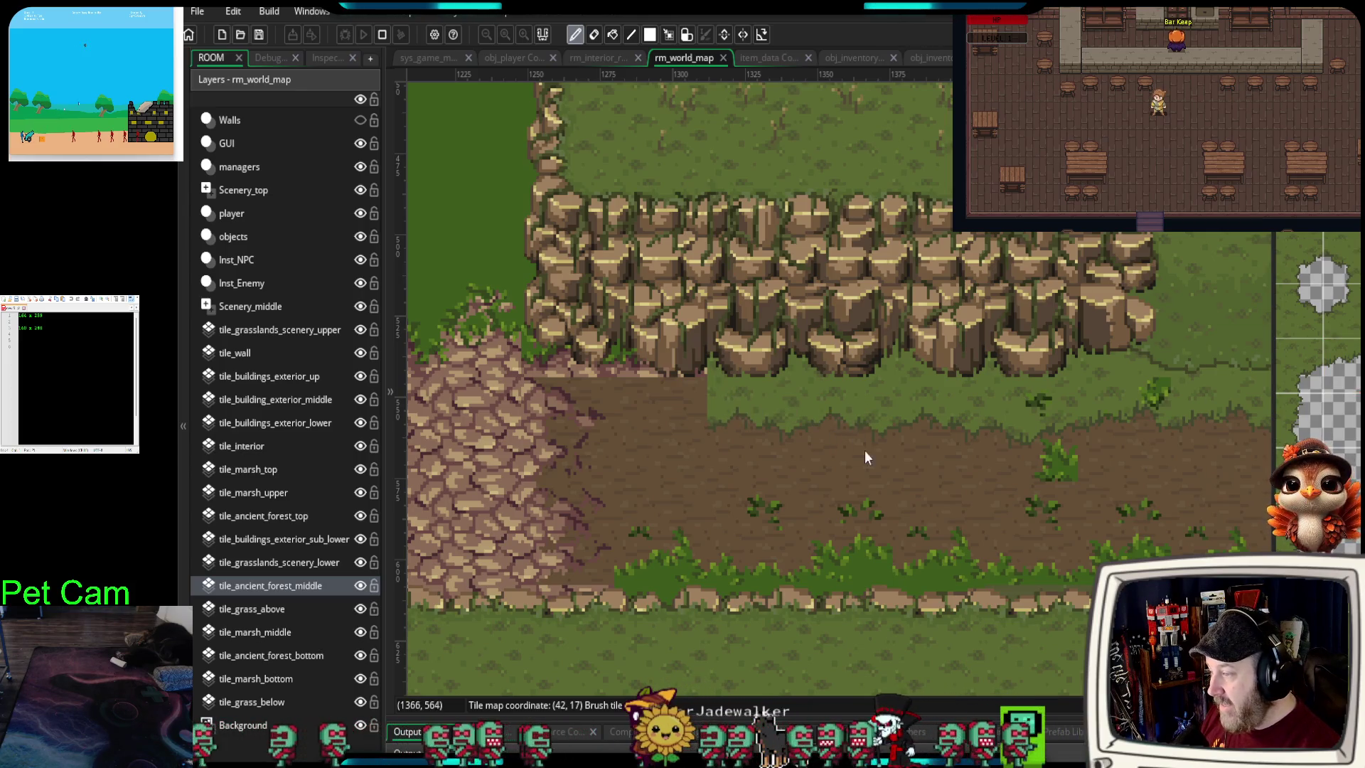
left_click(739, 512)
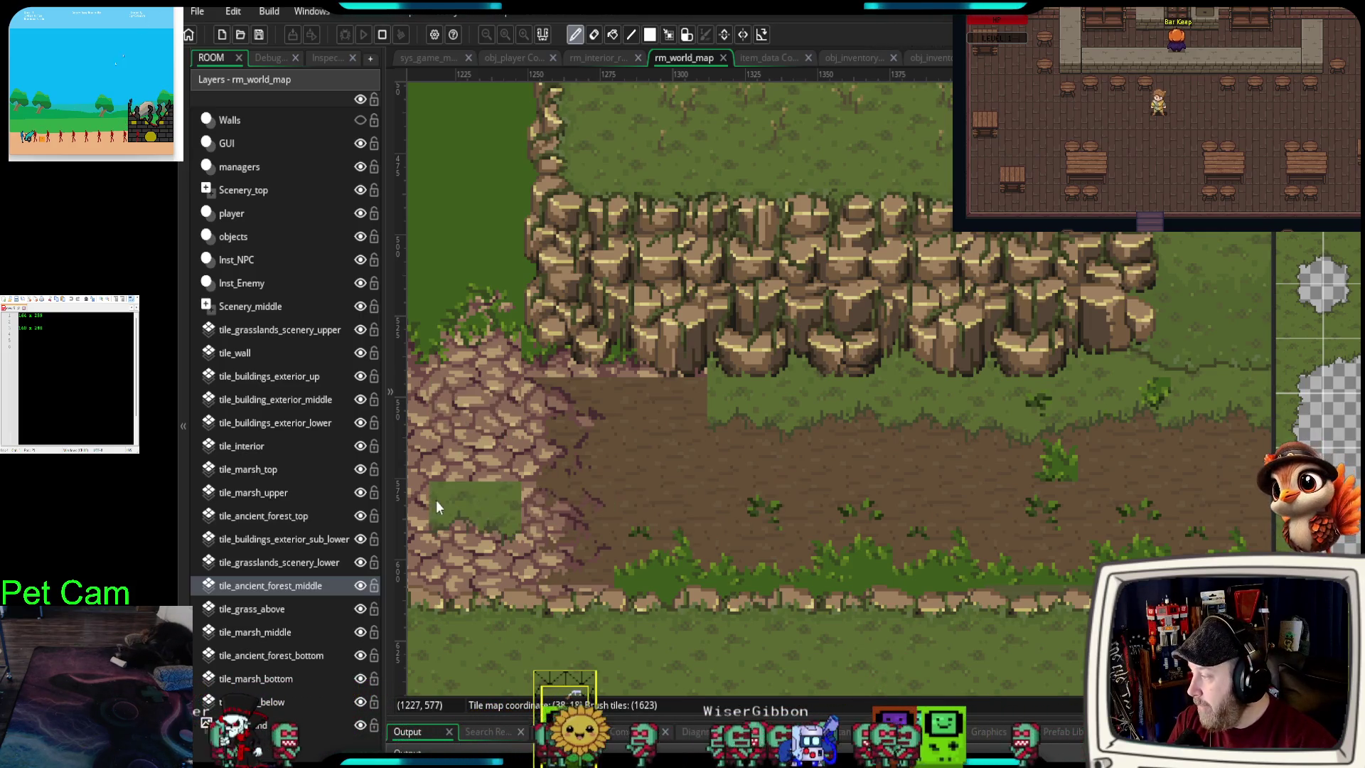
left_click(244, 79)
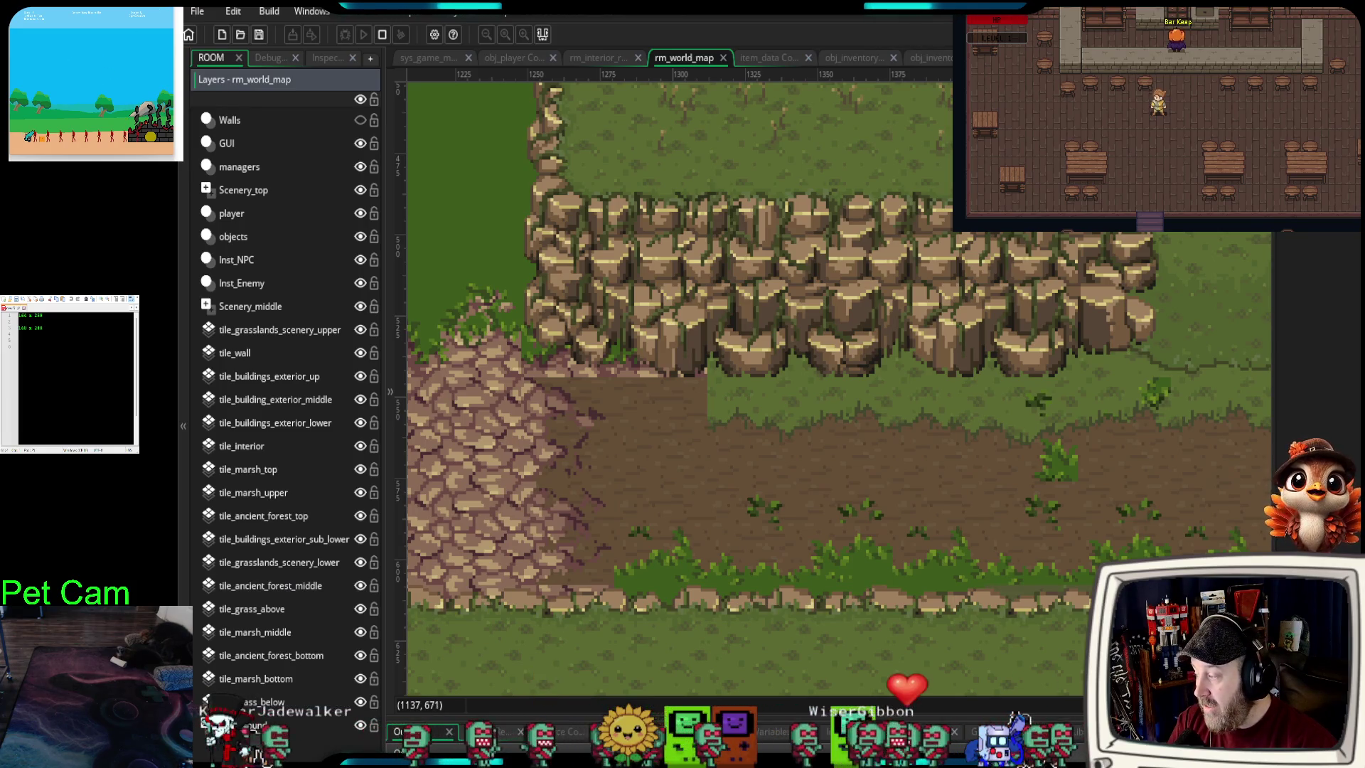
left_click(202, 748)
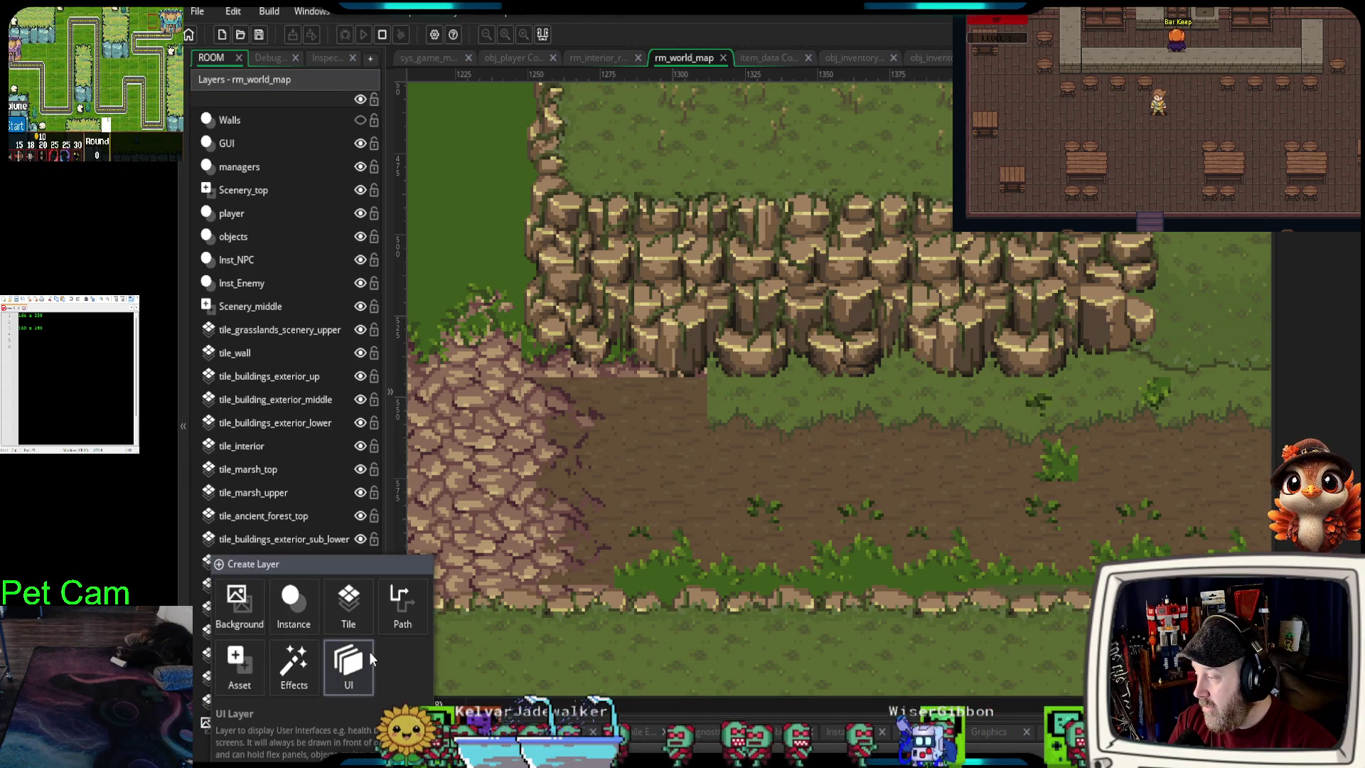
left_click(200, 745)
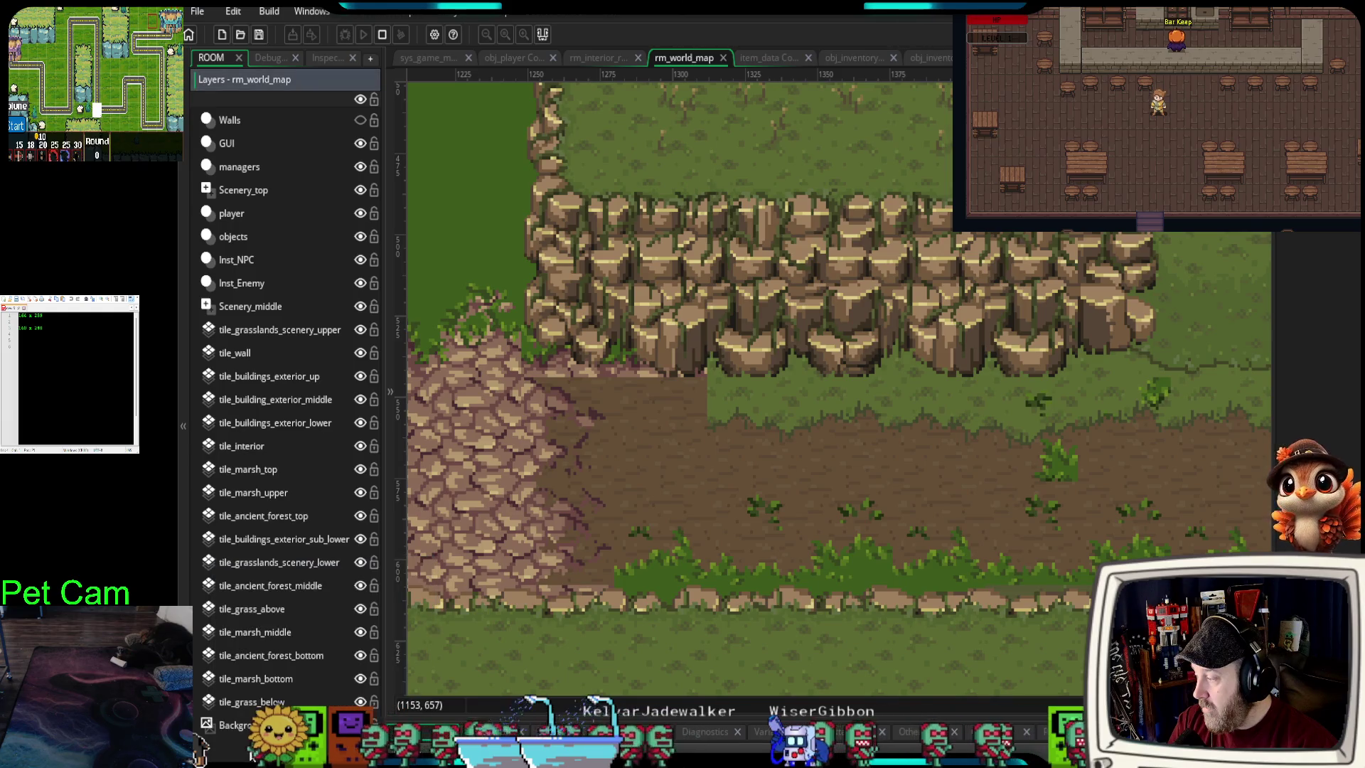
left_click(201, 746)
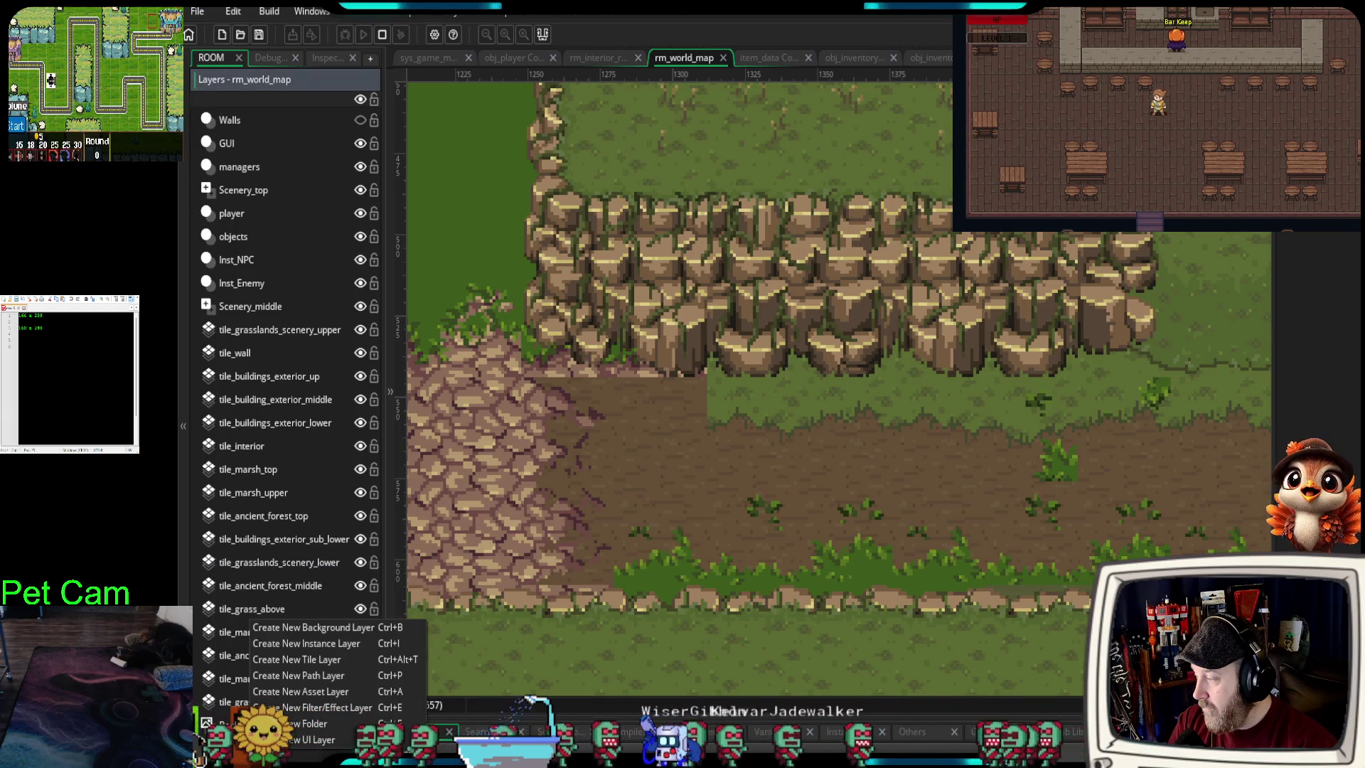
left_click(200, 746)
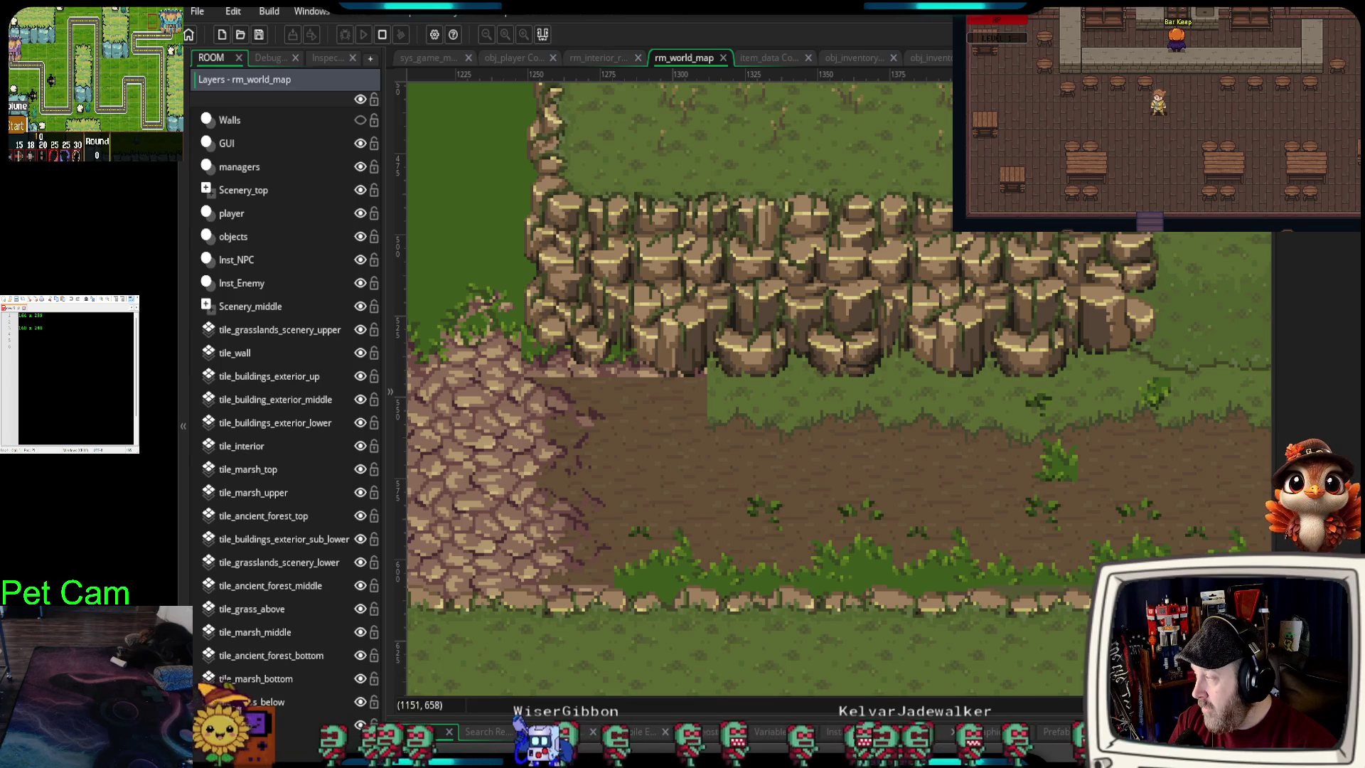
left_click(200, 748)
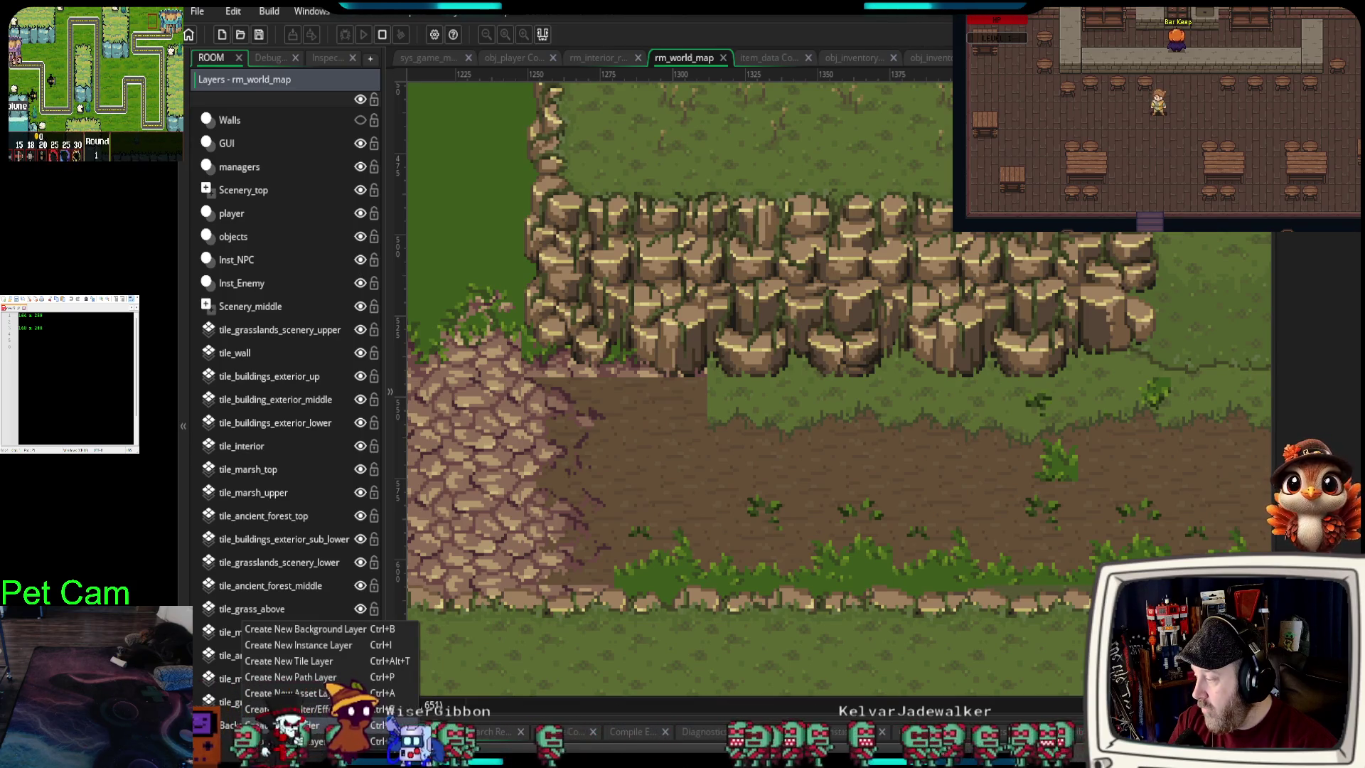
left_click(424, 752)
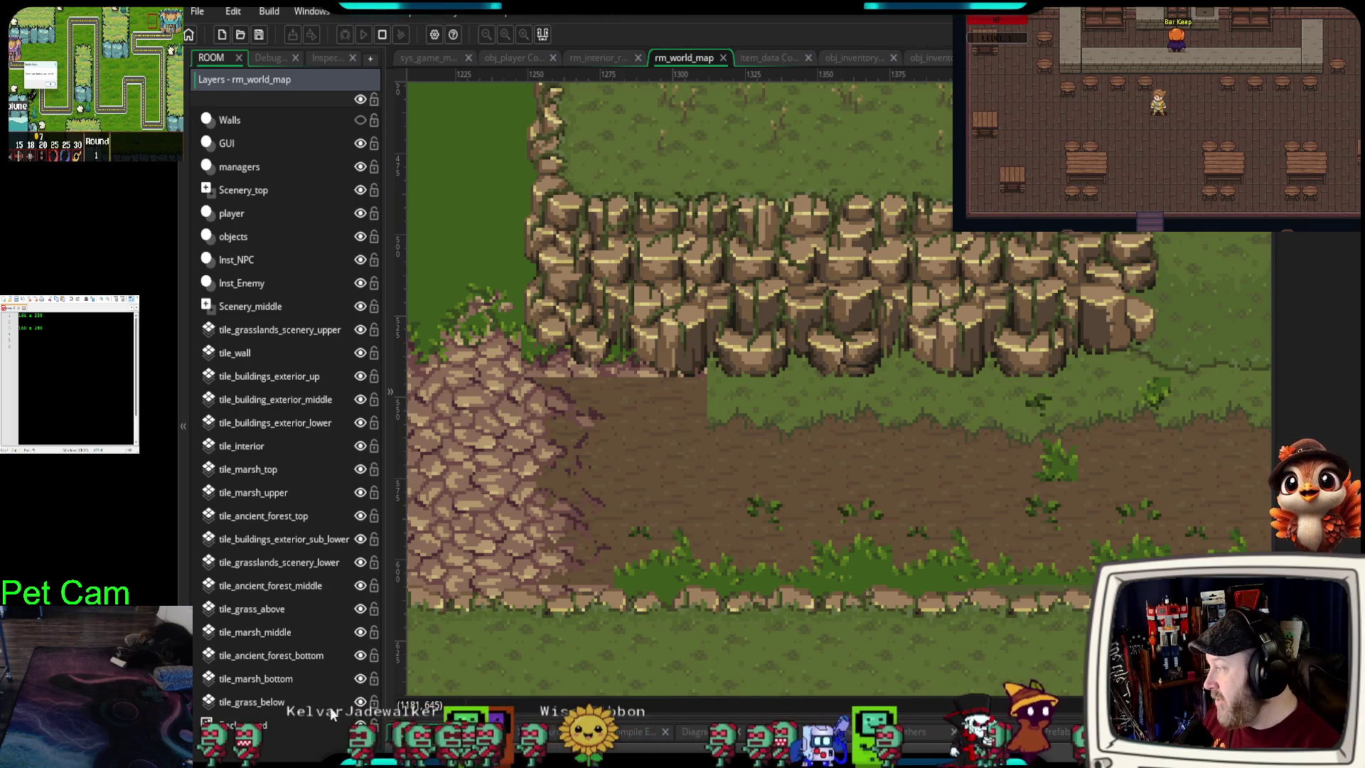
- Select, then clear, the tile layers from tile_grasslands_scenery_upper to tile_grass_below, and show the new-layer types
left_click(287, 328)
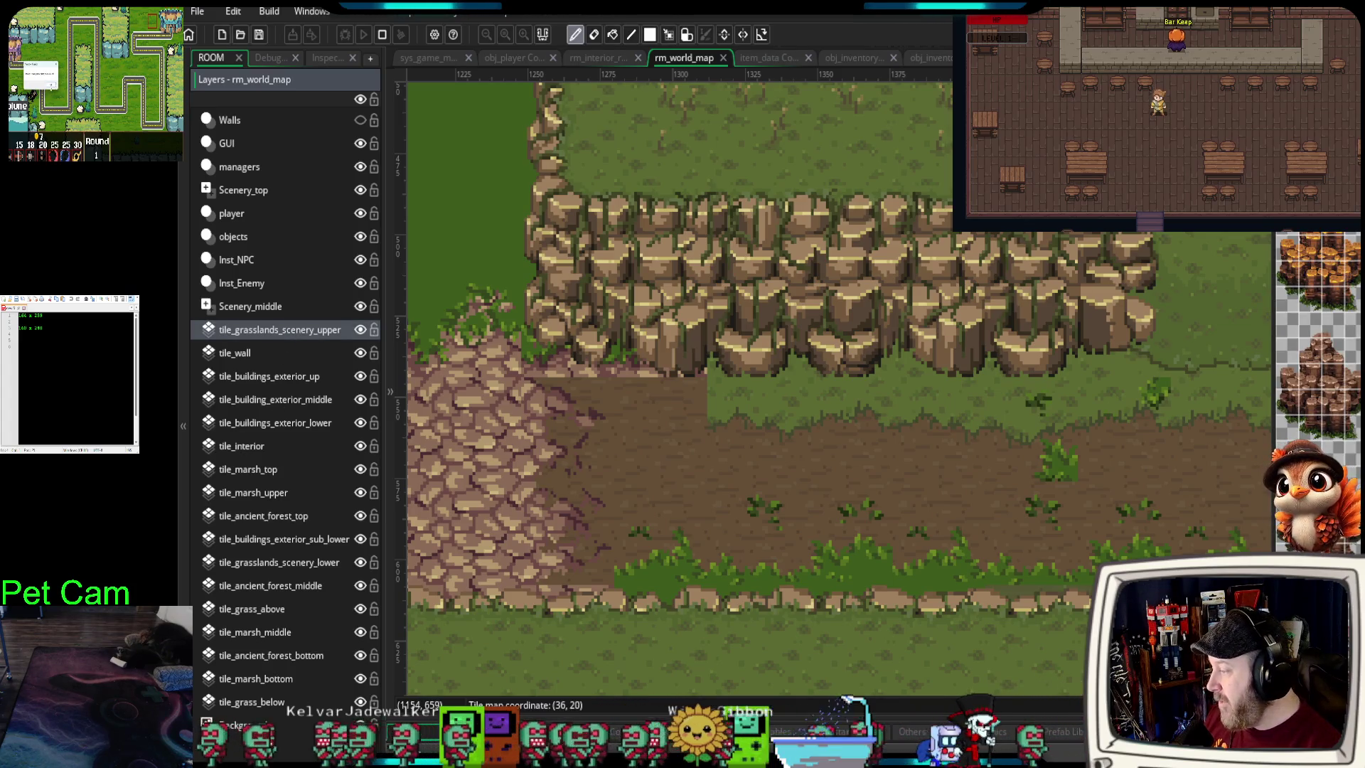
left_click(252, 702, "shift")
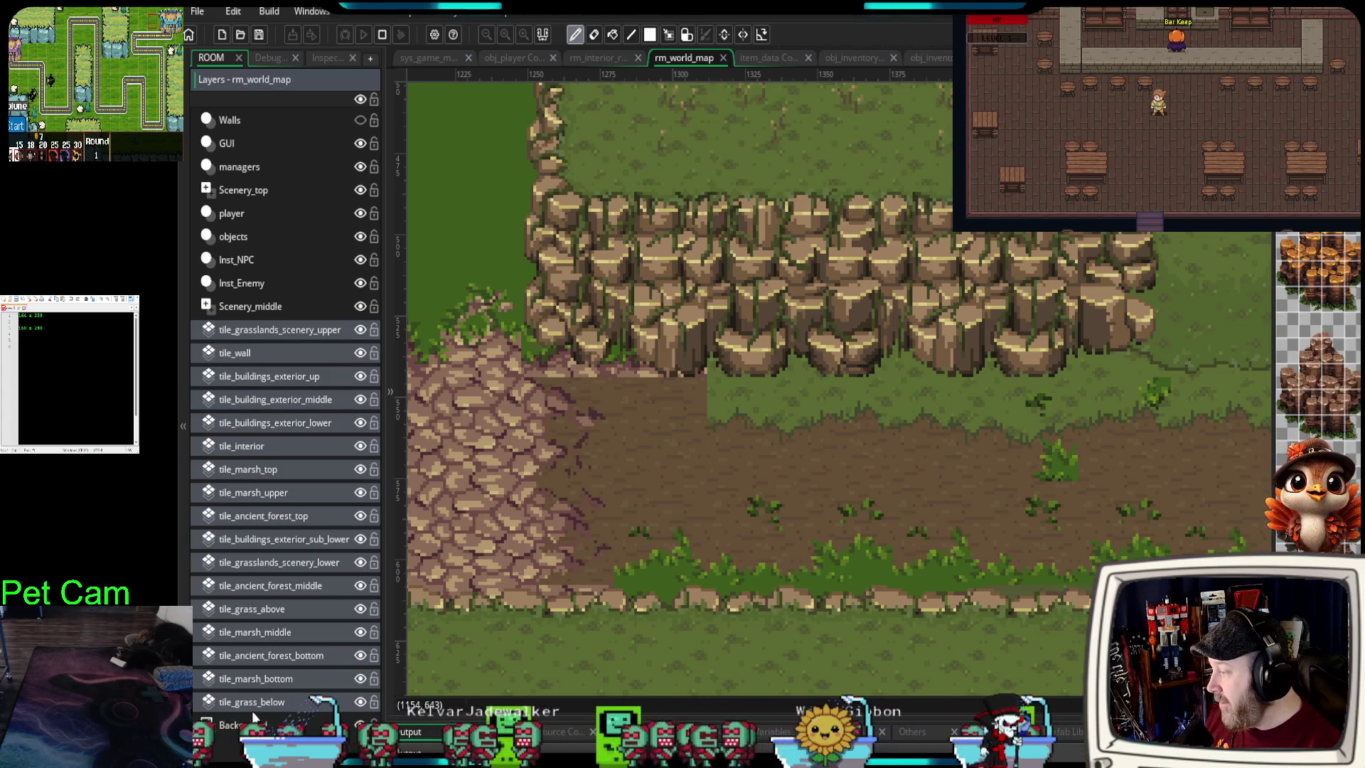
left_click(252, 702)
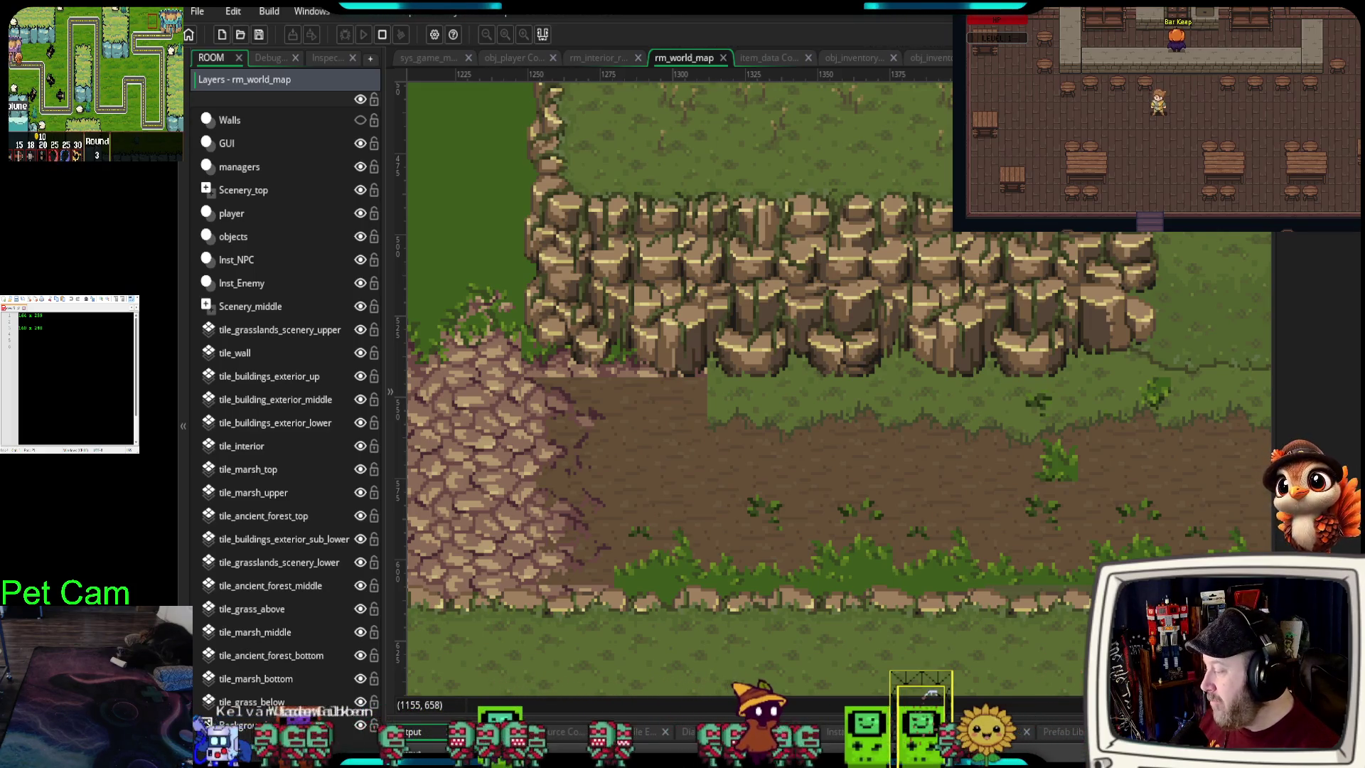
left_click(244, 752)
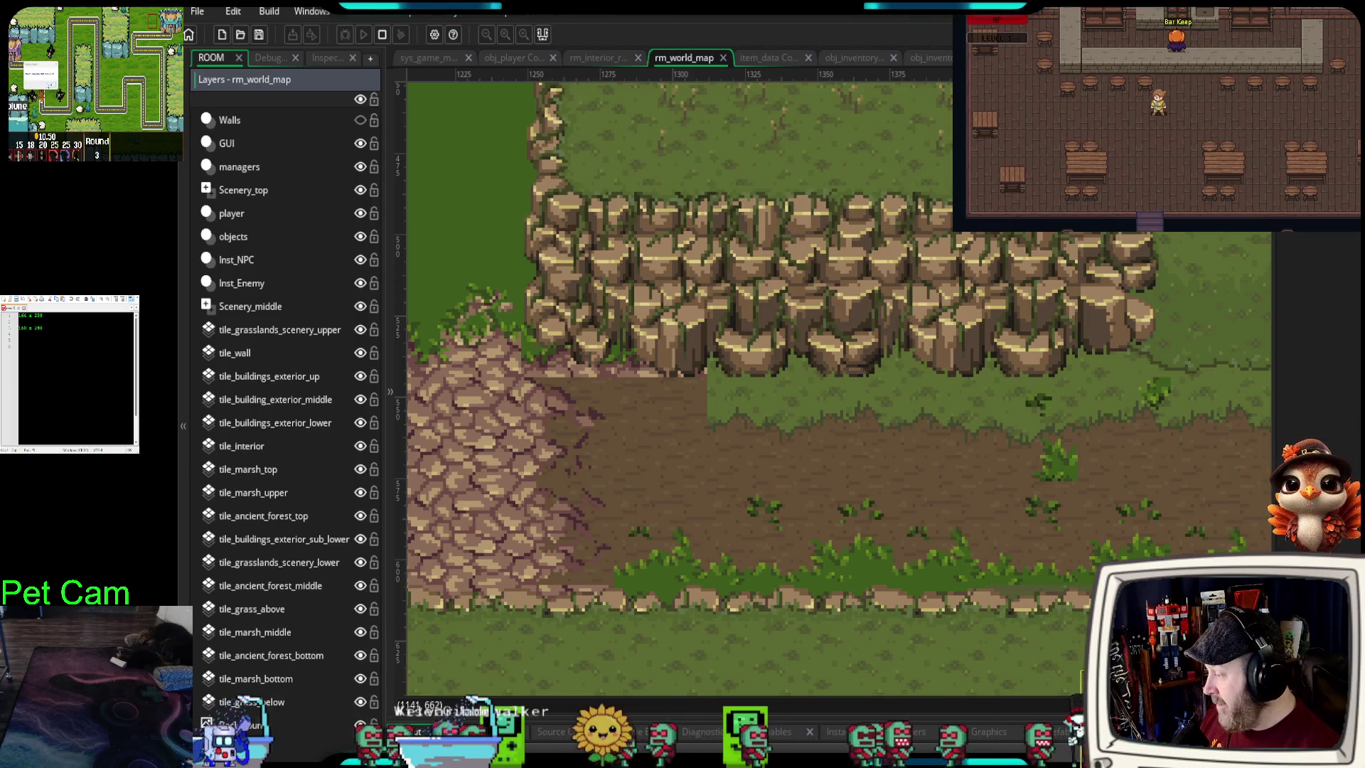
left_click(210, 752)
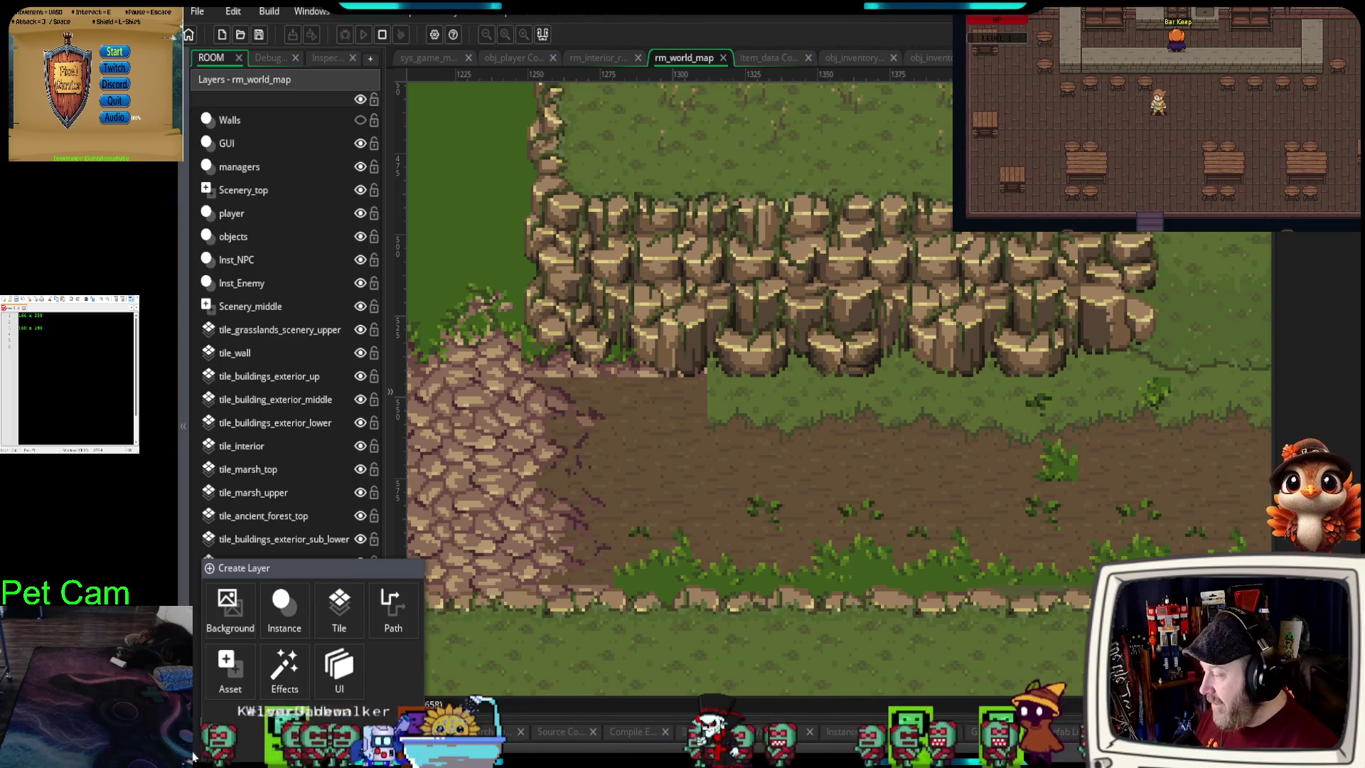
- Dismiss the layer-creation menu without adding a layer and select tile_ancient_forest_middle for painting
right_click(235, 718)
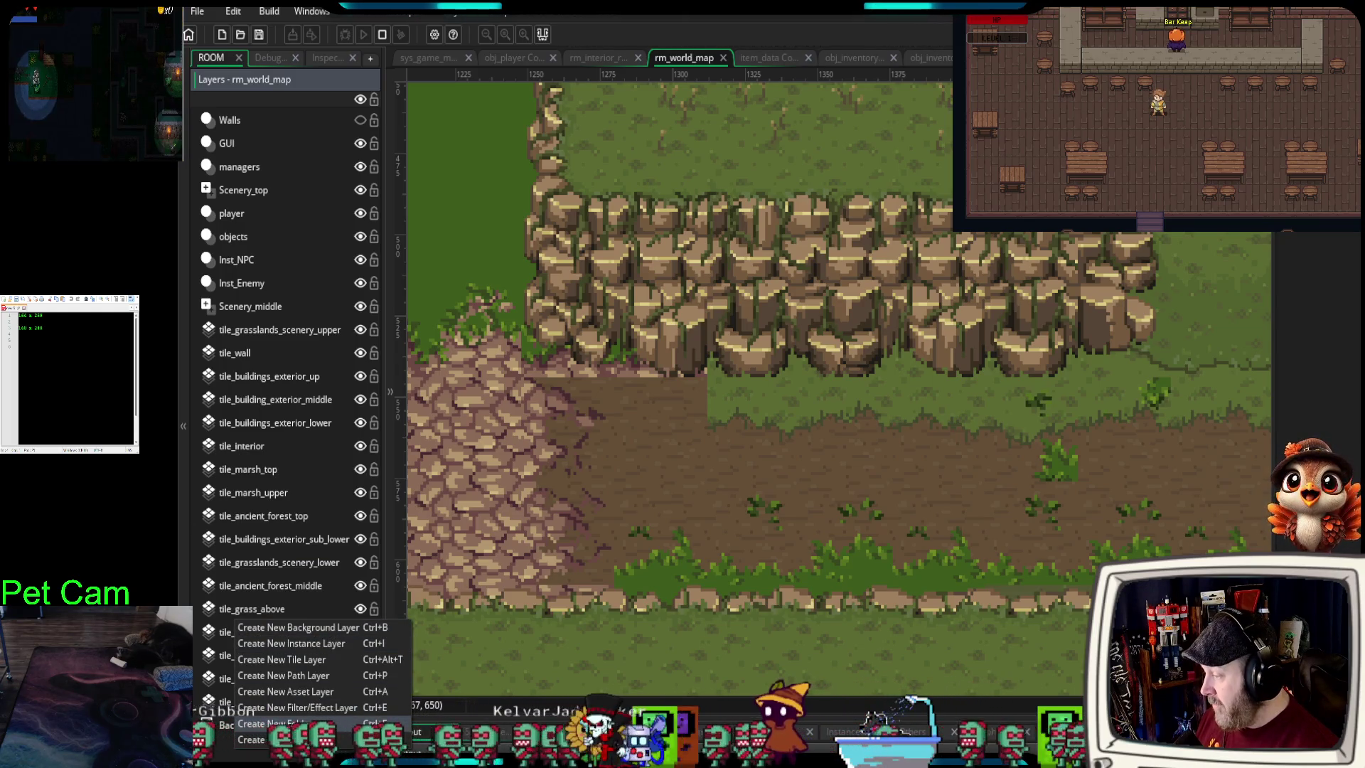
key("Escape")
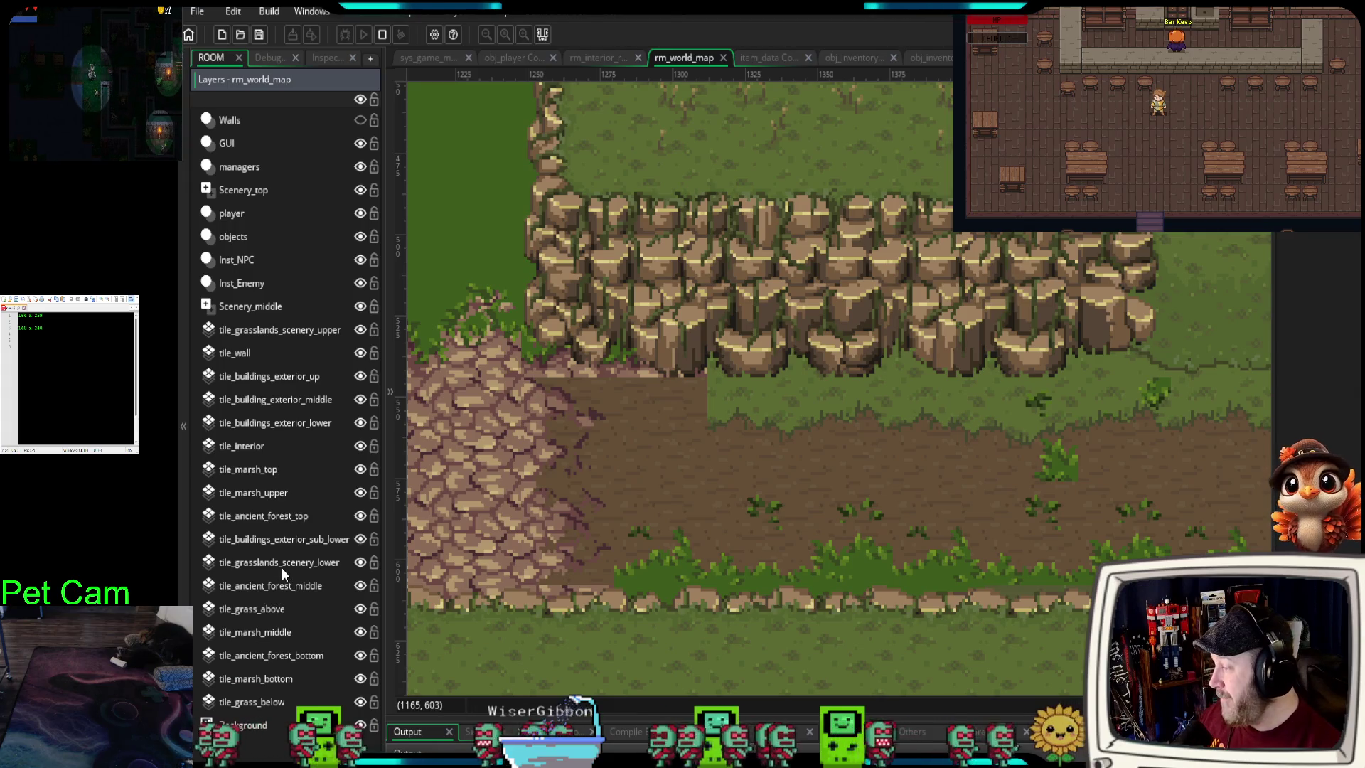
left_click(269, 590)
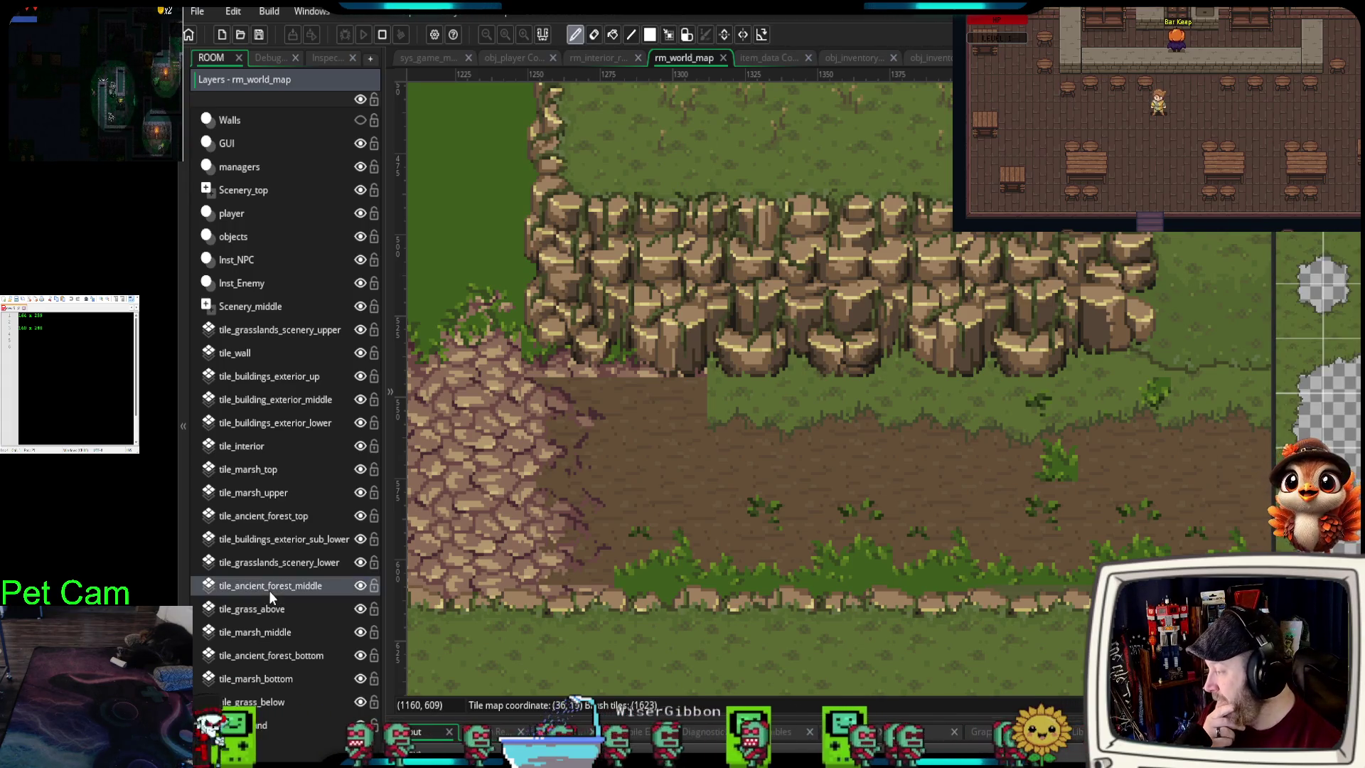
- Repaint the grass patch below the cliff as dirt, add a small grass tuft, and select tile_grass_above
left_click(360, 586)
left_click(360, 585)
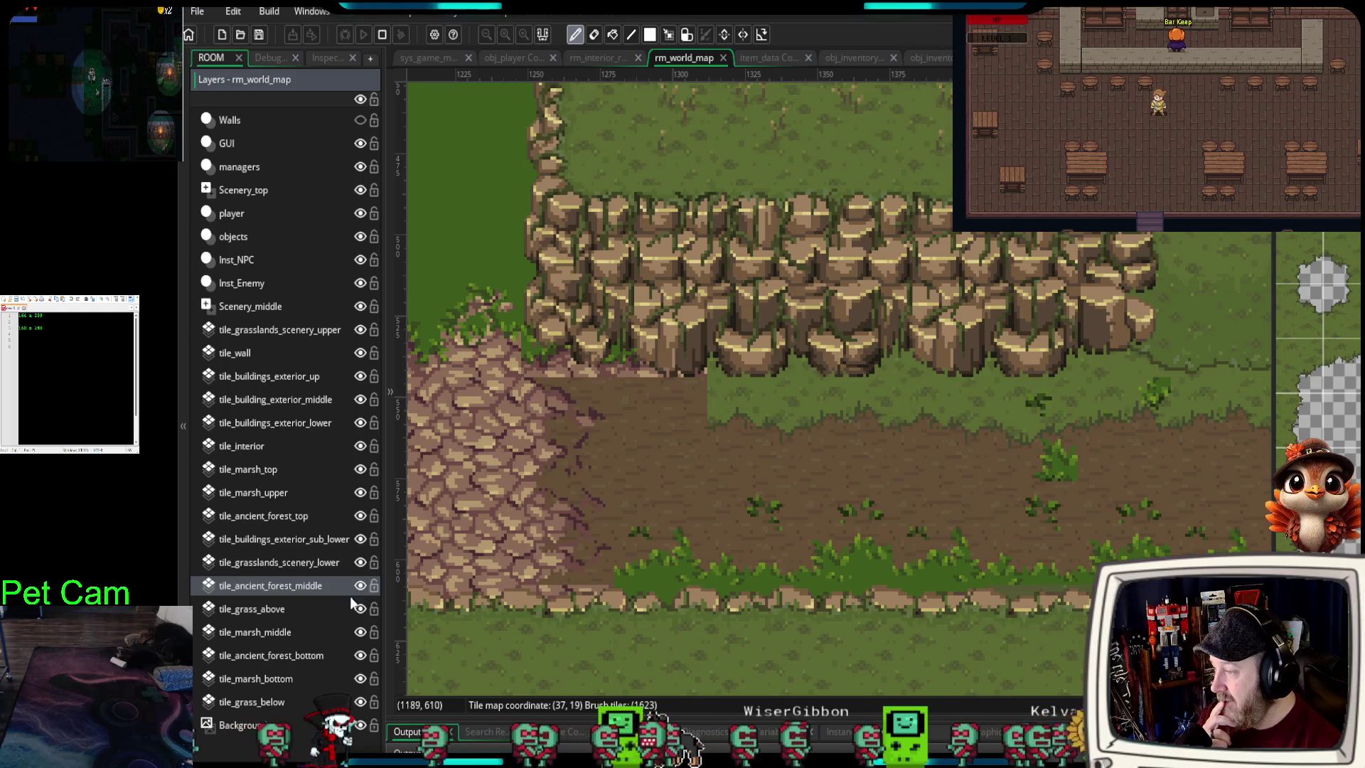
scroll(1319, 320, "down", 2)
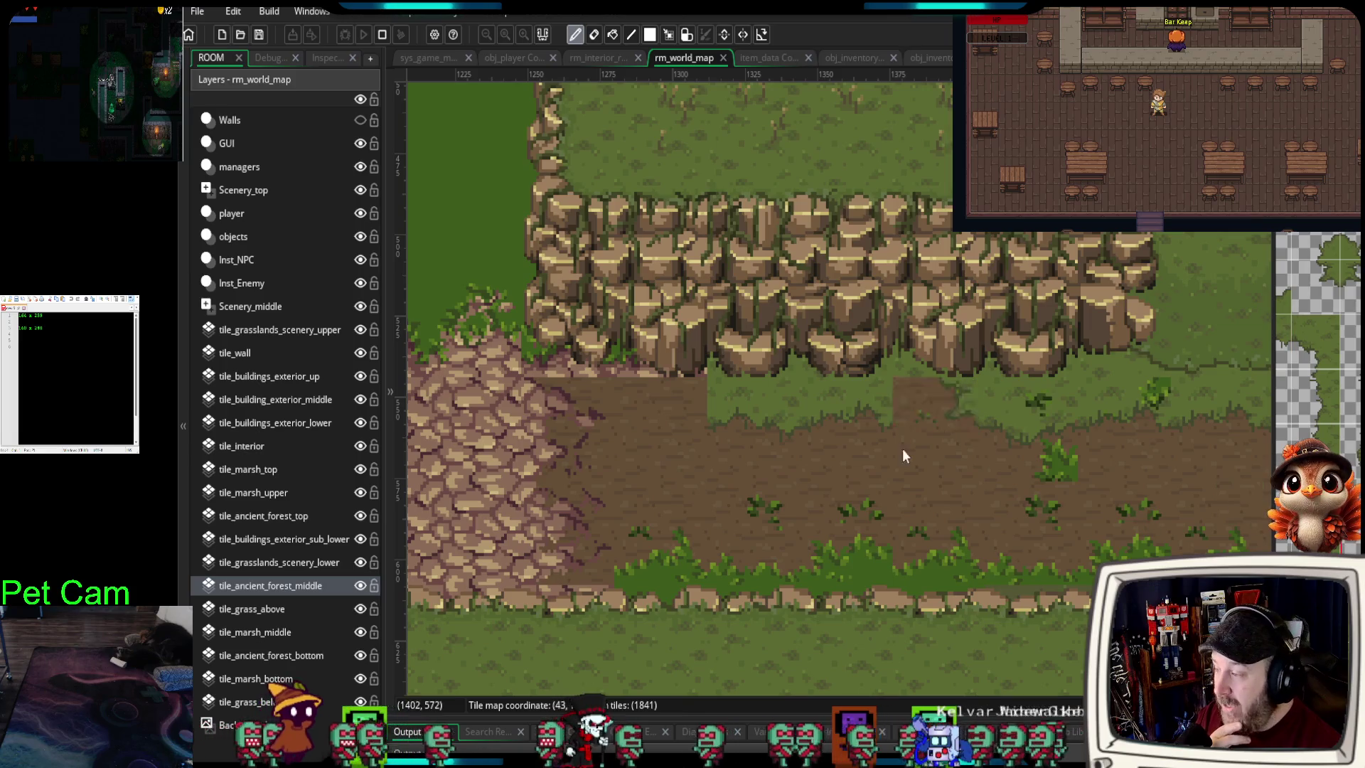
left_click_drag(674, 391, 728, 396)
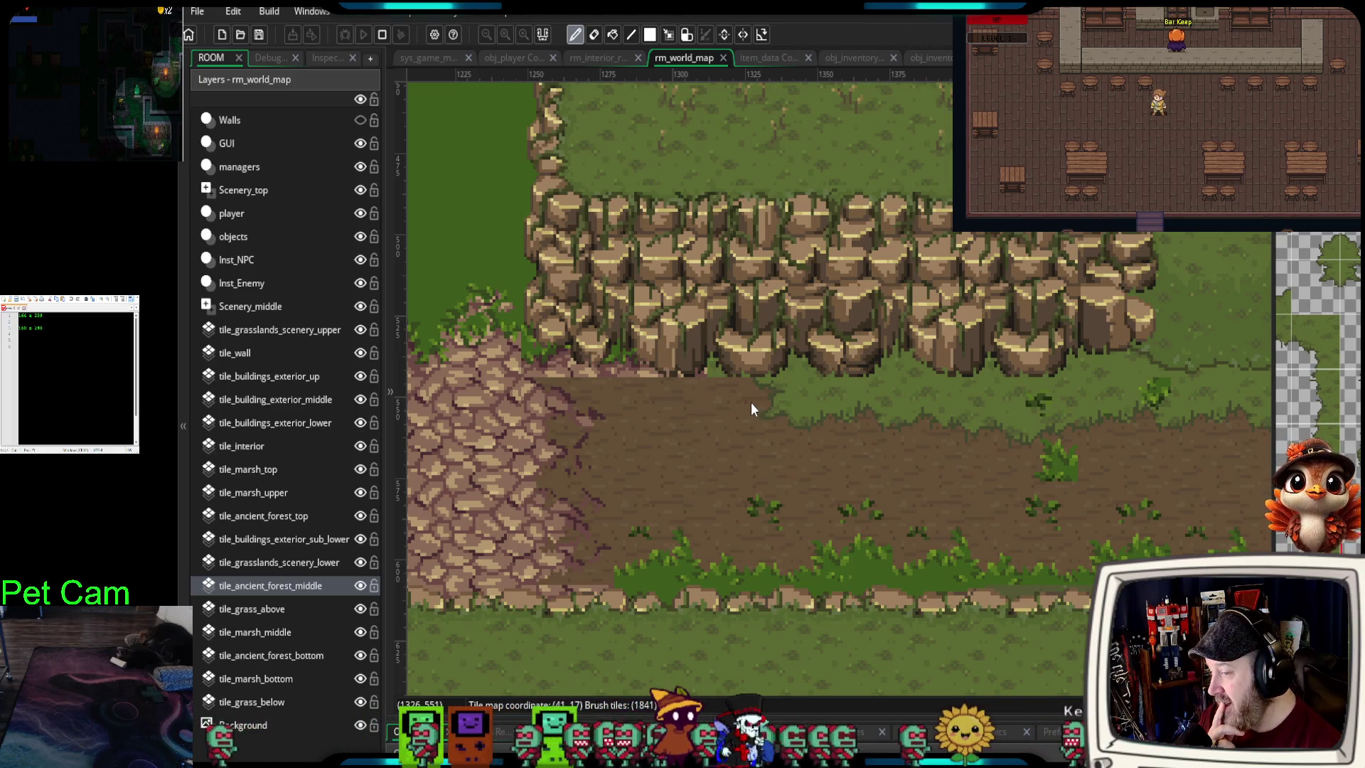
key("ctrl+z")
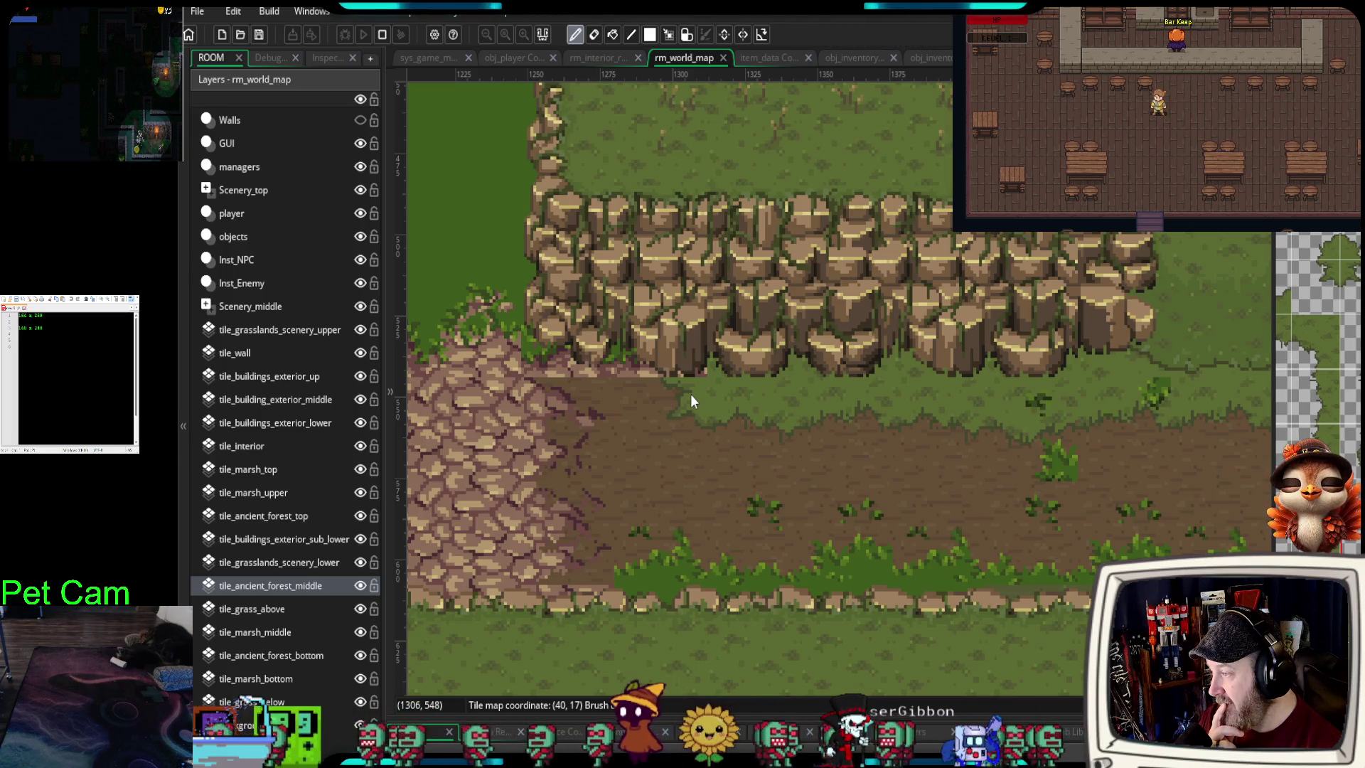
left_click_drag(690, 394, 736, 394)
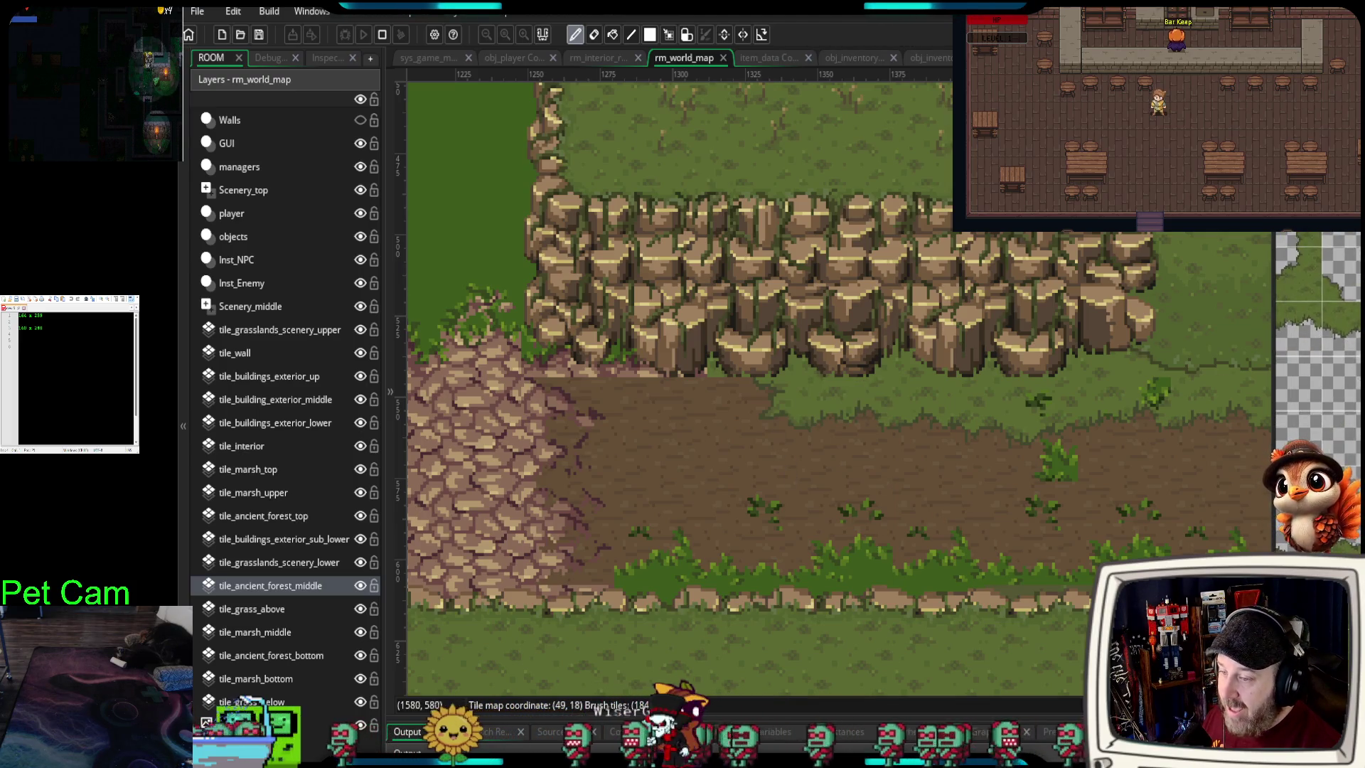
left_click(1155, 393)
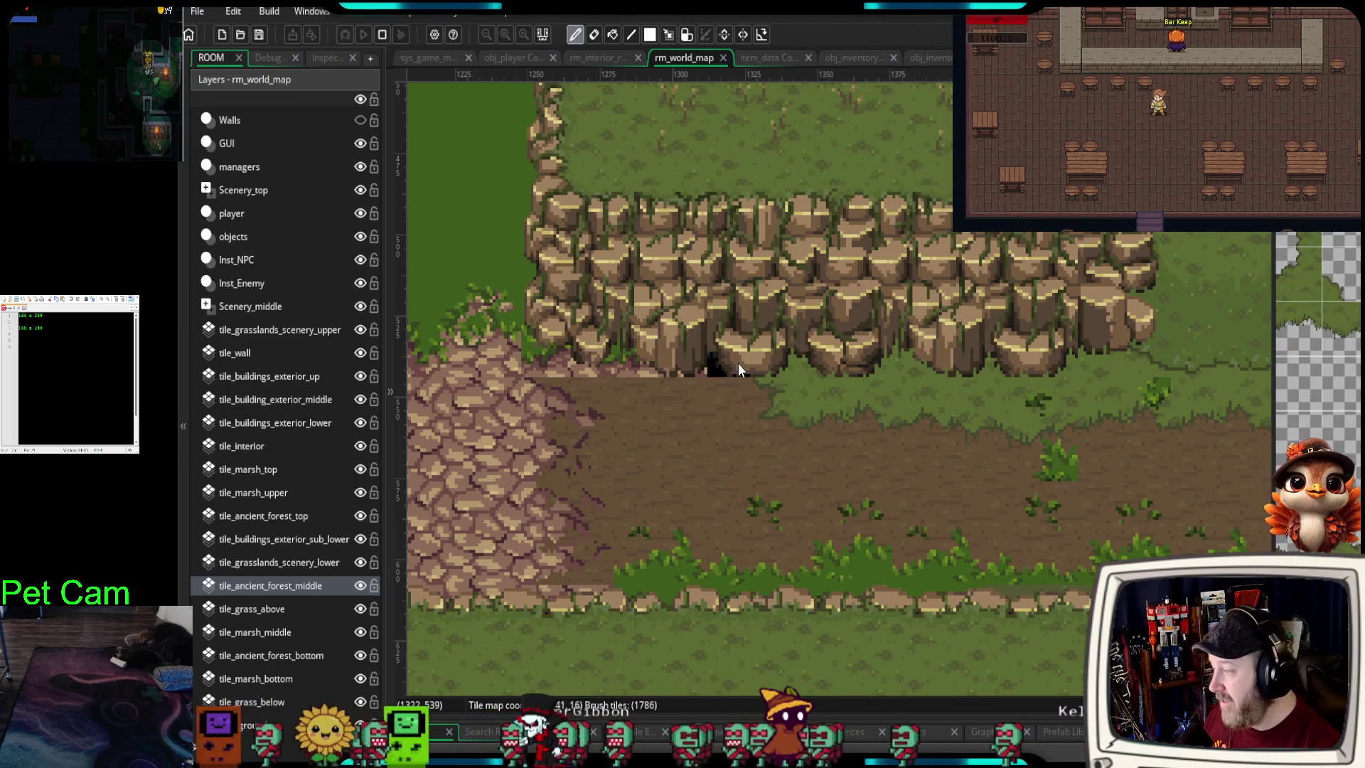
left_click(252, 607)
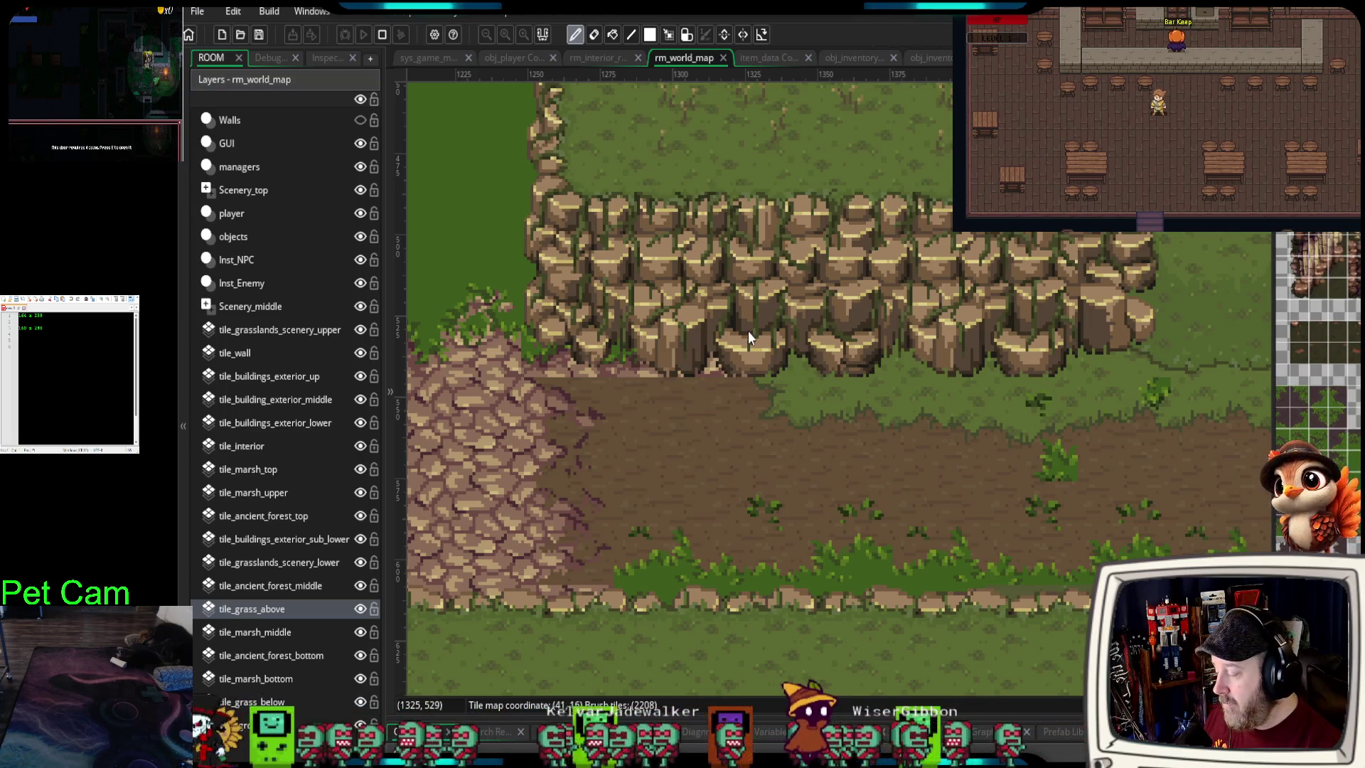
- Zoom in on the cliff base and paint a cobblestone edge tile where the path meets it
scroll(547, 660, "down", 1)
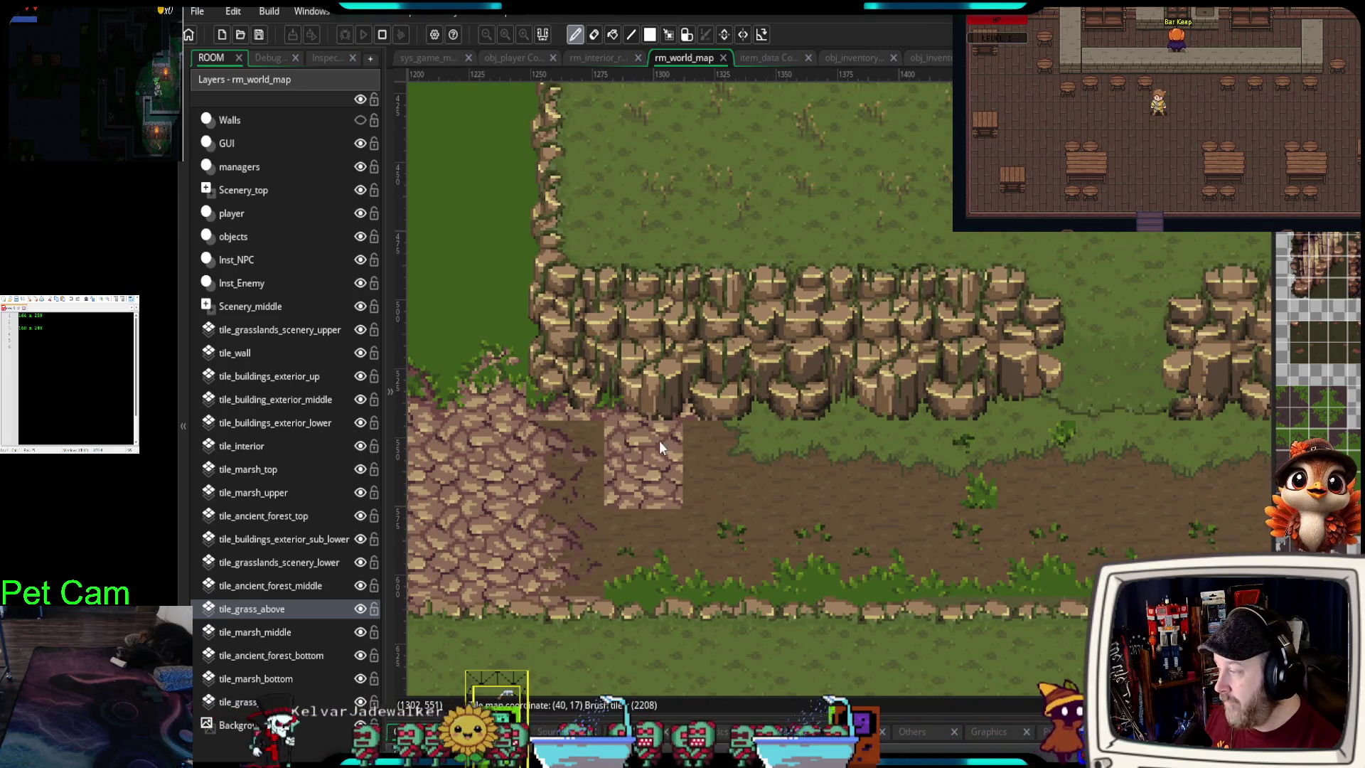
scroll(640, 455, "up", 3)
scroll(612, 484, "up", 2)
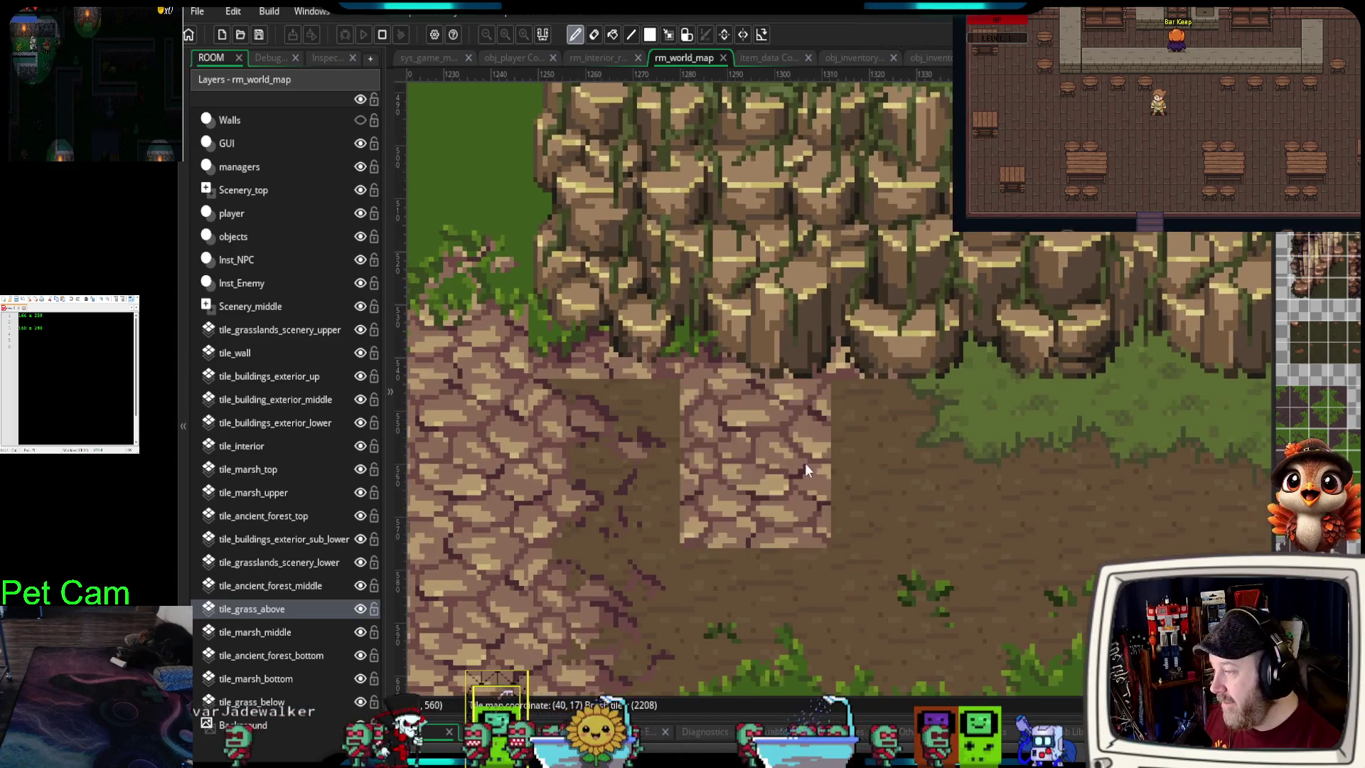
scroll(1315, 327, "up", 3)
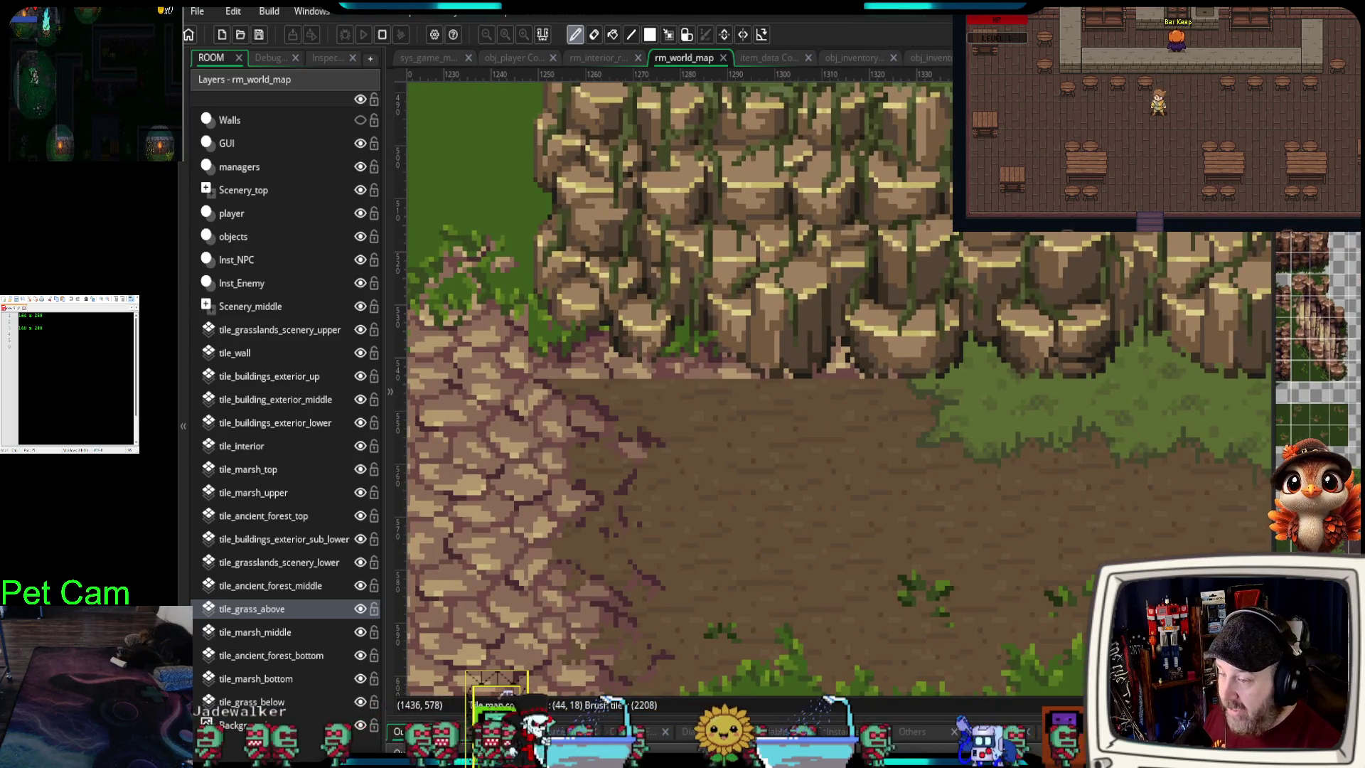
scroll(1315, 326, "up", 3)
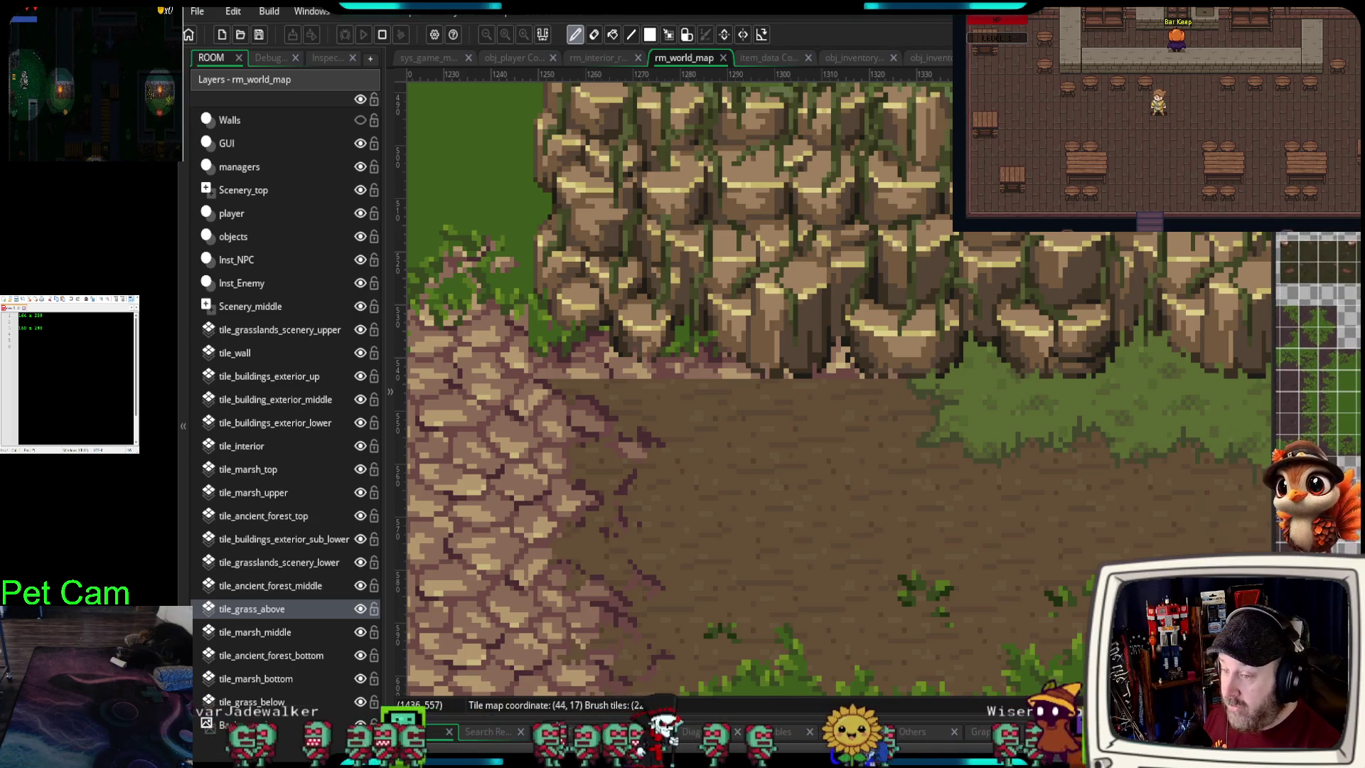
scroll(1318, 327, "up", 5)
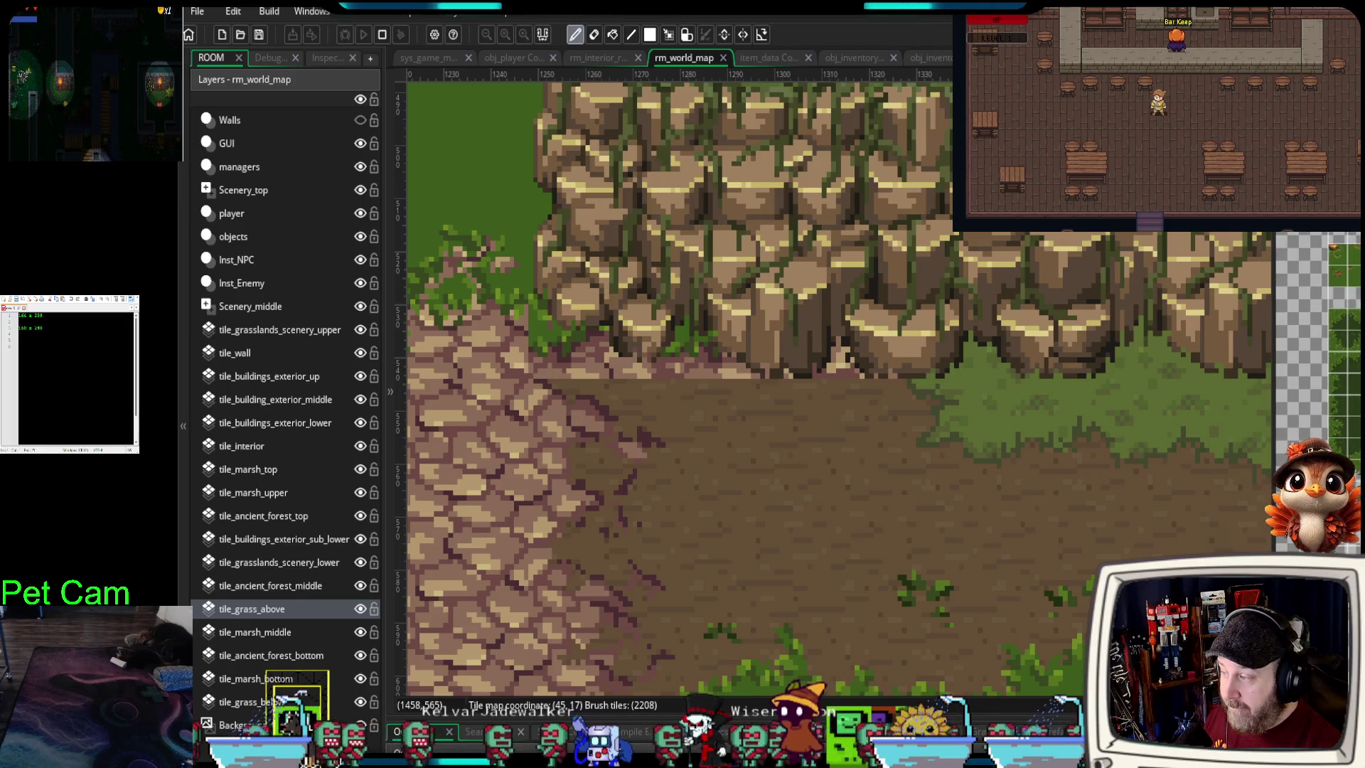
scroll(1319, 302, "up", 5)
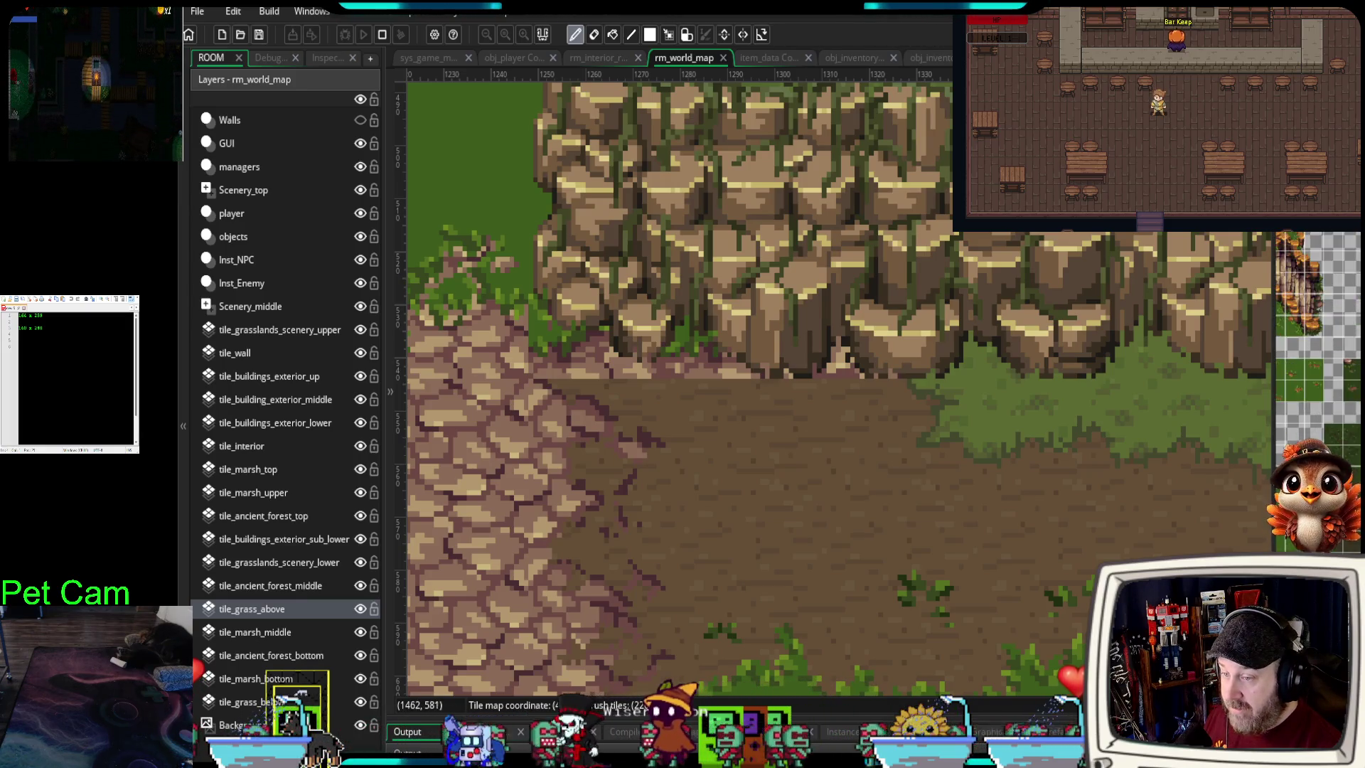
scroll(1318, 302, "up", 3)
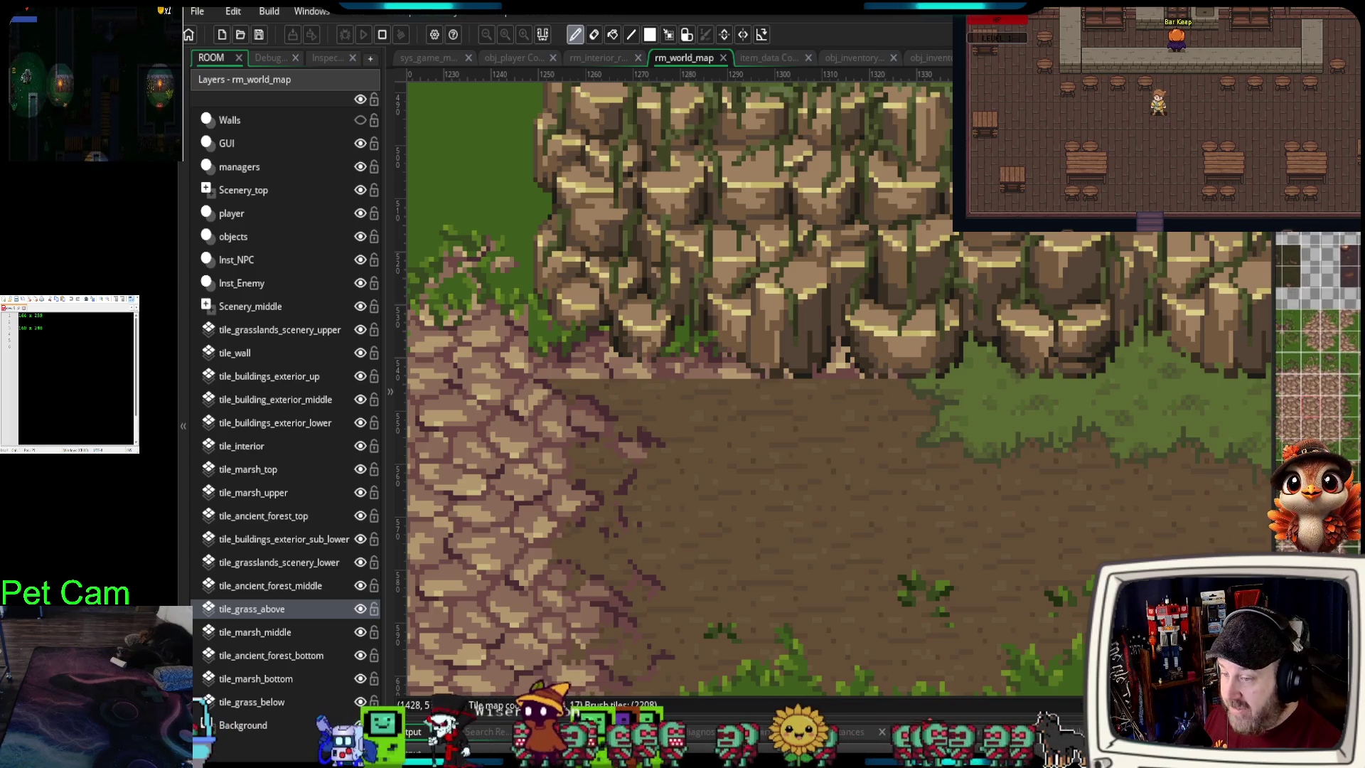
scroll(1319, 302, "up", 5)
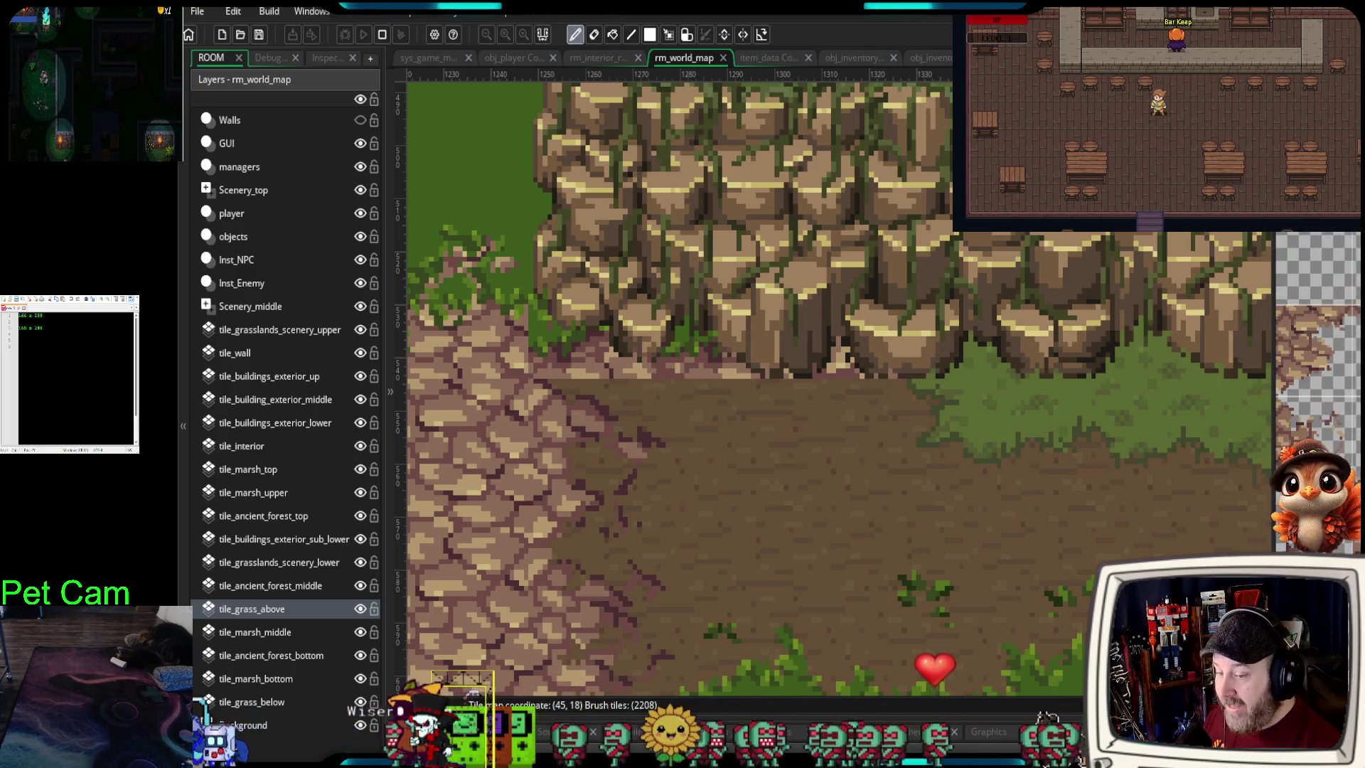
scroll(1318, 302, "up", 5)
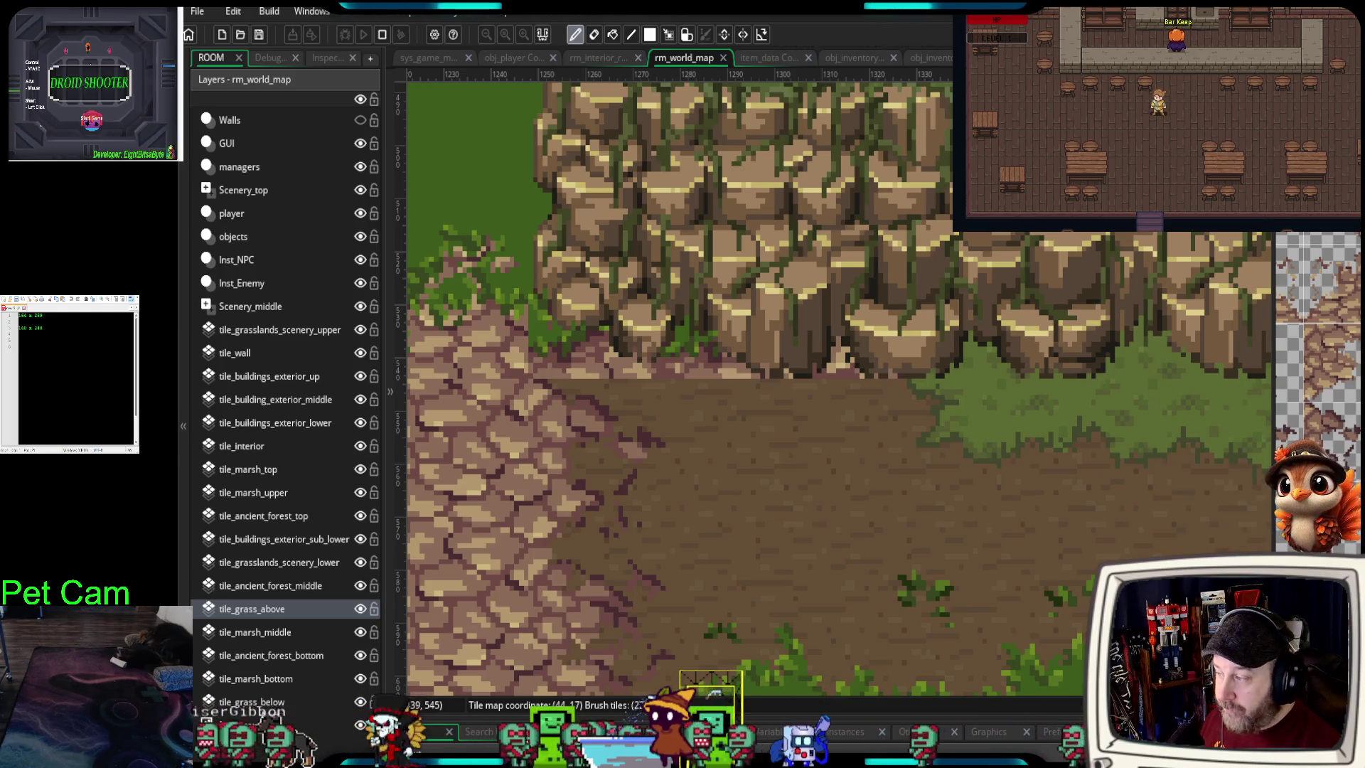
left_click(738, 419)
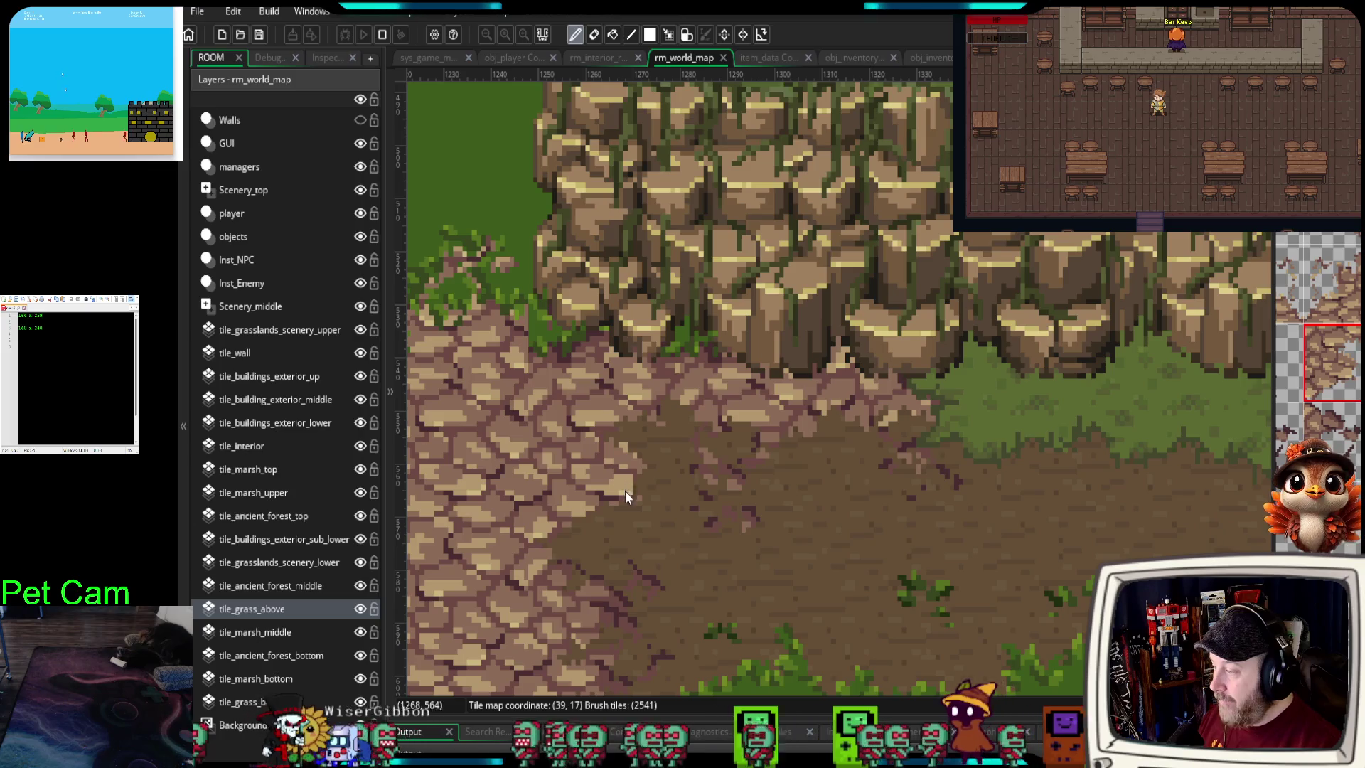
- Pan the map view east along the cobbled dirt path beneath the cliff
scroll(936, 527, "down", 5)
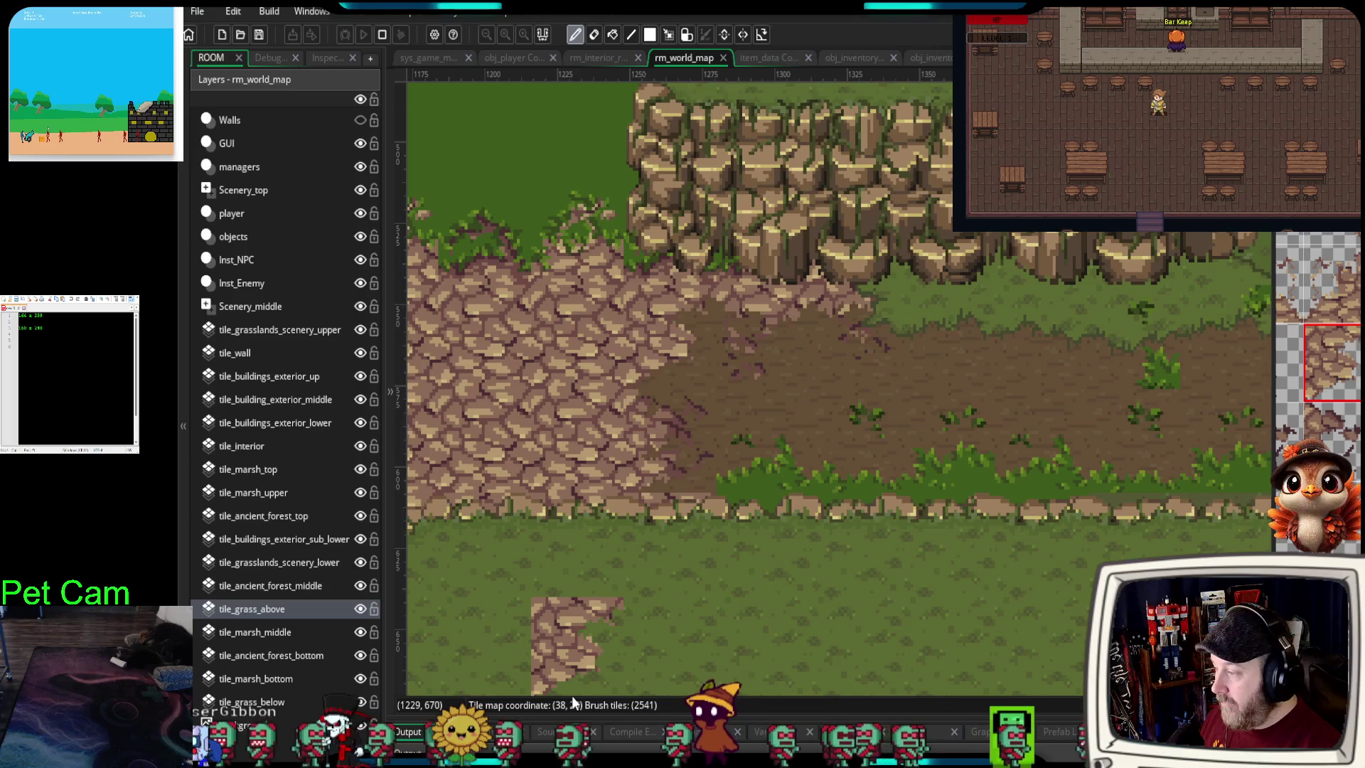
scroll(679, 526, "up", 1)
scroll(679, 526, "up", 3)
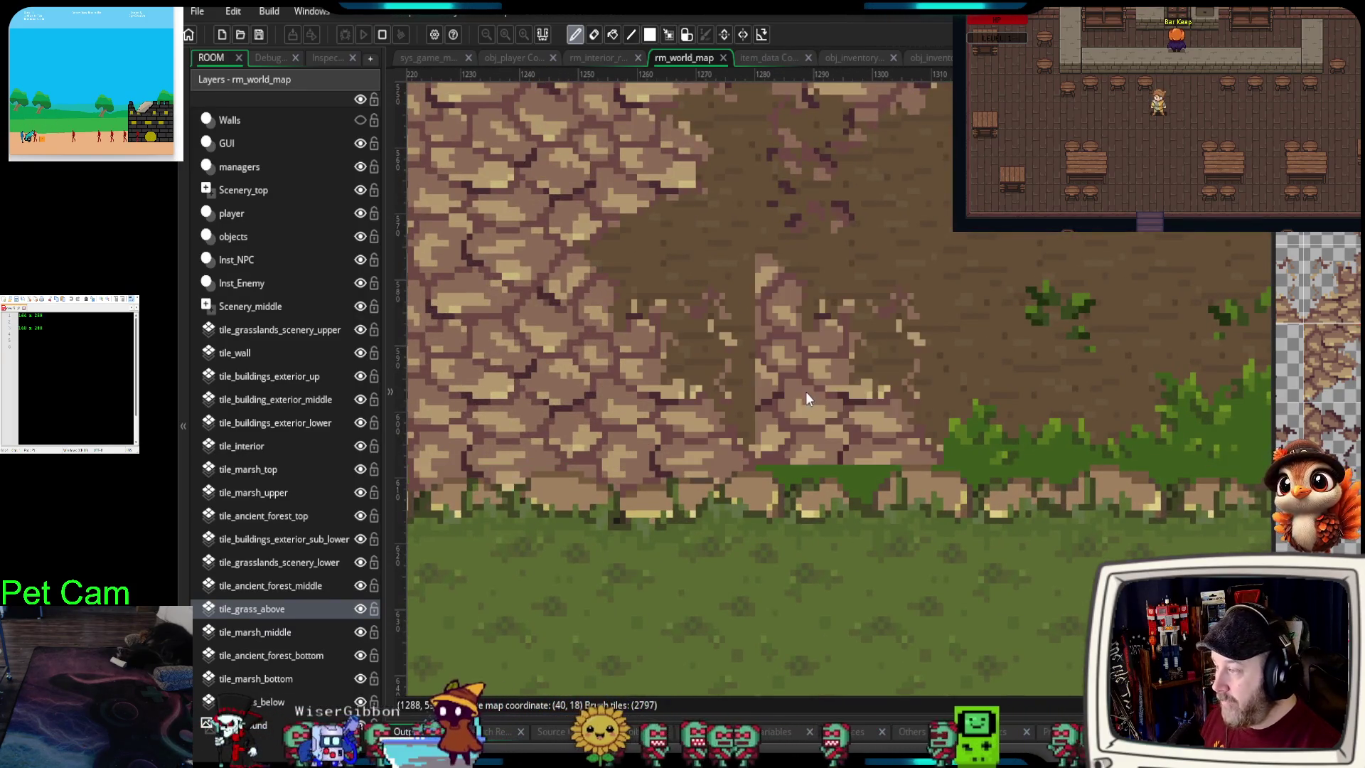
scroll(805, 391, "down", 3)
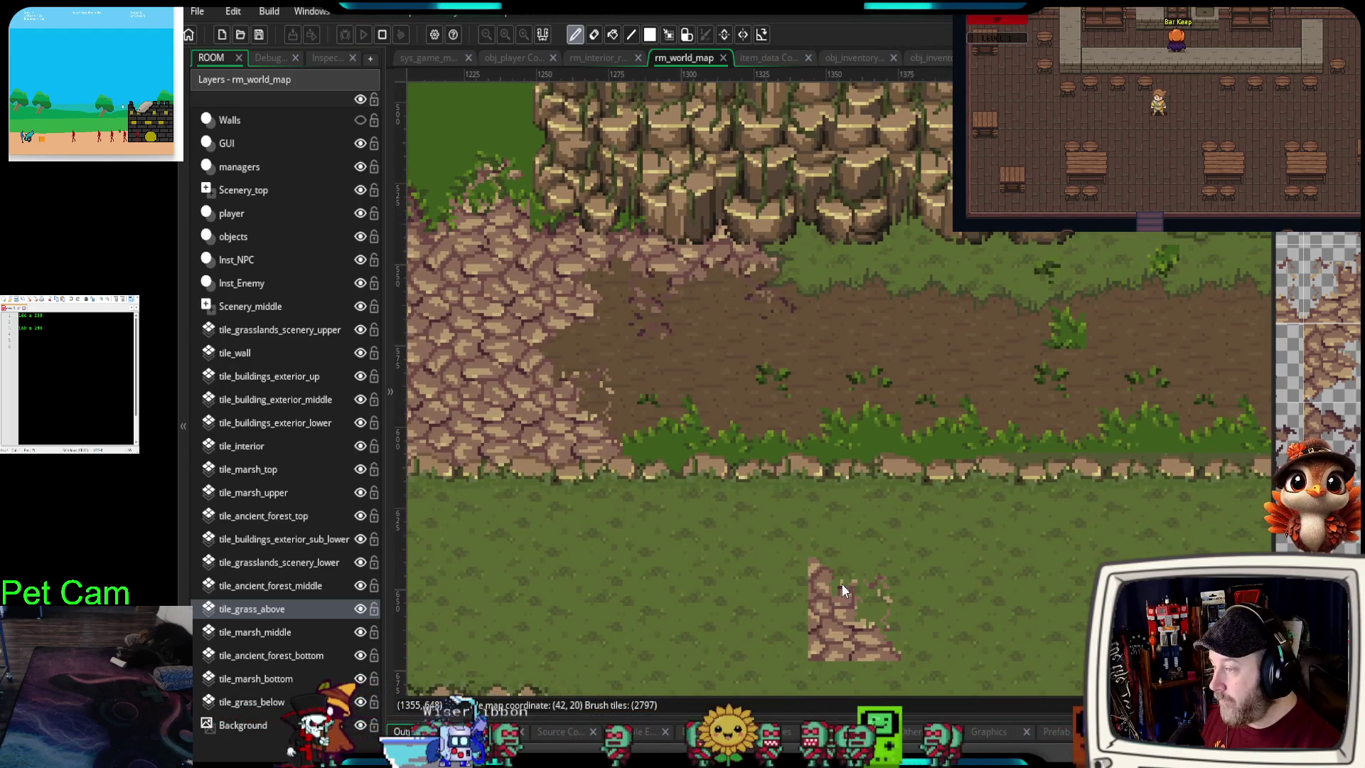
mouse_move(988, 506)
left_mouse_down()
mouse_move(957, 539)
mouse_move(685, 553)
left_mouse_up()
mouse_move(1097, 453)
left_mouse_down()
mouse_move(753, 469)
mouse_move(812, 468)
left_mouse_up()
scroll(810, 465, "down", 6)
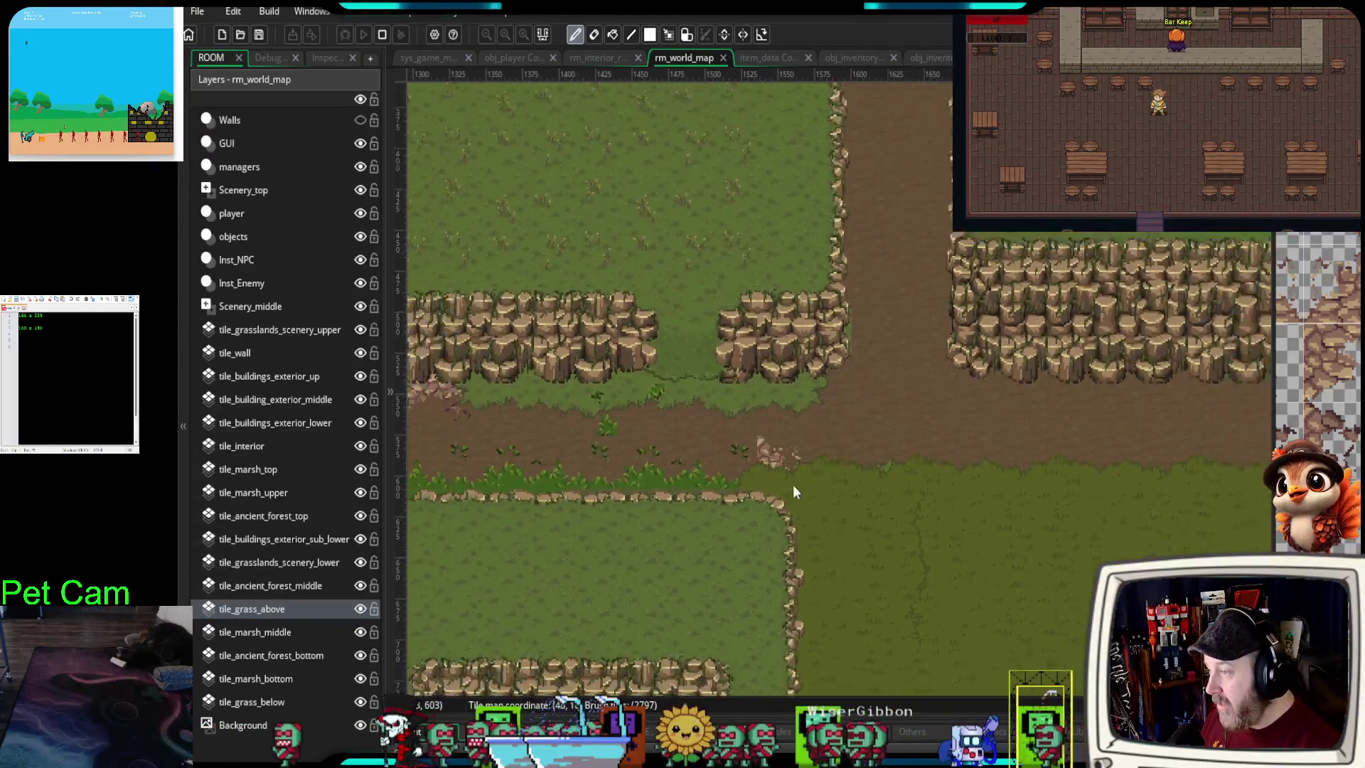
- Centre the L-shaped grass plateau in view and undo the stray stone patch on its grass
scroll(881, 449, "up", 4)
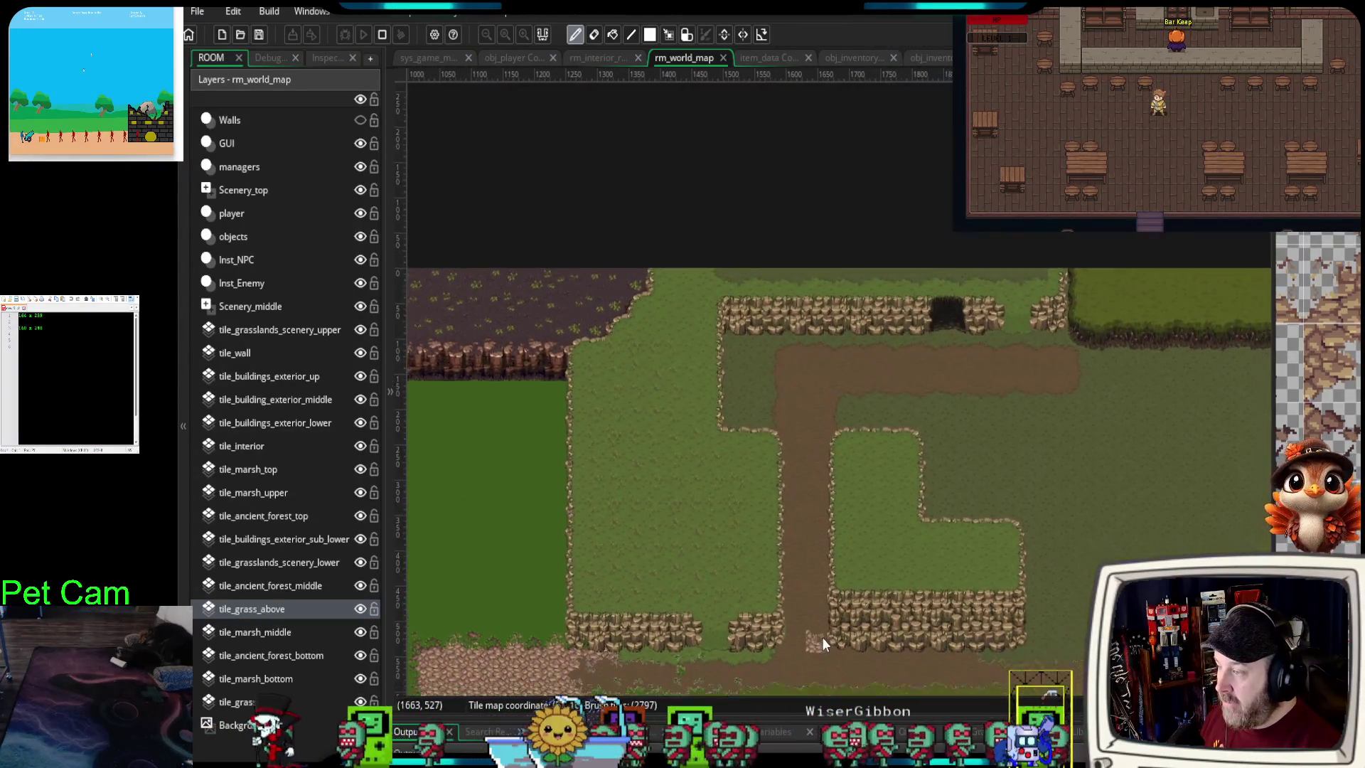
mouse_move(822, 403)
left_mouse_down()
mouse_move(800, 509)
mouse_move(563, 394)
left_mouse_up()
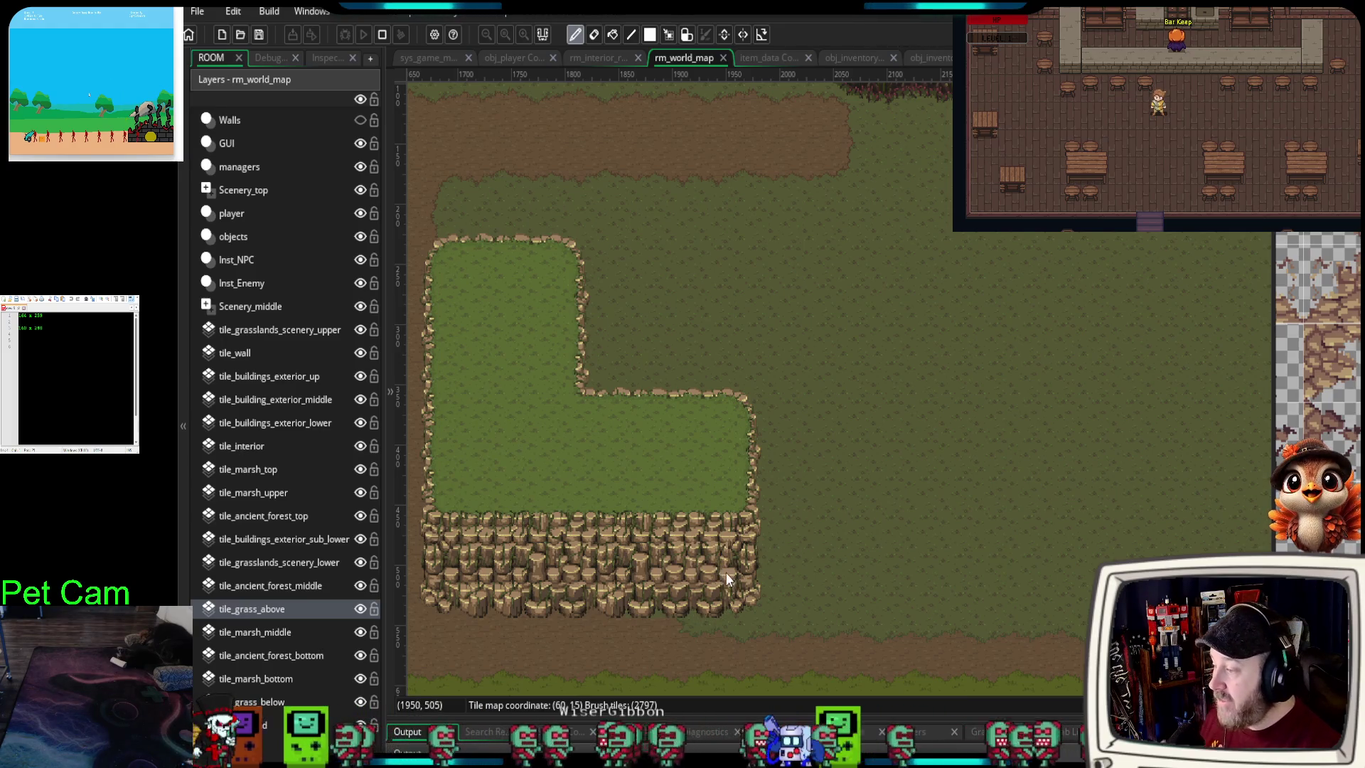
left_click_drag(727, 573, 778, 534)
key("ctrl+z")
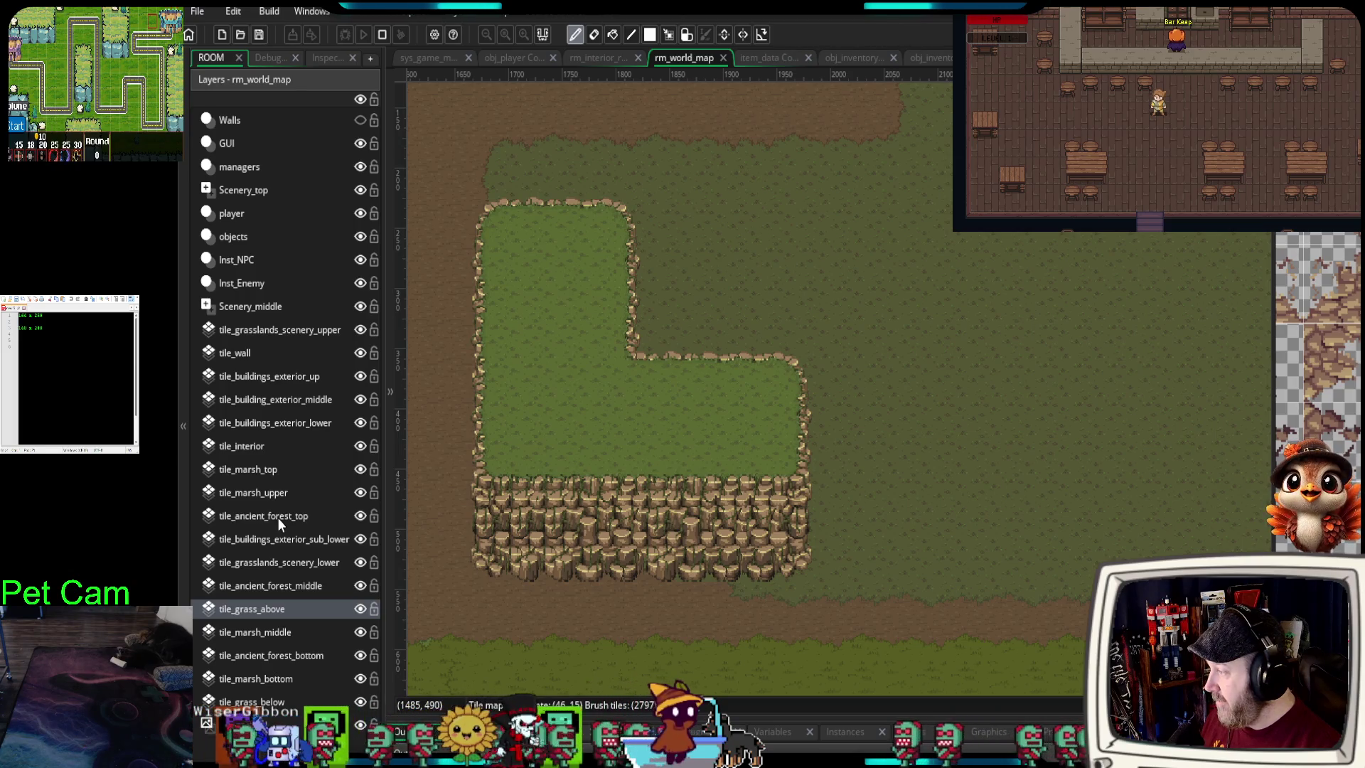
- Make tile_ancient_forest_top the active layer and scroll to the plateau's right side and cliff
left_click(279, 586)
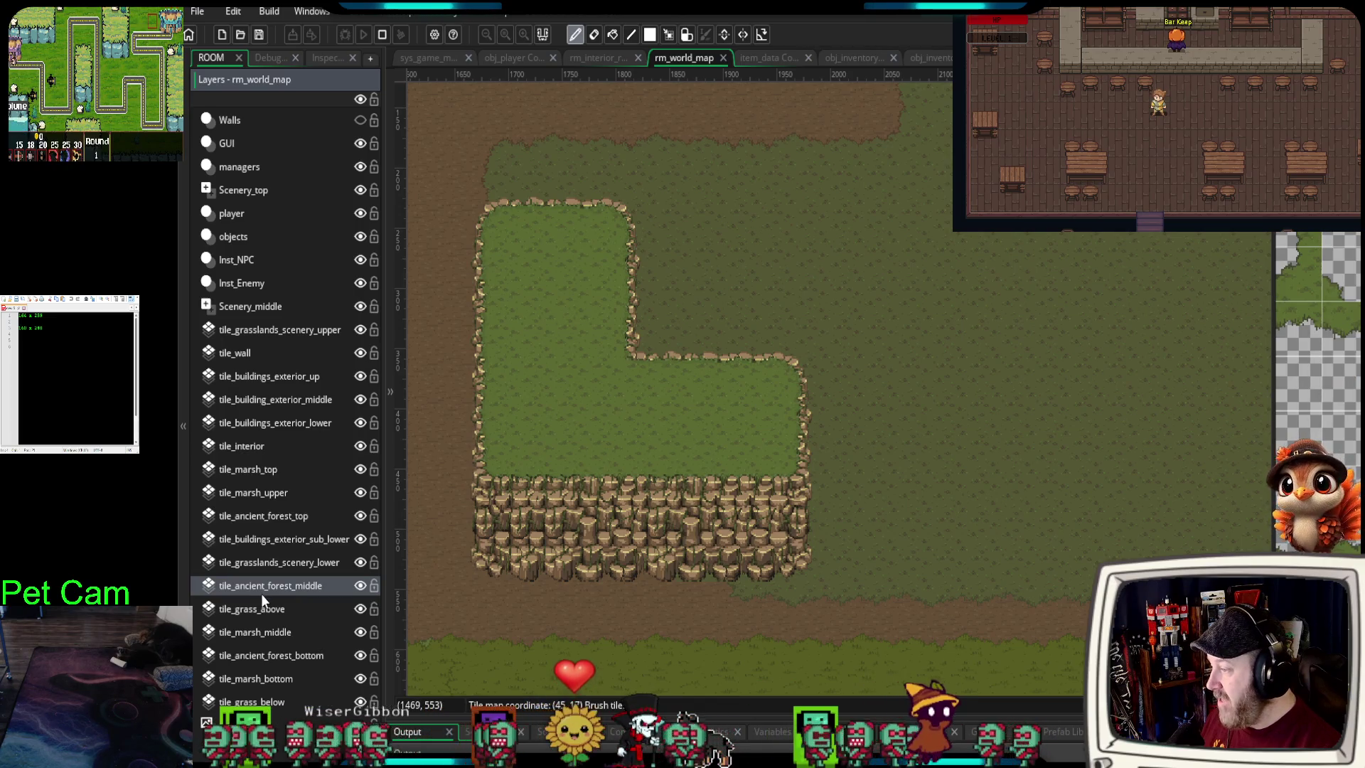
left_click(262, 519)
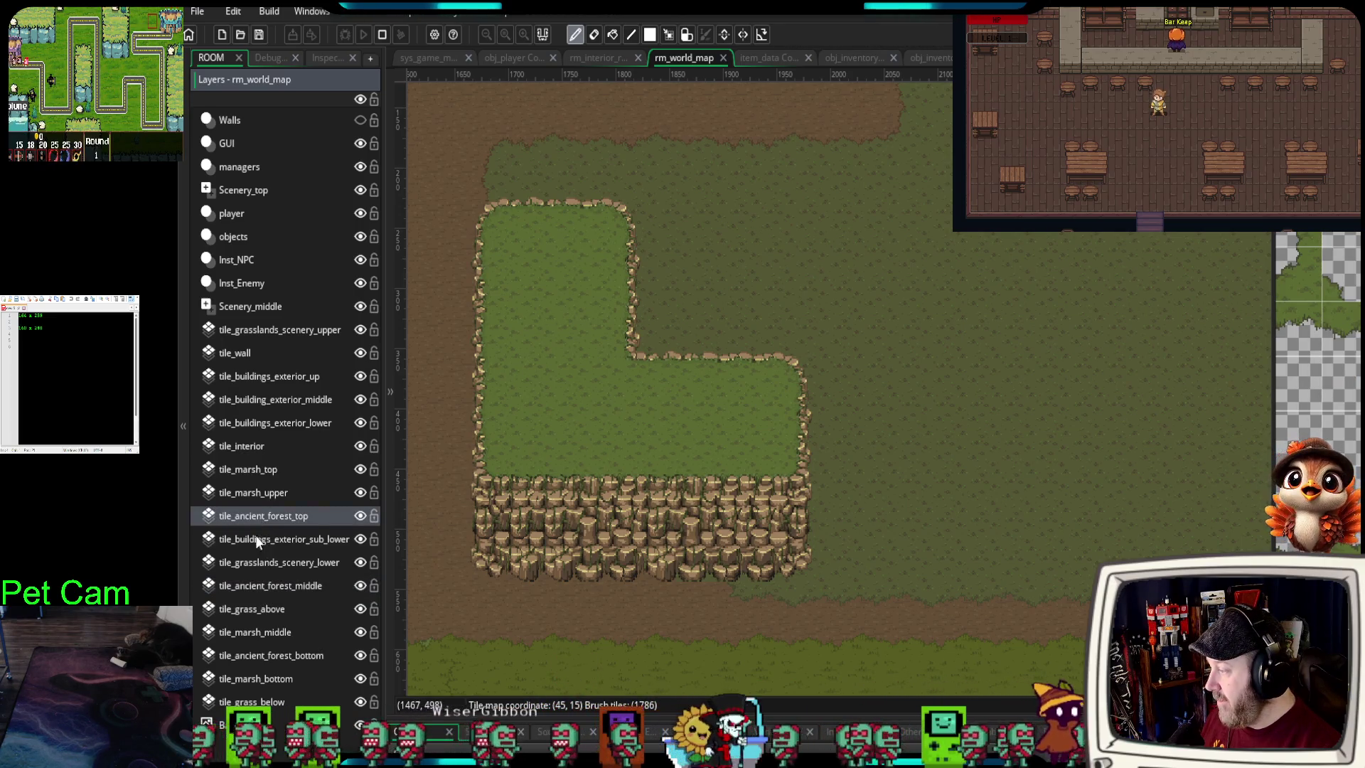
scroll(1318, 384, "down", 3)
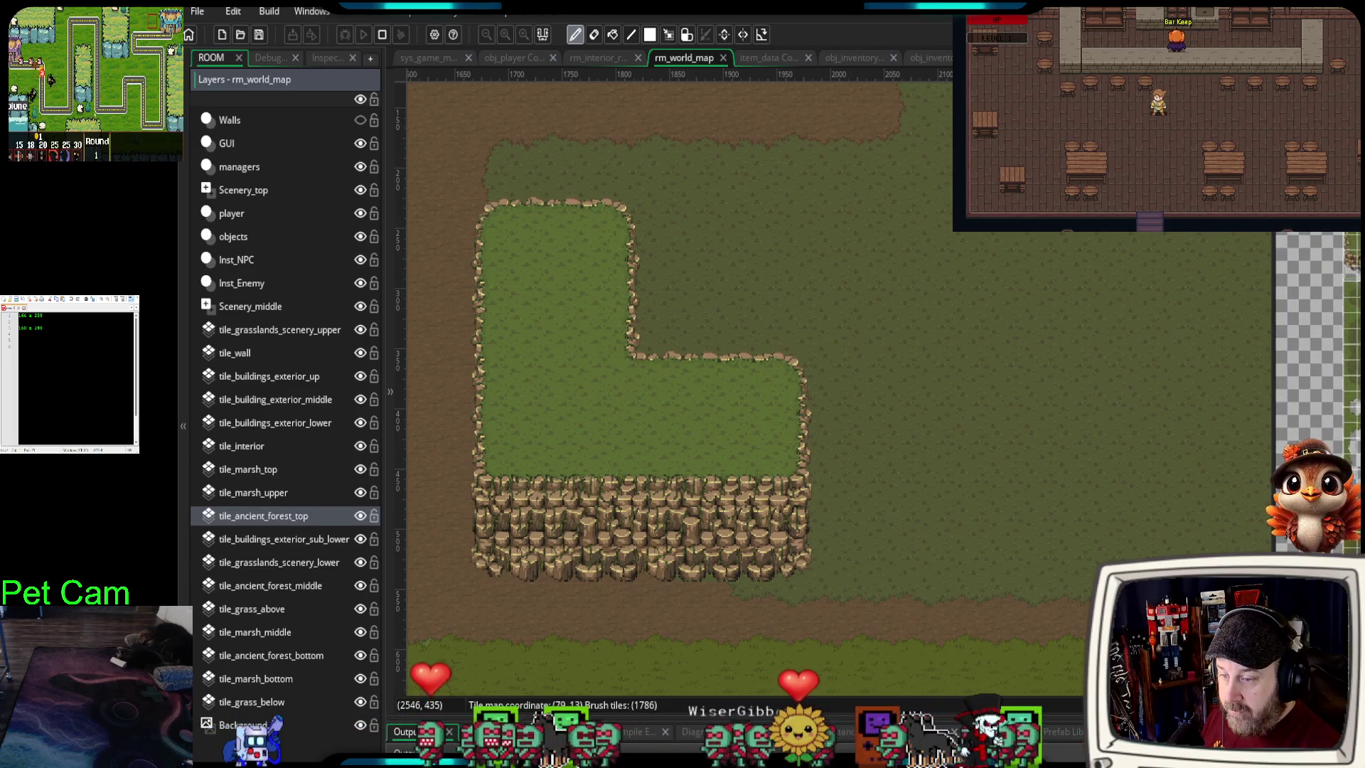
scroll(1318, 391, "down", 3)
scroll(1319, 391, "up", 10)
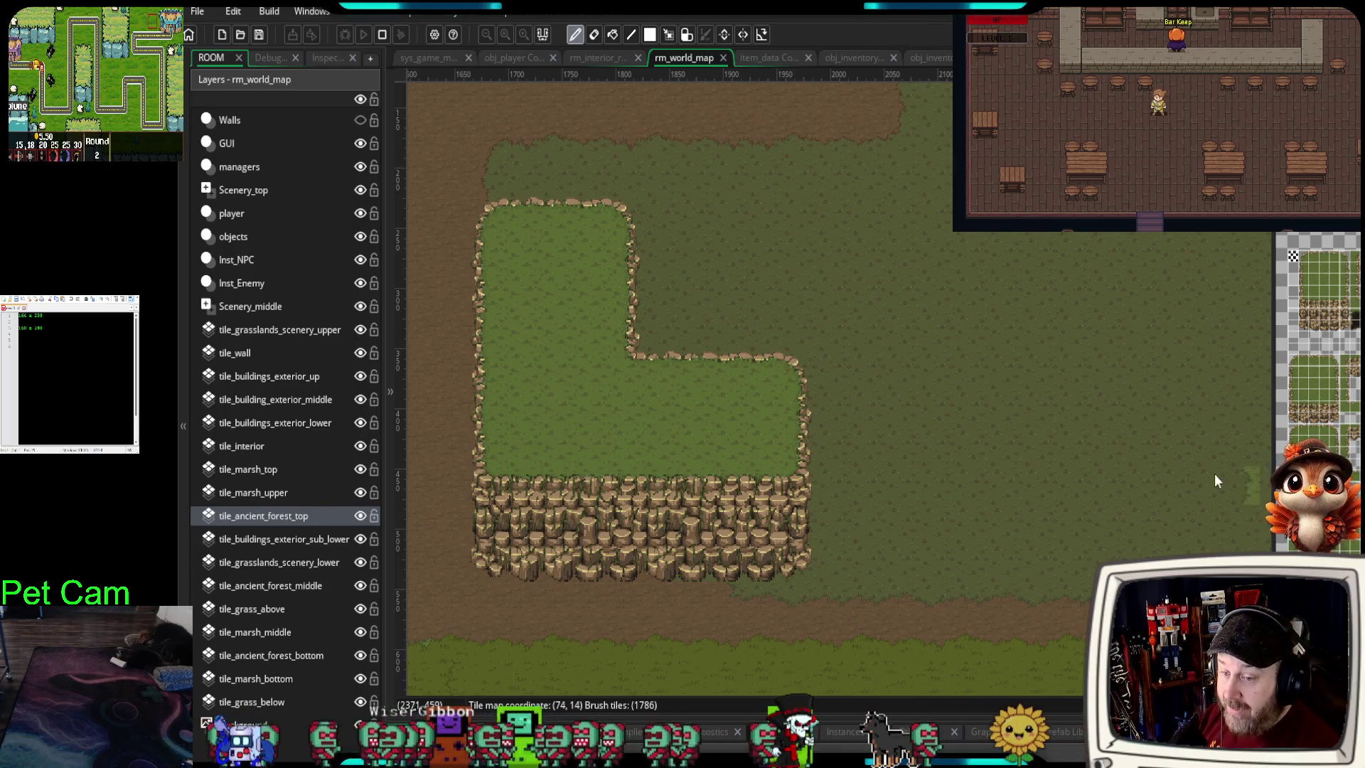
scroll(883, 539, "up", 3)
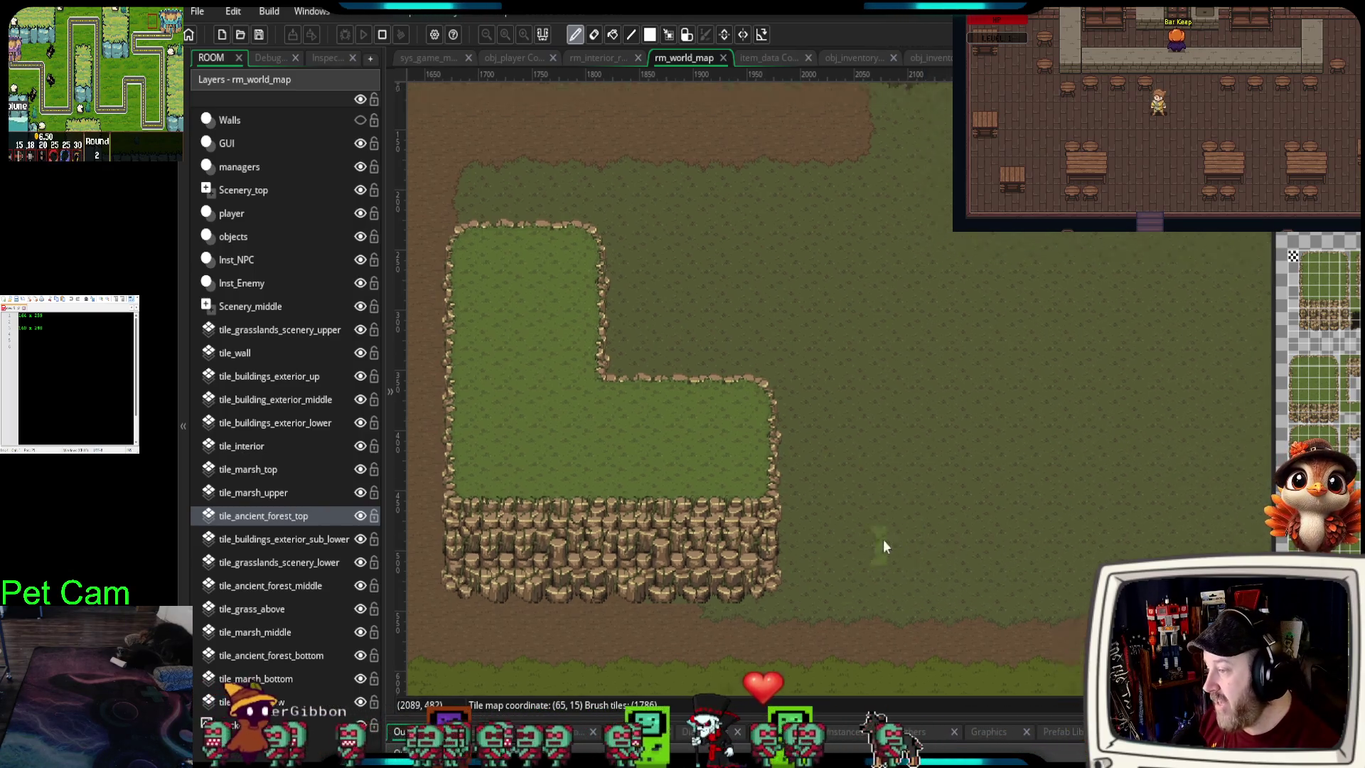
scroll(813, 570, "up", 2)
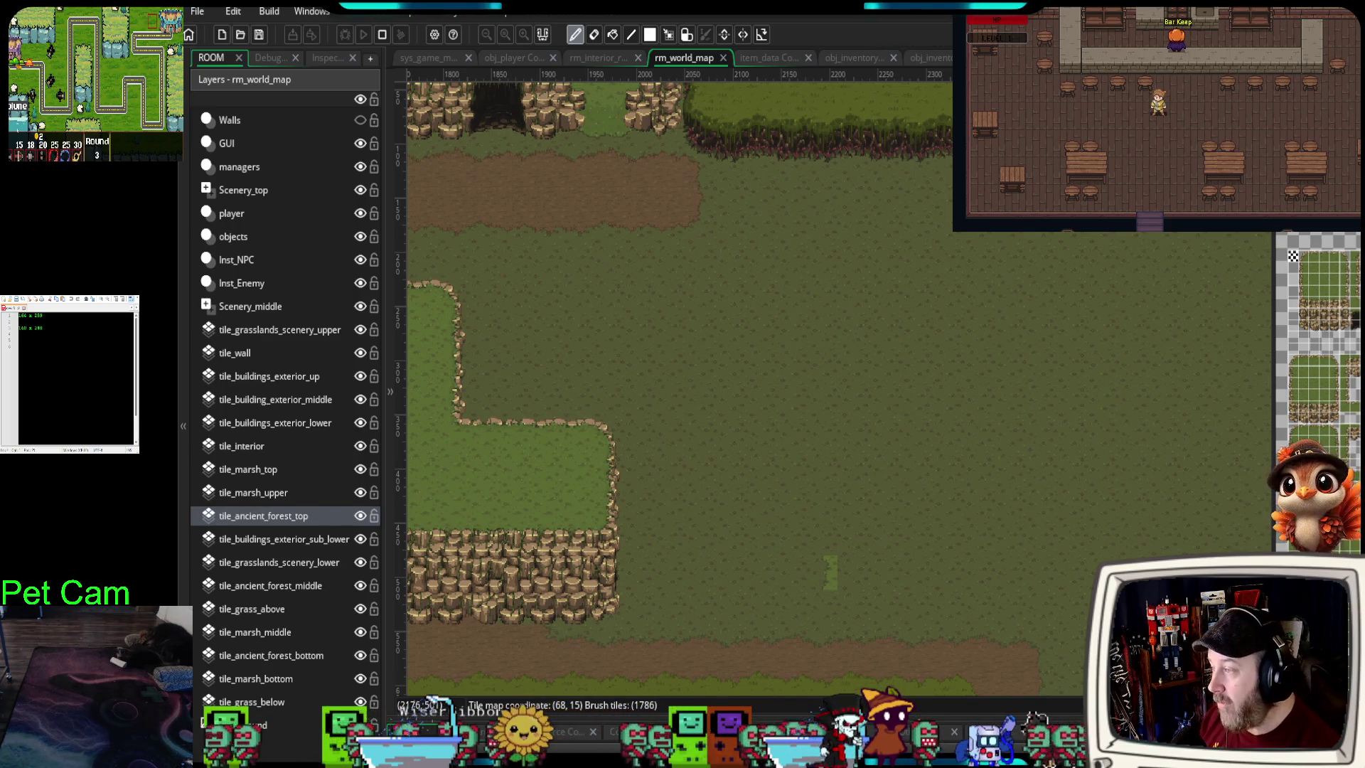
scroll(1318, 391, "up", 3)
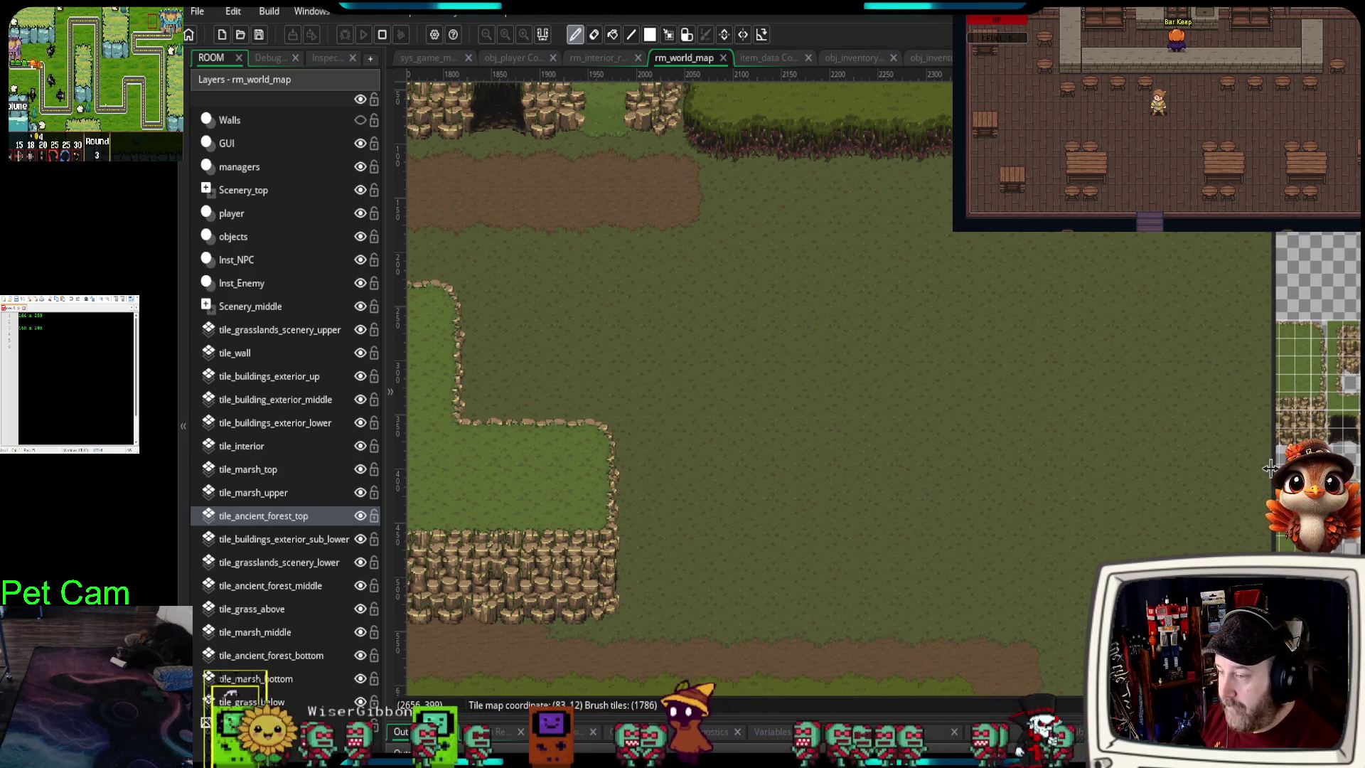
- Load a single grass tile as the brush and make tile_ancient_forest_bottom the active layer
left_click_drag(1274, 427, 992, 533)
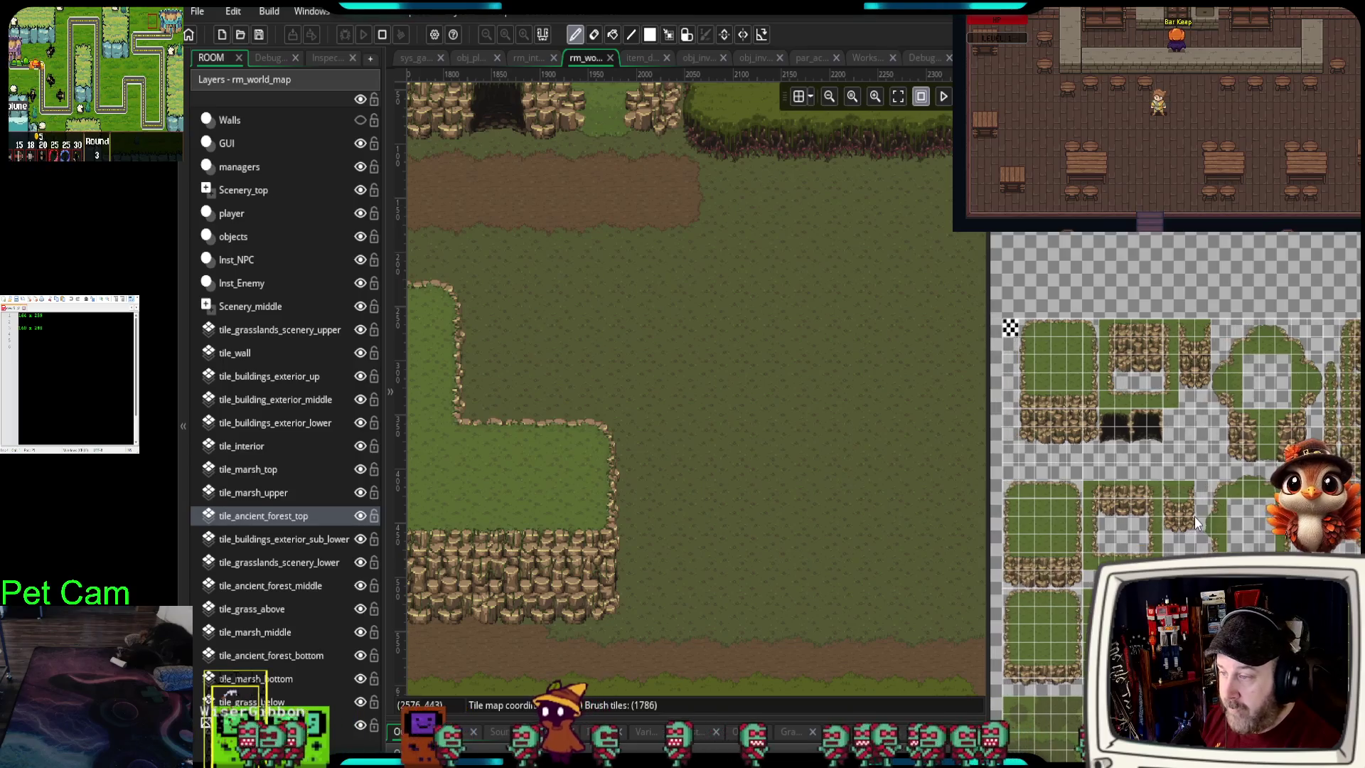
scroll(1192, 516, "left", 2)
scroll(1181, 424, "up", 4)
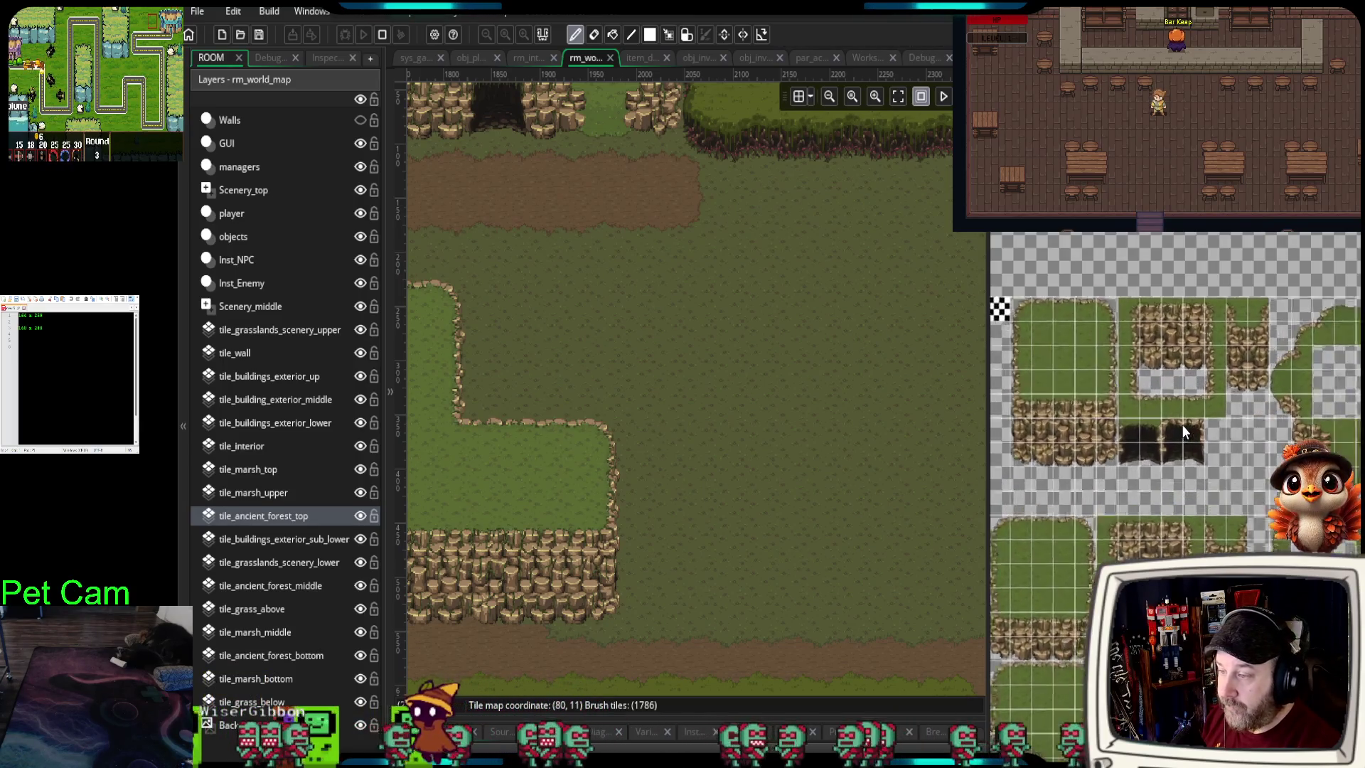
scroll(1284, 546, "up", 1)
left_click_drag(860, 565, 790, 550)
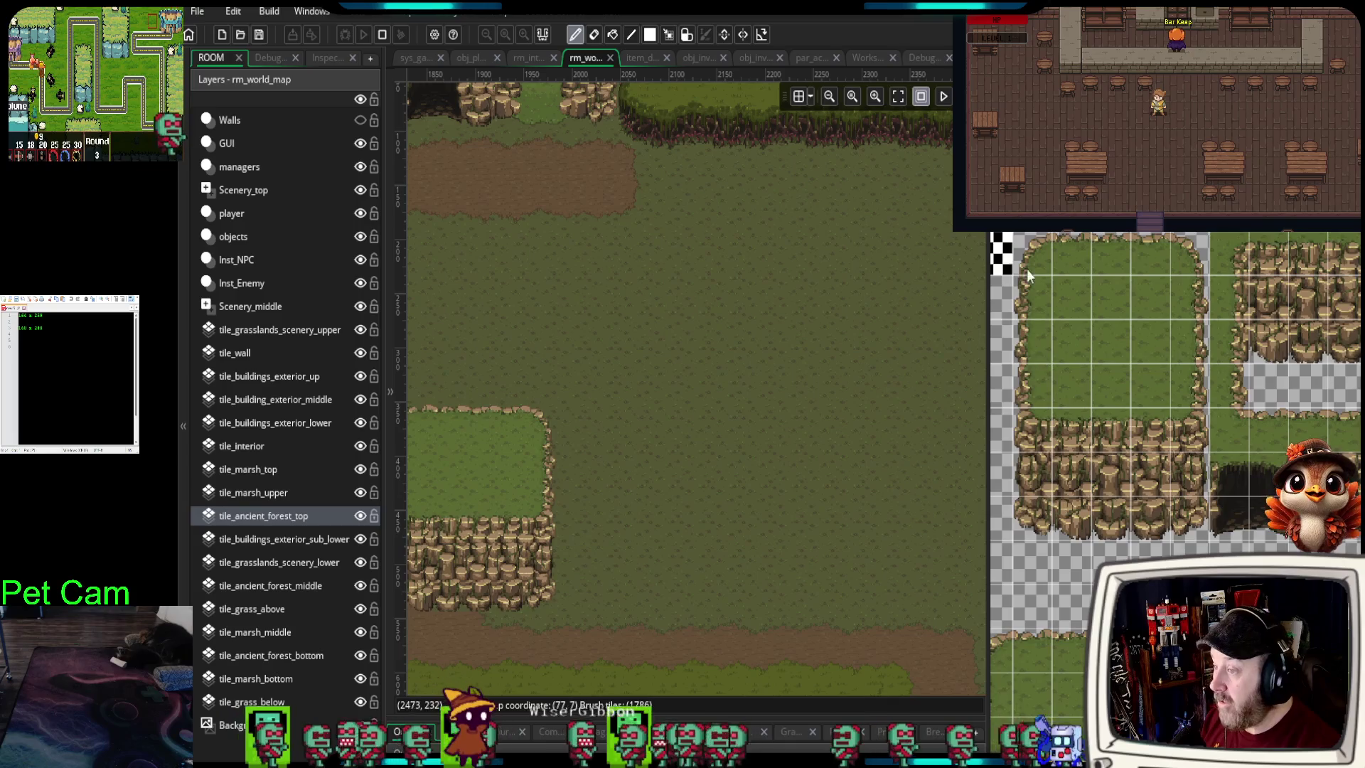
left_click_drag(1048, 263, 1065, 301)
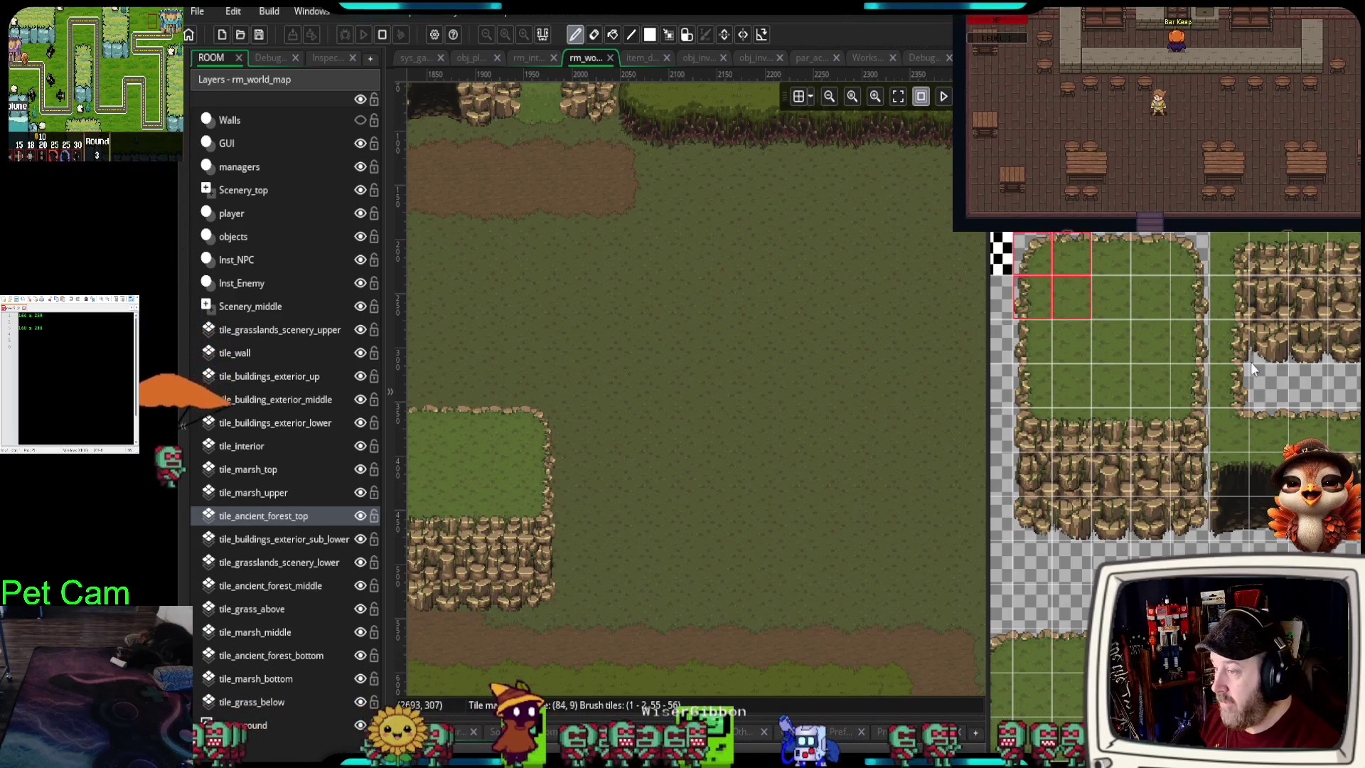
left_click(1062, 299)
left_click_drag(1083, 568, 1184, 503)
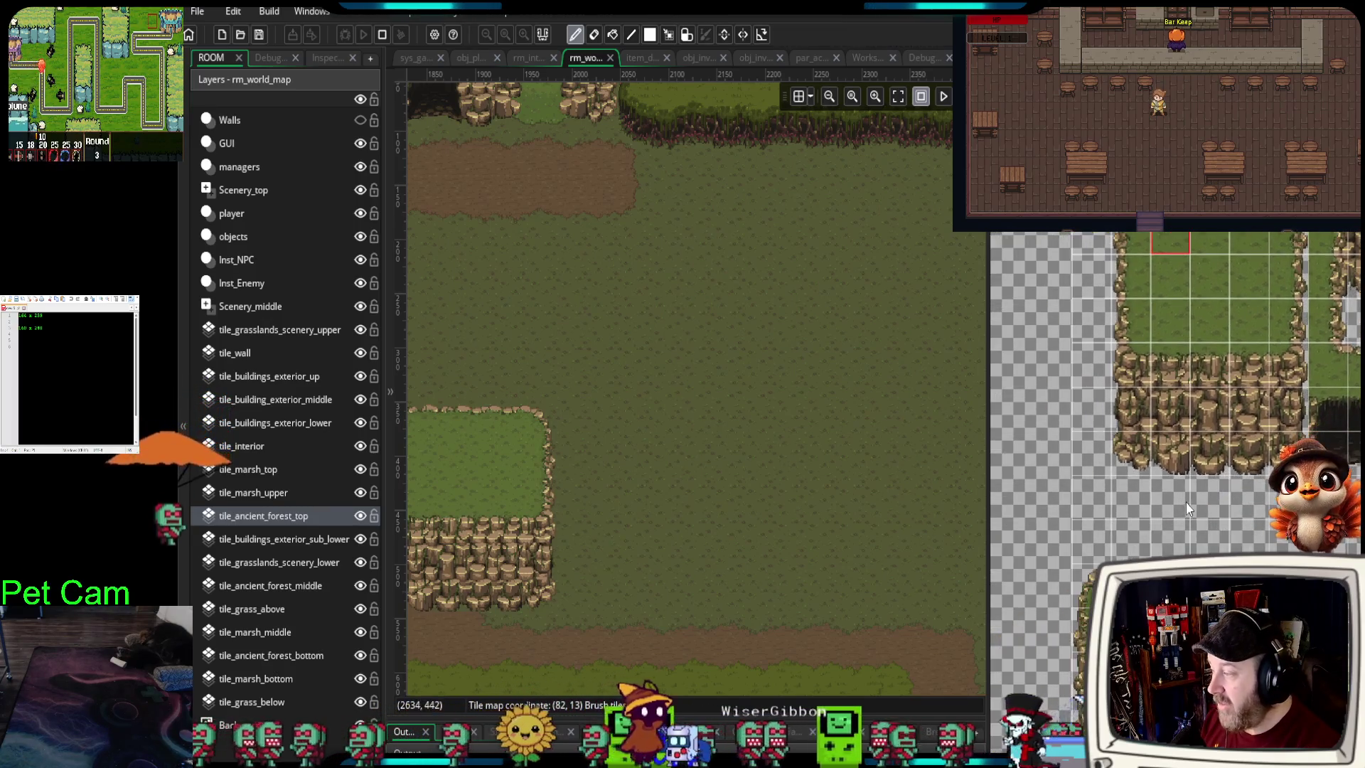
left_click(270, 655)
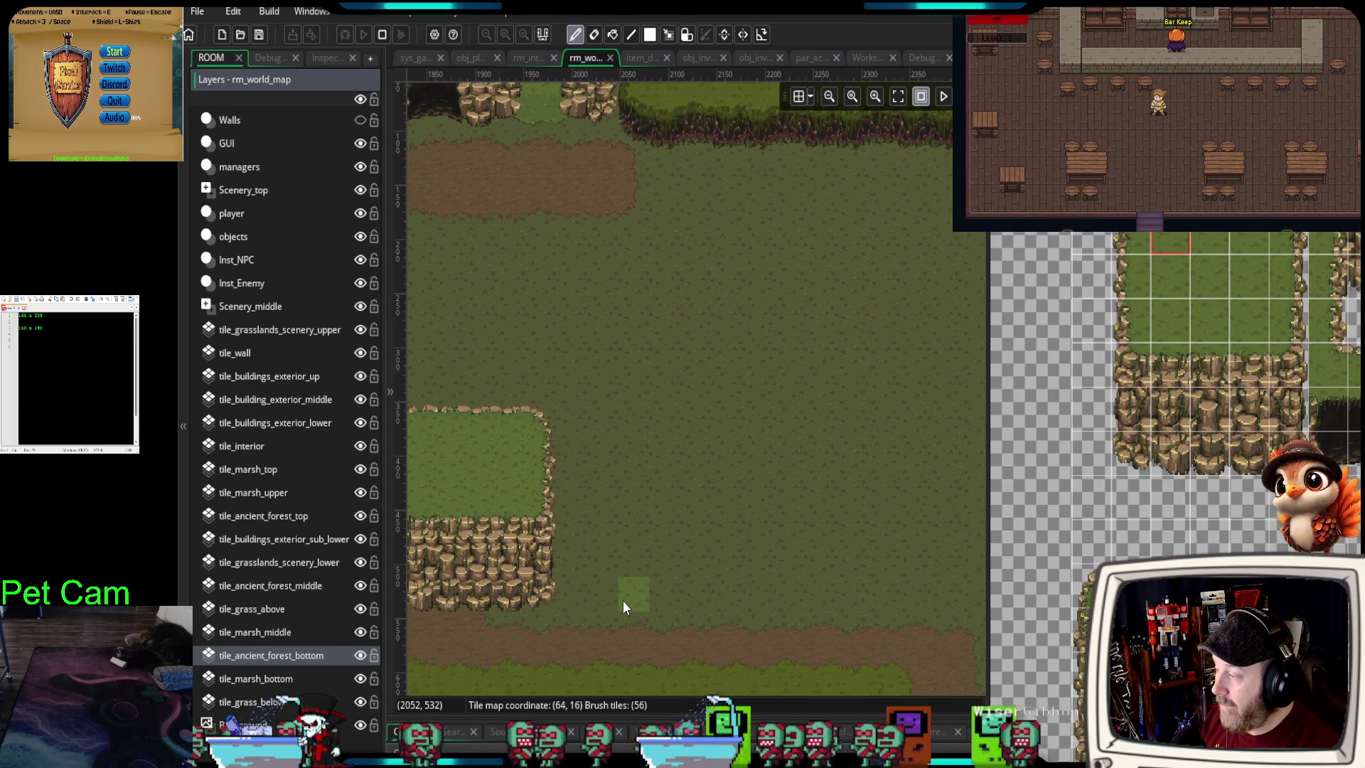
- Browse the tileset for suitable tiles, then widen the room canvas by shrinking the tileset panel
scroll(1222, 441, "down", 5)
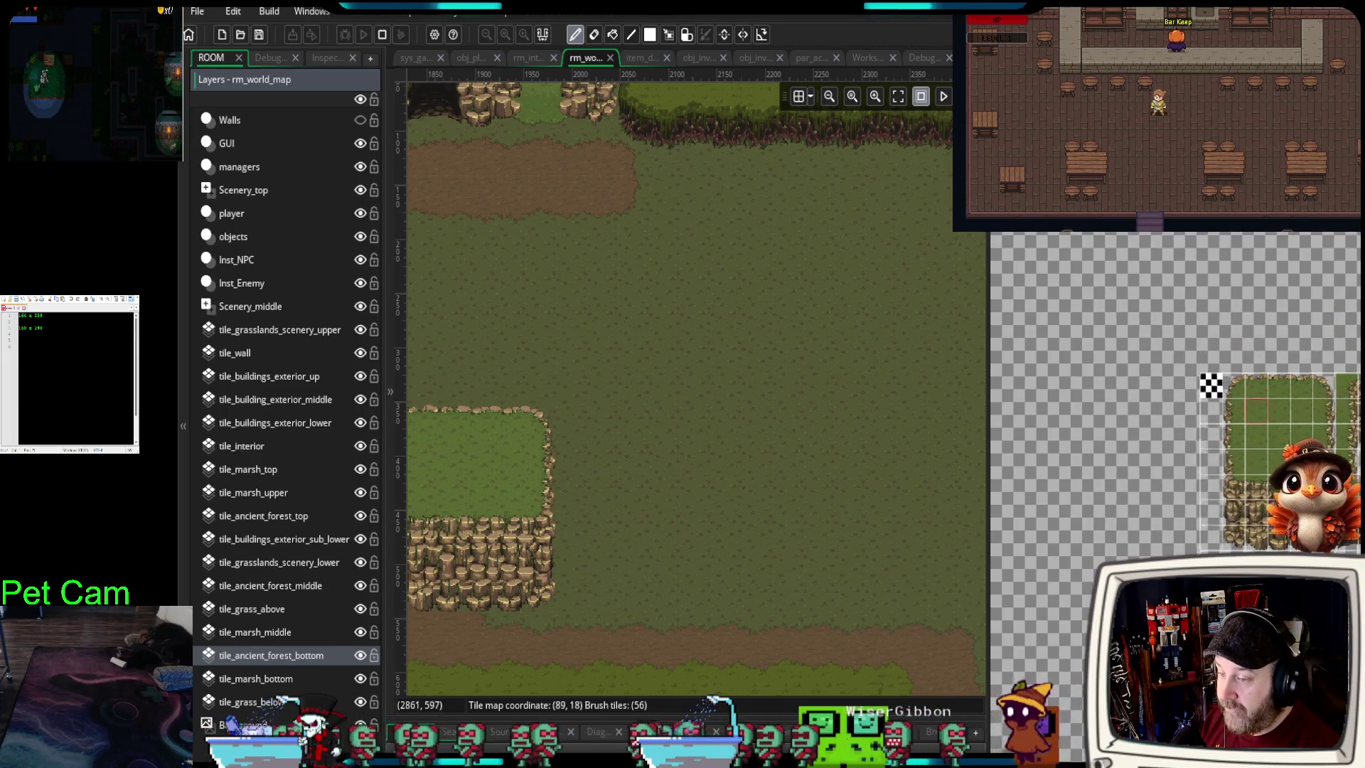
scroll(1192, 484, "down", 5)
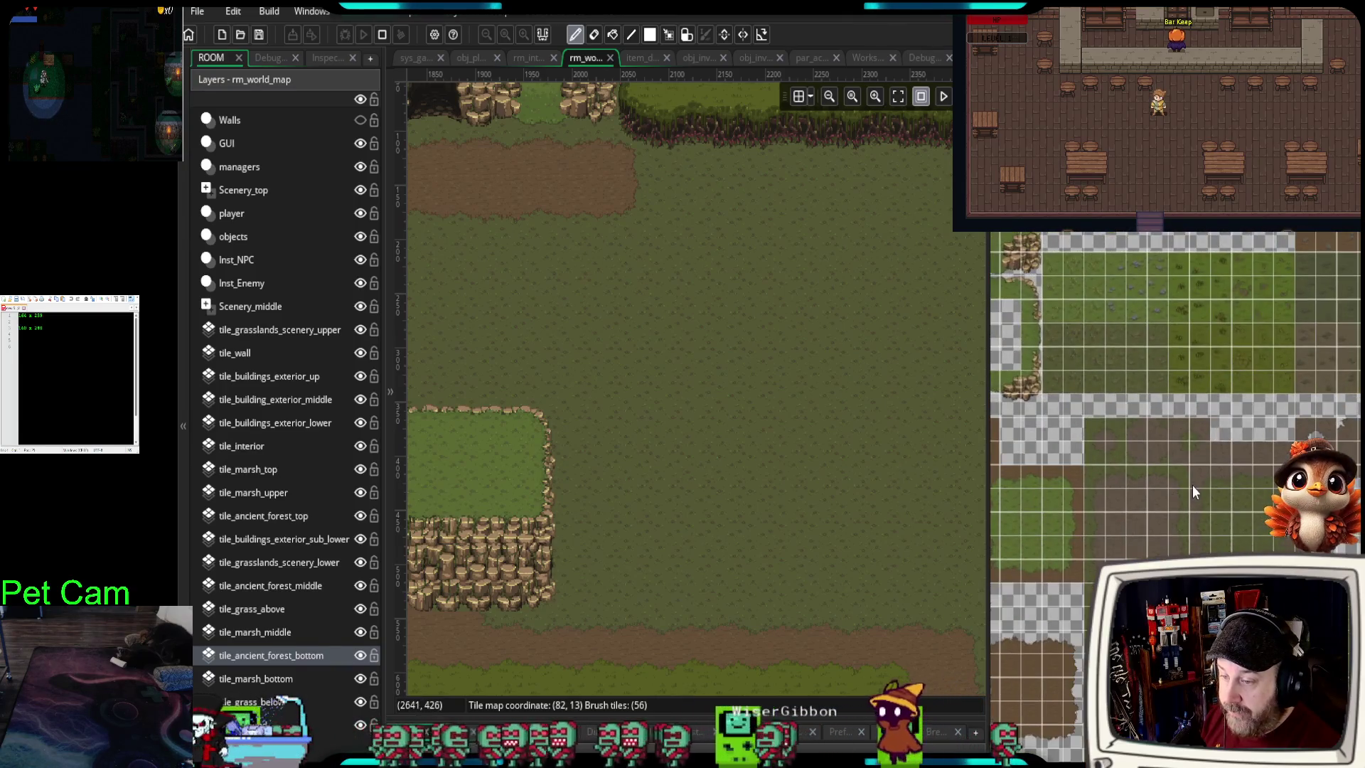
scroll(1007, 596, "up", 10)
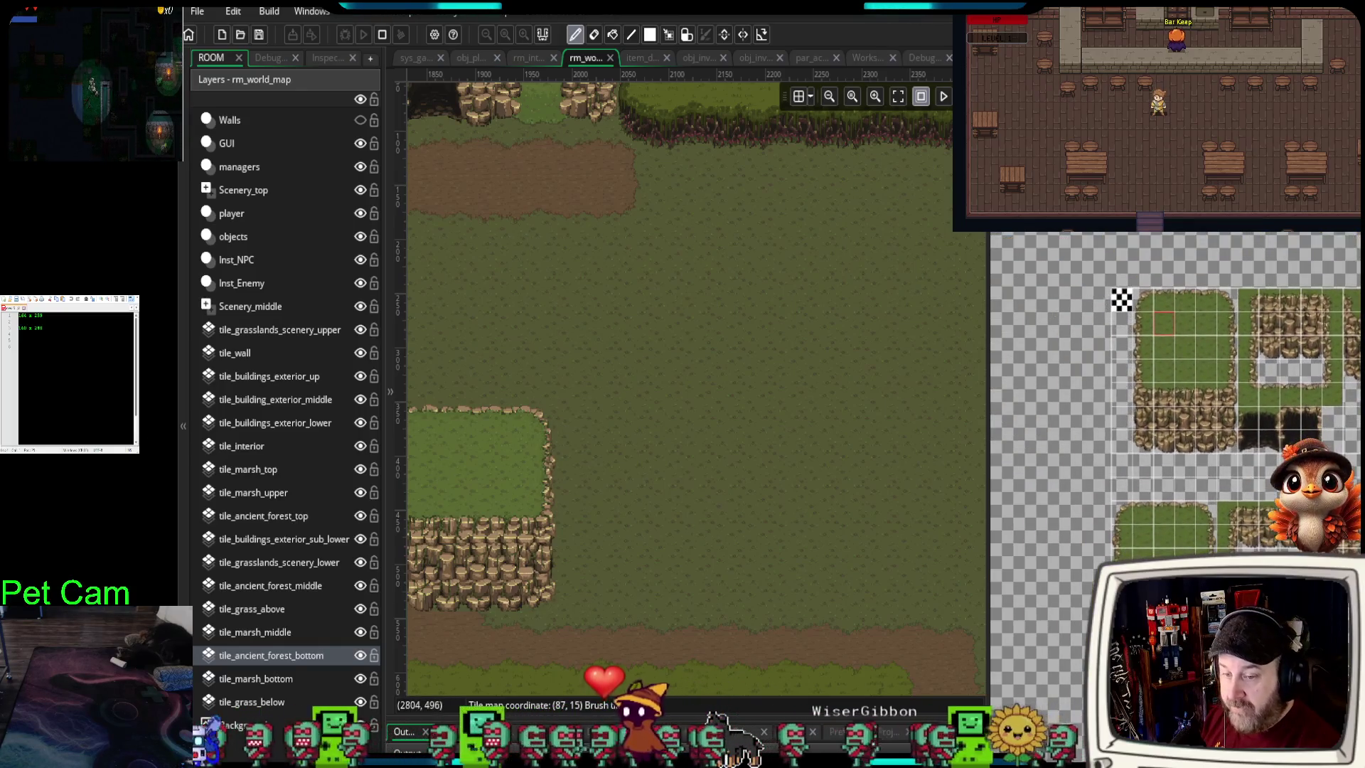
scroll(1204, 484, "up", 2)
scroll(1204, 487, "up", 1)
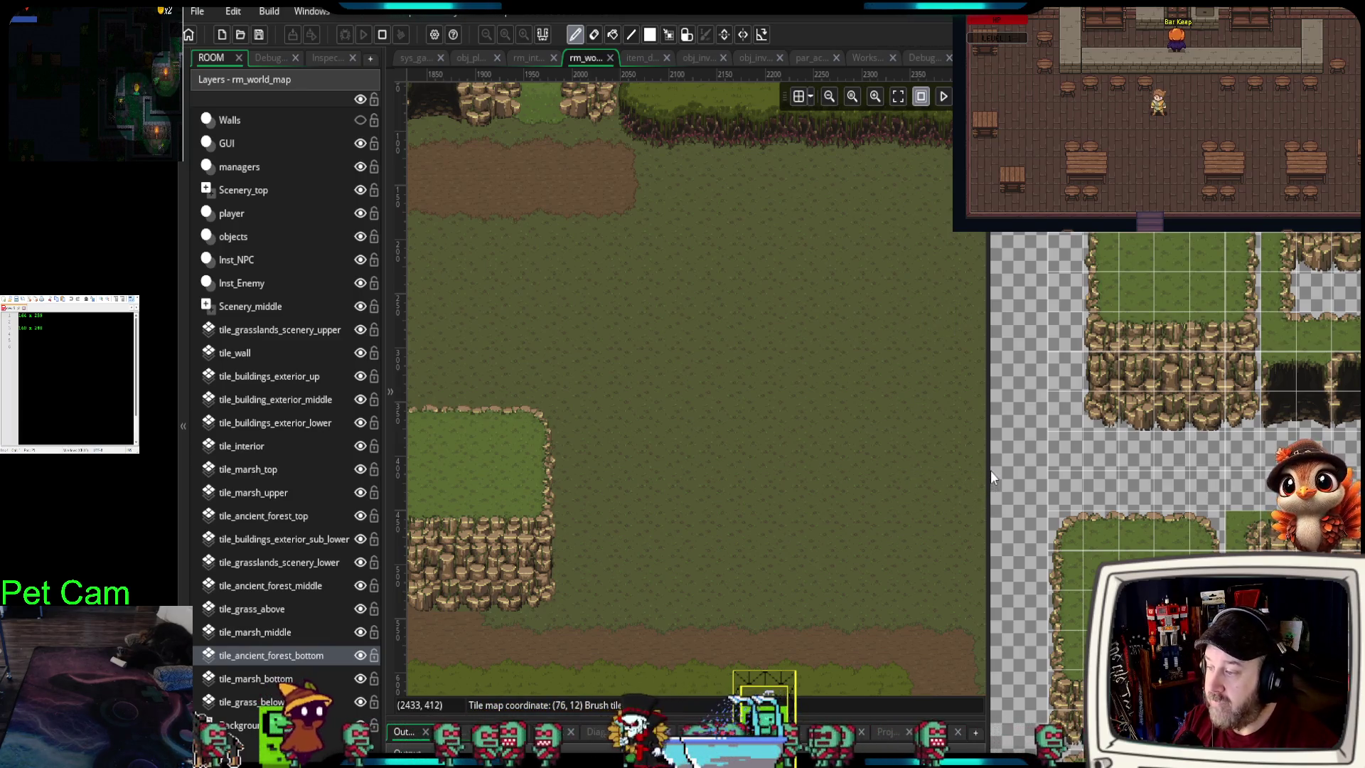
left_click_drag(991, 471, 1182, 477)
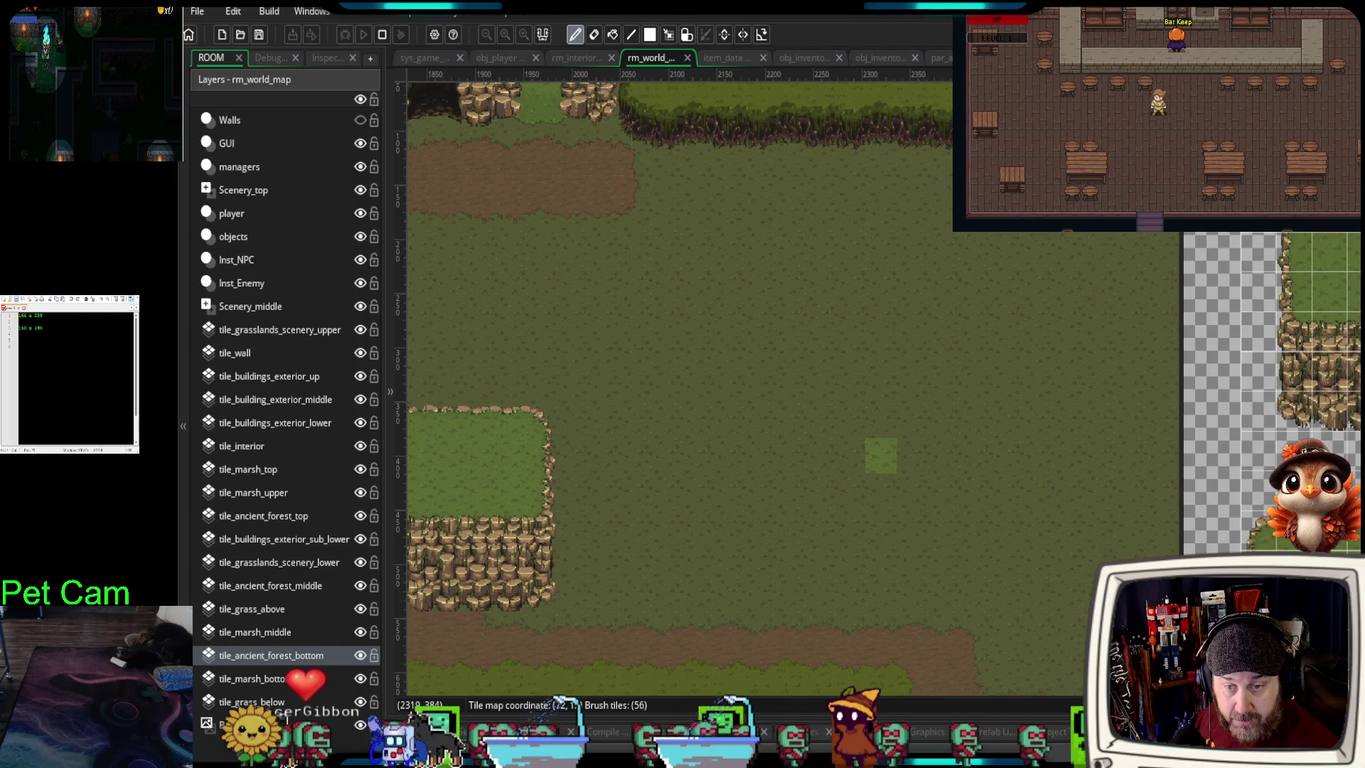
- Look over the Space Pew Pew page in the browser, then return to the developer's game grid
key("alt+Tab")
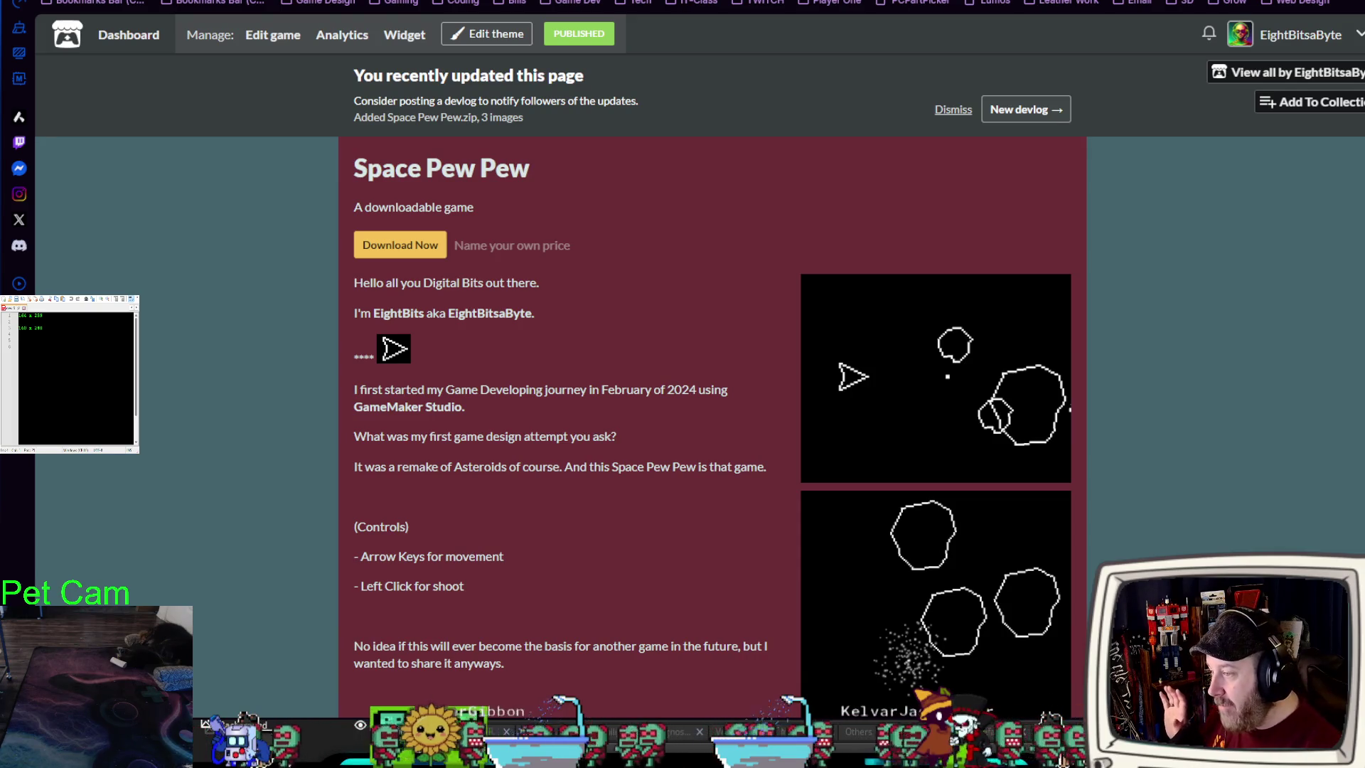
scroll(710, 384, "down", 2)
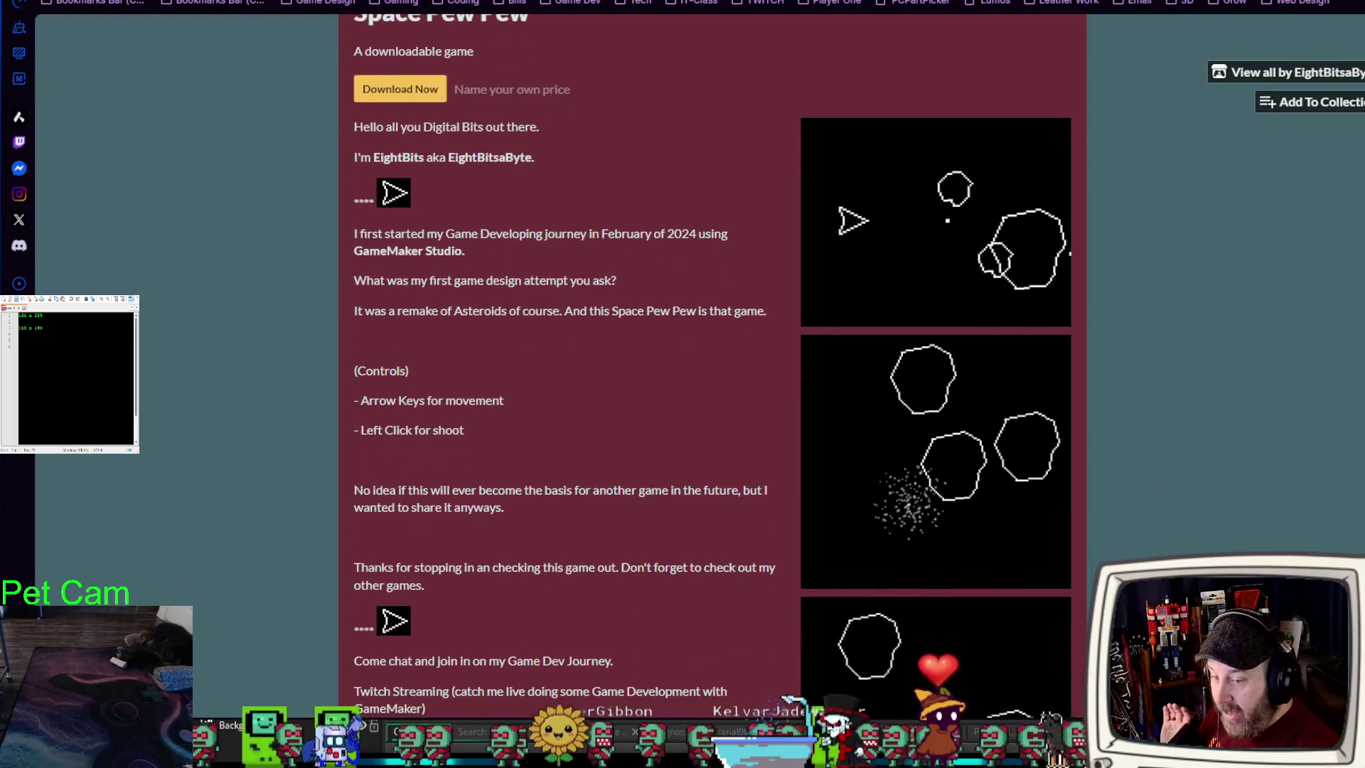
scroll(711, 384, "up", 1)
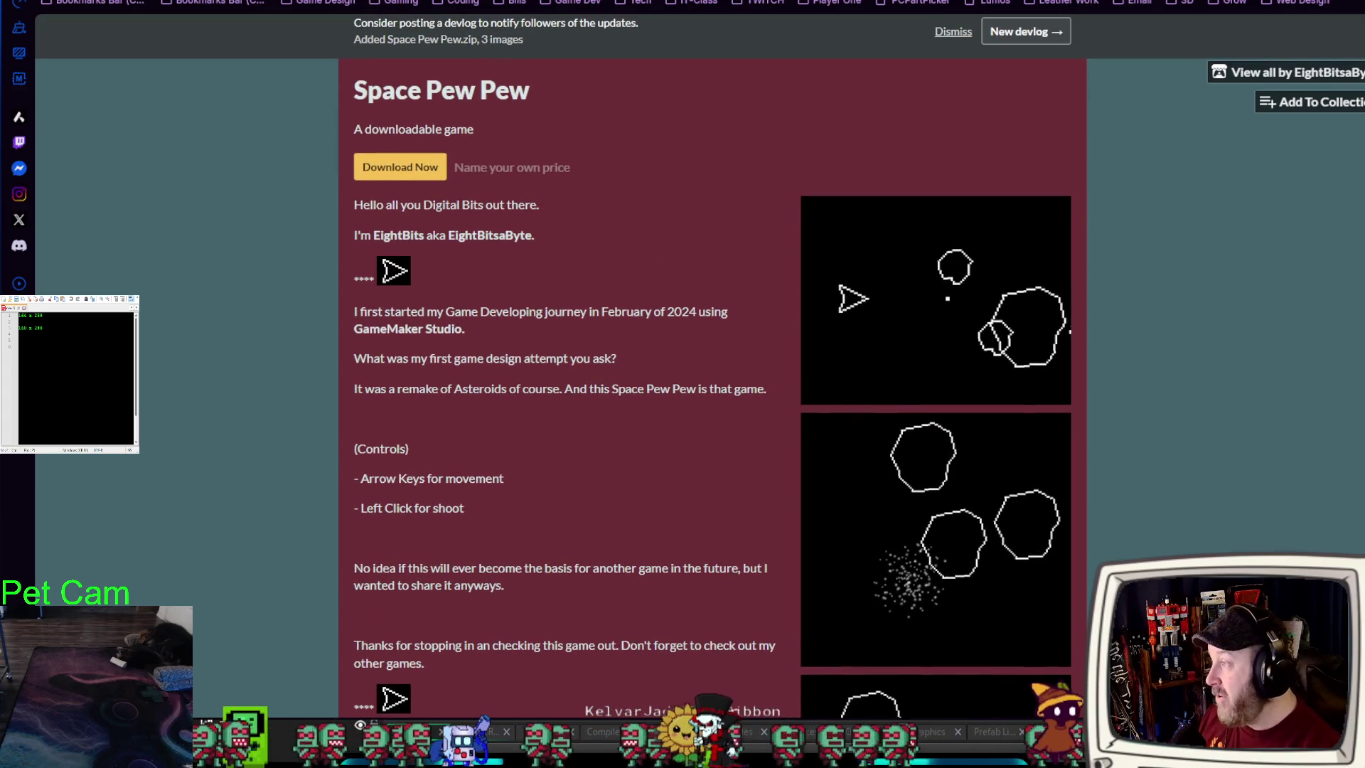
key("alt+Left")
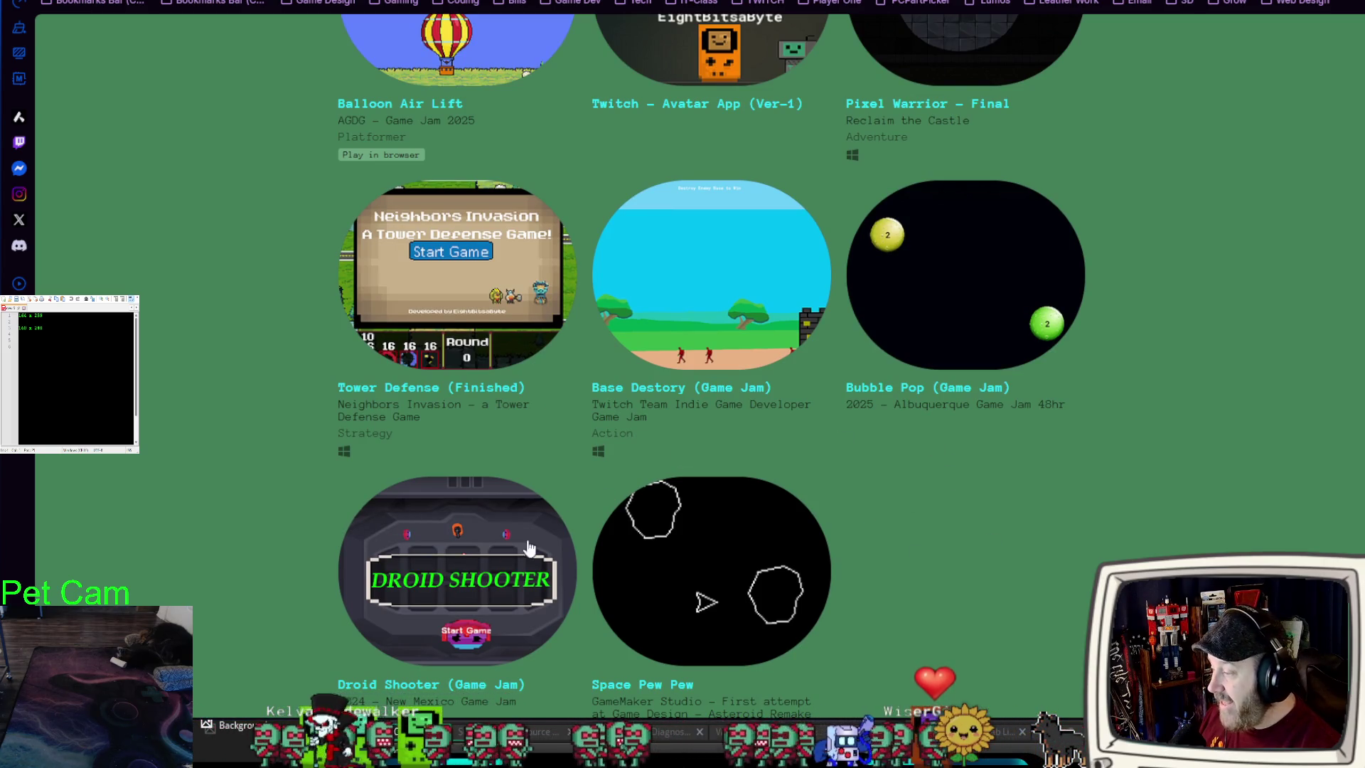
scroll(1016, 151, "up", 1)
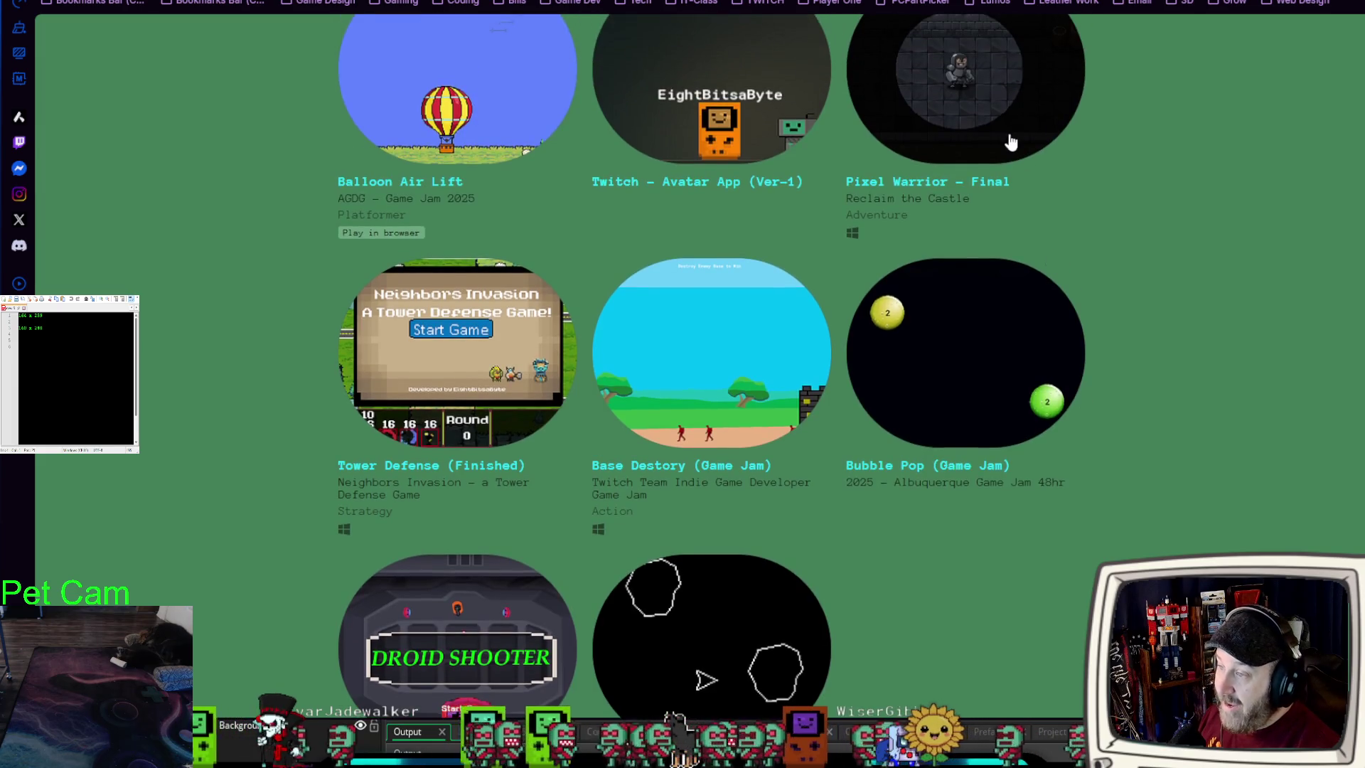
- Browse the Pixel Warrior page and the games grid, then switch back to the GameMaker room editor
left_click(1004, 142)
scroll(922, 365, "down", 5)
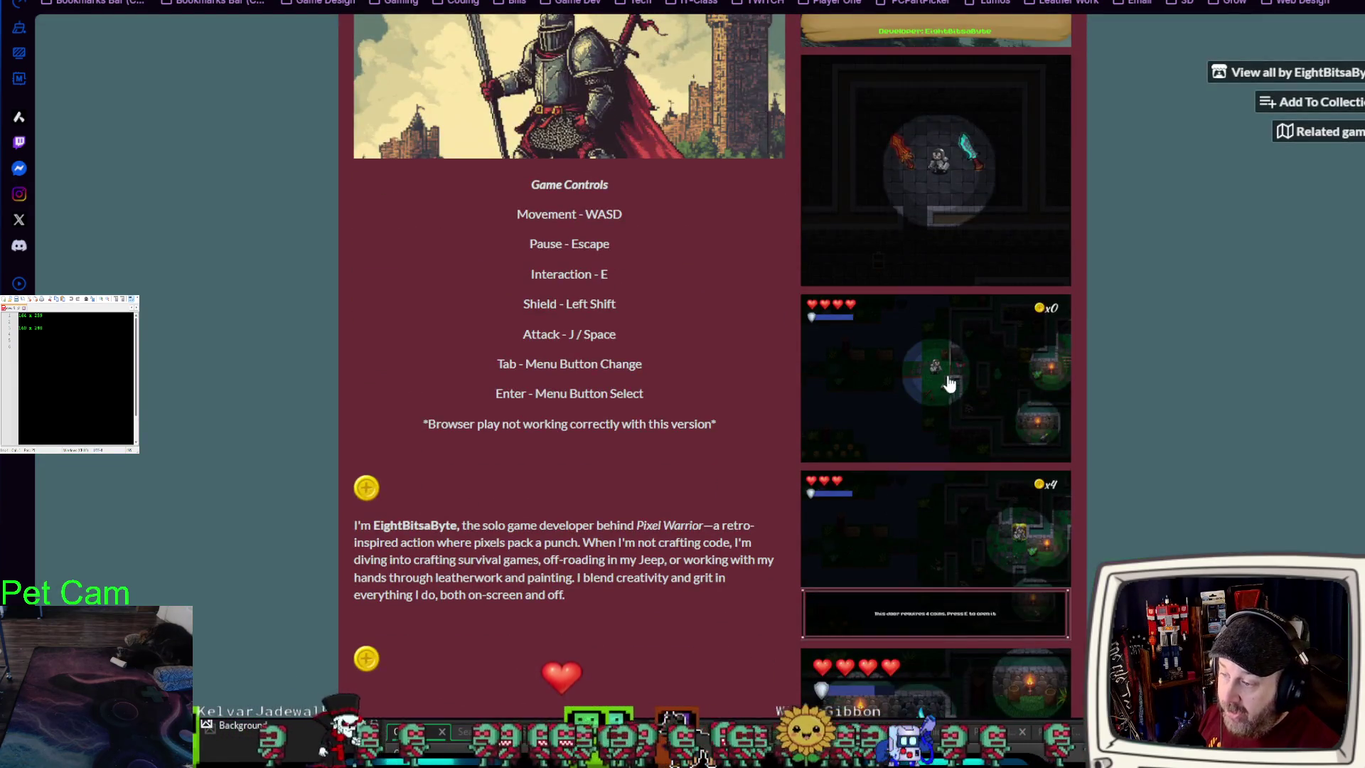
scroll(909, 442, "down", 2)
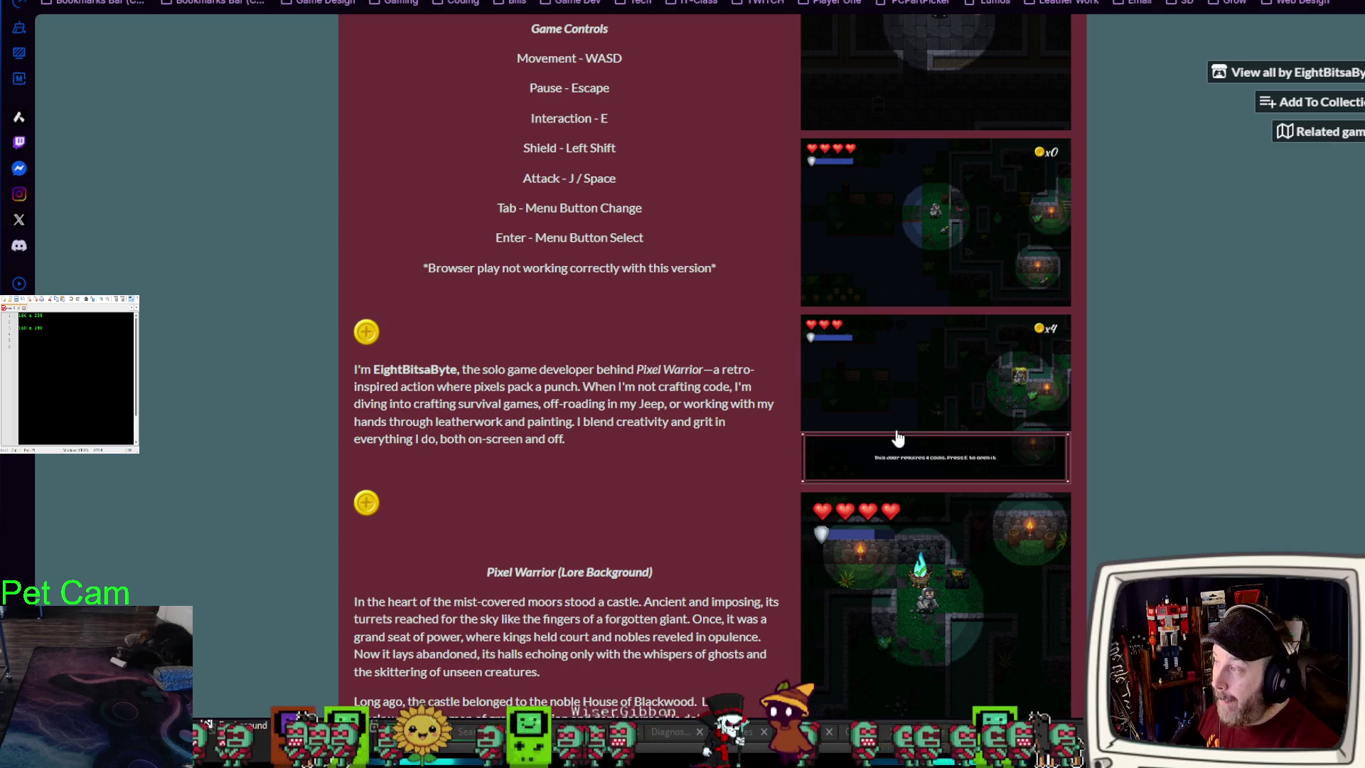
key("alt+Left")
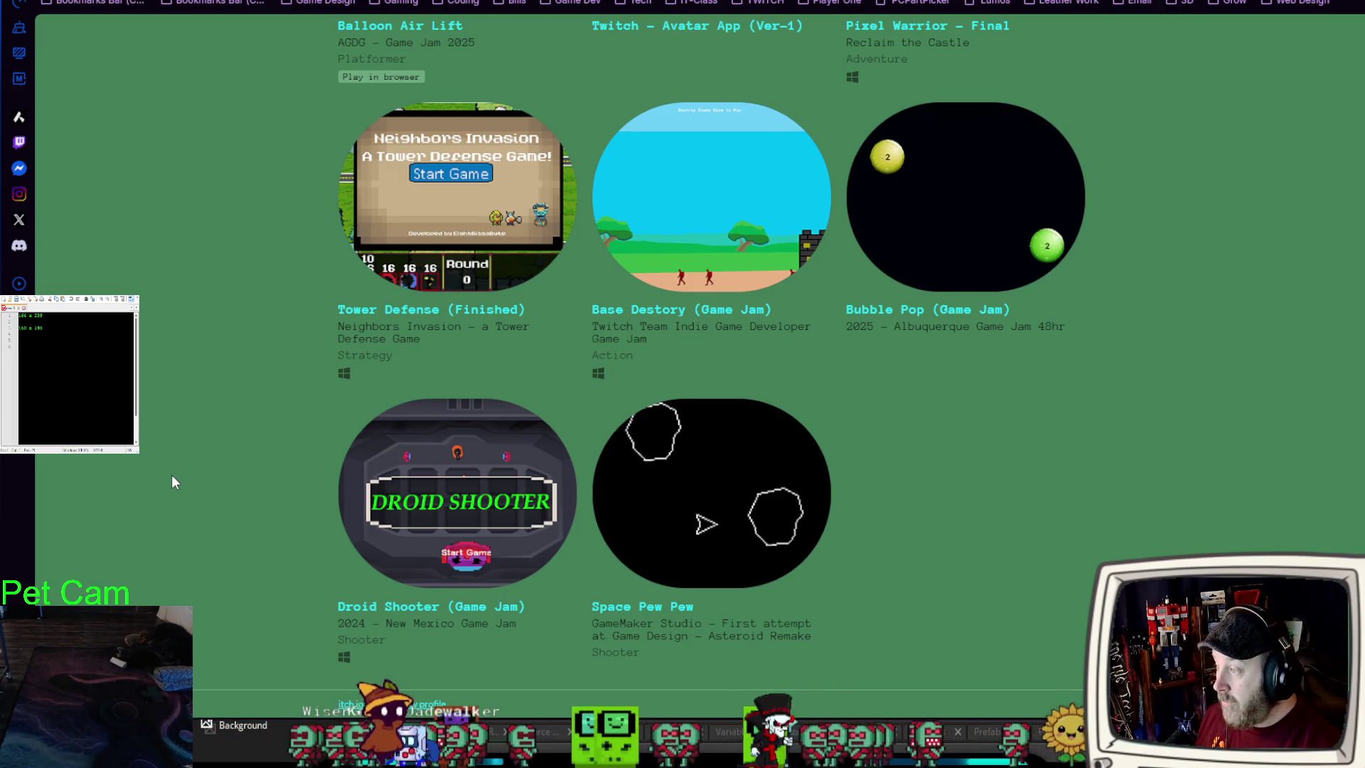
scroll(146, 458, "up", 3)
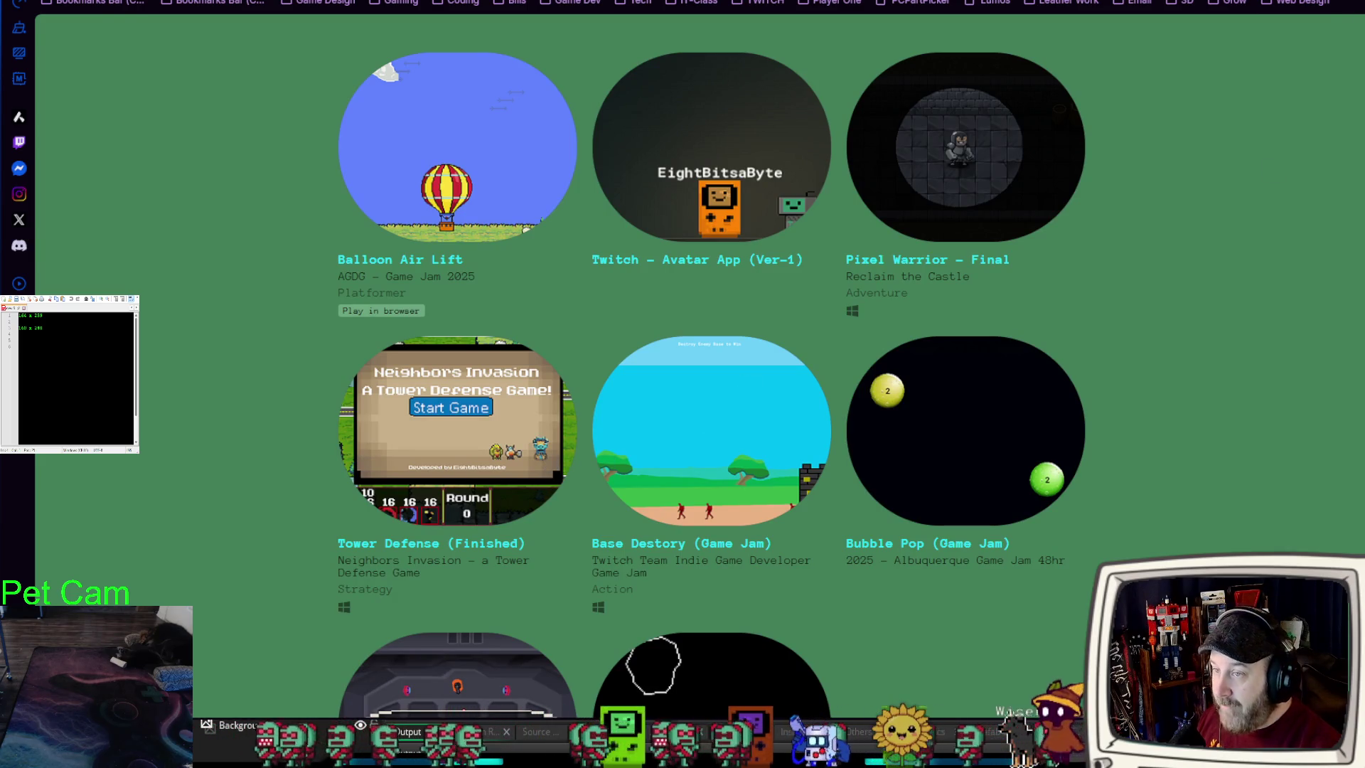
key("alt+Tab")
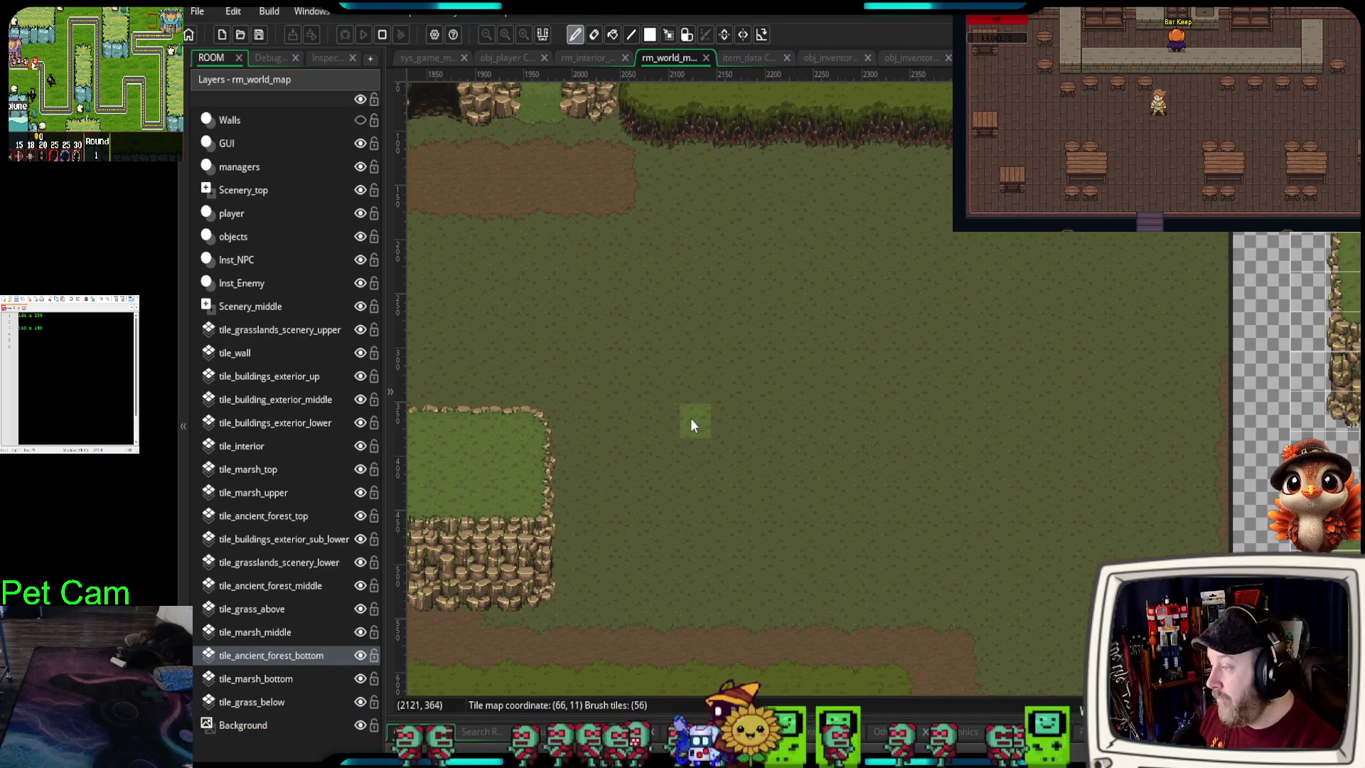
- Take a 2×2 block of grass-corner tiles as the brush and narrow the tileset panel slightly
scroll(690, 418, "down", 1)
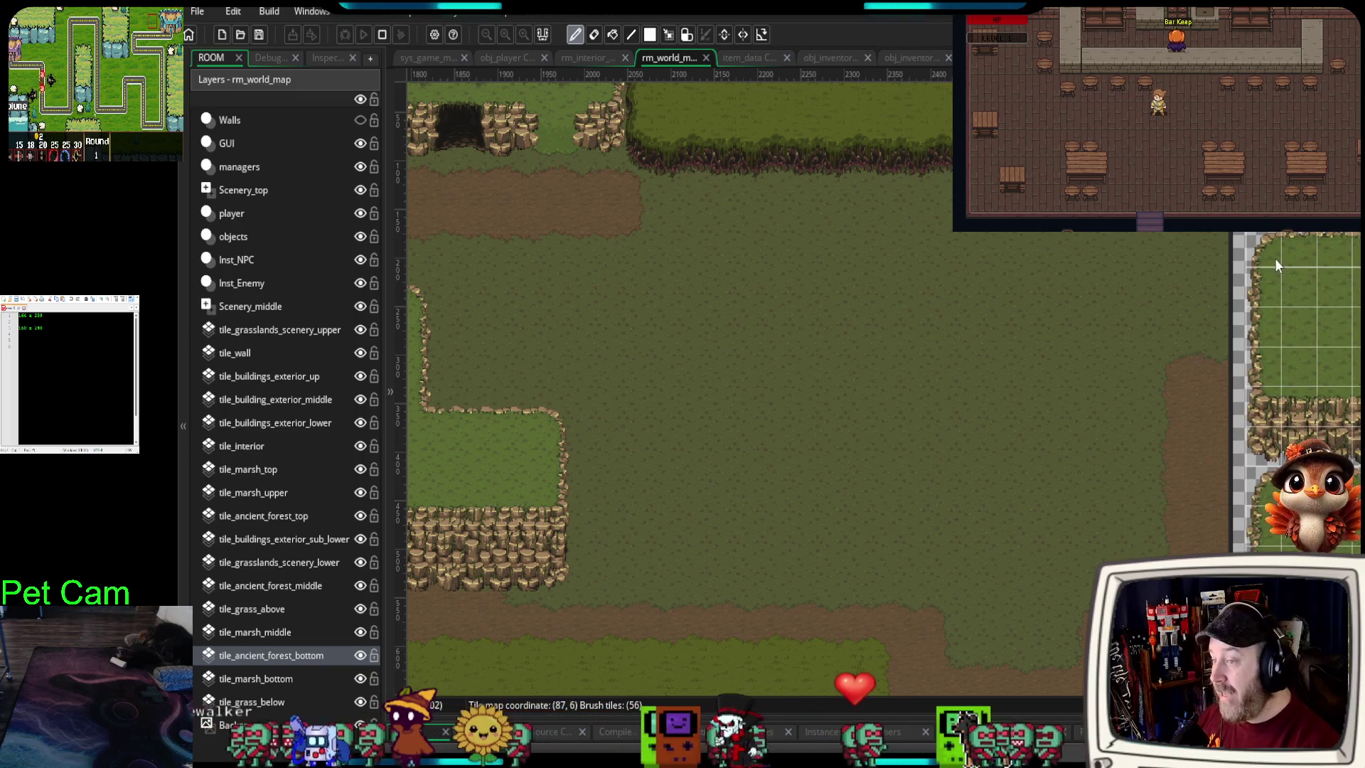
left_click_drag(1269, 266, 1291, 303)
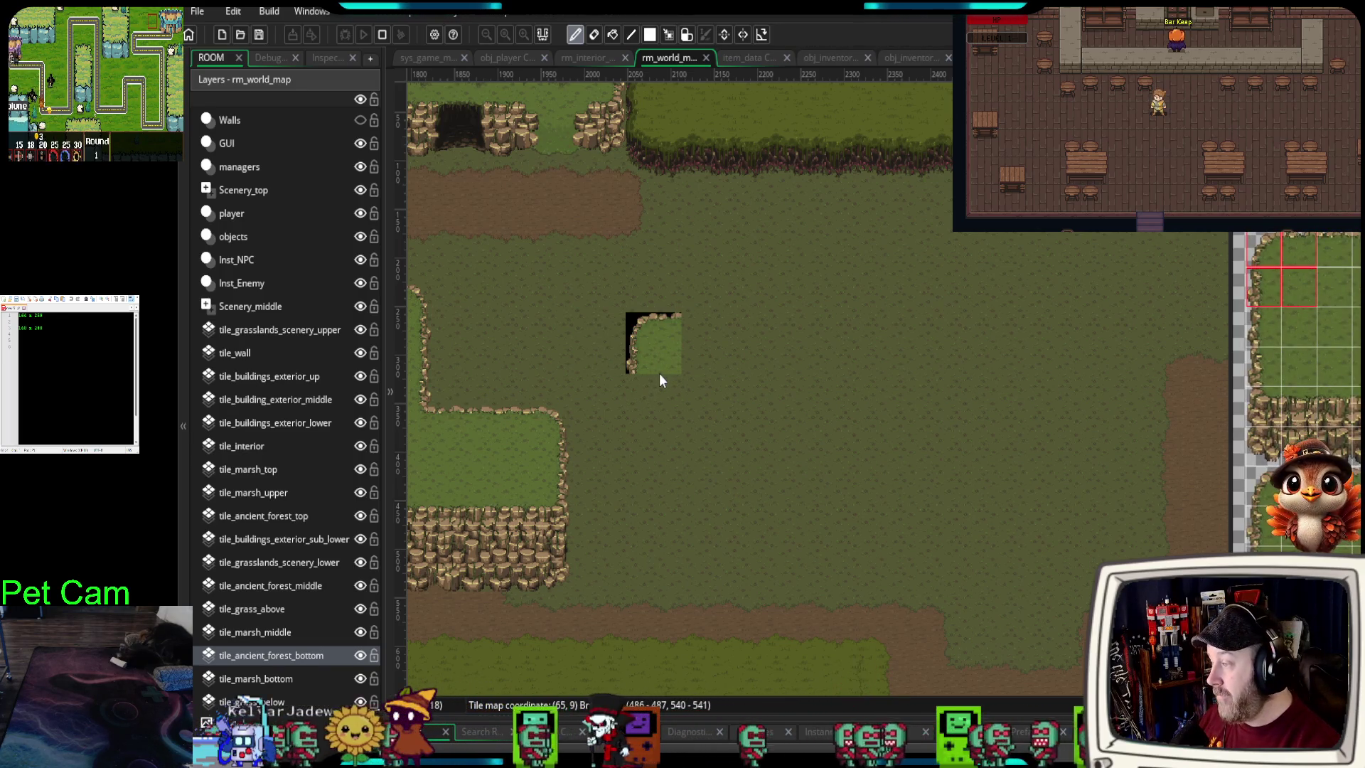
scroll(659, 374, "up", 1)
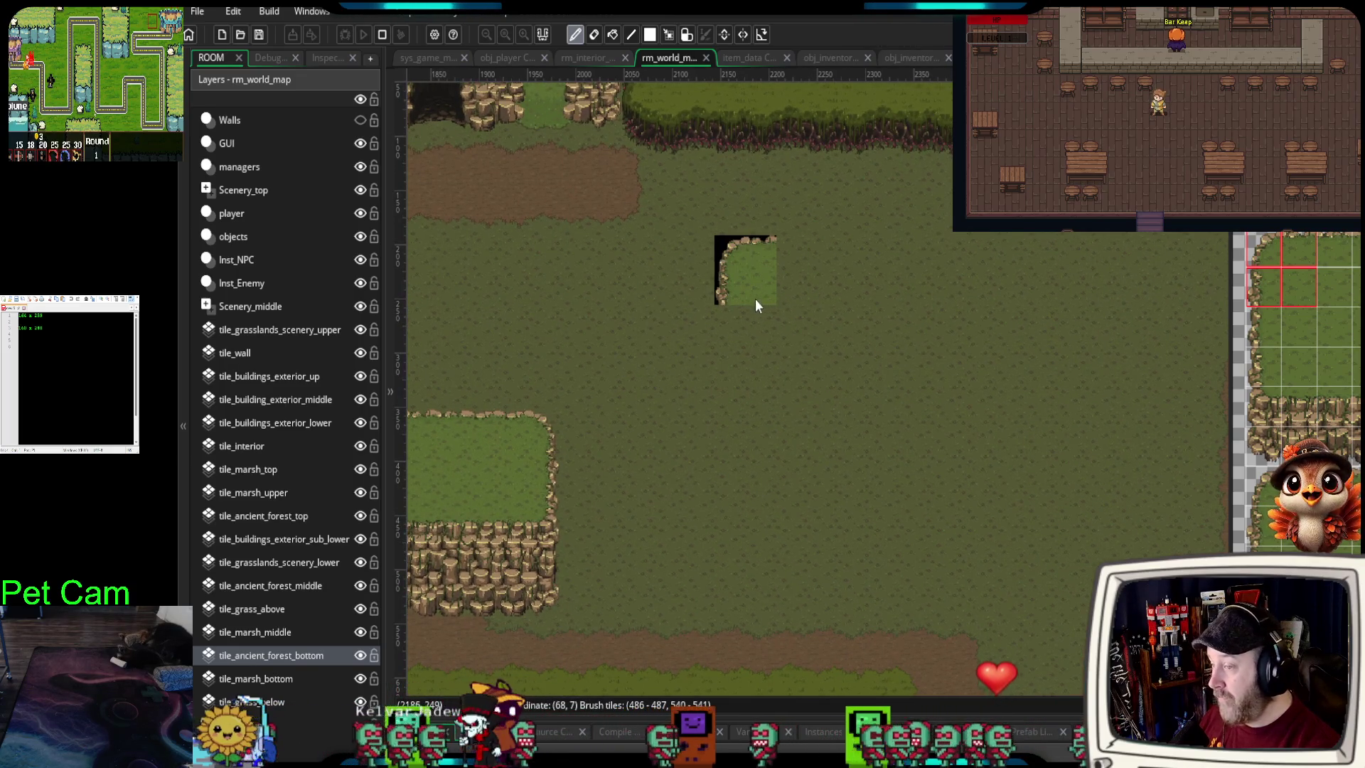
scroll(1297, 391, "right", 2)
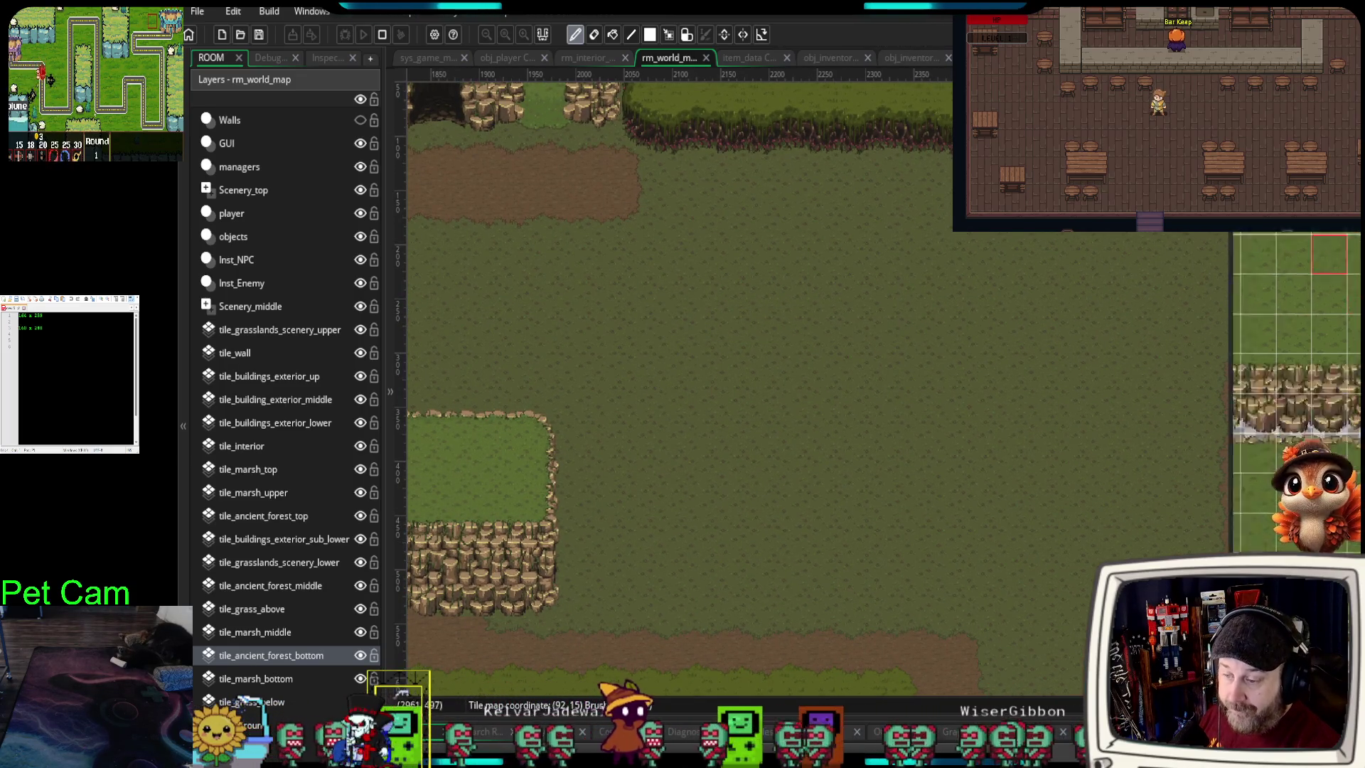
scroll(1295, 391, "down", 3)
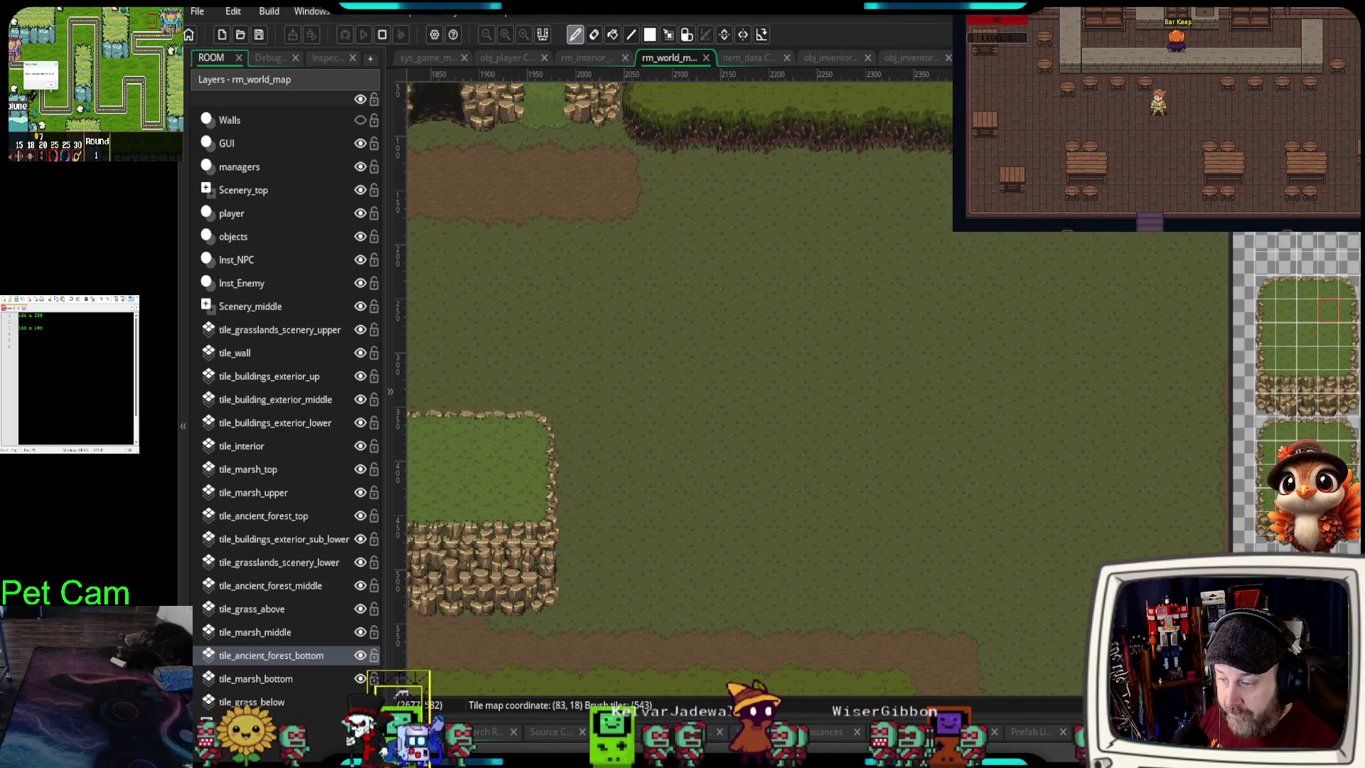
scroll(1295, 391, "up", 3)
scroll(1295, 391, "down", 2)
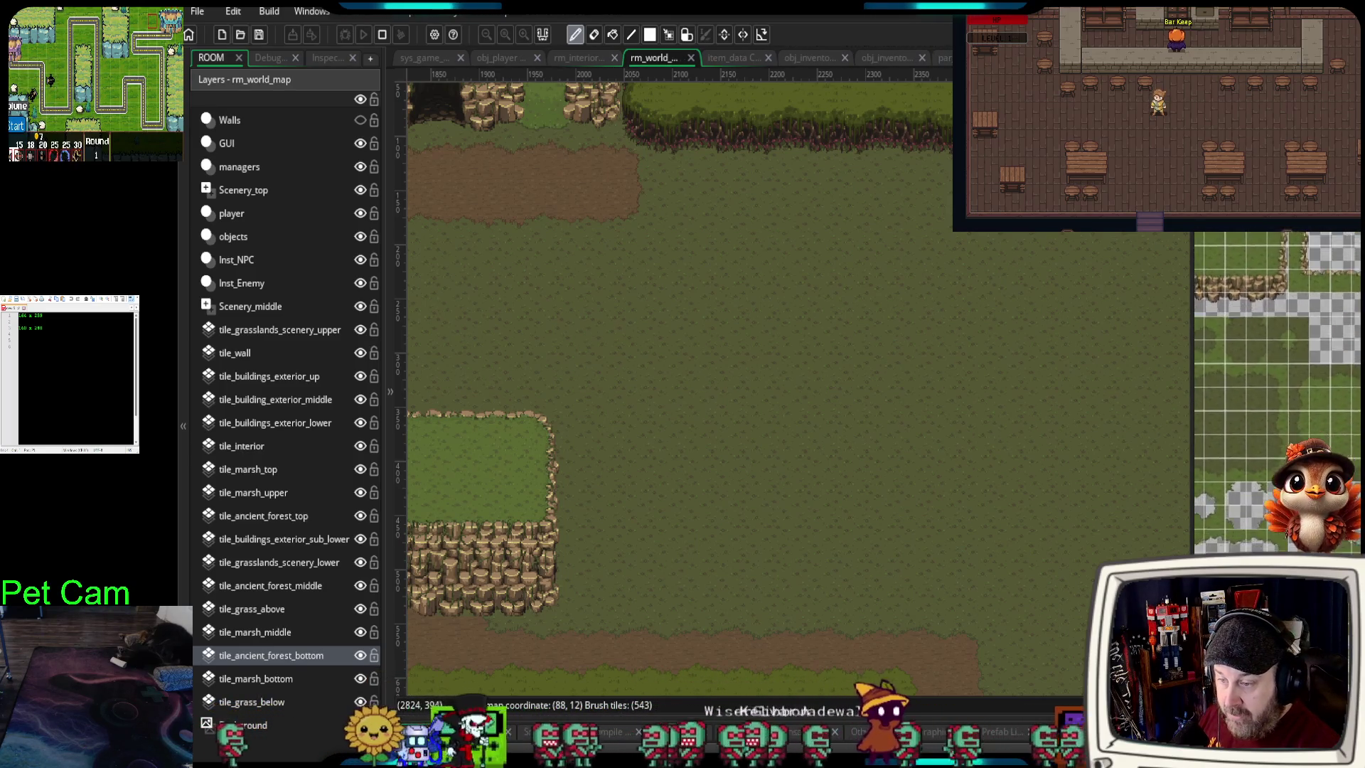
scroll(1248, 523, "left", 2)
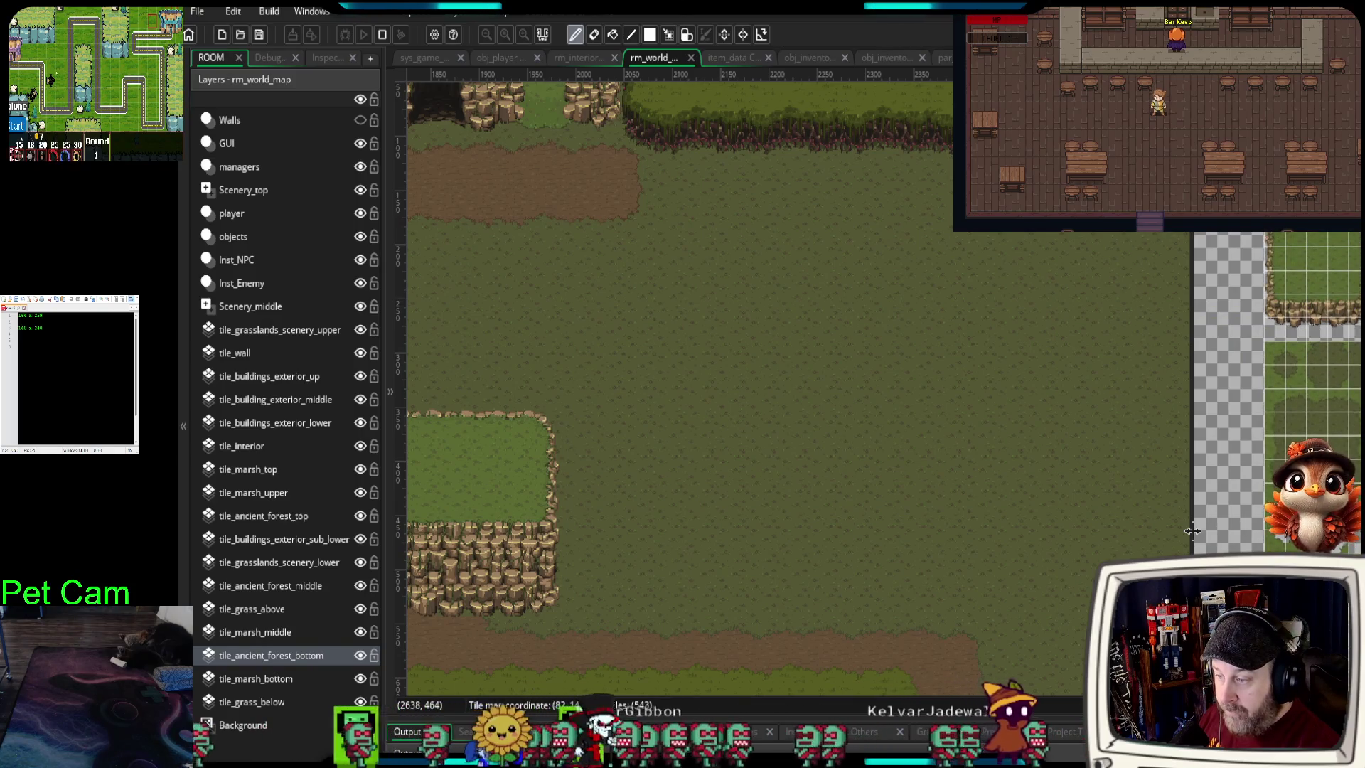
left_click_drag(1192, 530, 1224, 530)
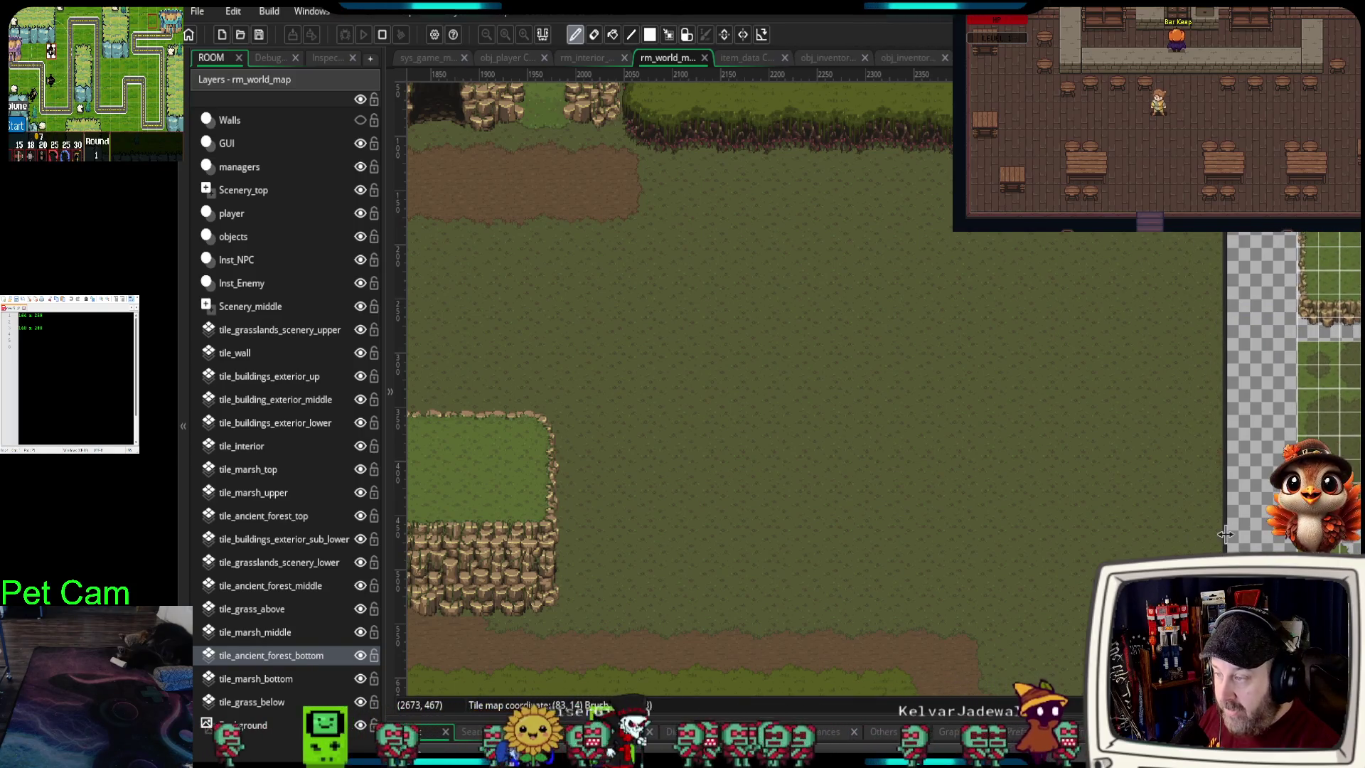
- On tile_ancient_forest_middle, stamp a 2×2 stone-edged grass patch into the open field below the path
left_click(300, 587)
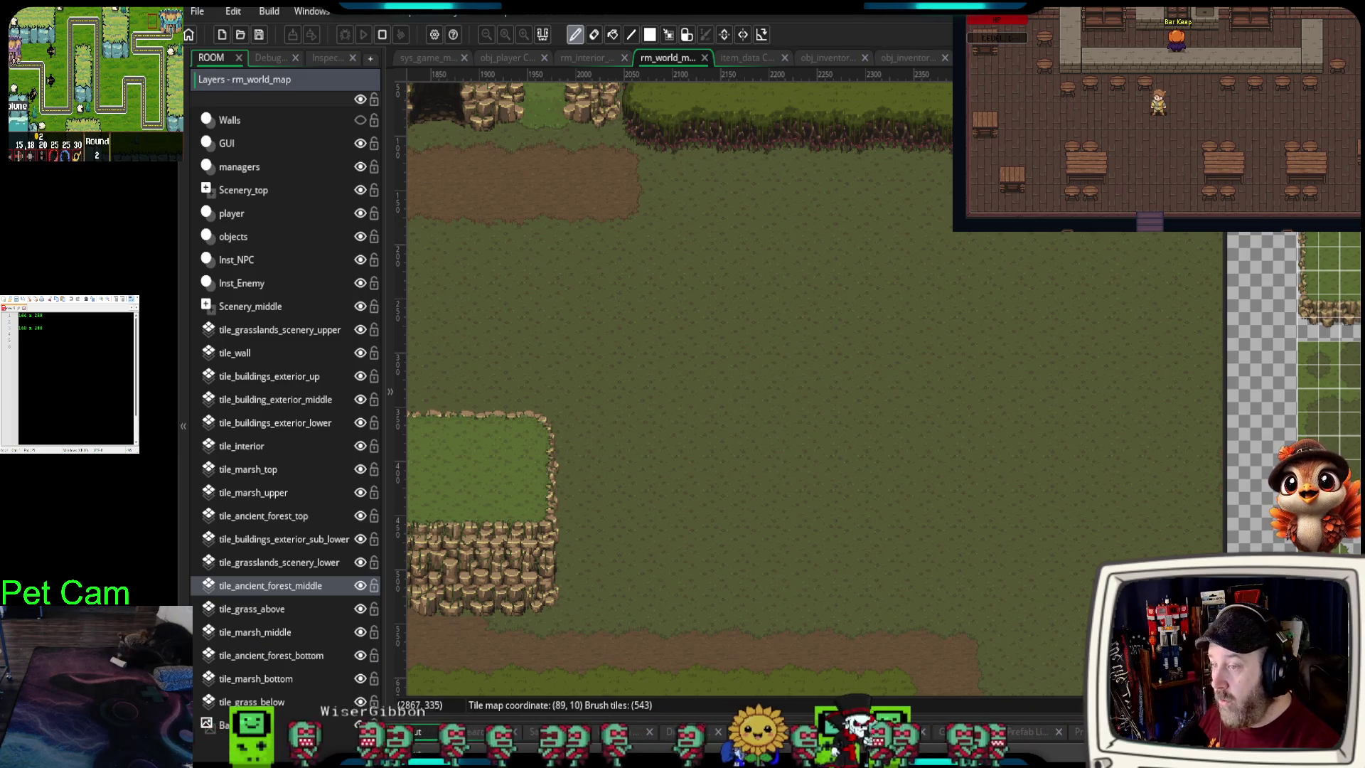
left_click_drag(1302, 249, 1315, 276)
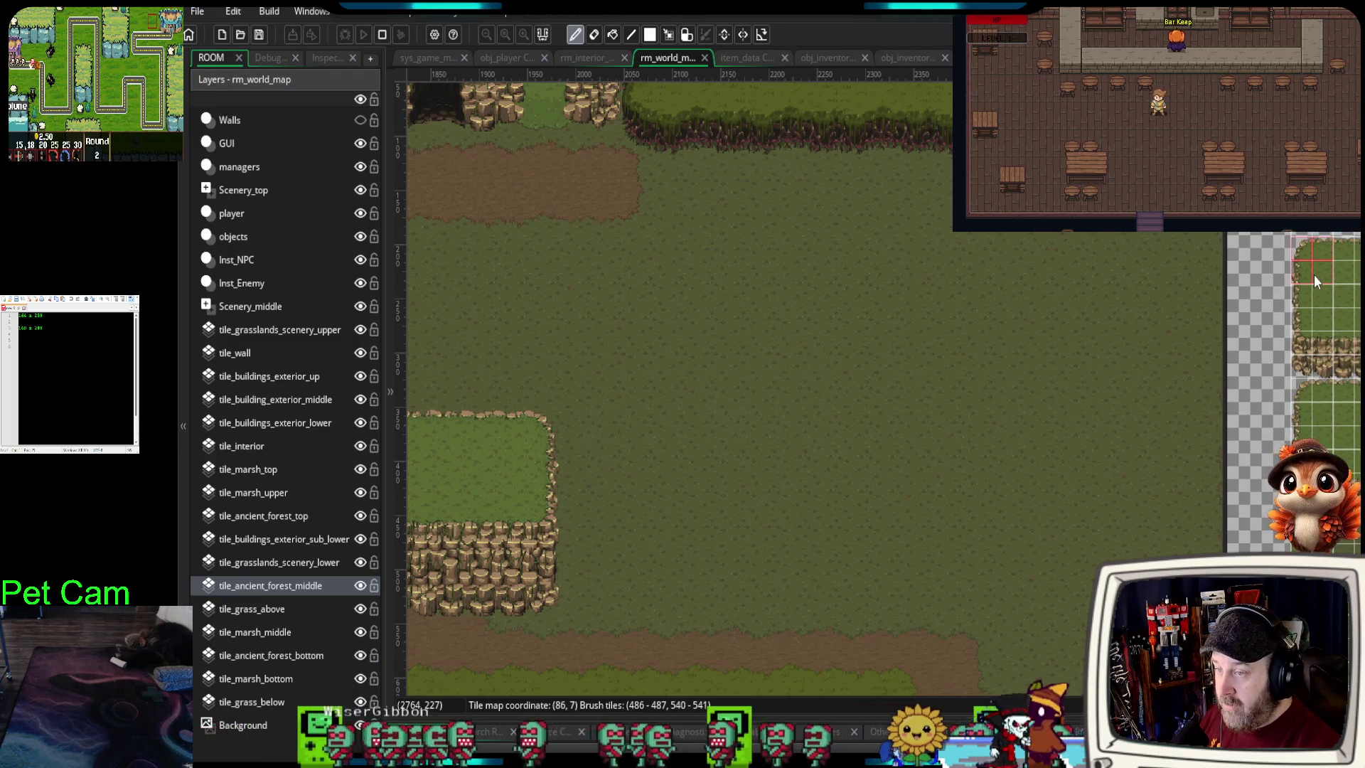
left_click(684, 270)
mouse_move(800, 412)
left_mouse_down()
mouse_move(919, 493)
mouse_move(886, 507)
mouse_move(848, 468)
left_mouse_up()
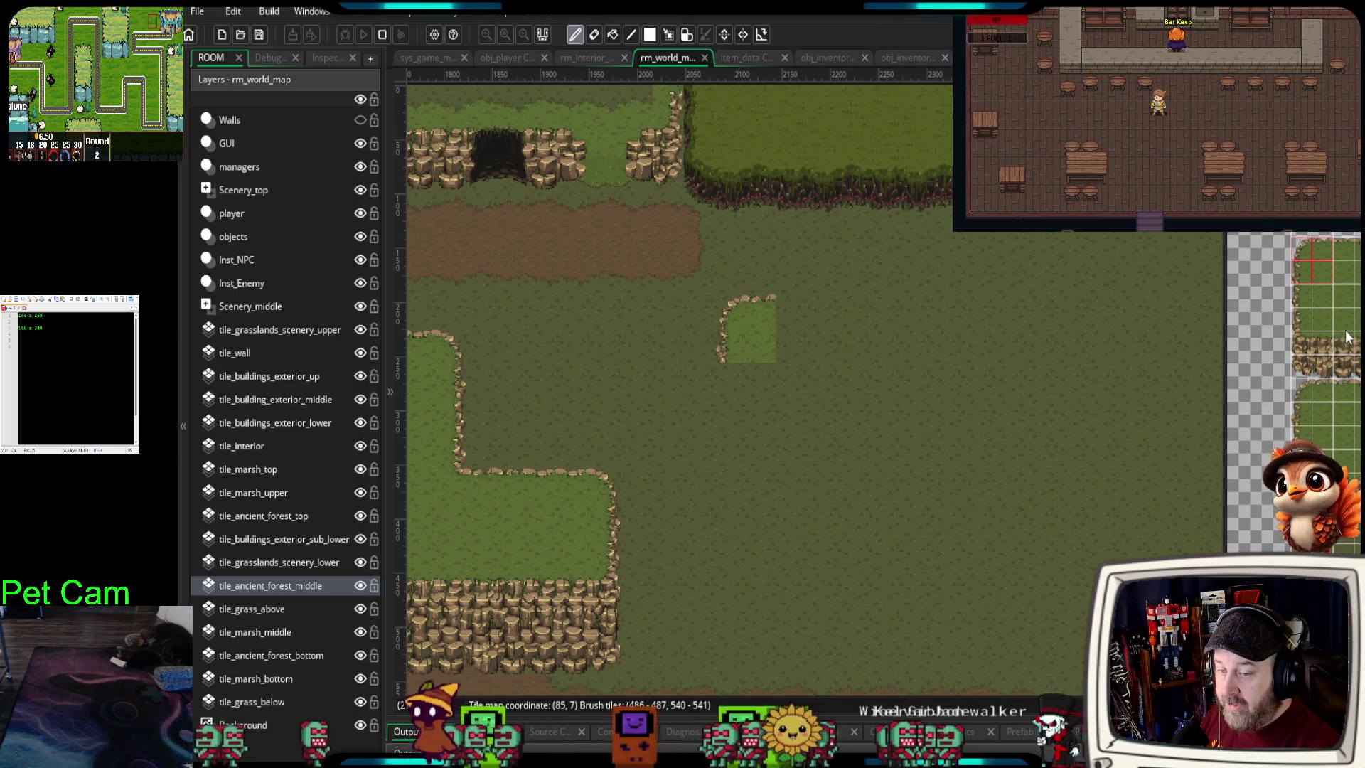
scroll(1346, 337, "up", 2)
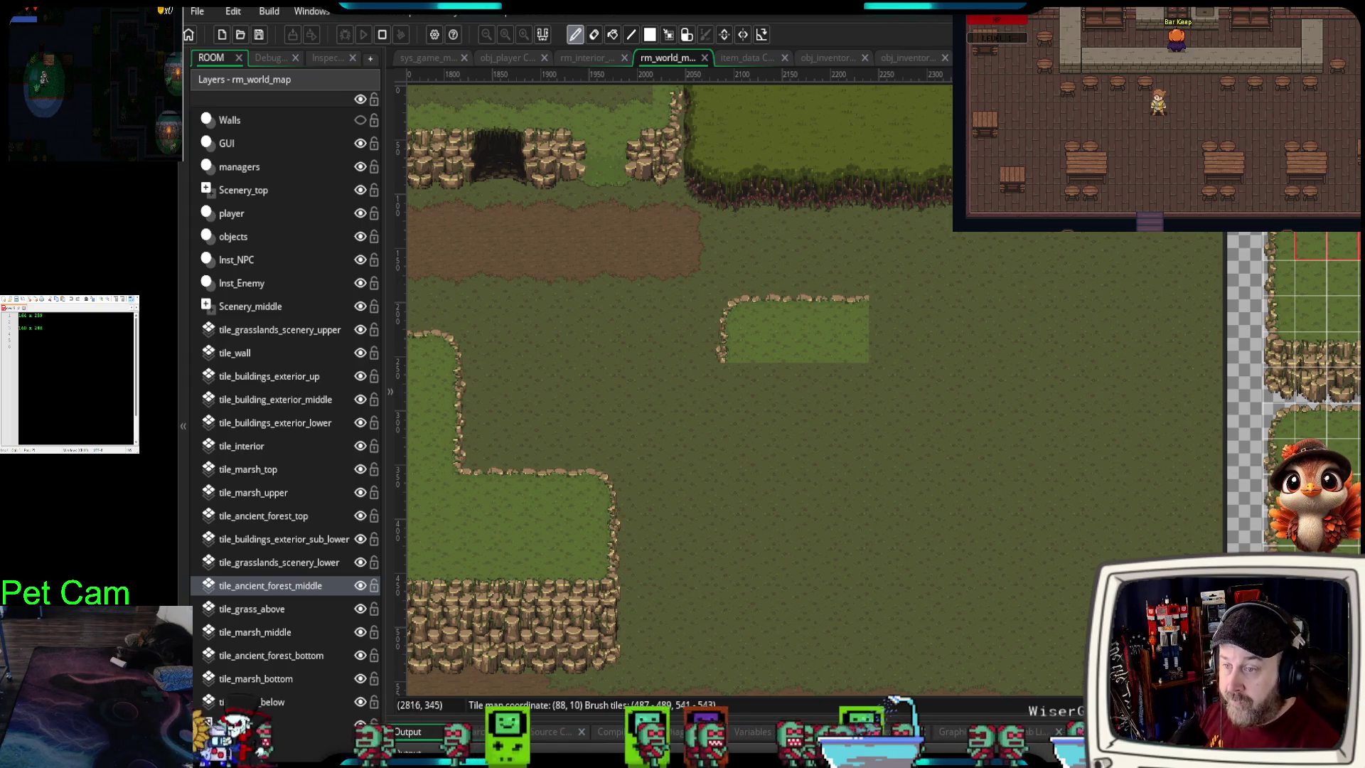
scroll(1293, 391, "up", 2)
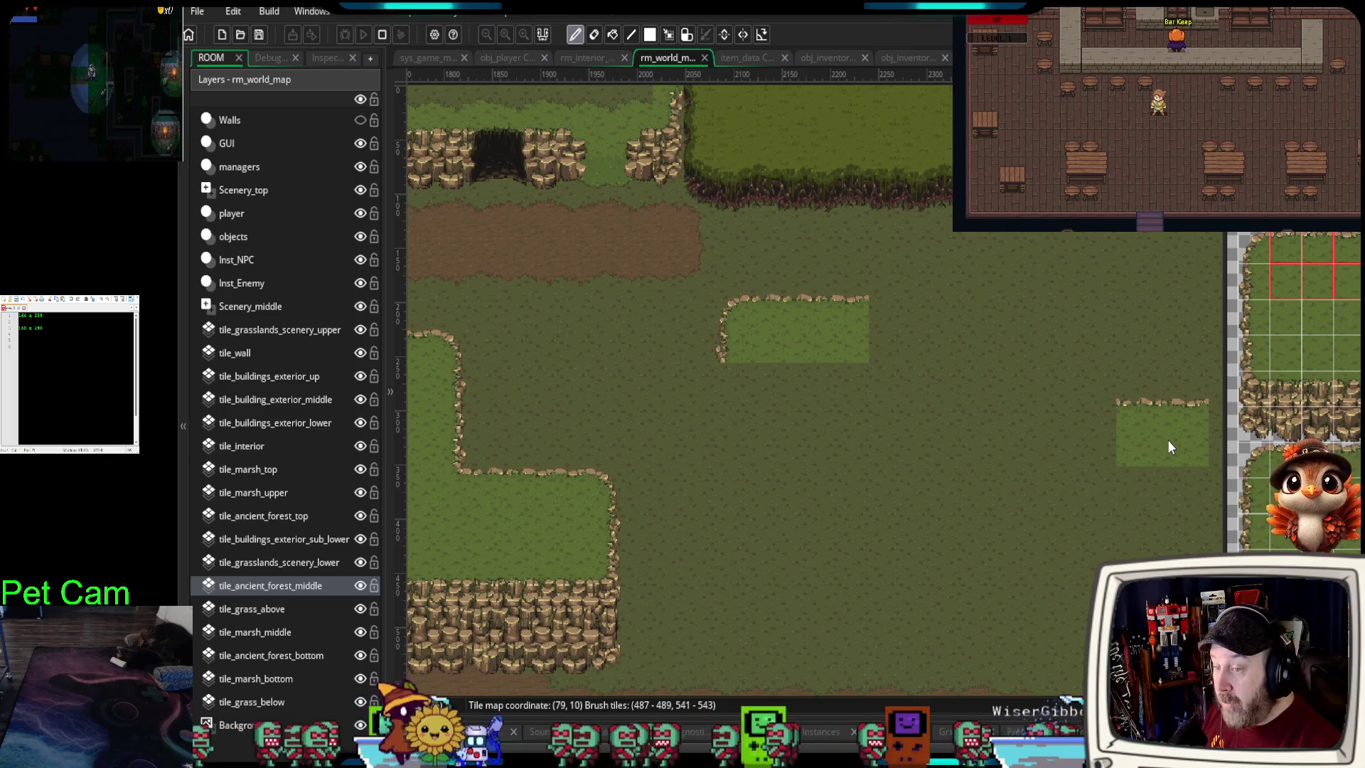
- Paint stone-edged grass tiles rightward and upward, finishing the strip with a stone corner piece
mouse_move(794, 340)
left_mouse_down()
mouse_move(901, 342)
mouse_move(909, 304)
left_mouse_up()
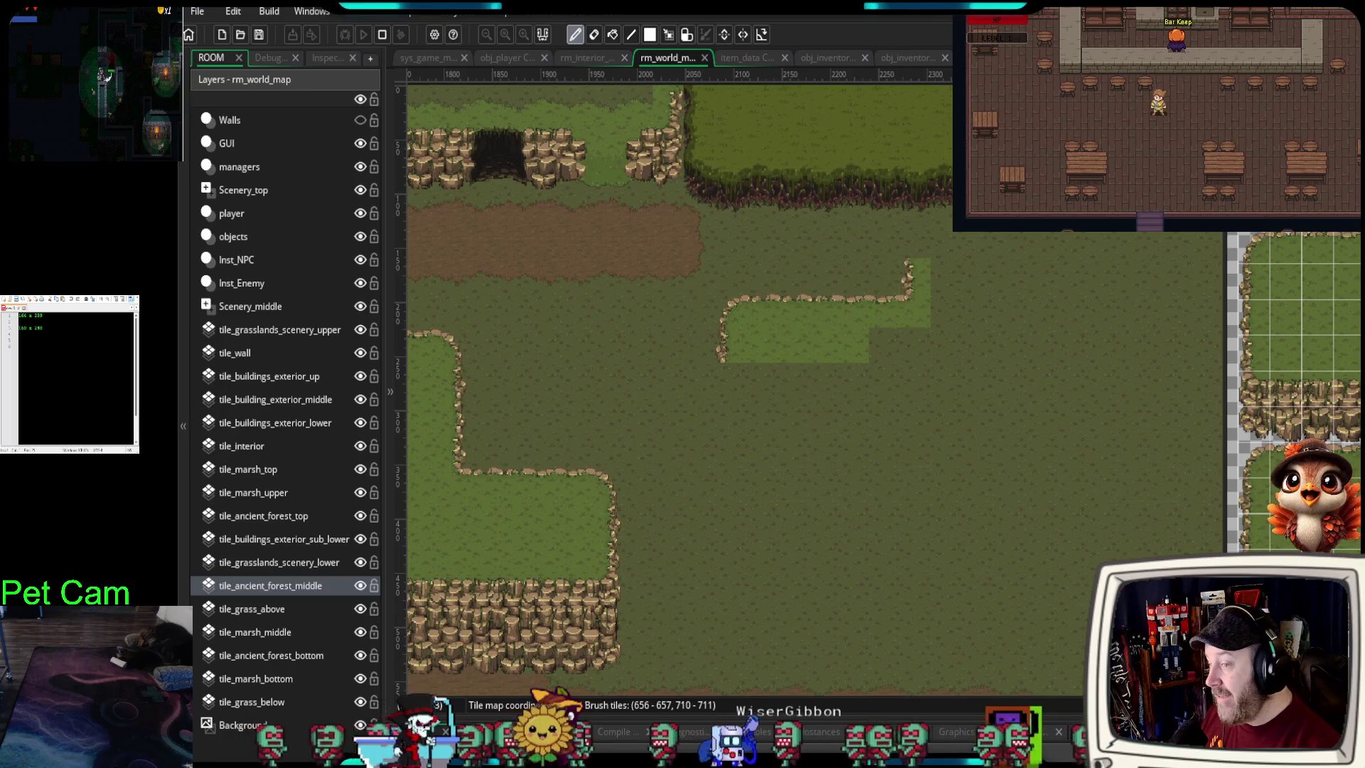
left_click(1255, 248)
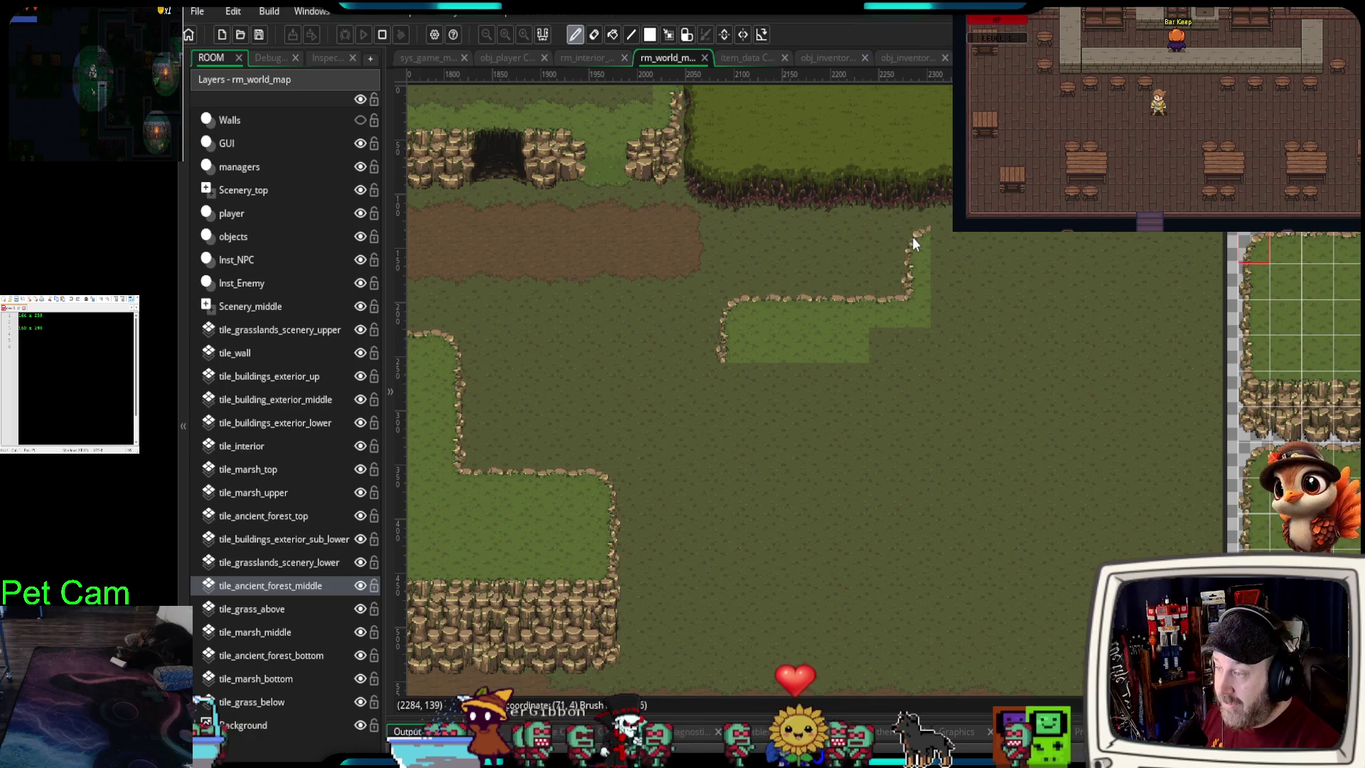
left_click_drag(1272, 245, 1354, 249)
left_click(952, 243)
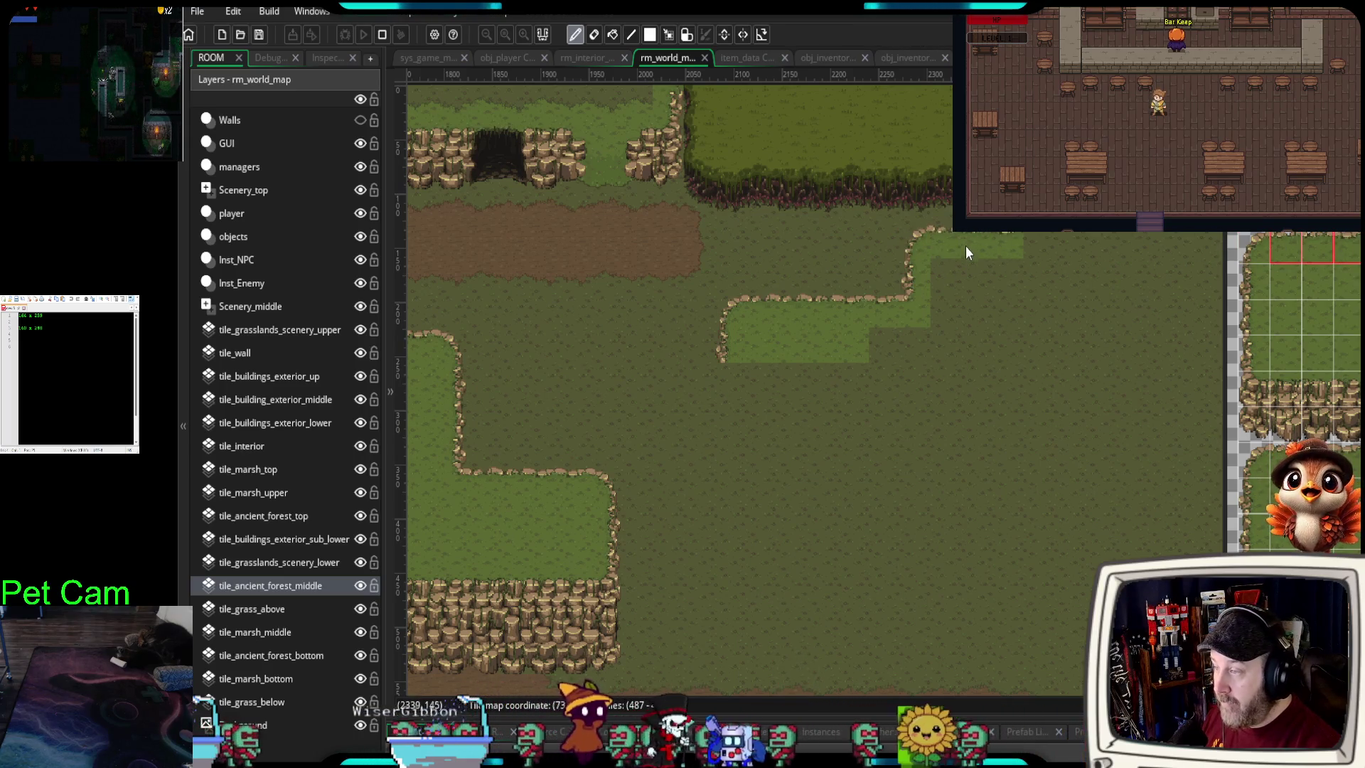
left_click(971, 262)
left_click(1260, 244)
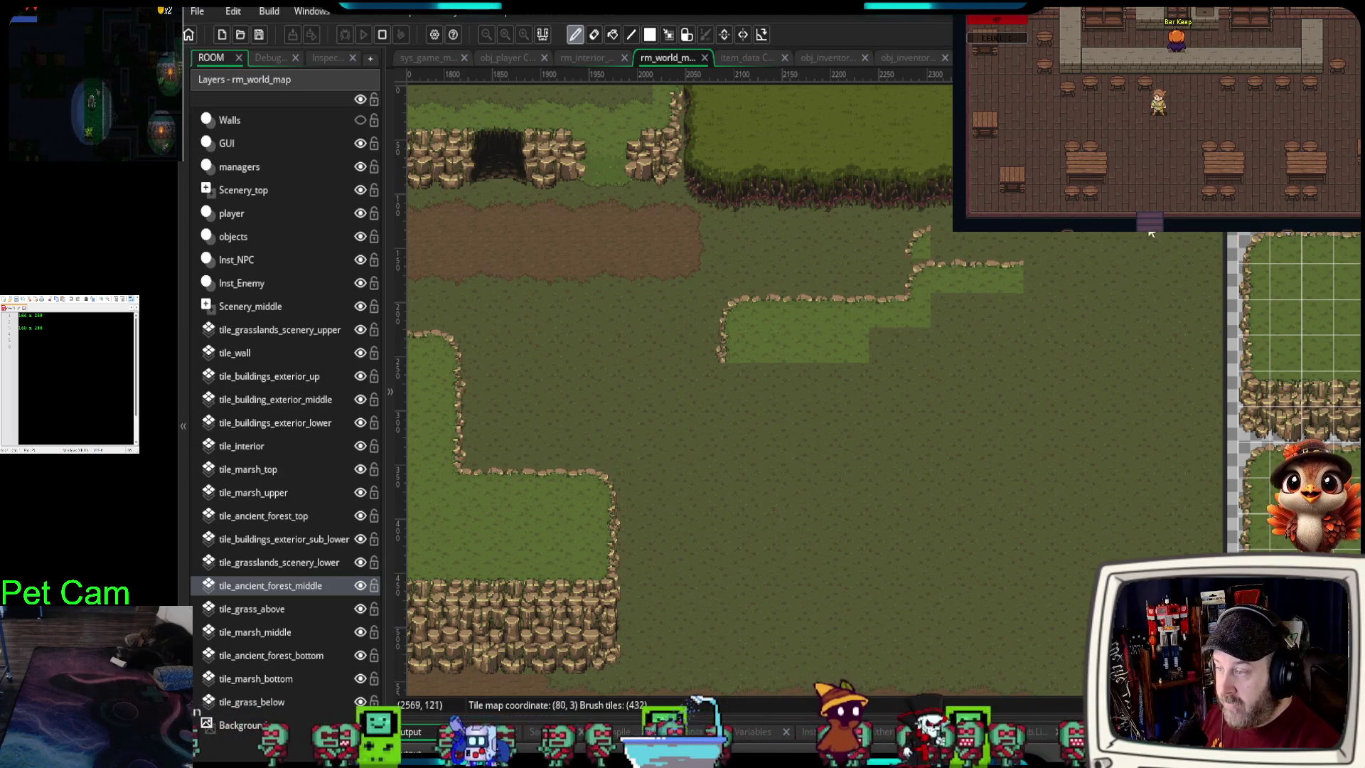
left_click(911, 247)
scroll(1072, 371, "down", 2)
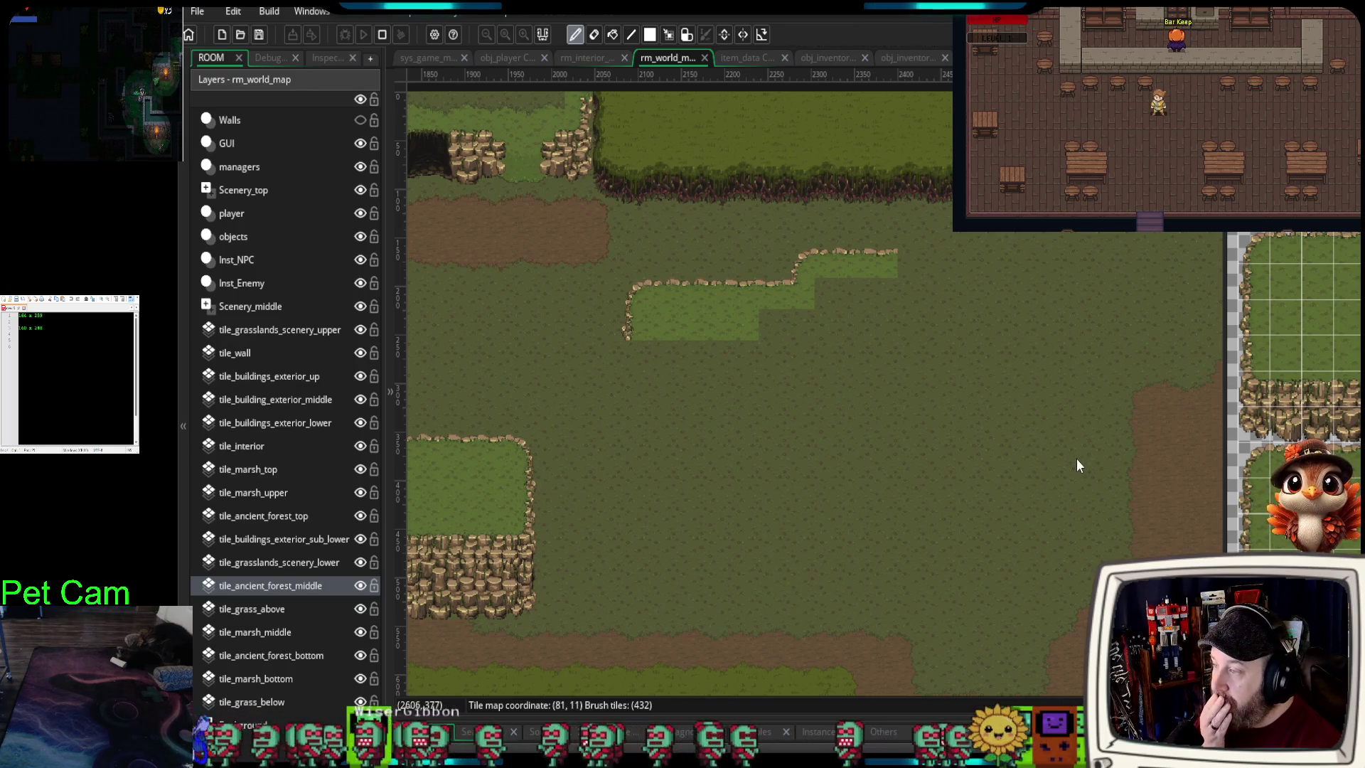
- Extend the cobble path edge by one tile and upward toward the cliff
left_click_drag(1055, 493, 992, 502)
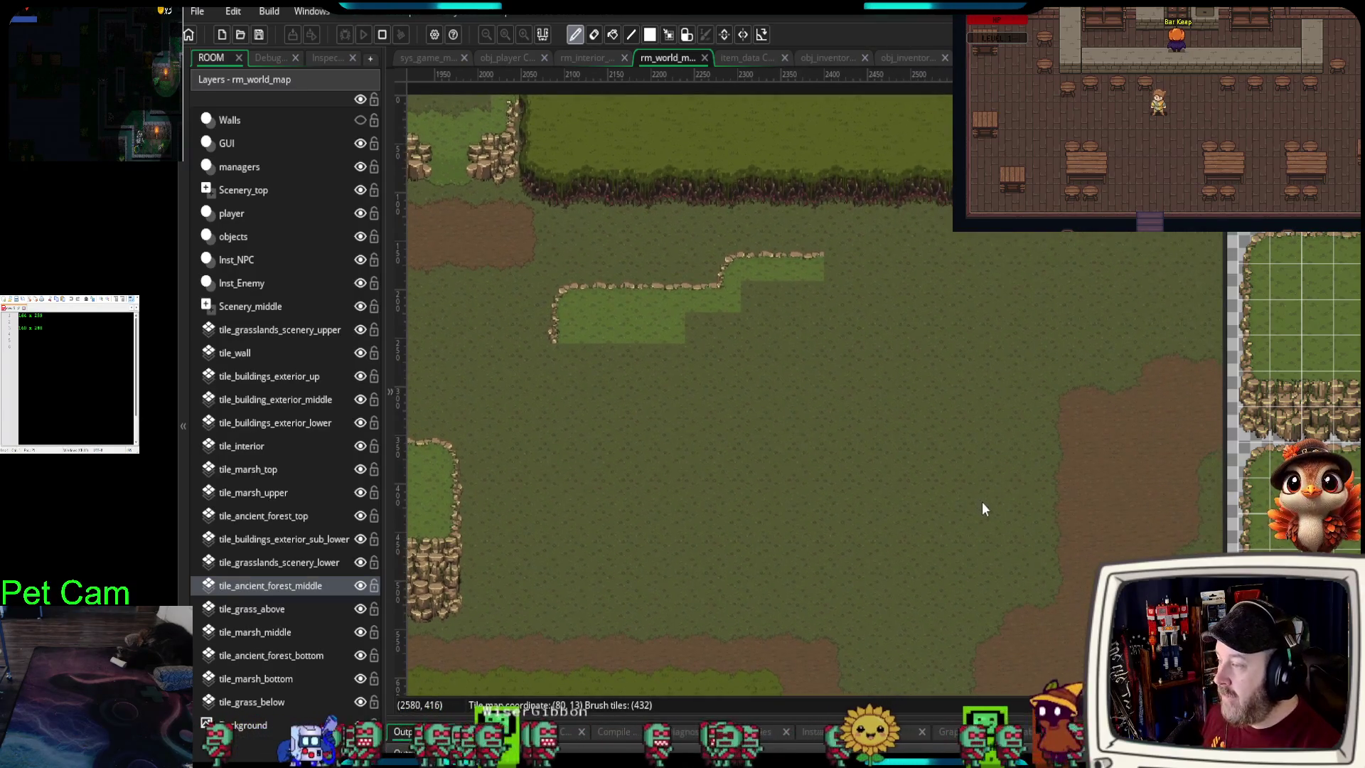
scroll(983, 505, "down", 2)
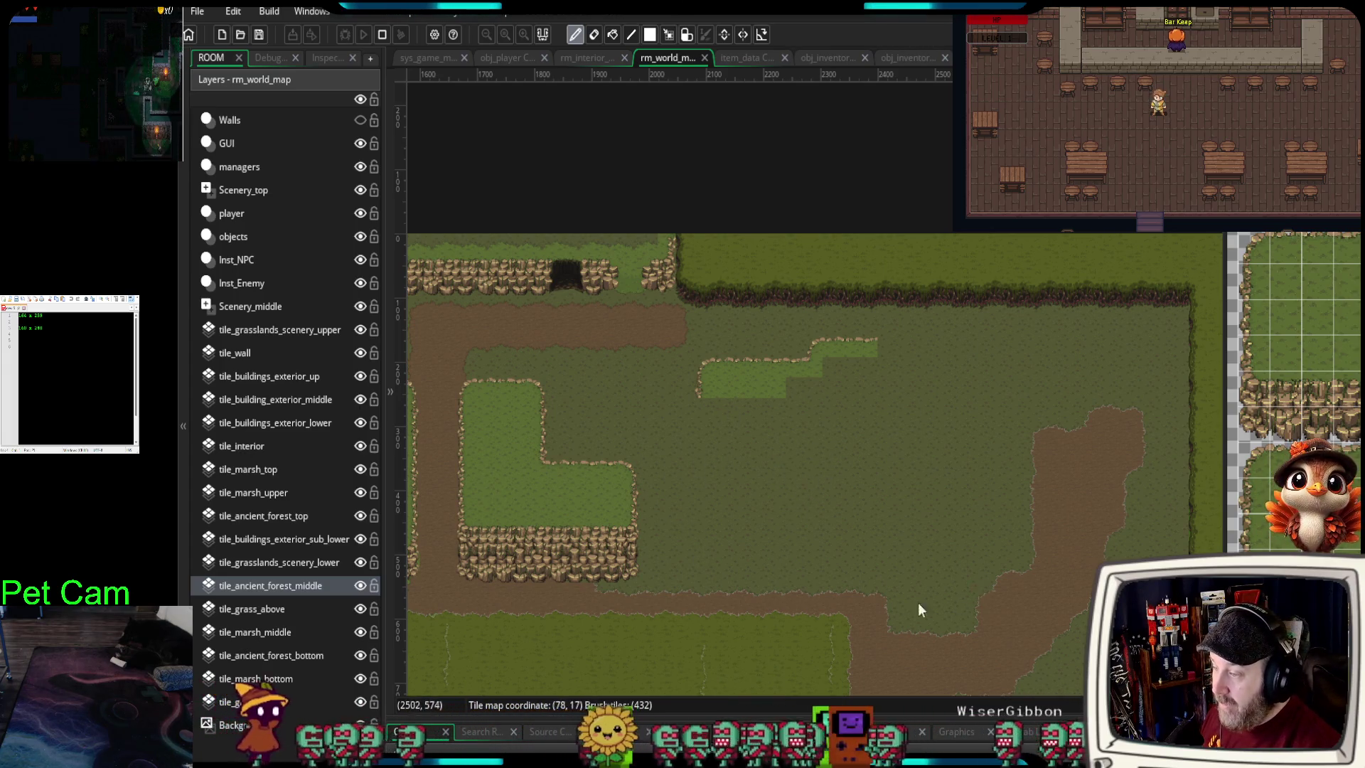
scroll(958, 411, "up", 3)
scroll(957, 423, "up", 1)
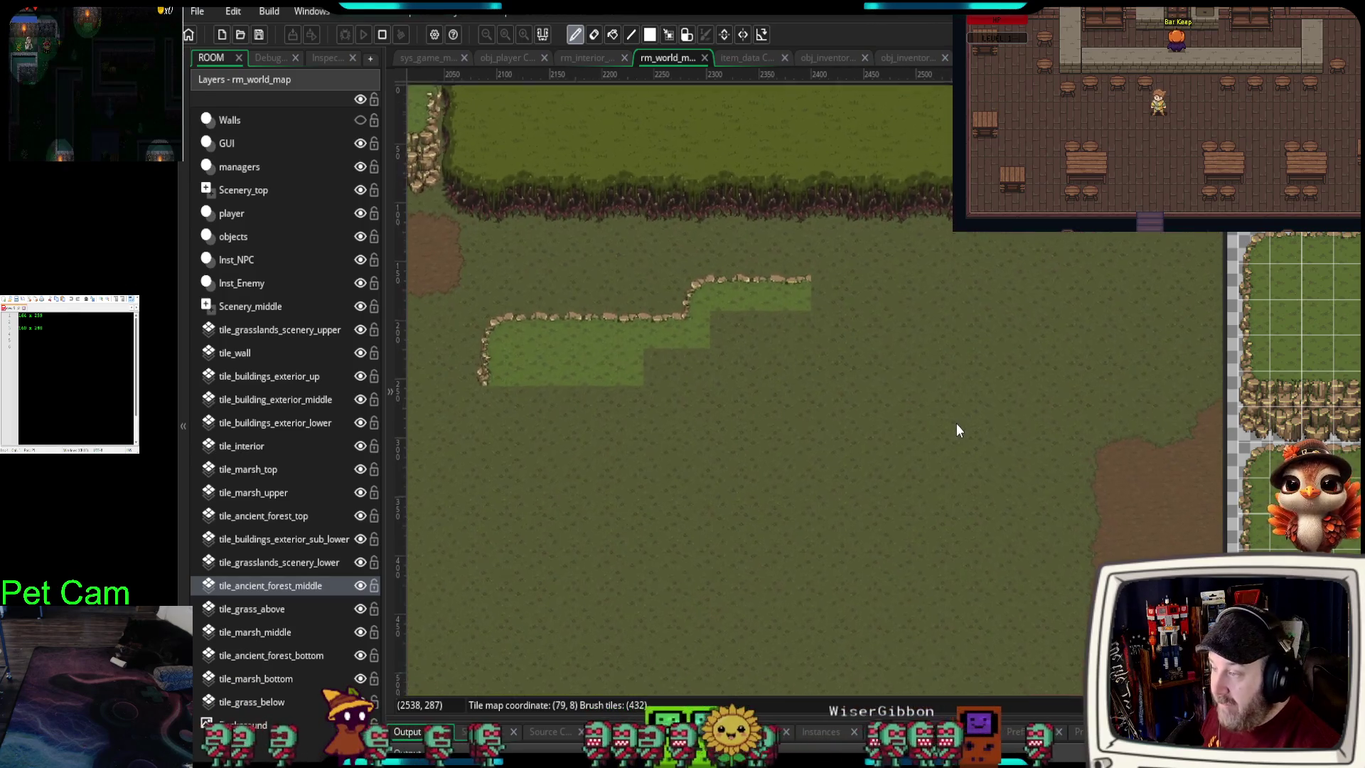
left_click_drag(952, 424, 877, 425)
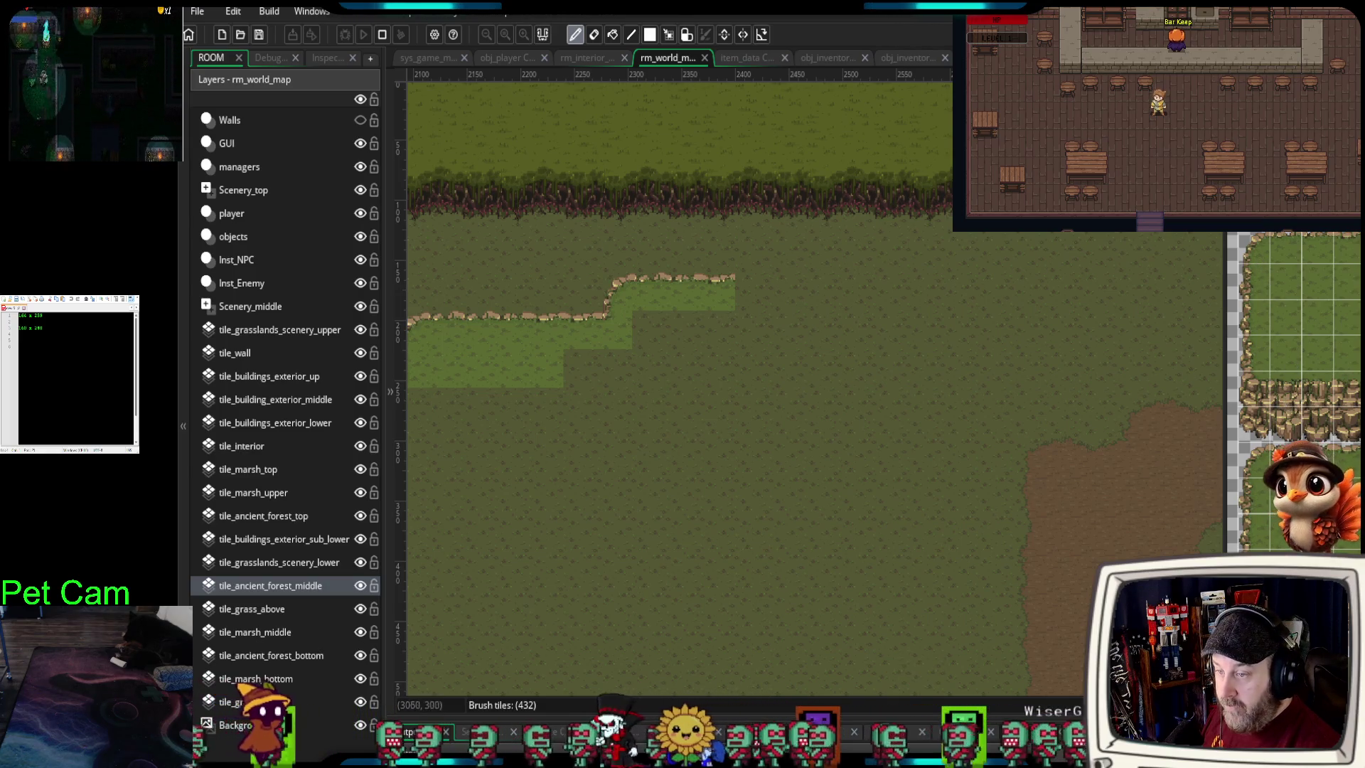
left_click(749, 288)
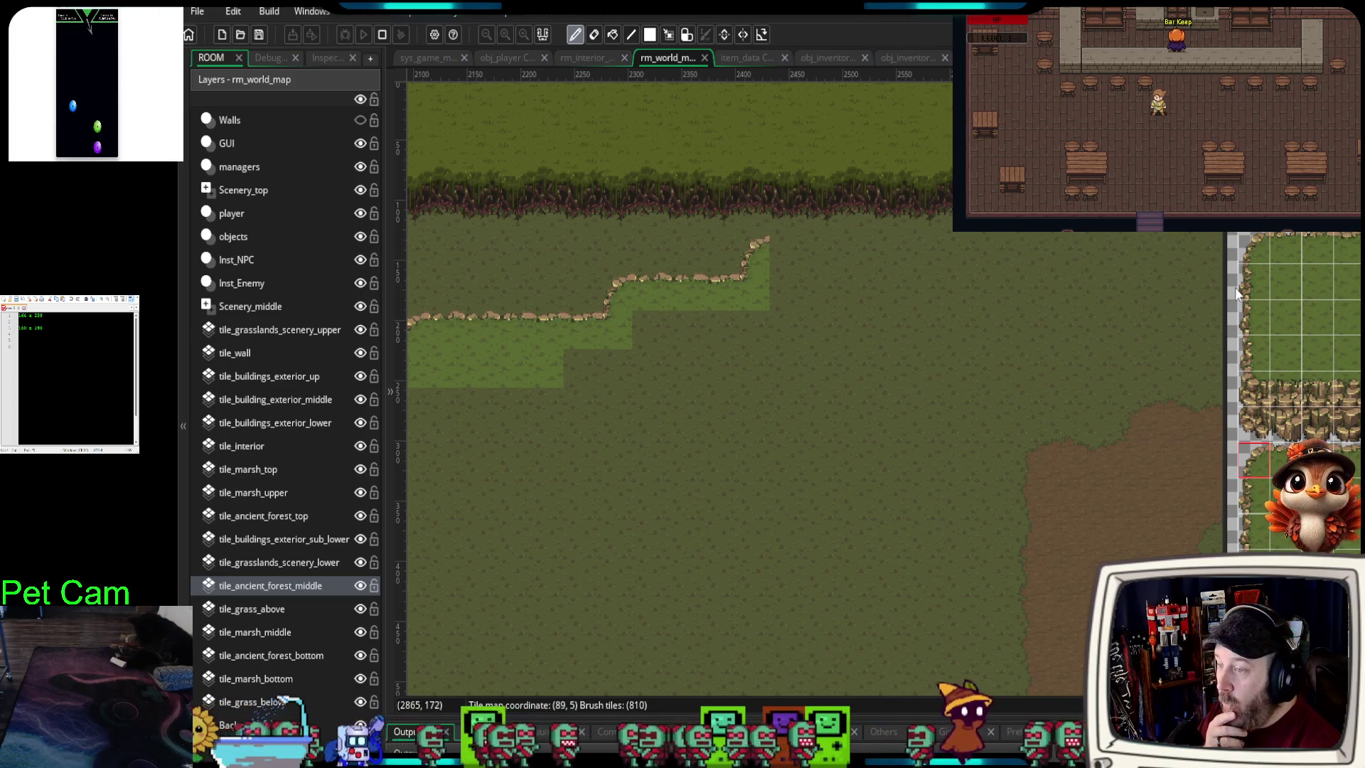
left_click(713, 324)
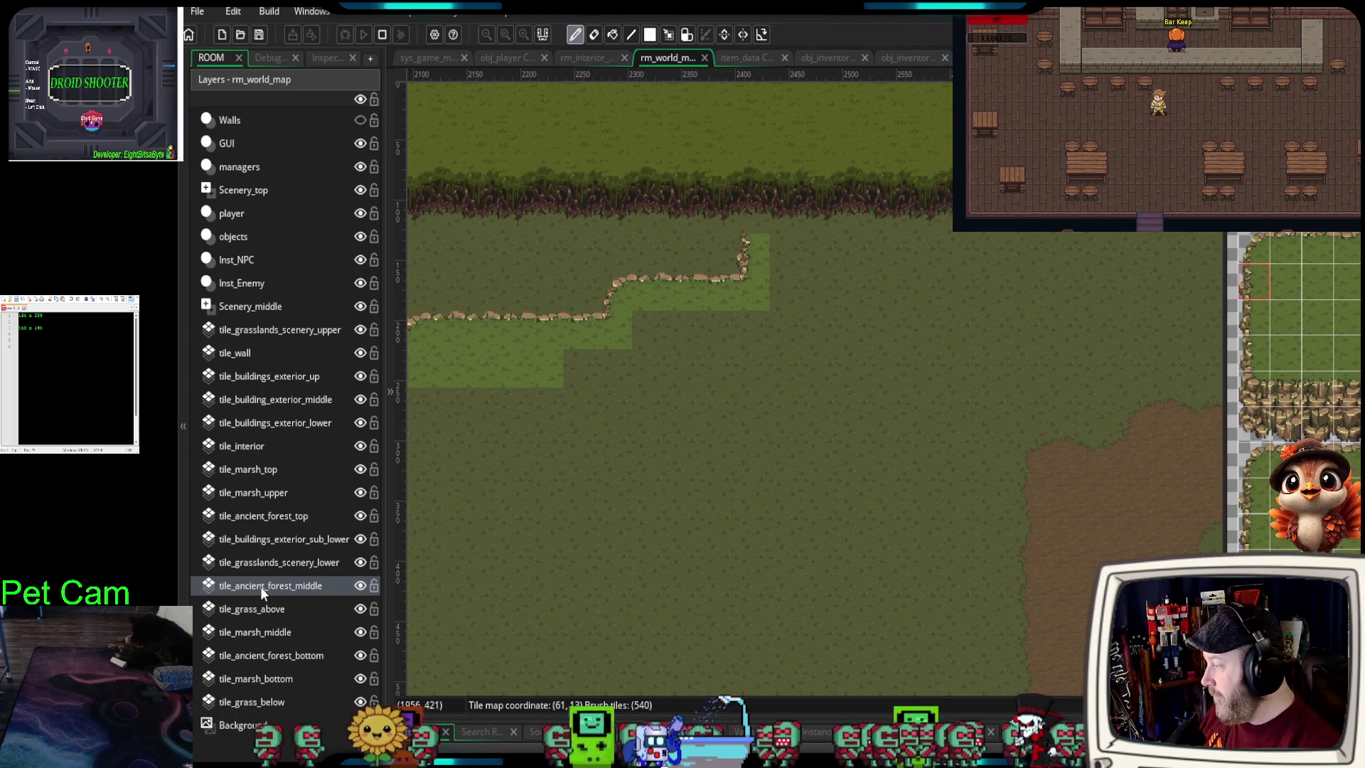
- On tile_ancient_forest_top, paint a path corner, edged grass along the cliff base, and the right-side edge
left_click(266, 514)
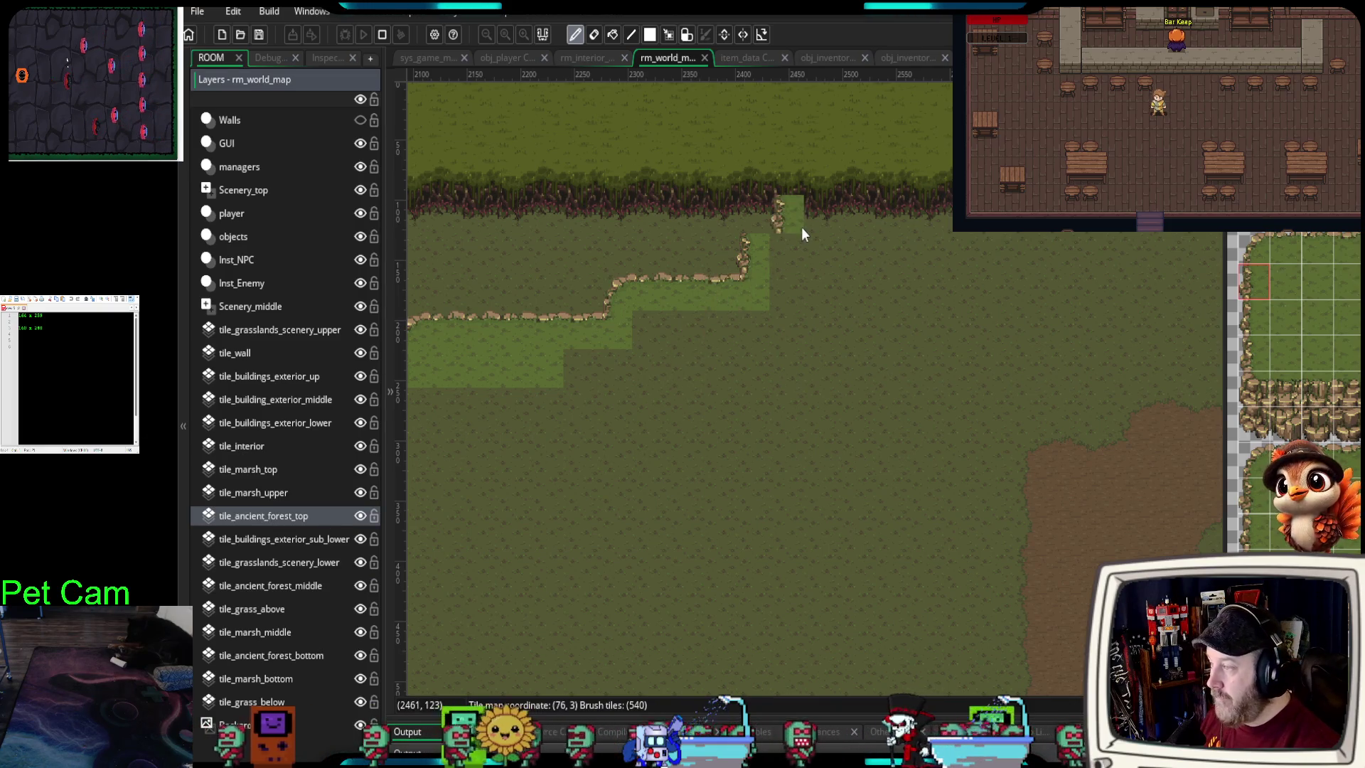
scroll(800, 228, "up", 2)
scroll(801, 228, "up", 1)
left_click(1258, 248)
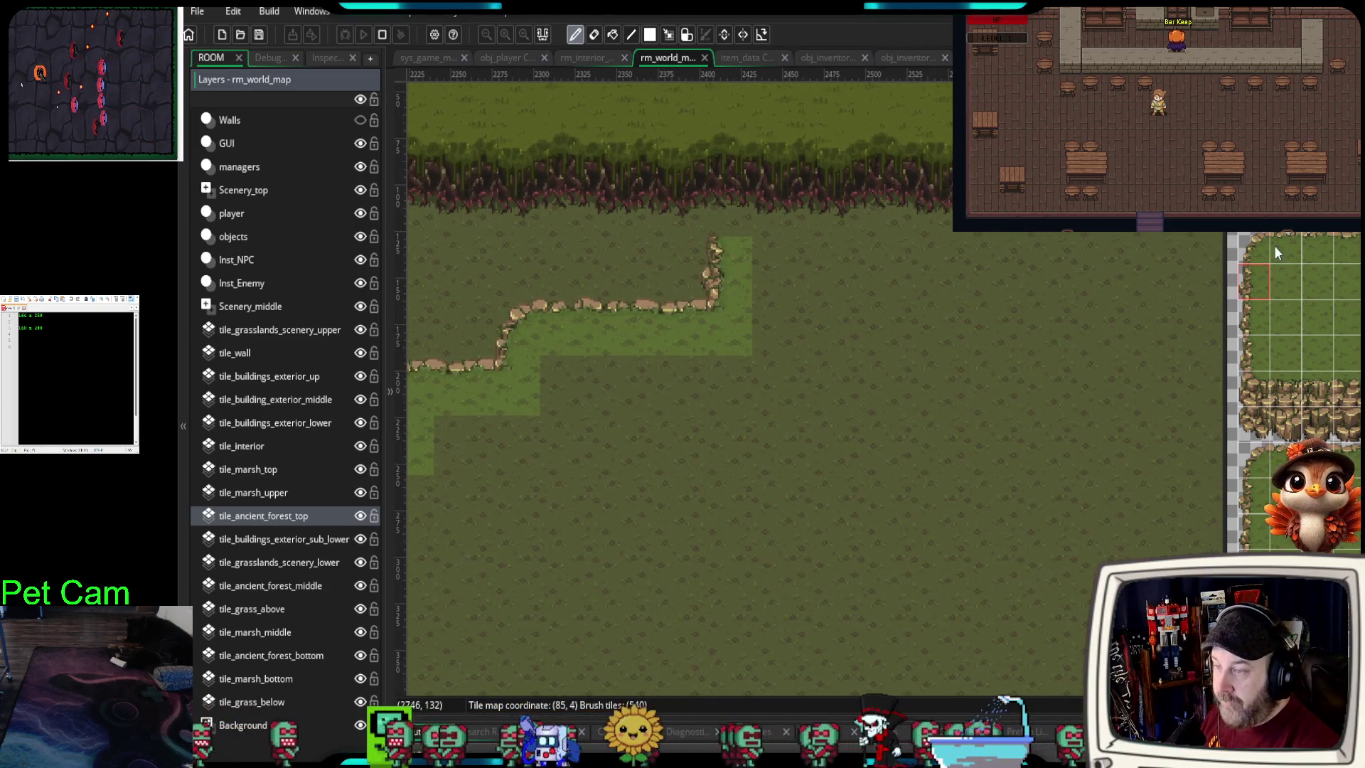
left_click(732, 189)
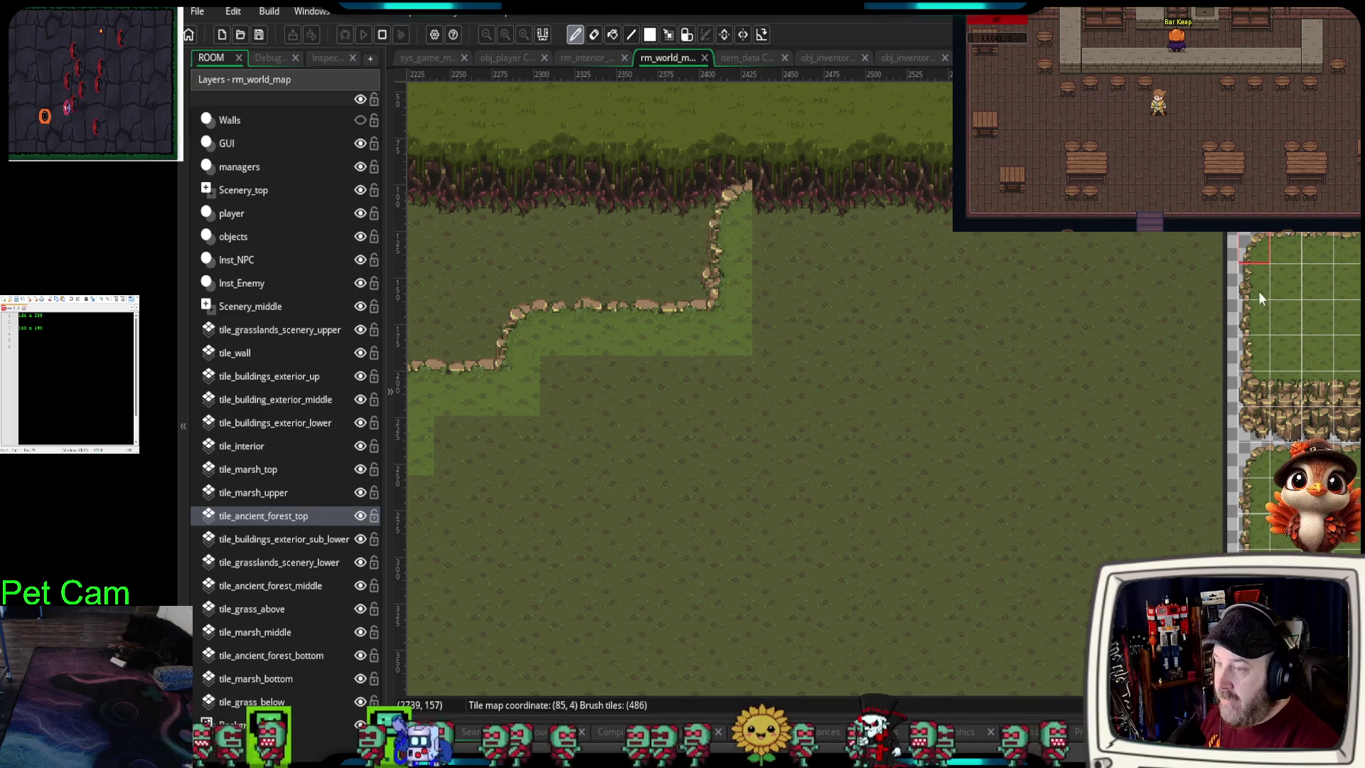
left_click(1287, 250)
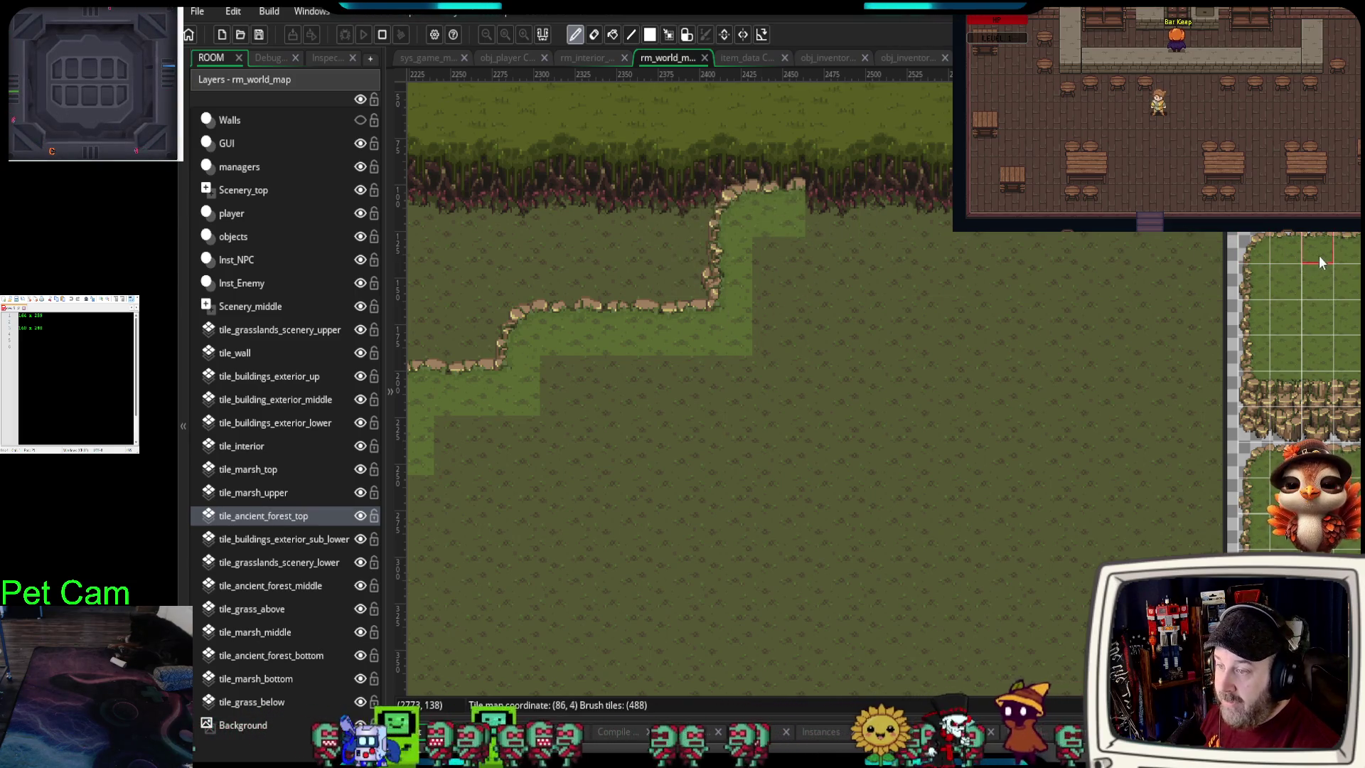
left_click(876, 204)
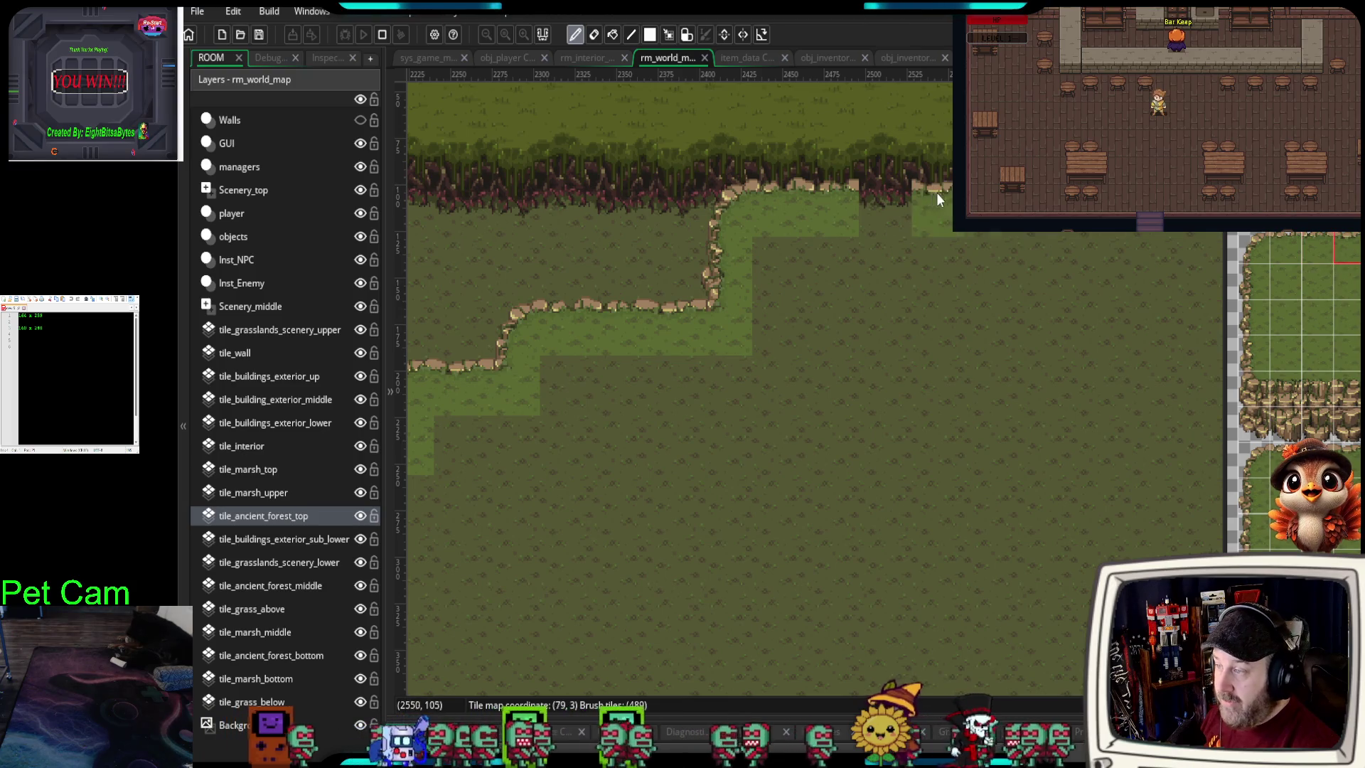
left_click(897, 201)
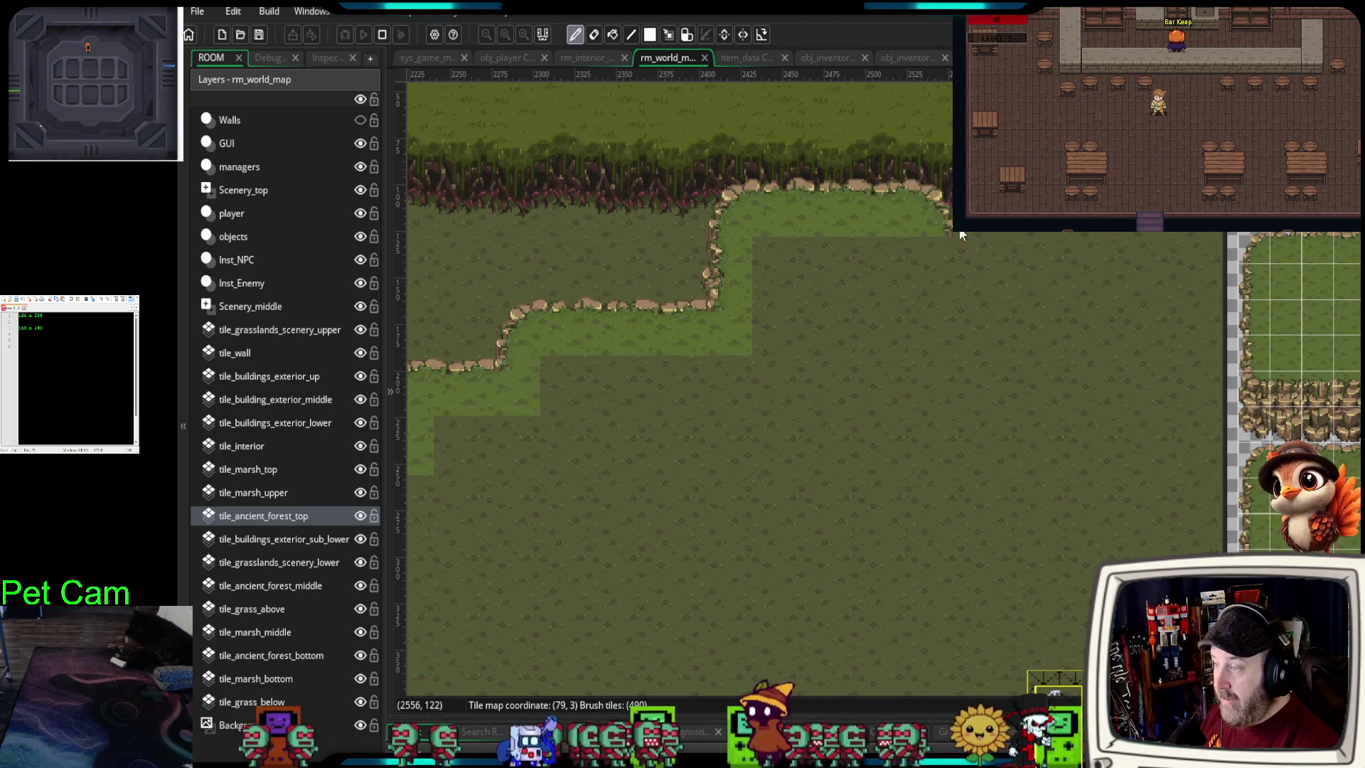
left_click(944, 273)
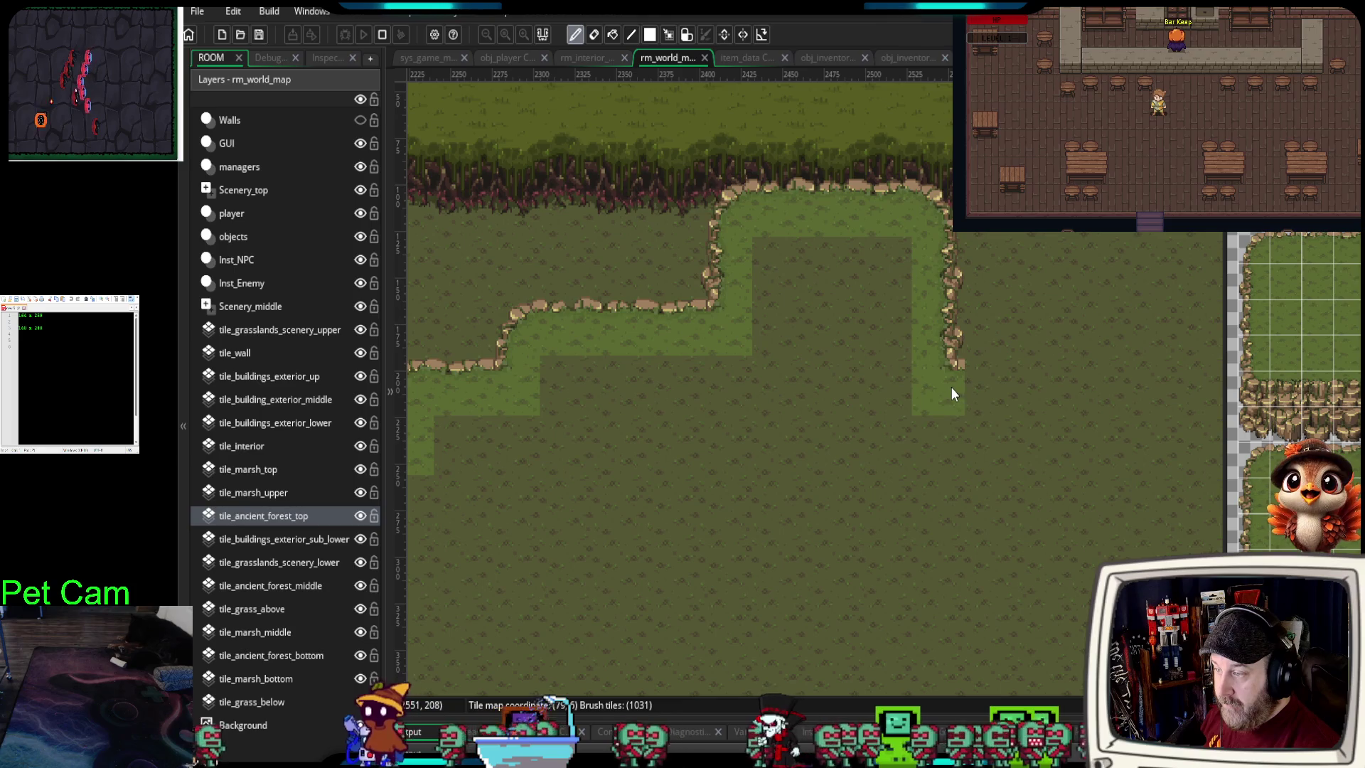
- Add a small rocky-edged grass piece further to the right
scroll(999, 478, "down", 1)
left_click_drag(990, 495, 1042, 364)
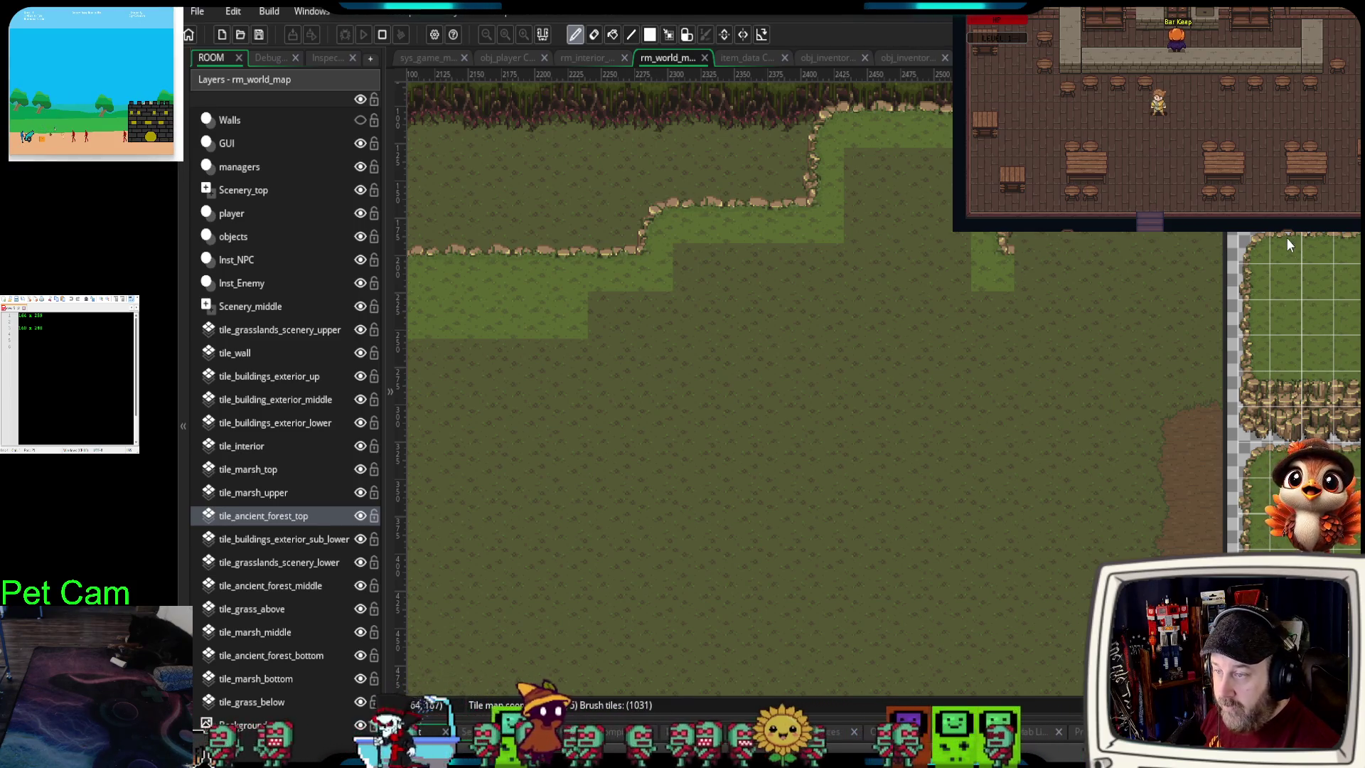
left_click(1033, 269)
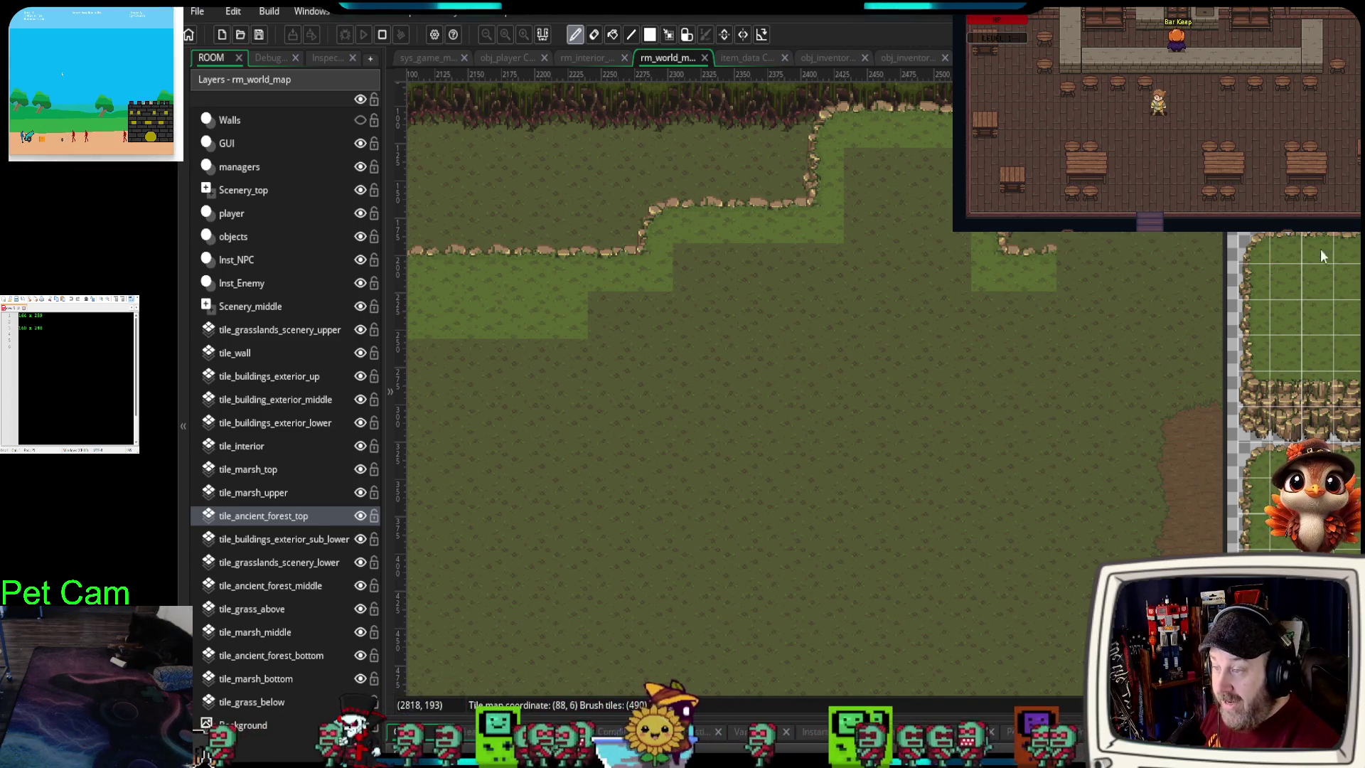
- Try a rocky grass corner lower down, then undo it and the stray cliff tiles
scroll(1093, 459, "down", 1)
left_click(1093, 460)
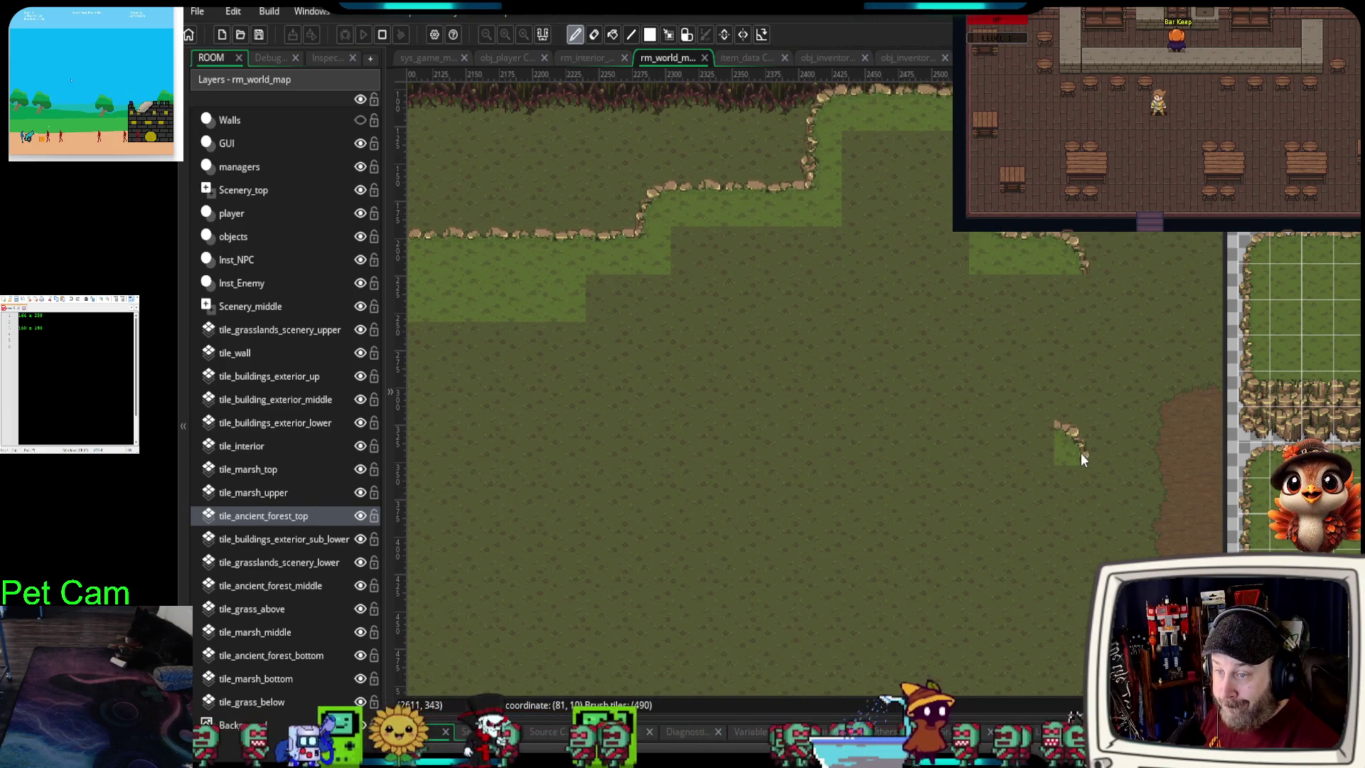
key("ctrl+z")
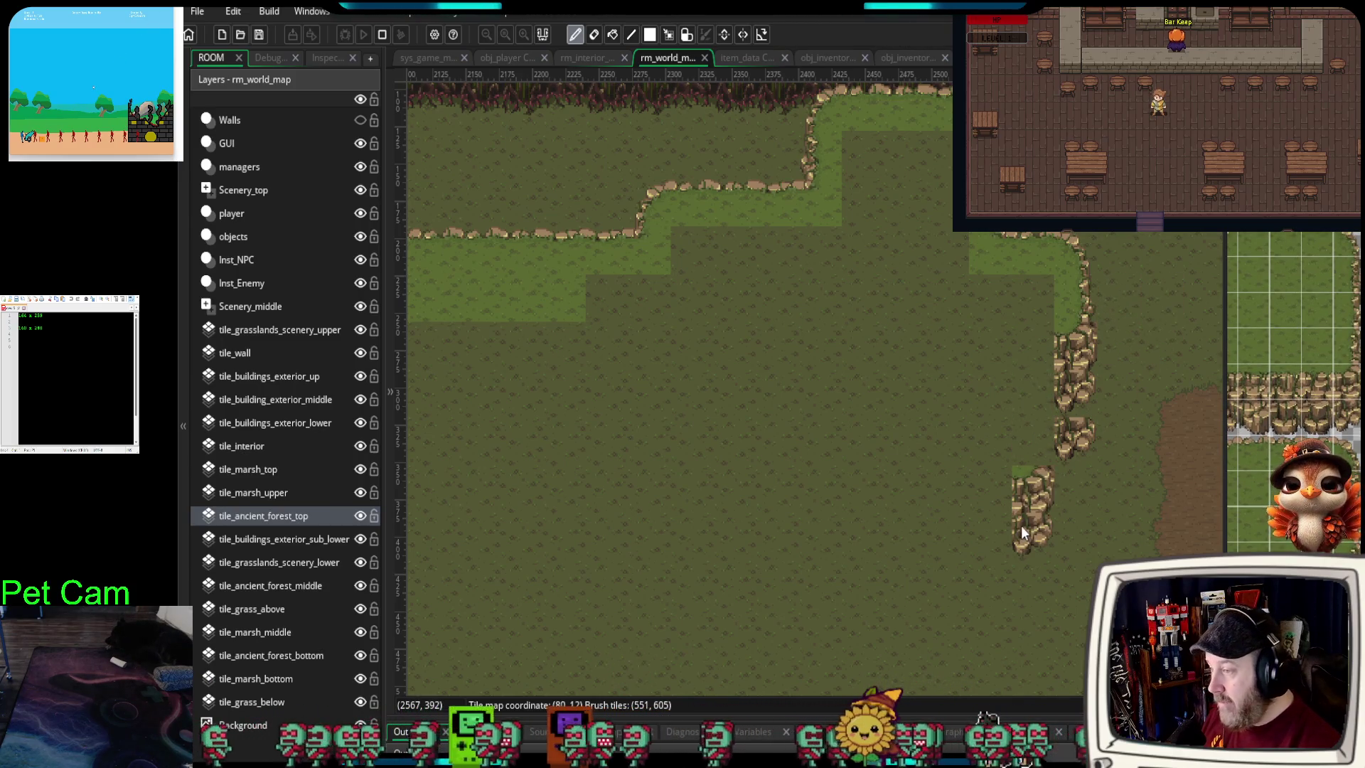
key("ctrl+z")
key("ctrl+z")
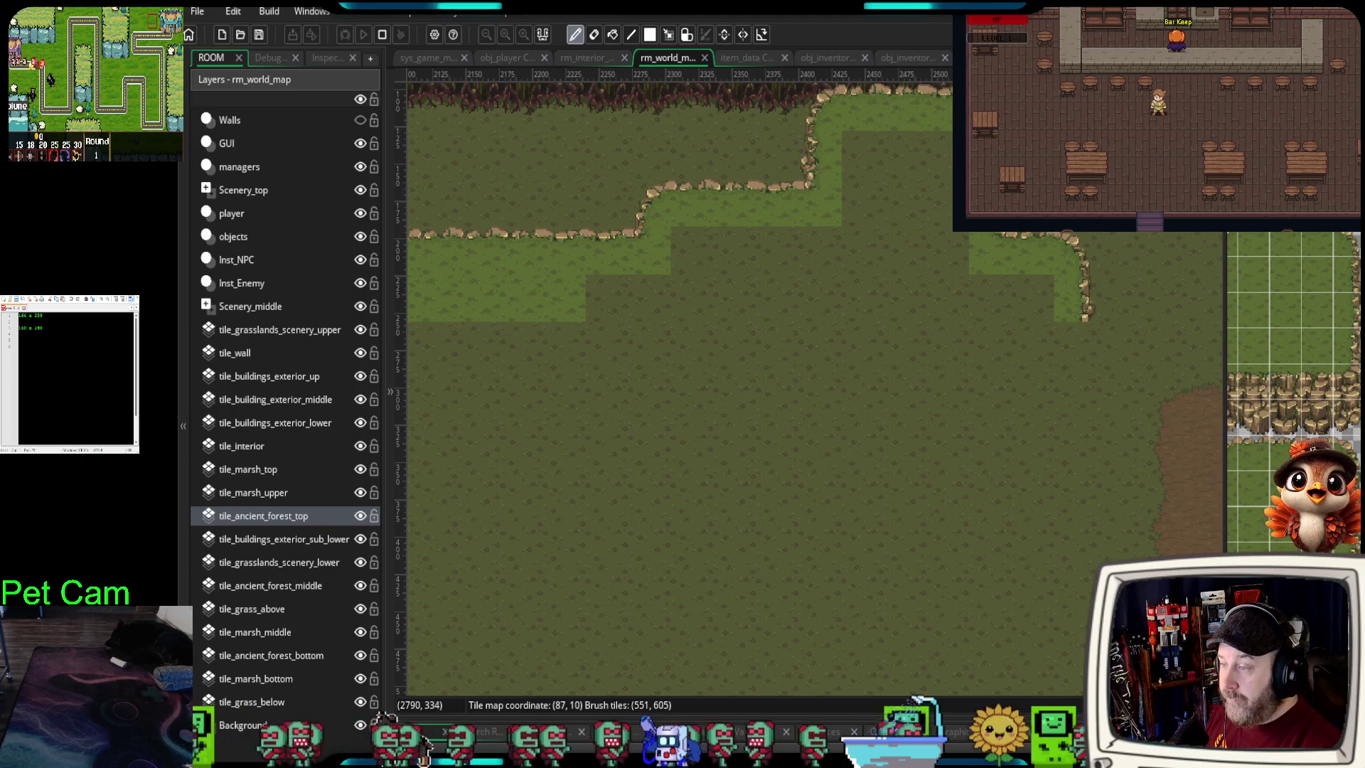
- Paint a rock cliff section joining the right-side cliff and extend it westward in a long strip
left_click_drag(1078, 475, 1068, 442)
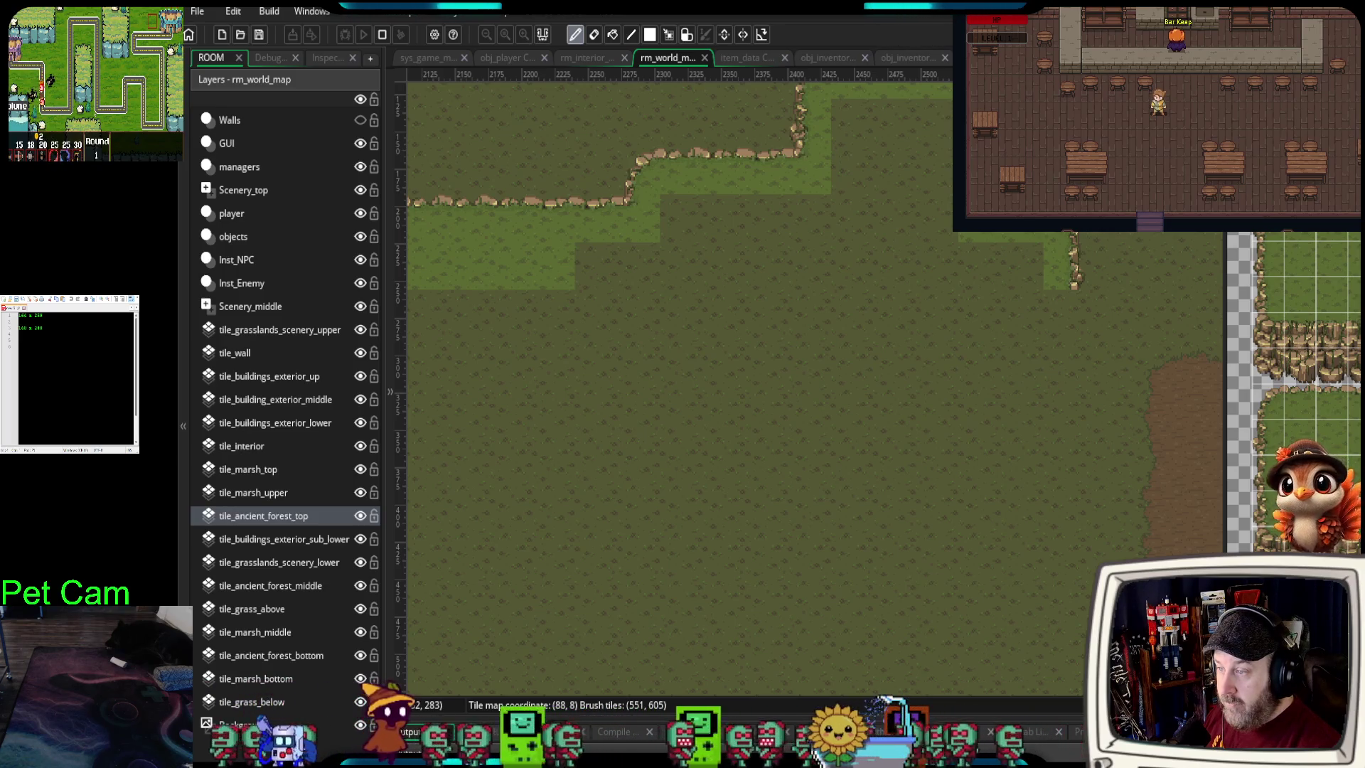
scroll(1305, 391, "up", 2)
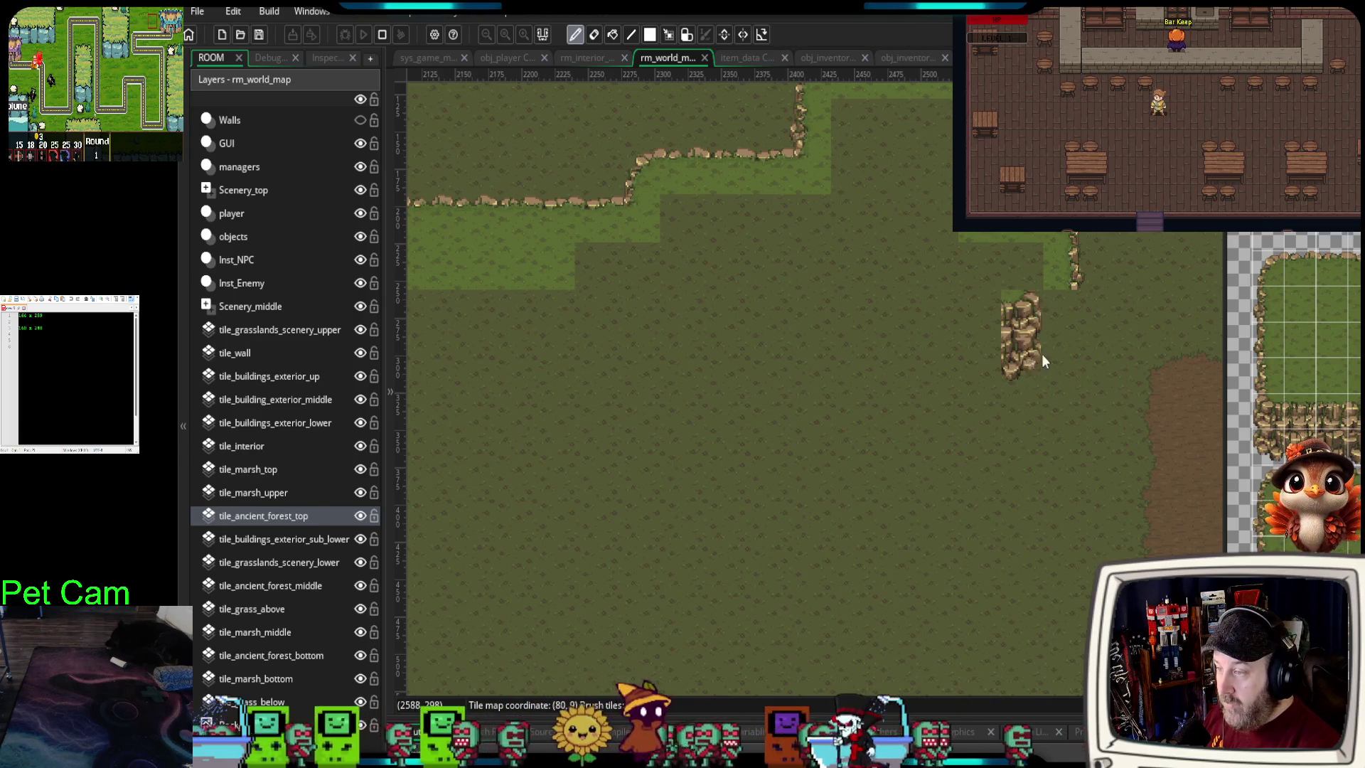
scroll(1318, 409, "right", 1)
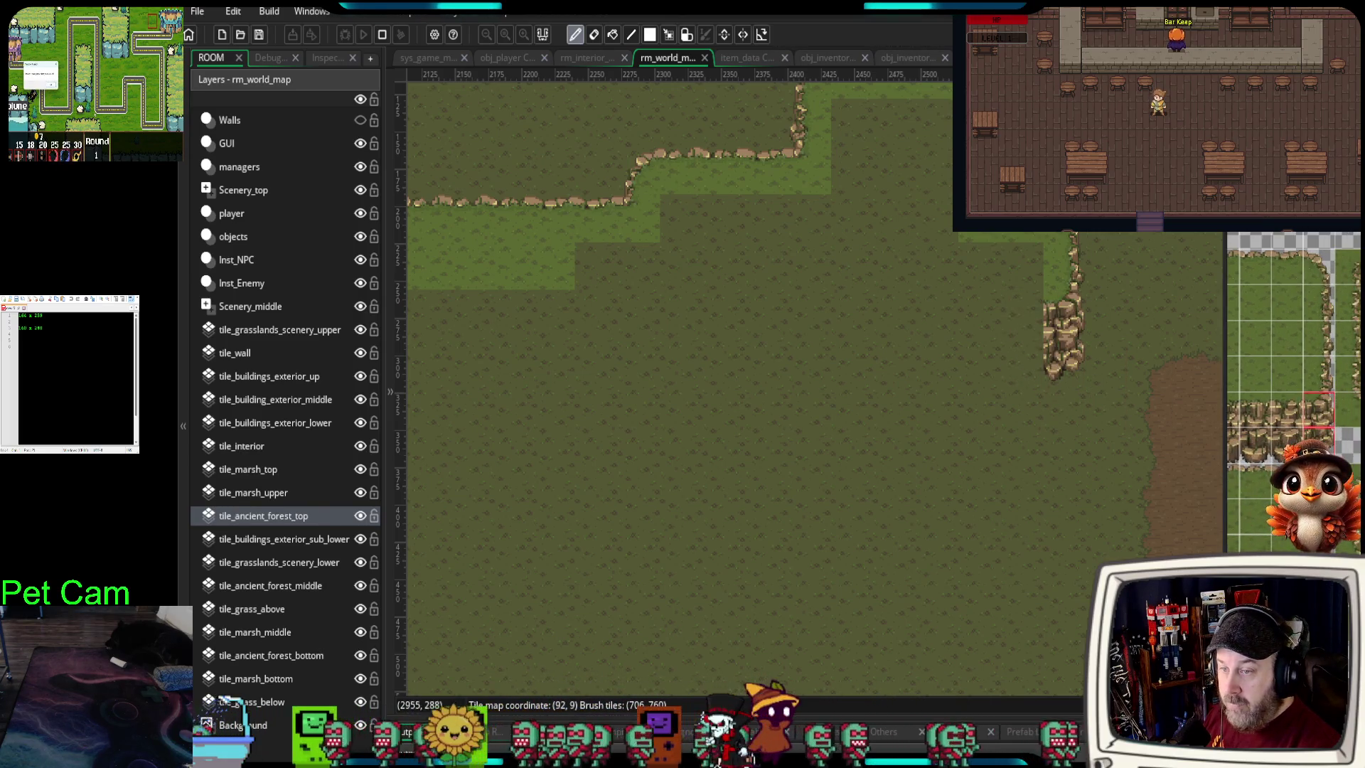
left_click(1021, 368)
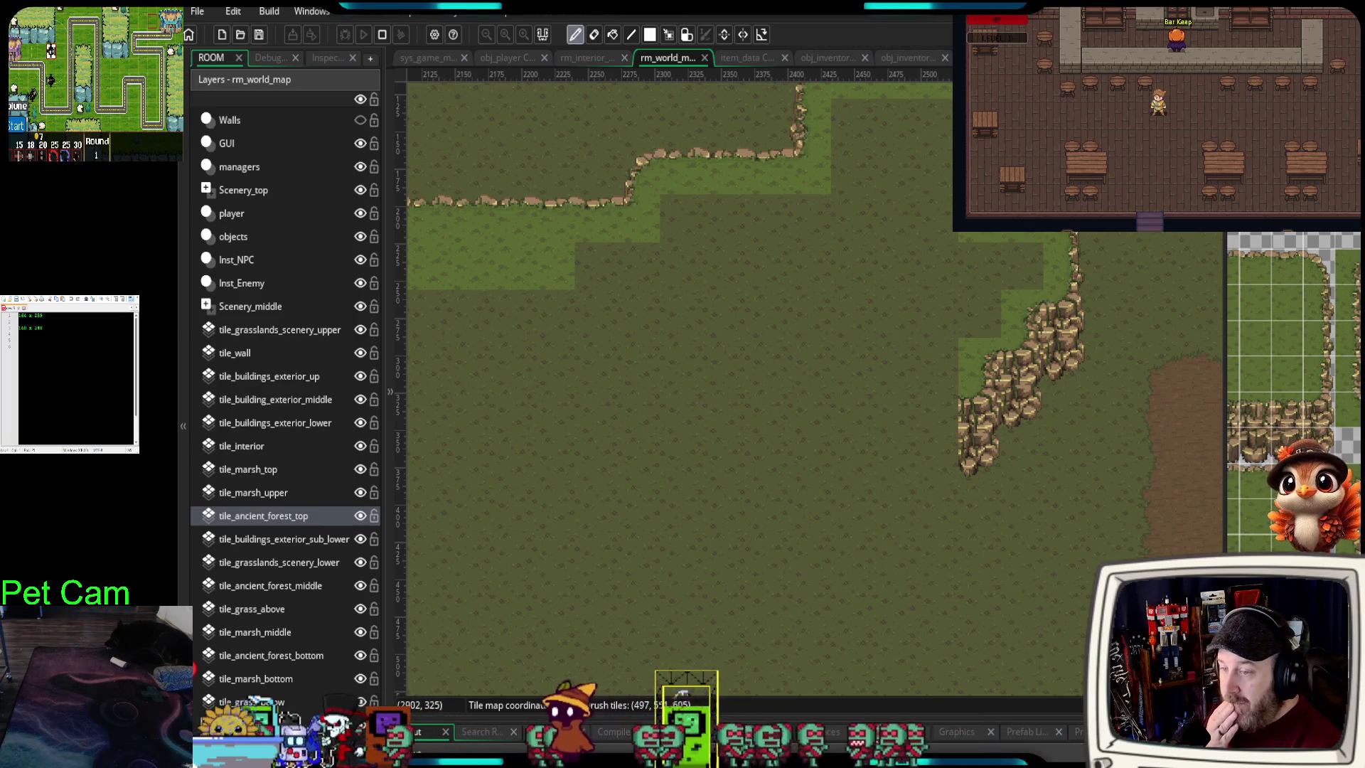
scroll(1293, 391, "left", 2)
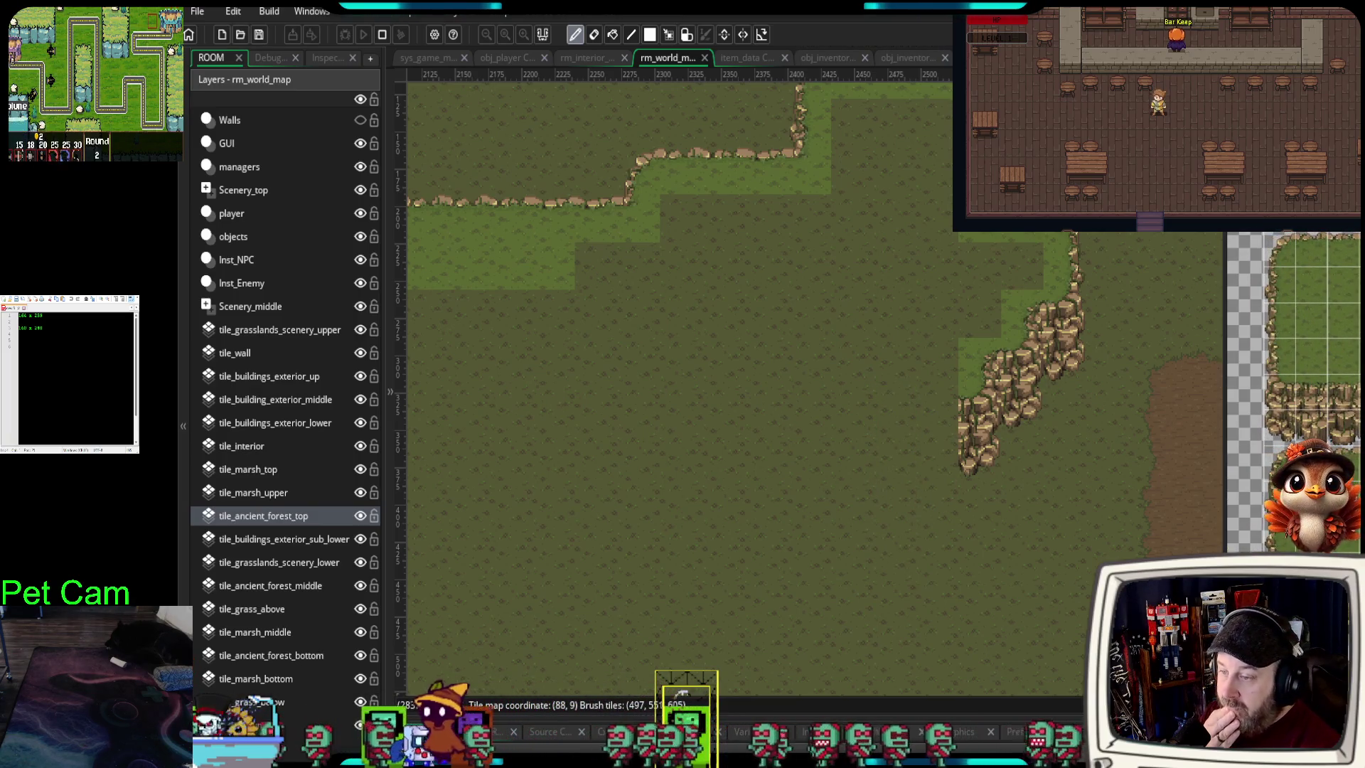
left_click_drag(981, 434, 906, 464)
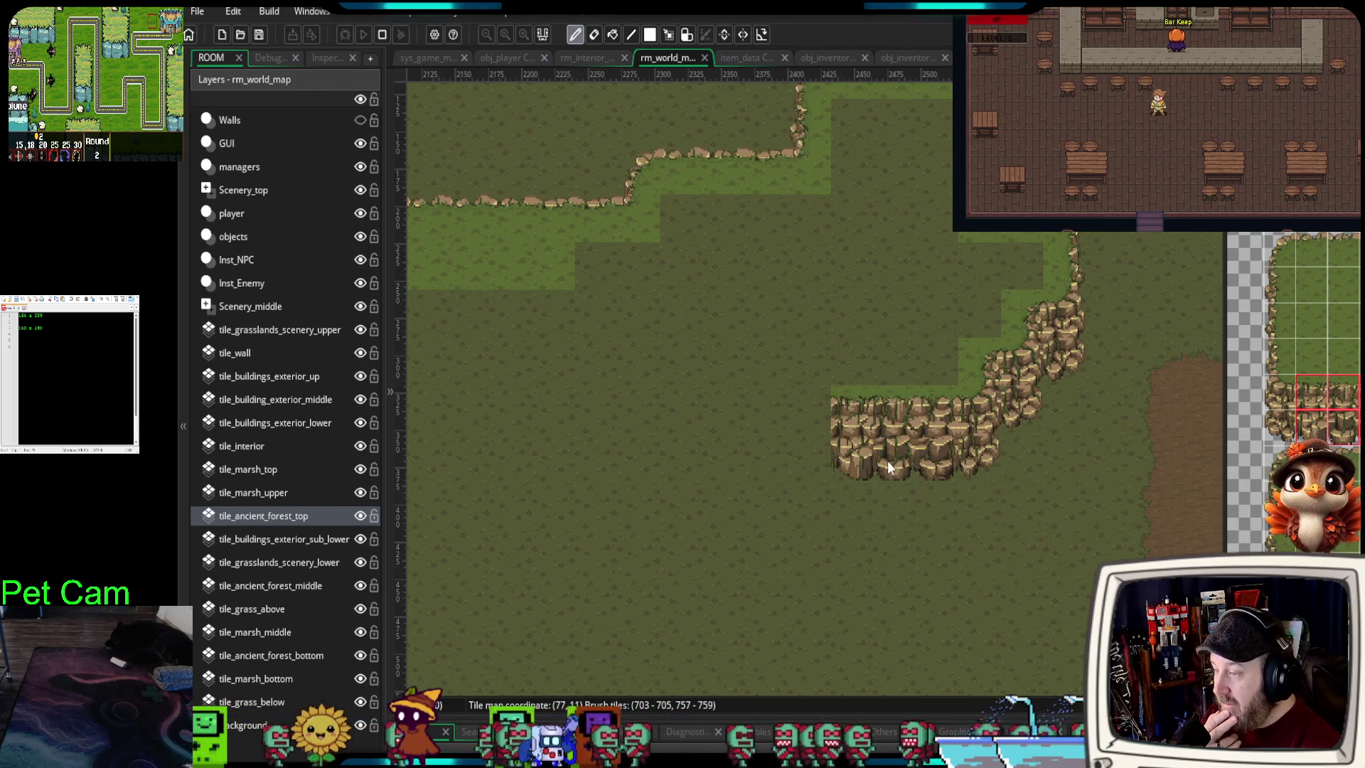
scroll(1043, 531, "down", 2)
scroll(1043, 531, "left", 4)
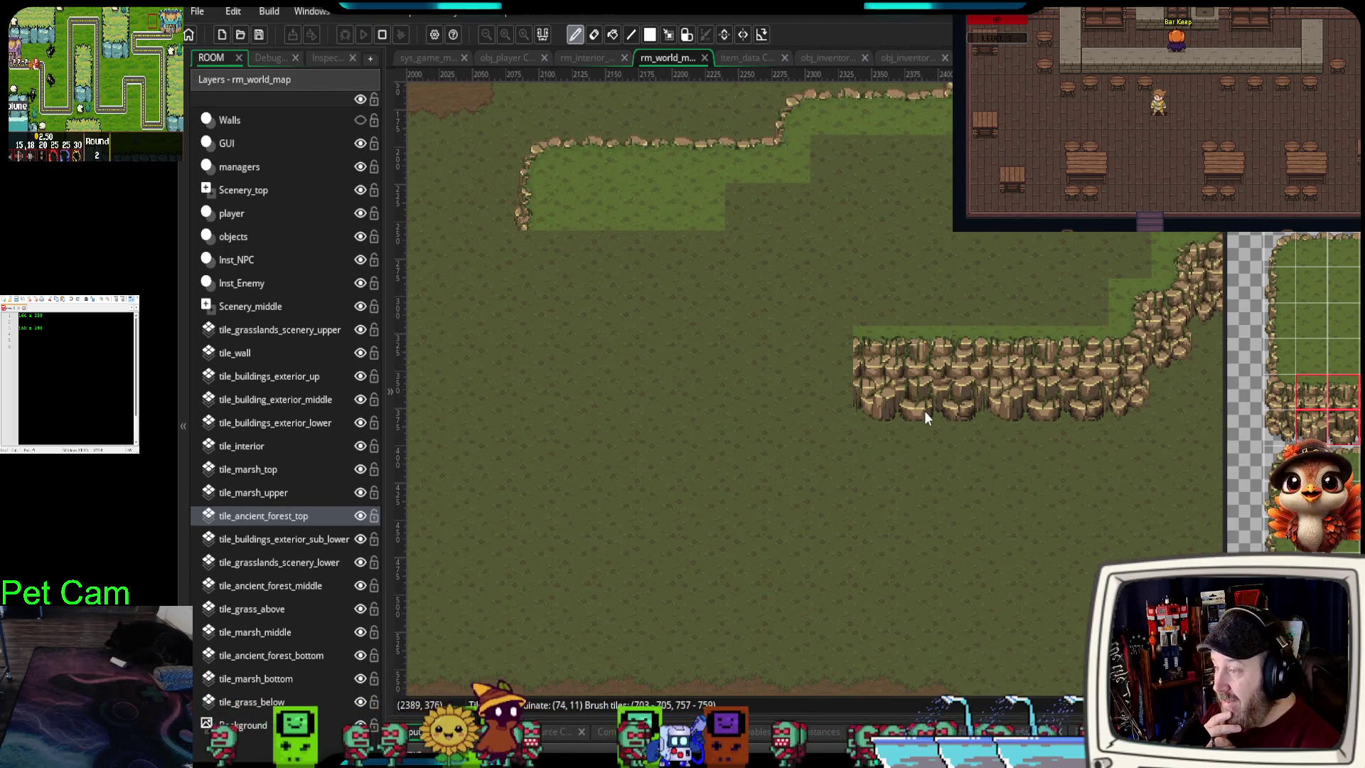
left_click(782, 418)
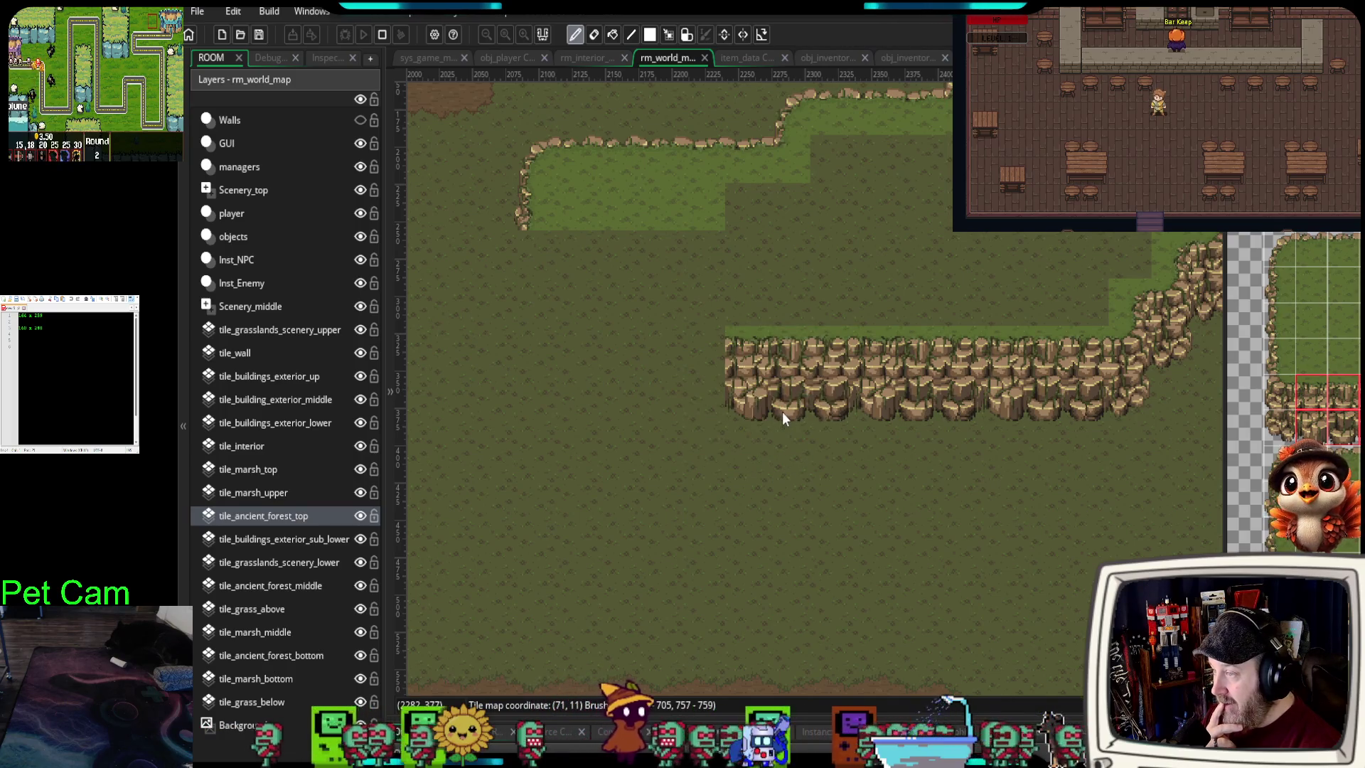
left_click_drag(746, 419, 732, 575)
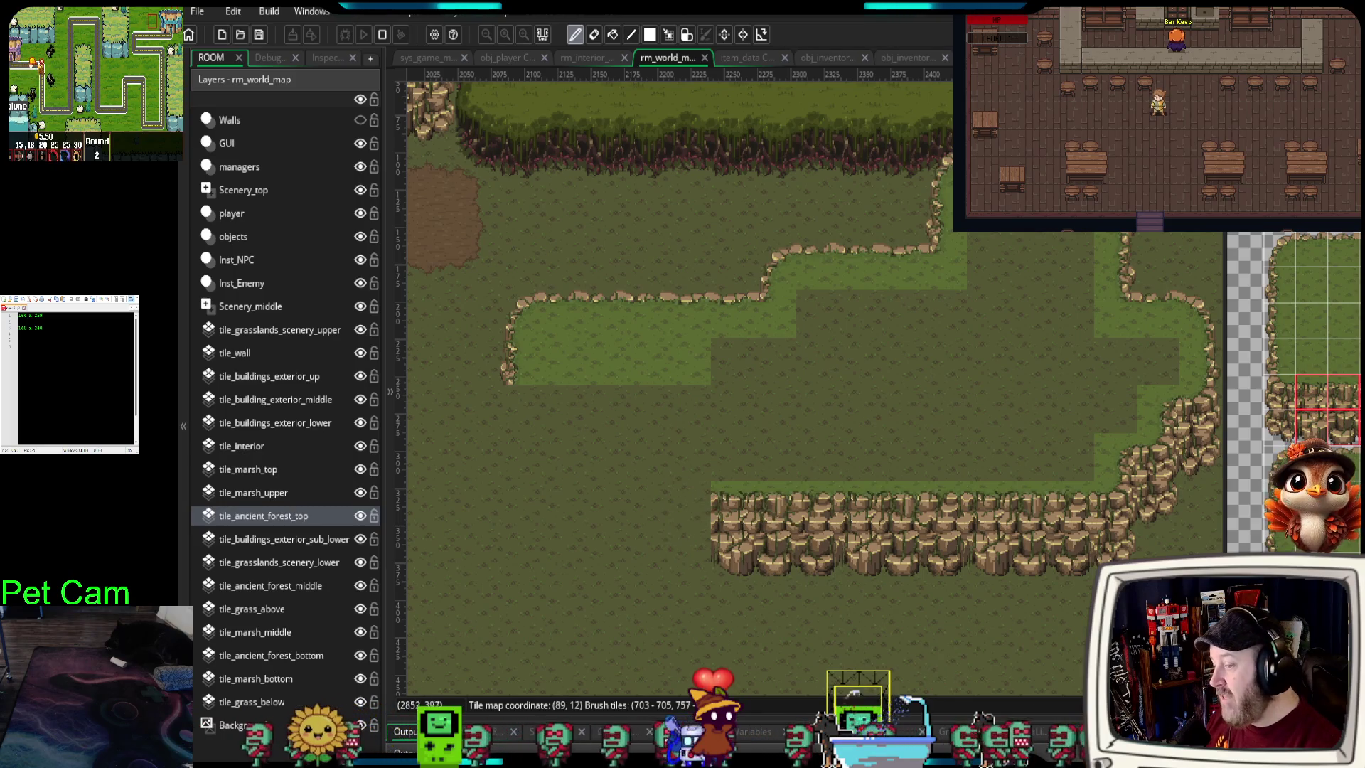
- Pick a 2x2 block of rock tiles from the tileset palette as the brush
scroll(1351, 411, "down", 2)
scroll(1294, 391, "down", 5)
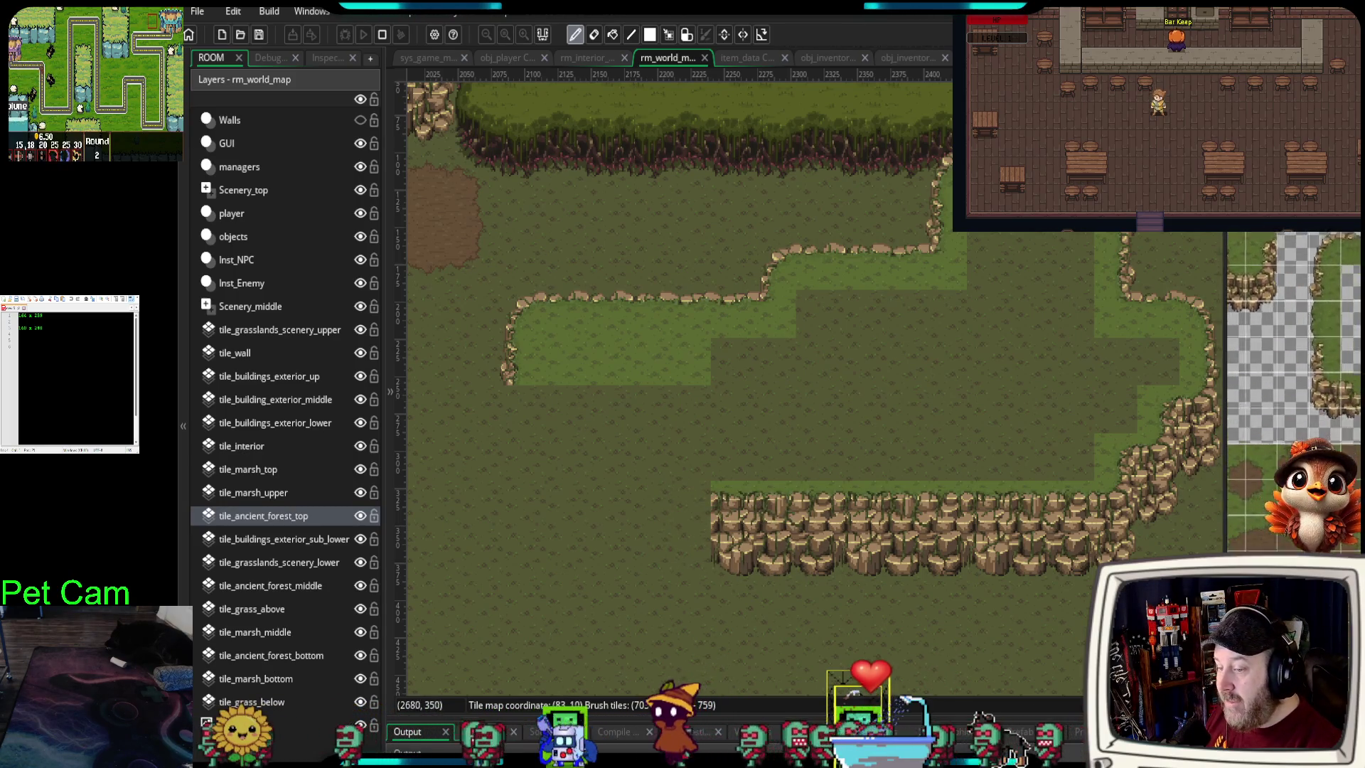
scroll(1294, 391, "down", 5)
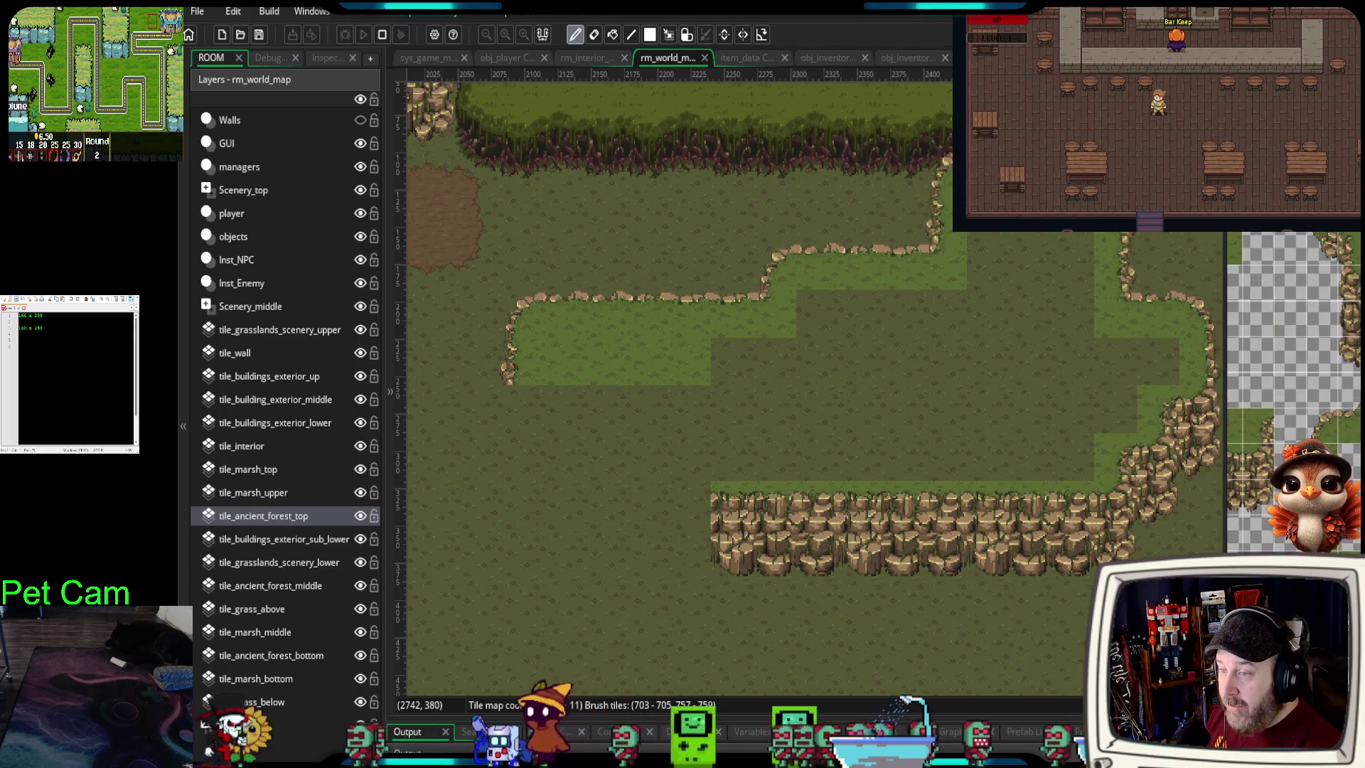
scroll(1294, 391, "down", 5)
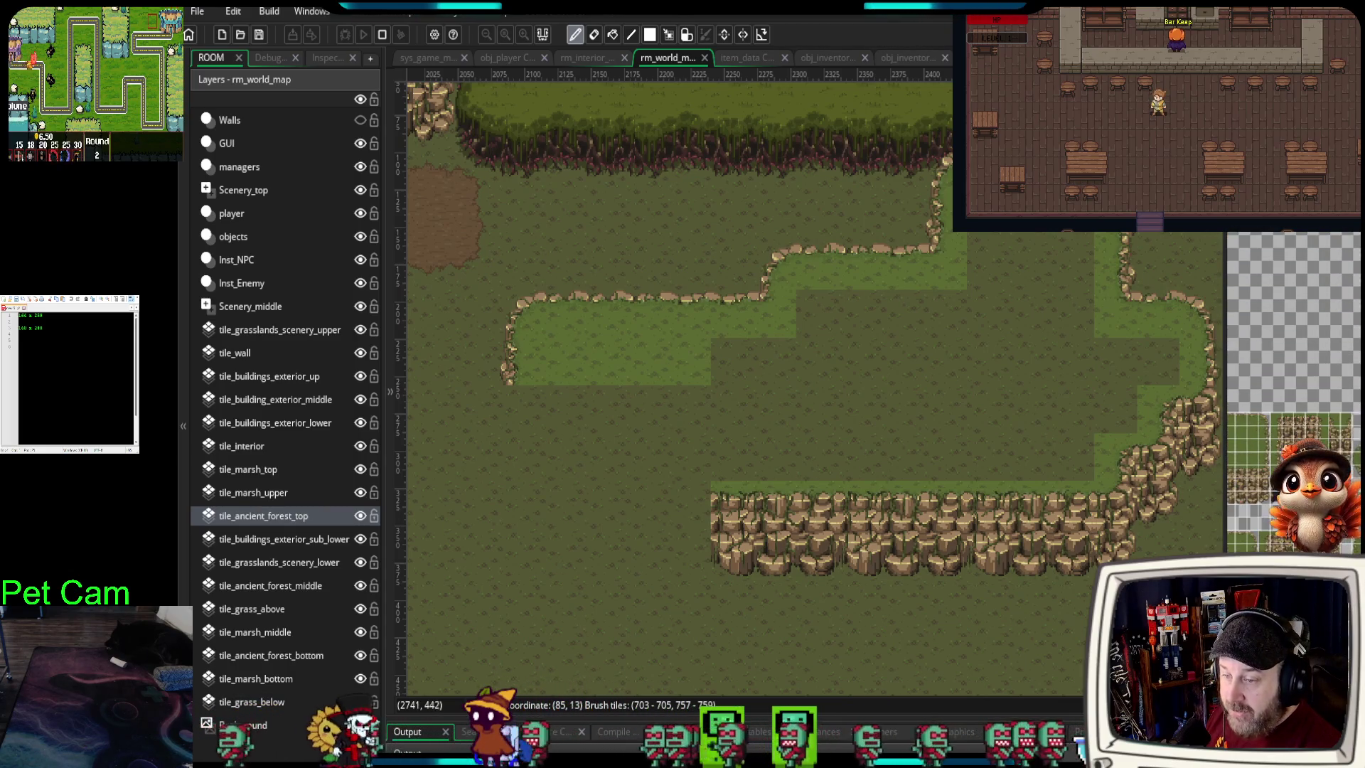
scroll(1294, 391, "down", 5)
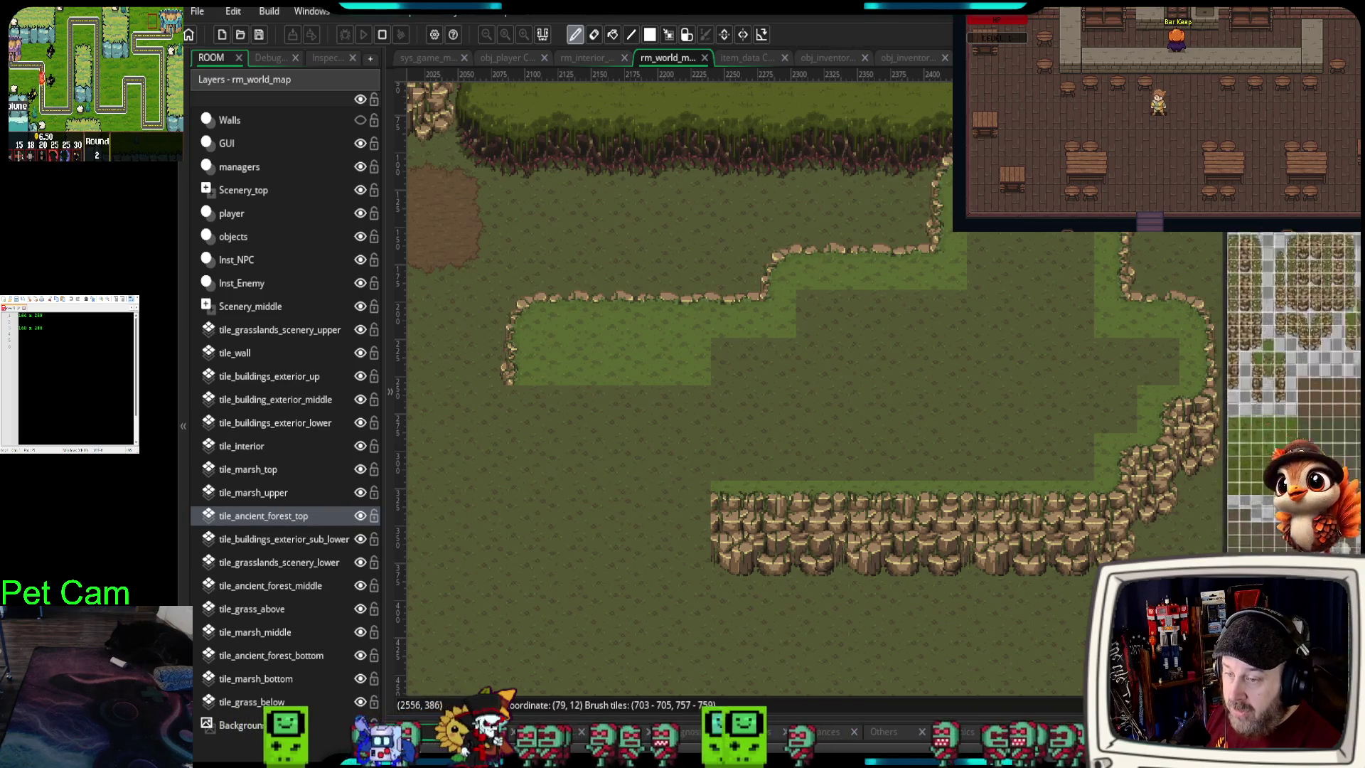
scroll(1294, 391, "down", 5)
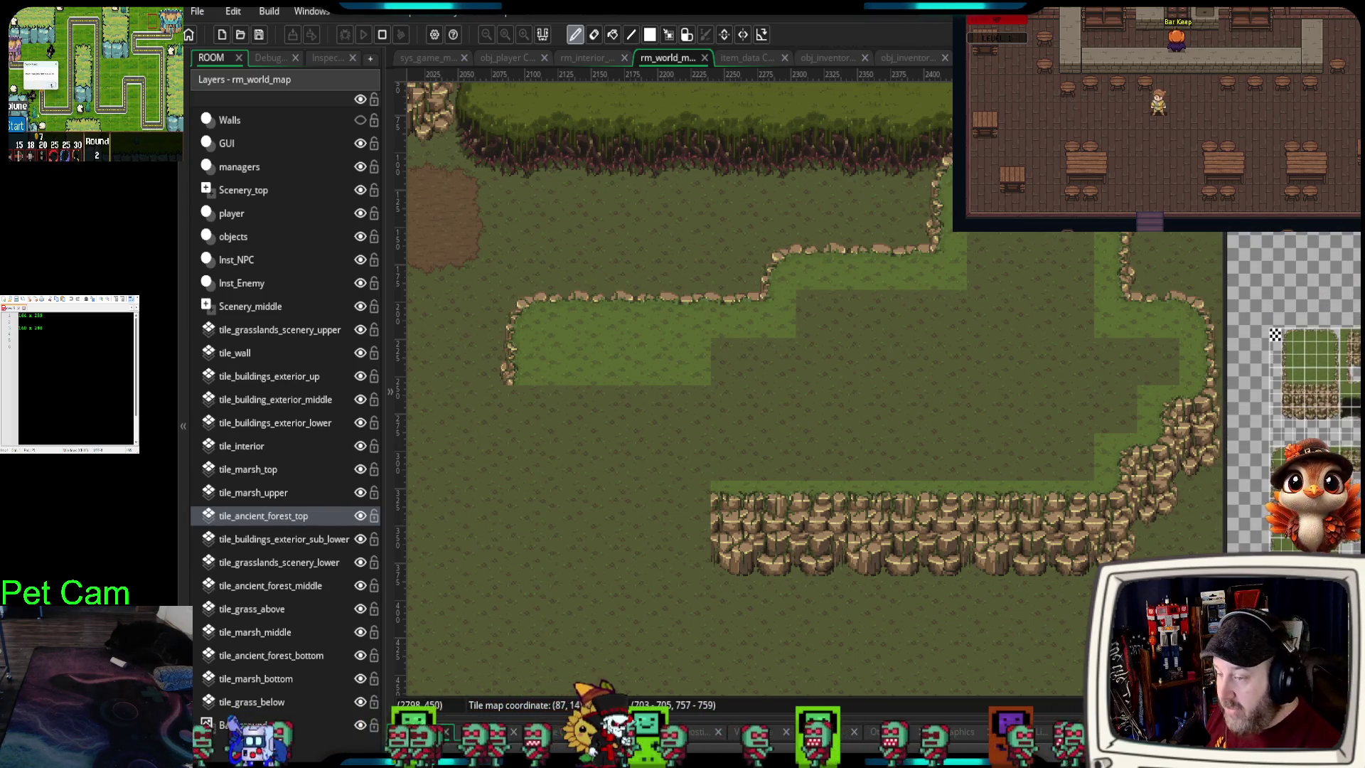
scroll(1294, 391, "down", 5)
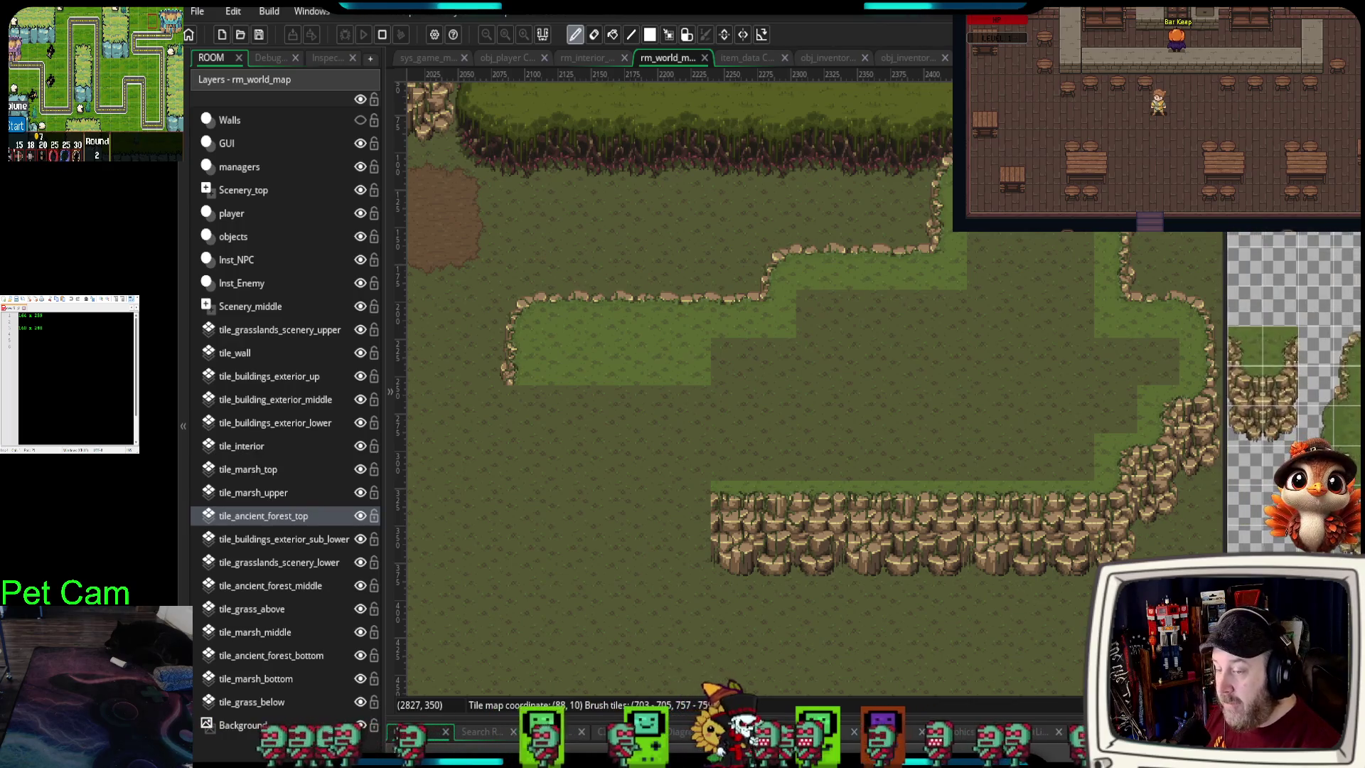
scroll(1293, 391, "down", 5)
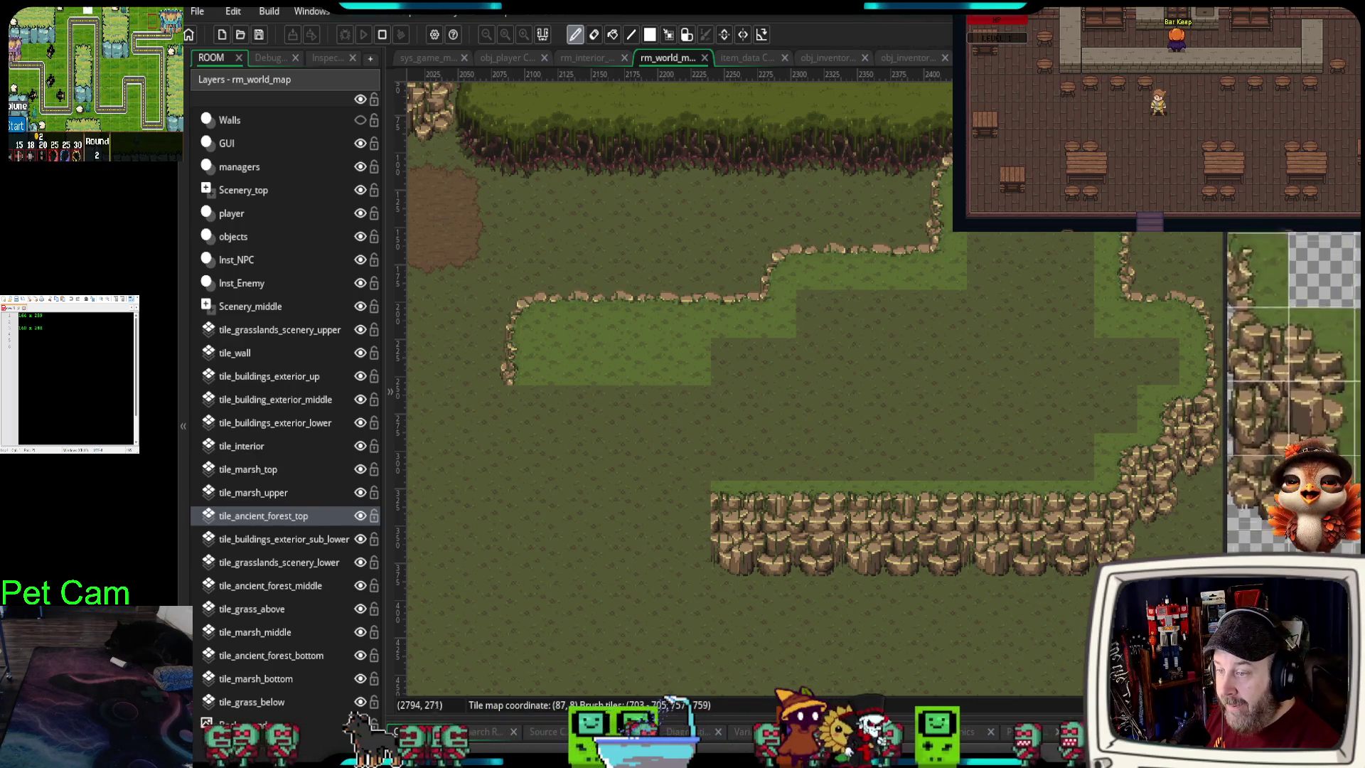
scroll(1293, 390, "up", 3)
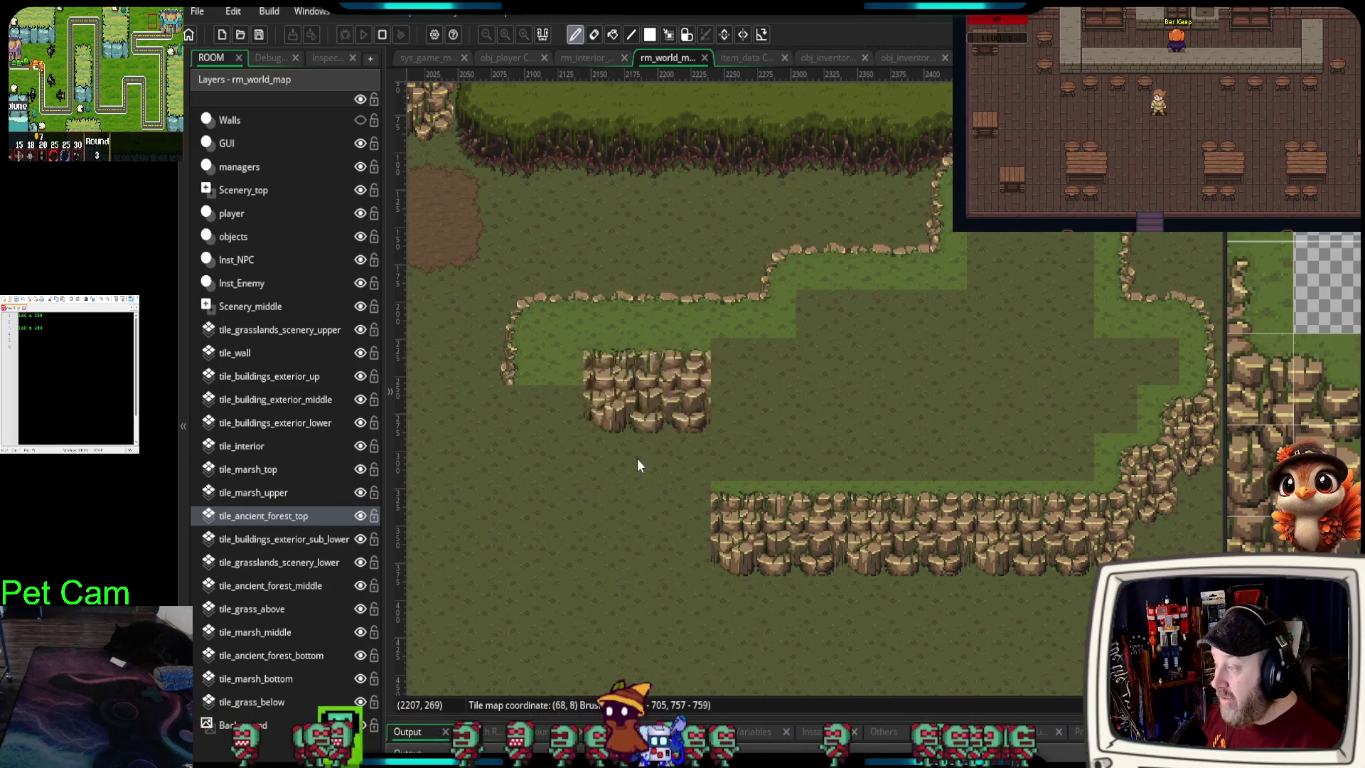
left_click_drag(1332, 377, 1343, 462)
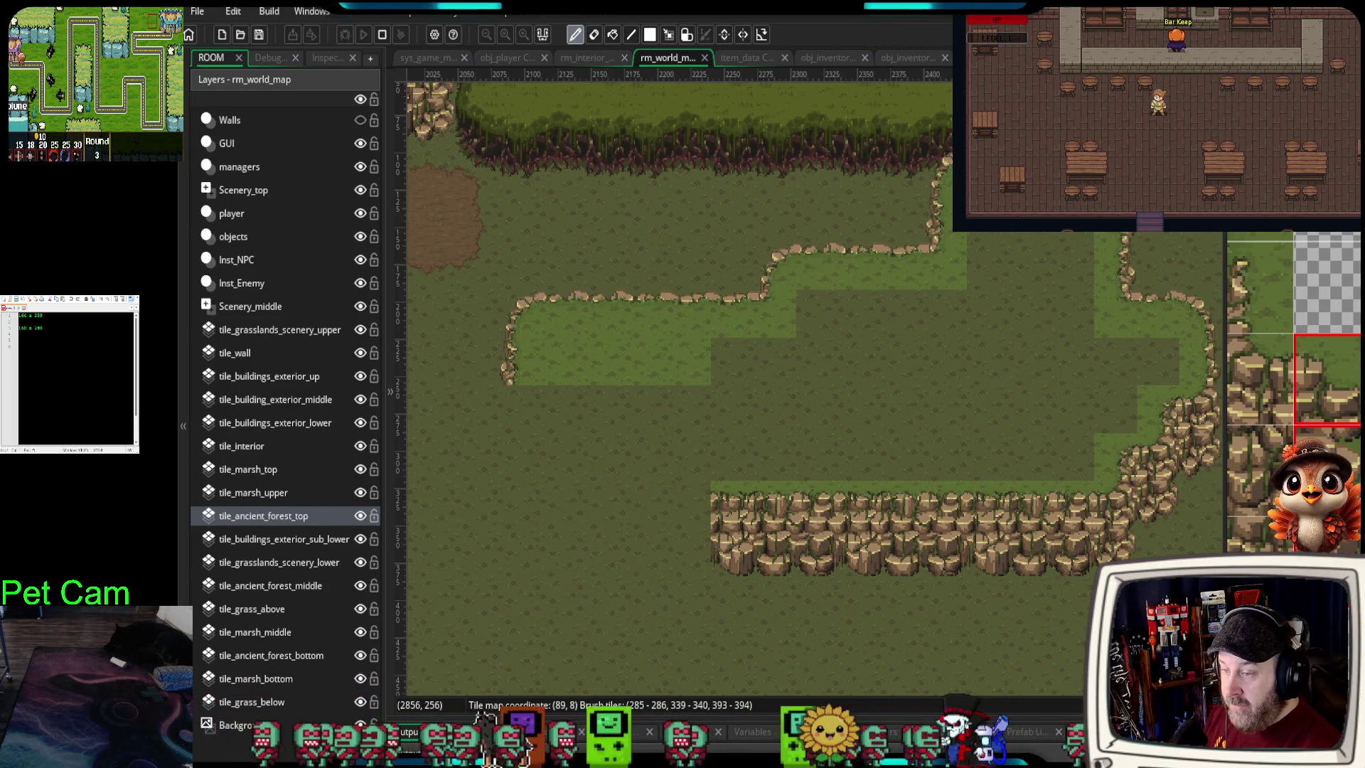
- Pick a narrow two-tile rock piece for the cliff's left-end edge
scroll(1294, 391, "down", 2)
scroll(1293, 391, "down", 5)
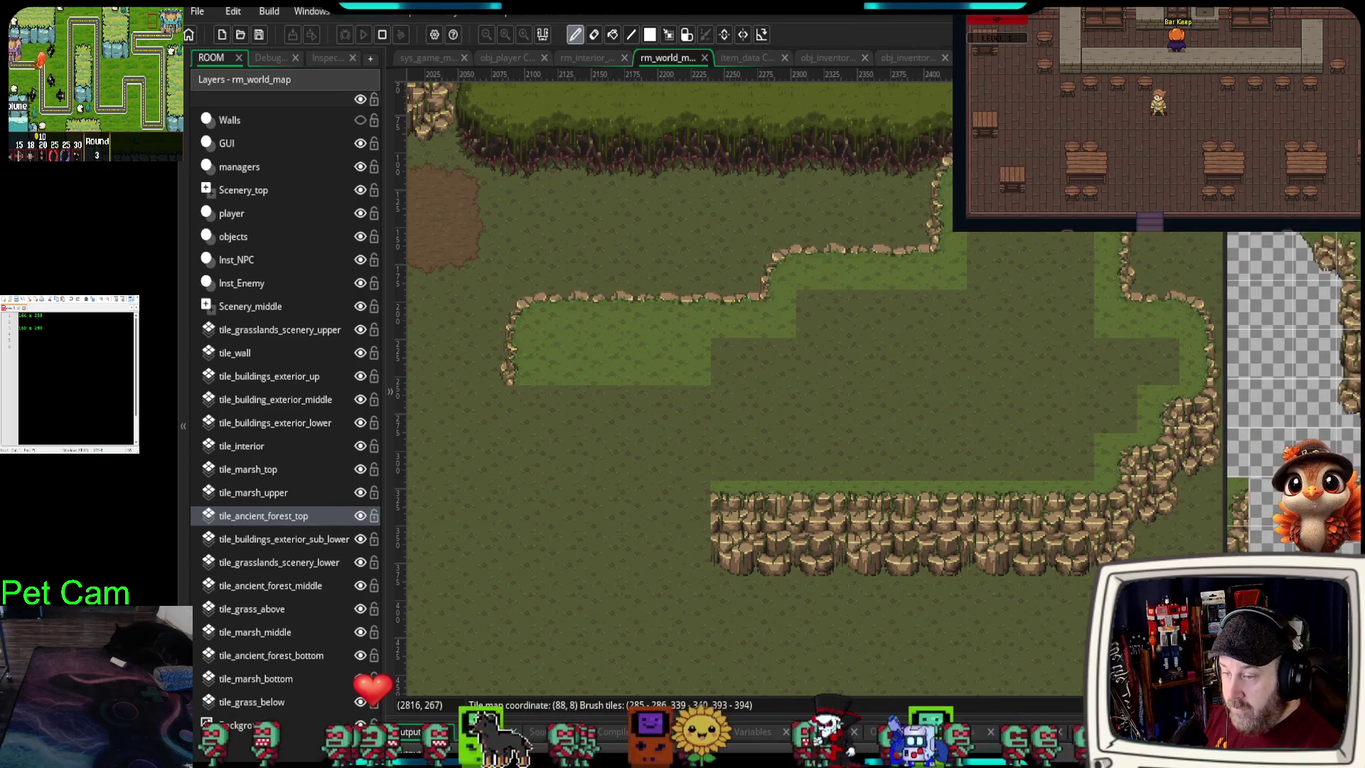
scroll(1293, 391, "down", 6)
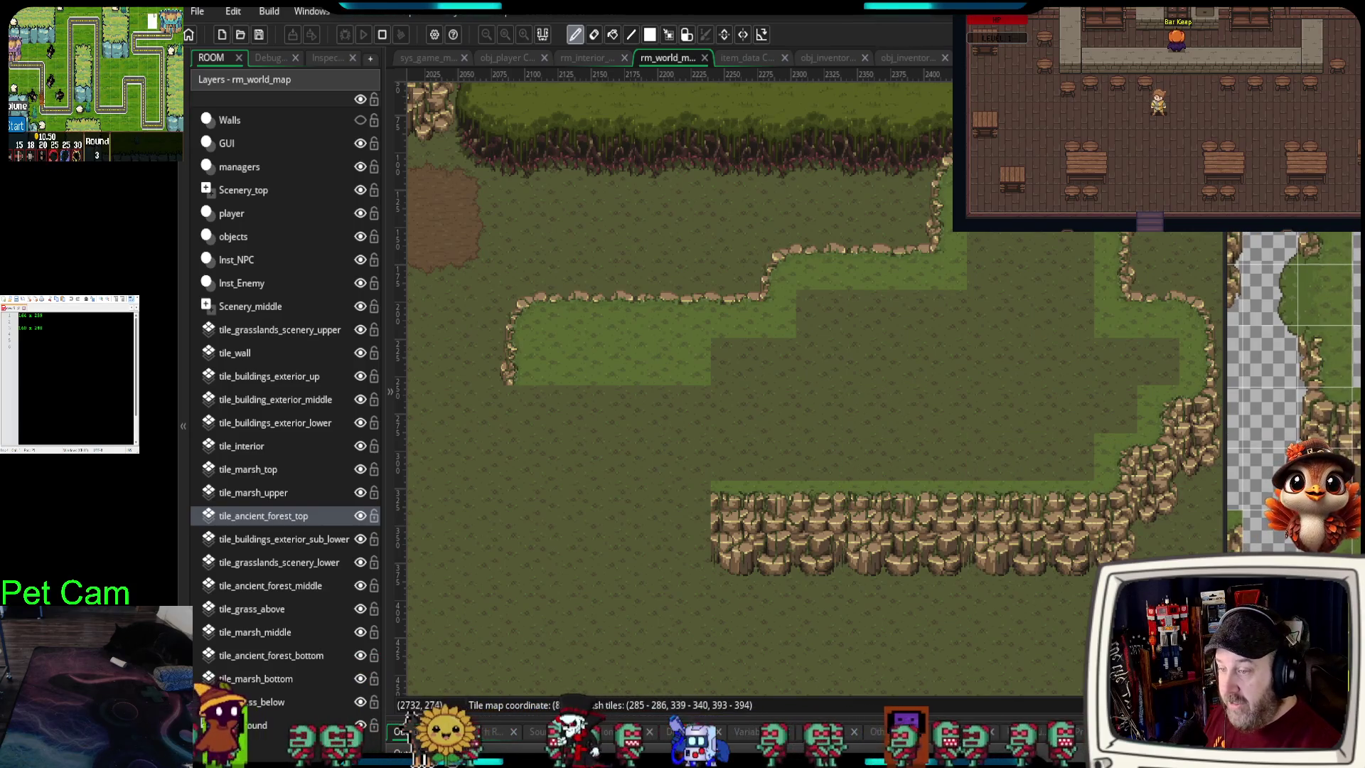
left_click_drag(1354, 402, 1354, 437)
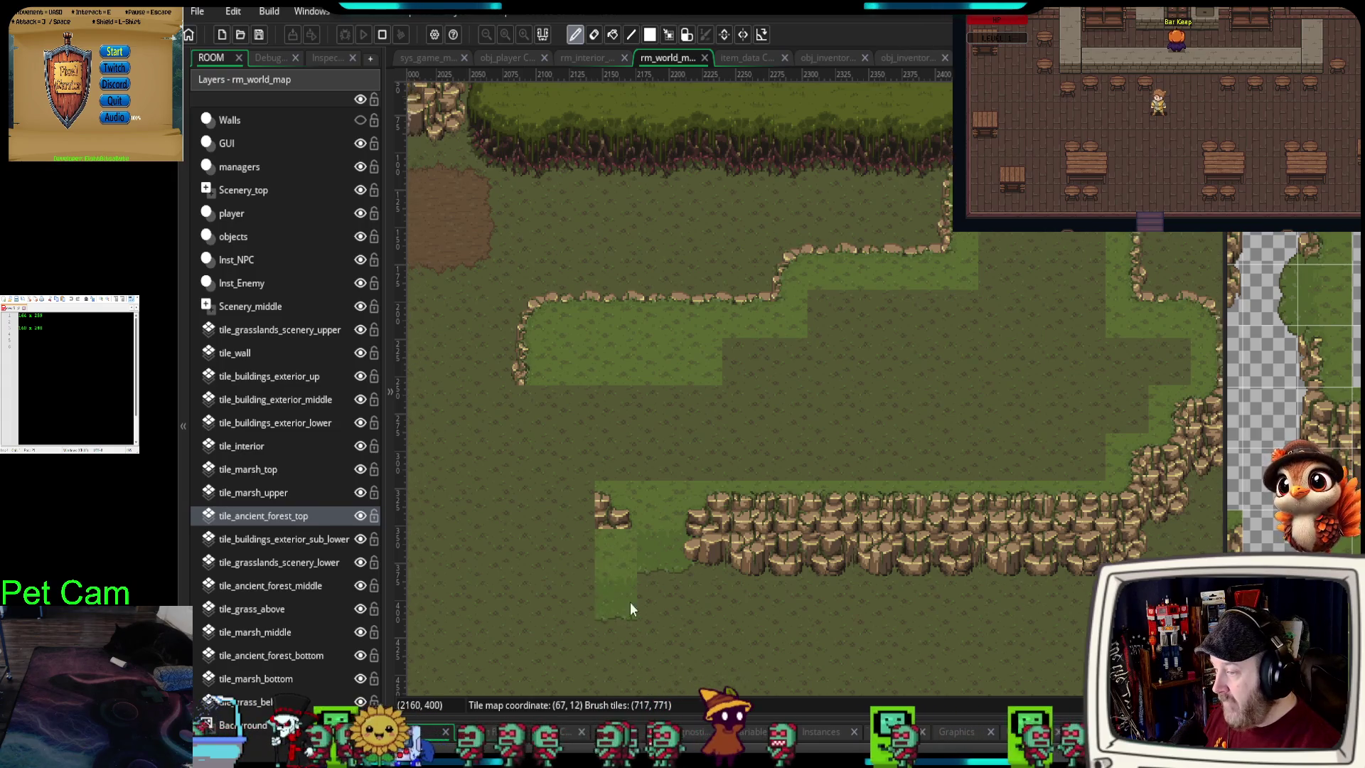
- Paint two grass-topped rock columns at the lower cliff's left end
scroll(613, 600, "left", 3)
left_click(1327, 421)
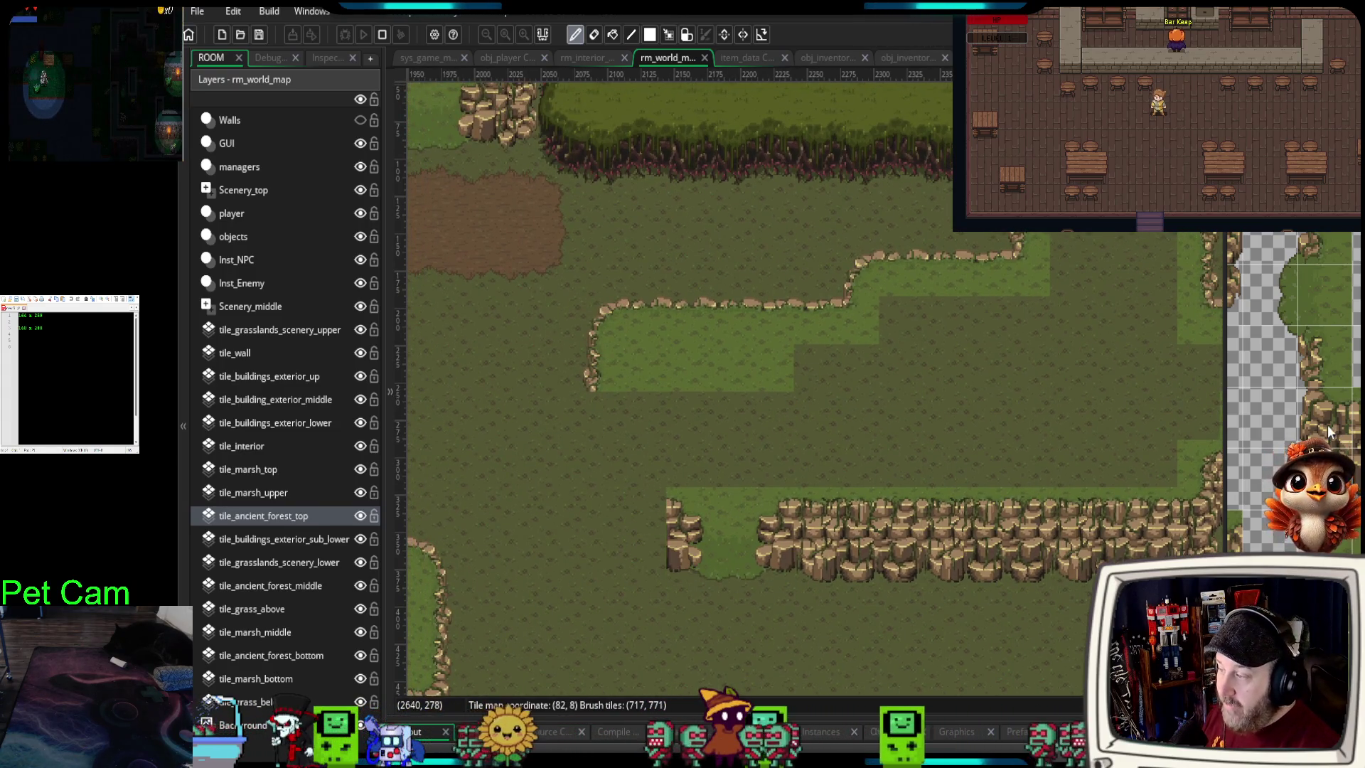
scroll(1294, 391, "down", 5)
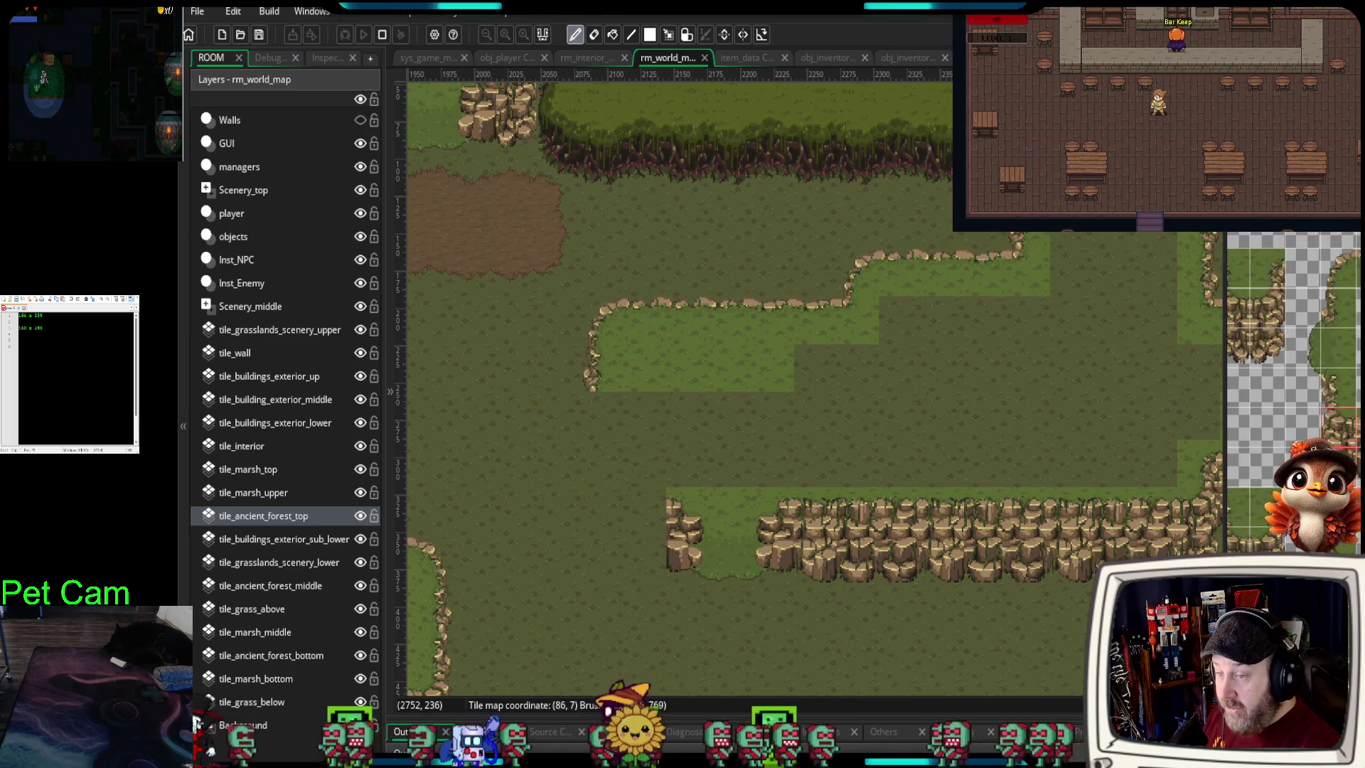
scroll(1294, 391, "down", 5)
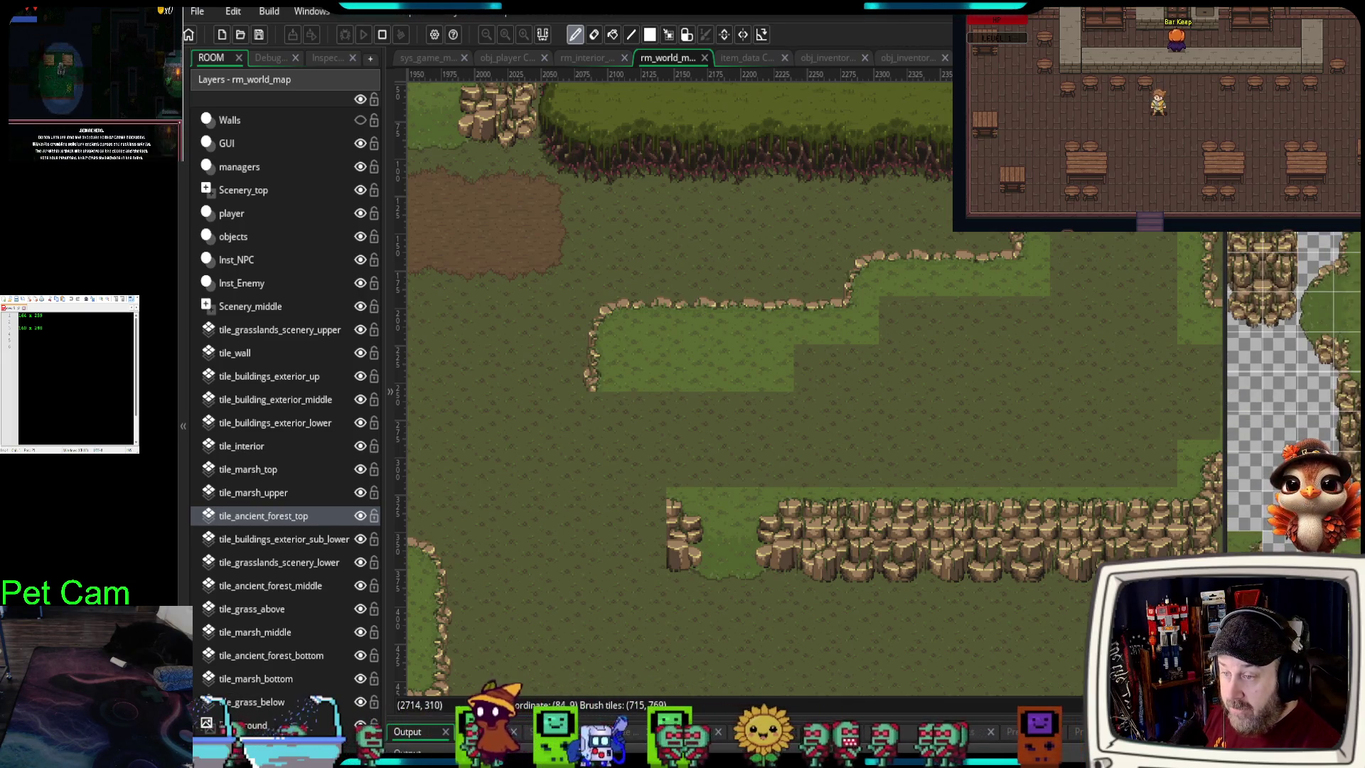
scroll(1293, 391, "down", 5)
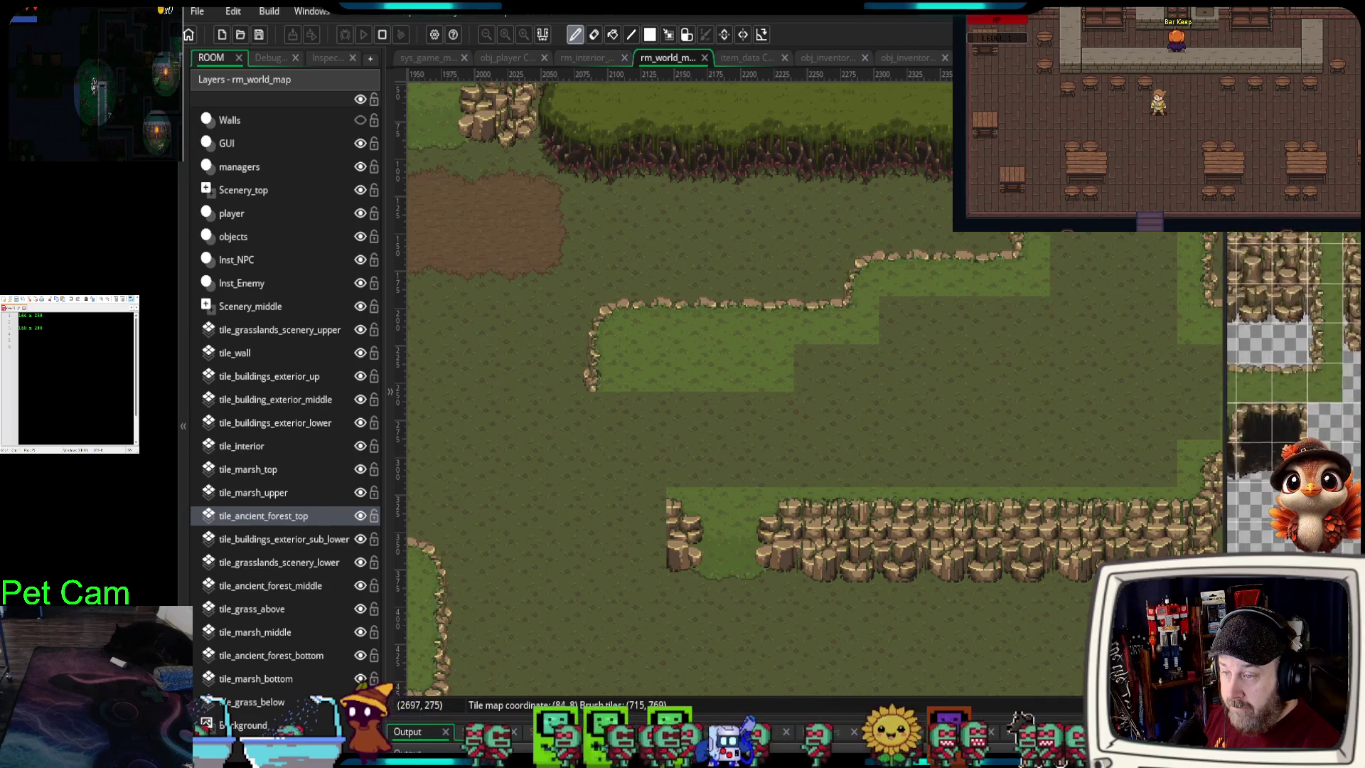
scroll(1294, 391, "down", 5)
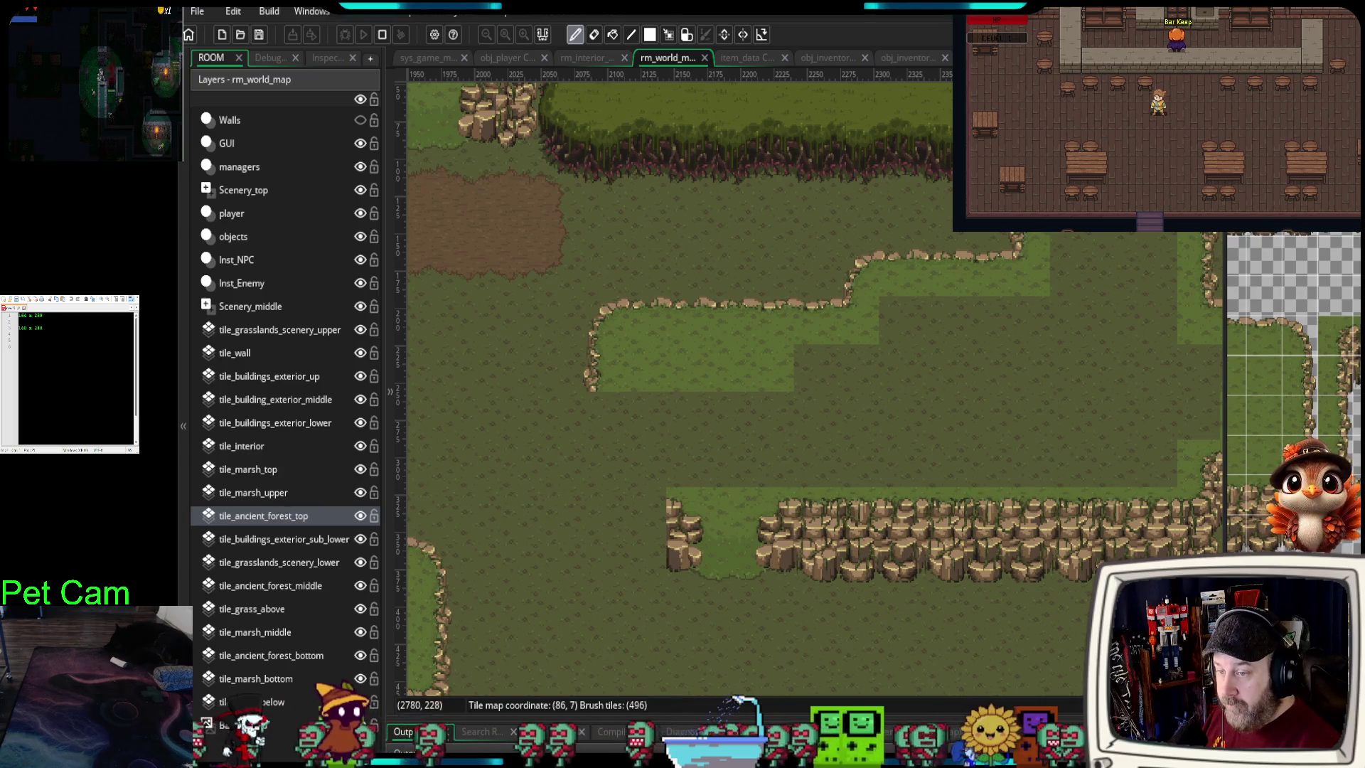
left_click(605, 535)
left_click(642, 518)
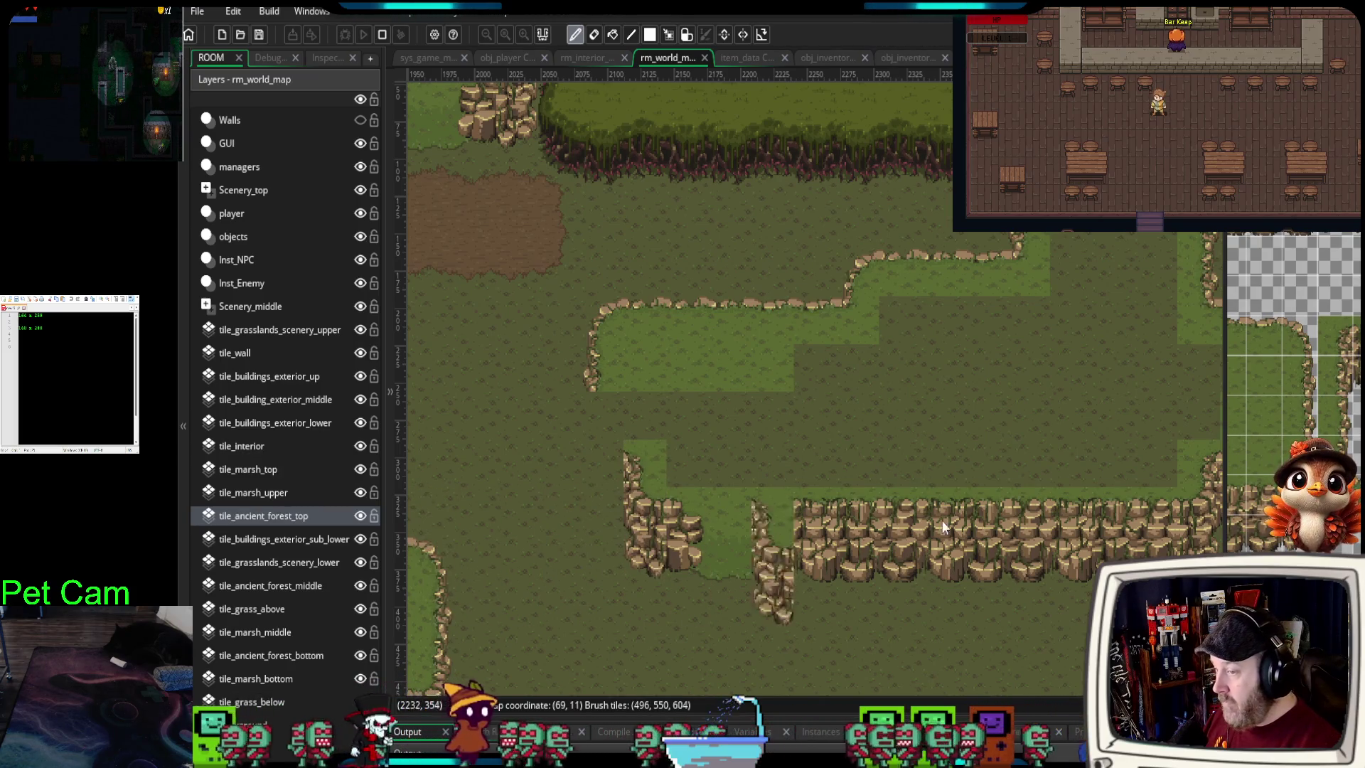
- Add more rock columns to curve the cliff corner up the left side
scroll(1314, 433, "up", 1)
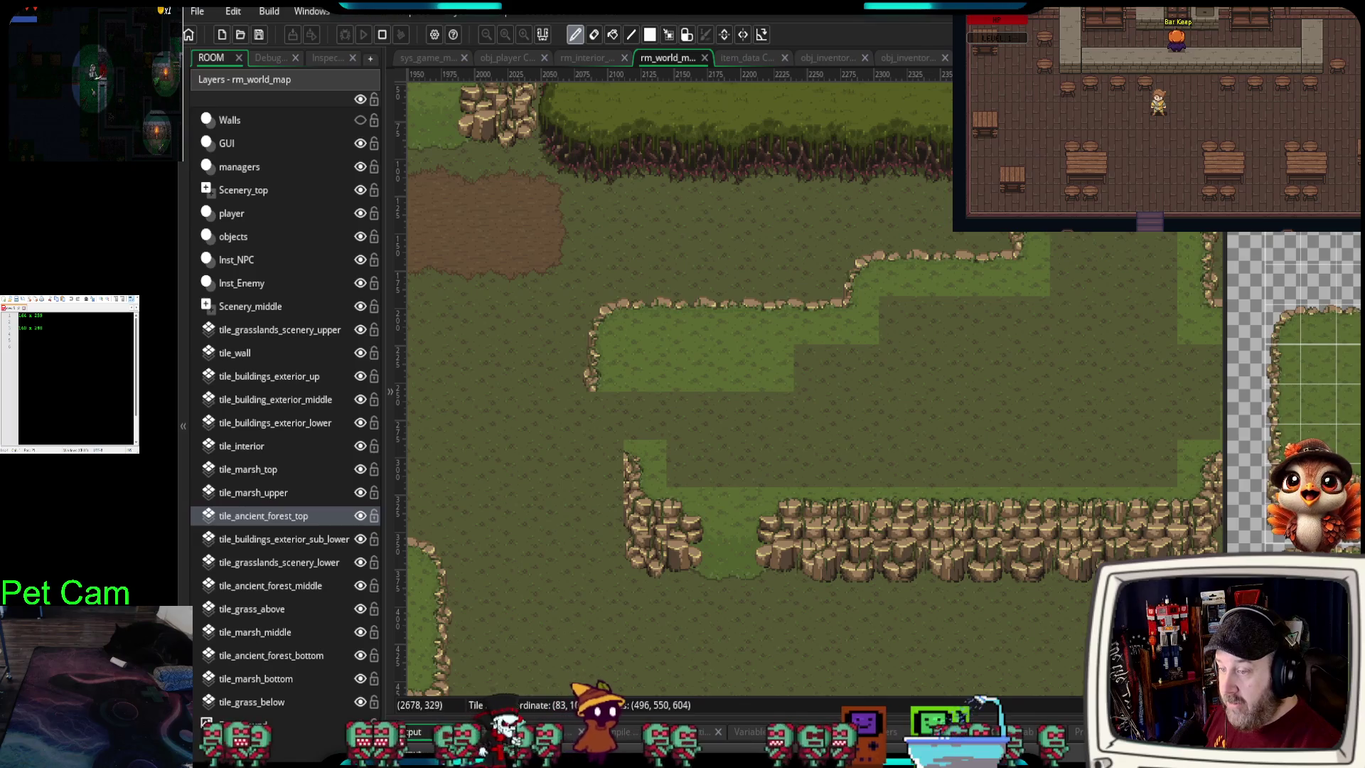
scroll(1313, 432, "left", 1)
scroll(1314, 432, "down", 1)
left_click(1313, 384)
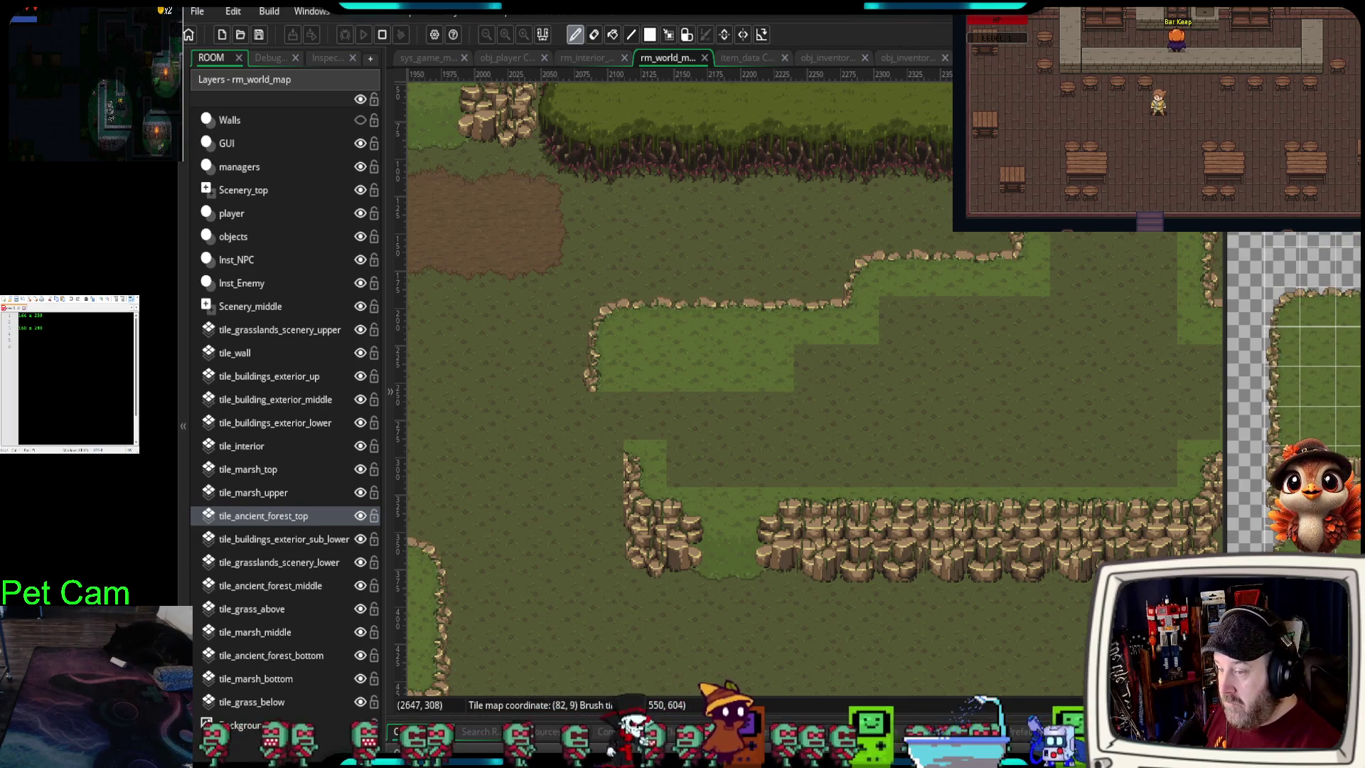
left_click(696, 519)
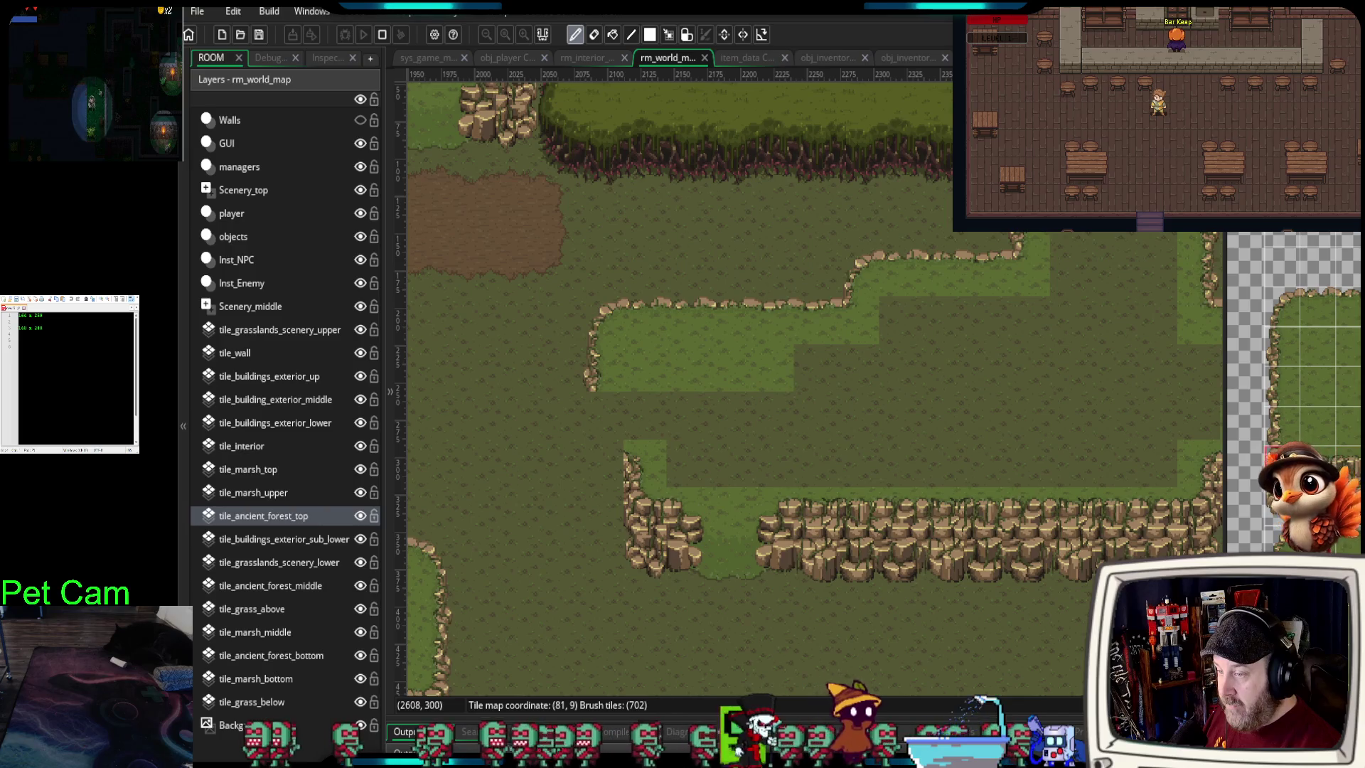
left_click(603, 499)
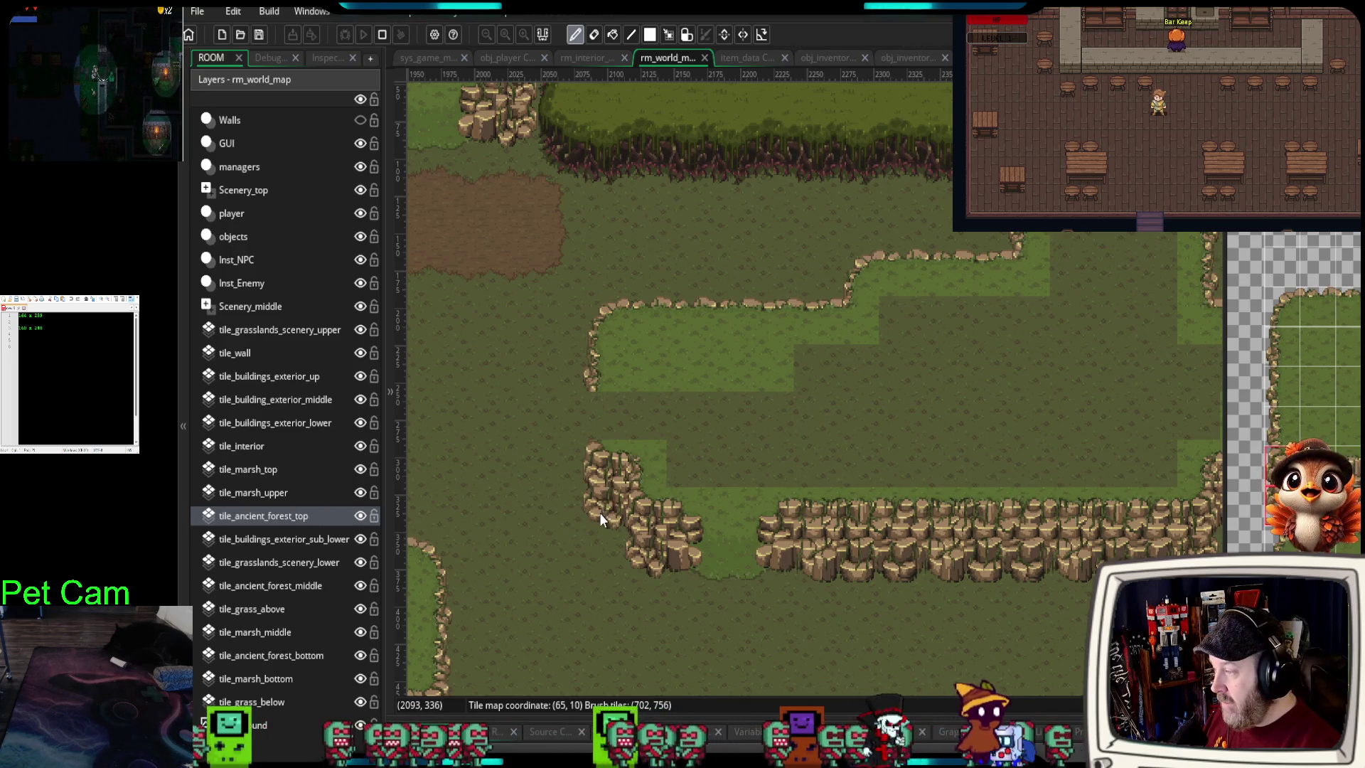
- Fill the gap in the lower rock row and repaint the dark grass patch light green
left_click(1283, 392)
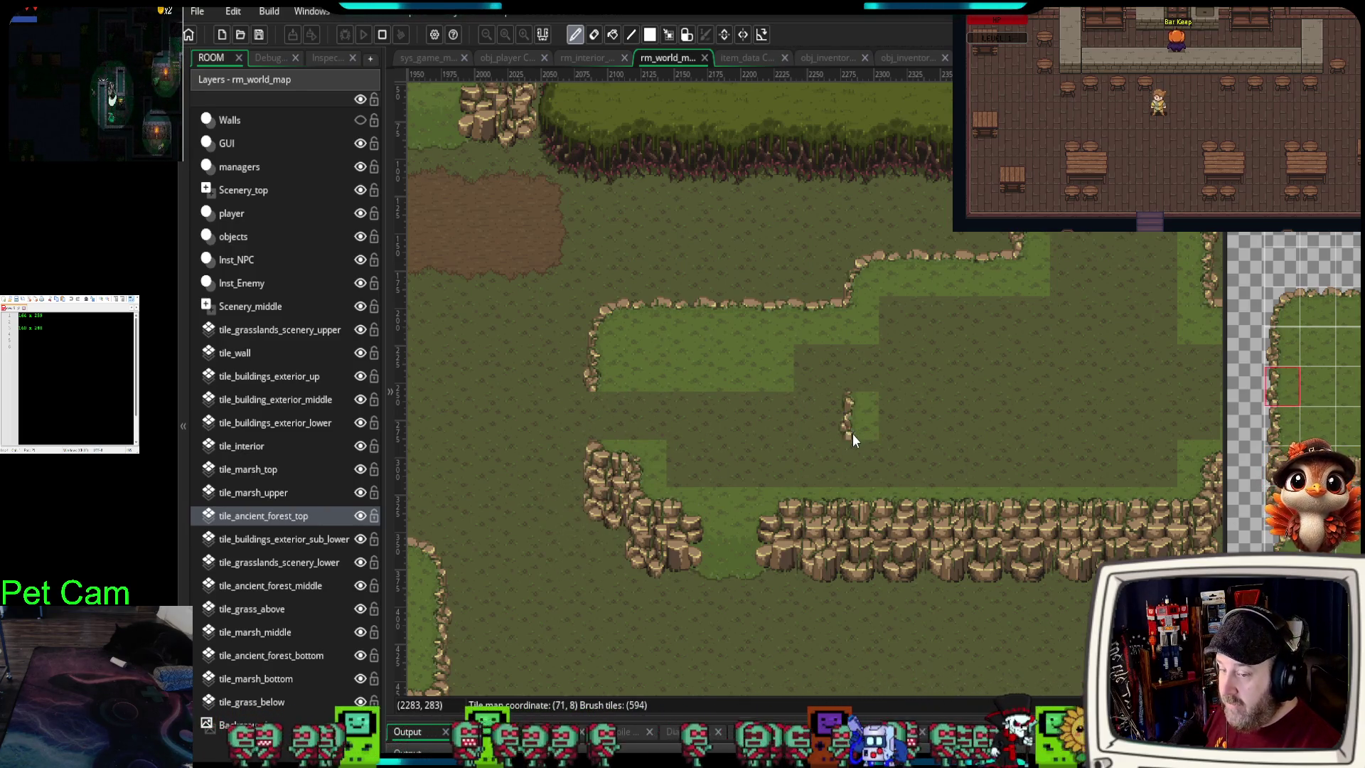
scroll(969, 442, "down", 3)
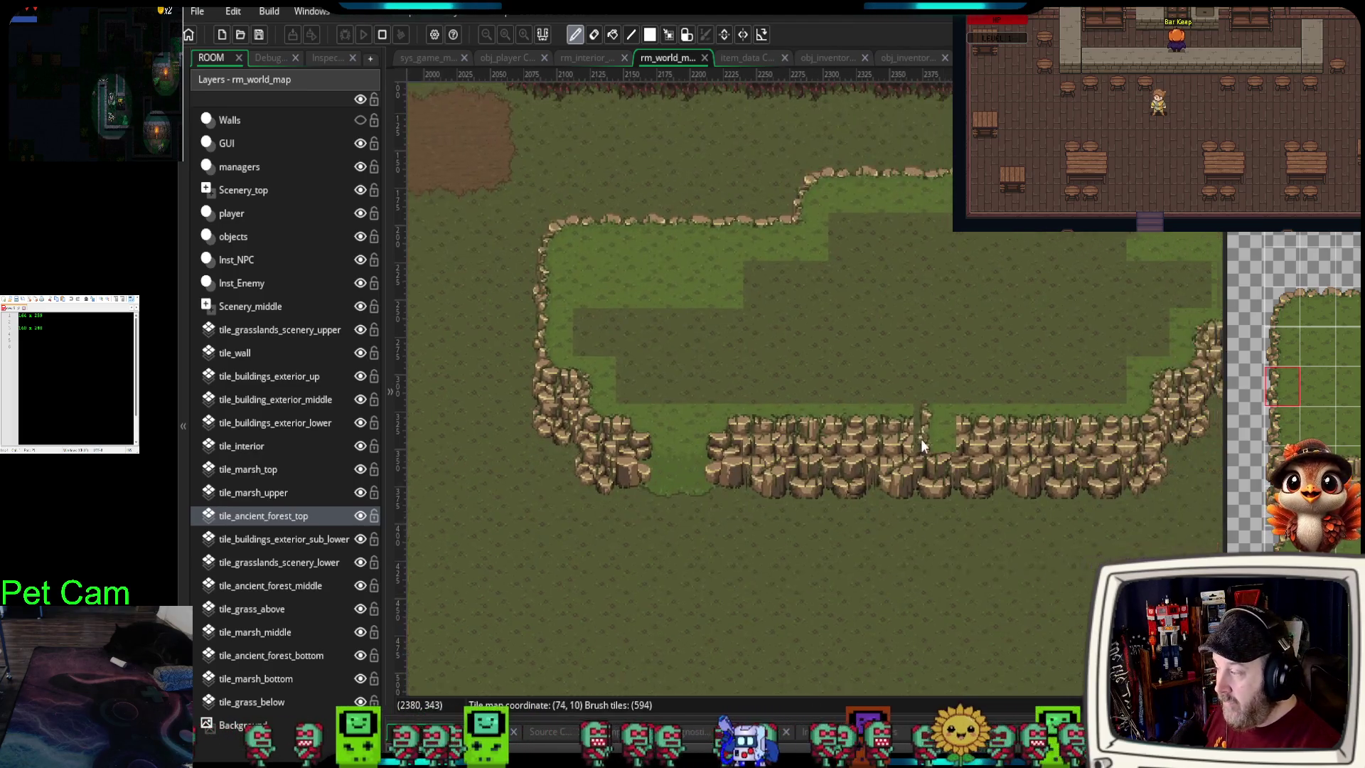
scroll(899, 438, "up", 1)
left_click(893, 486)
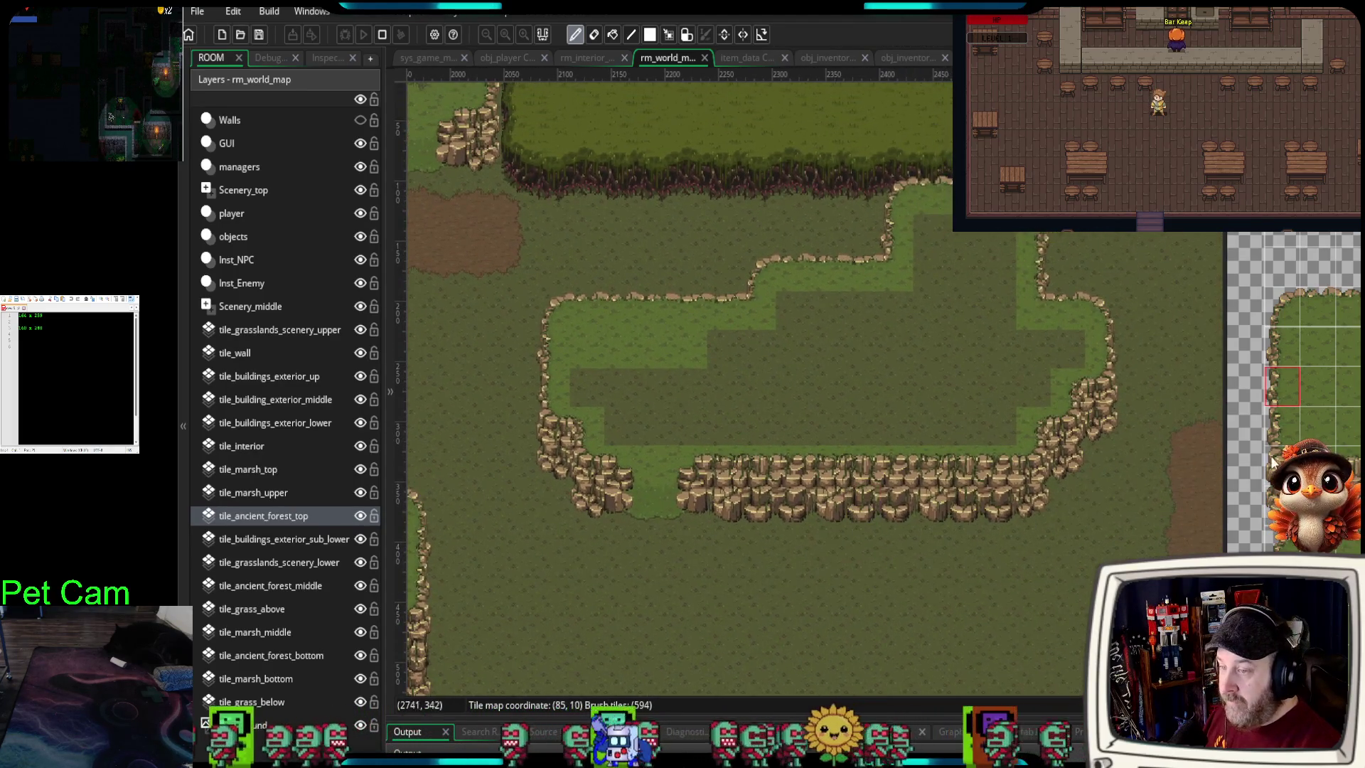
left_click_drag(1315, 347, 1329, 395)
mouse_move(585, 406)
left_mouse_down()
mouse_move(622, 420)
mouse_move(971, 399)
mouse_move(1045, 376)
left_mouse_up()
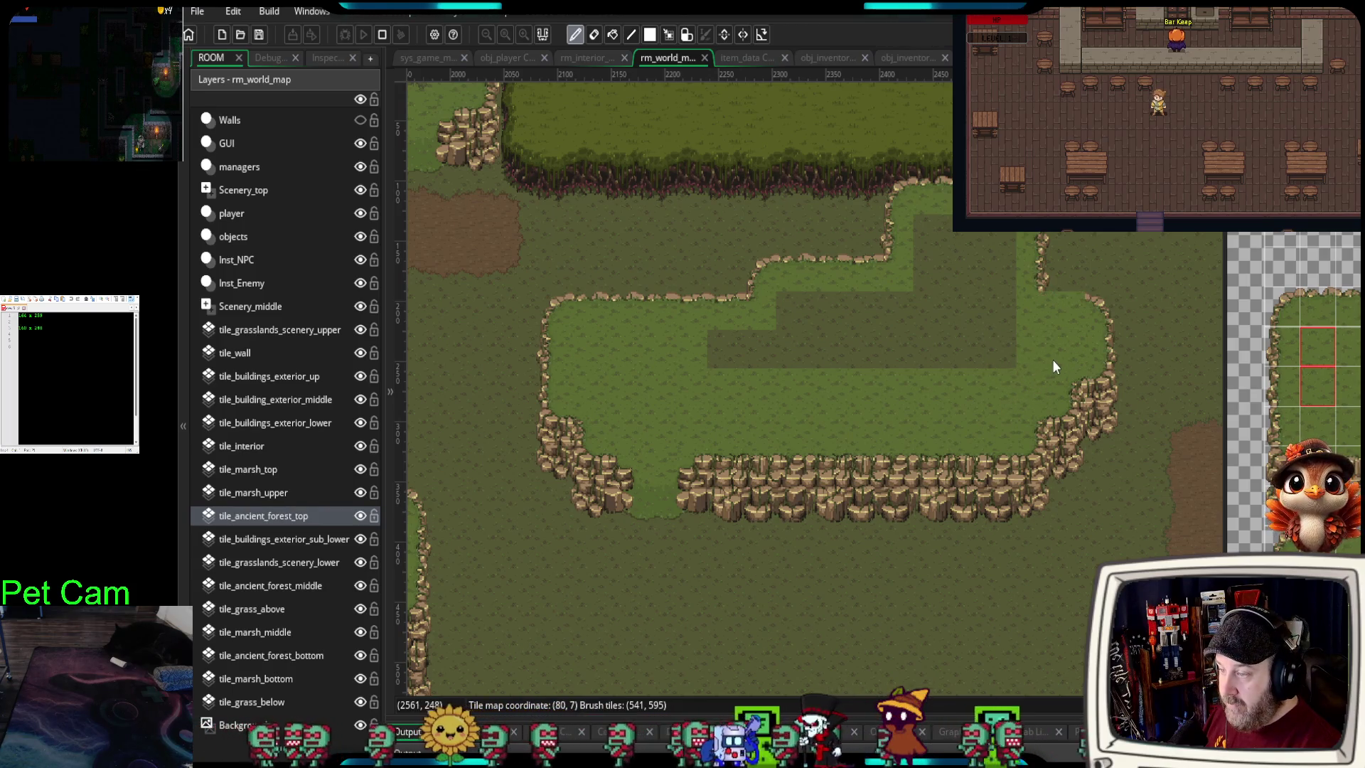